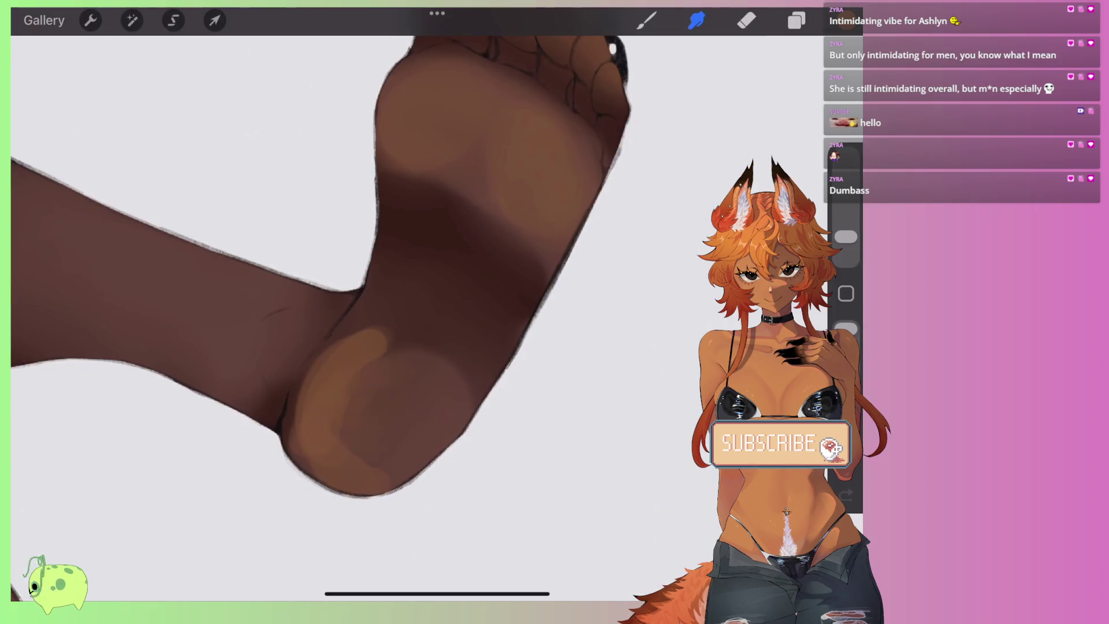
Step: Zoom in on the stockinged leg and smudge-blend its first light shading patch
scroll(322, 312, down, 3)
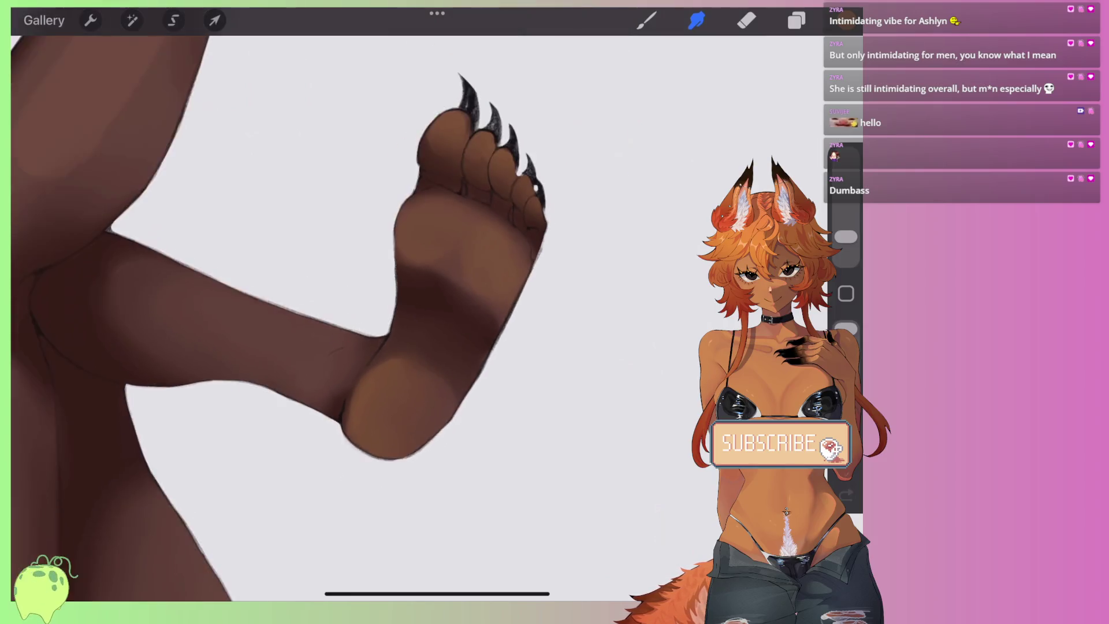
scroll(289, 312, down, 2)
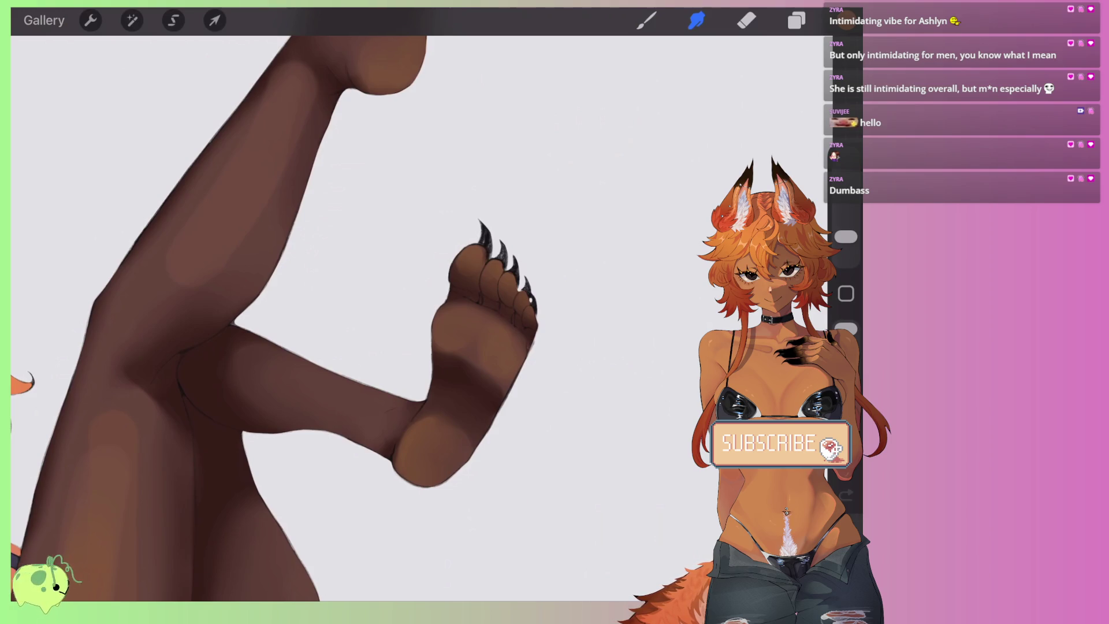
scroll(333, 312, down, 1)
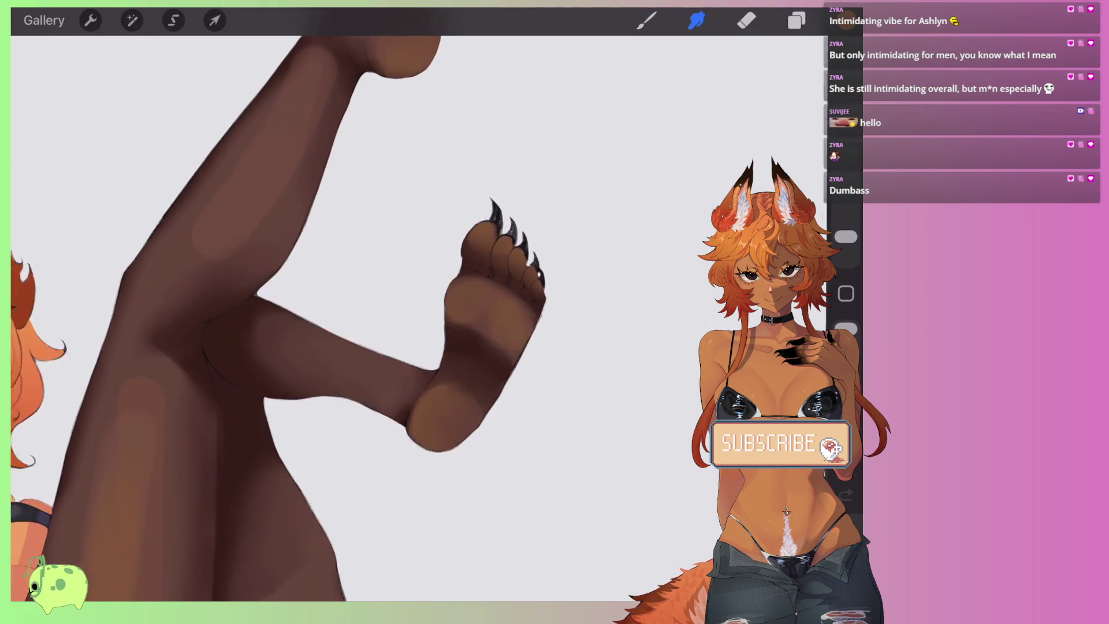
scroll(333, 312, down, 2)
scroll(333, 312, down, 2)
scroll(333, 312, down, 1)
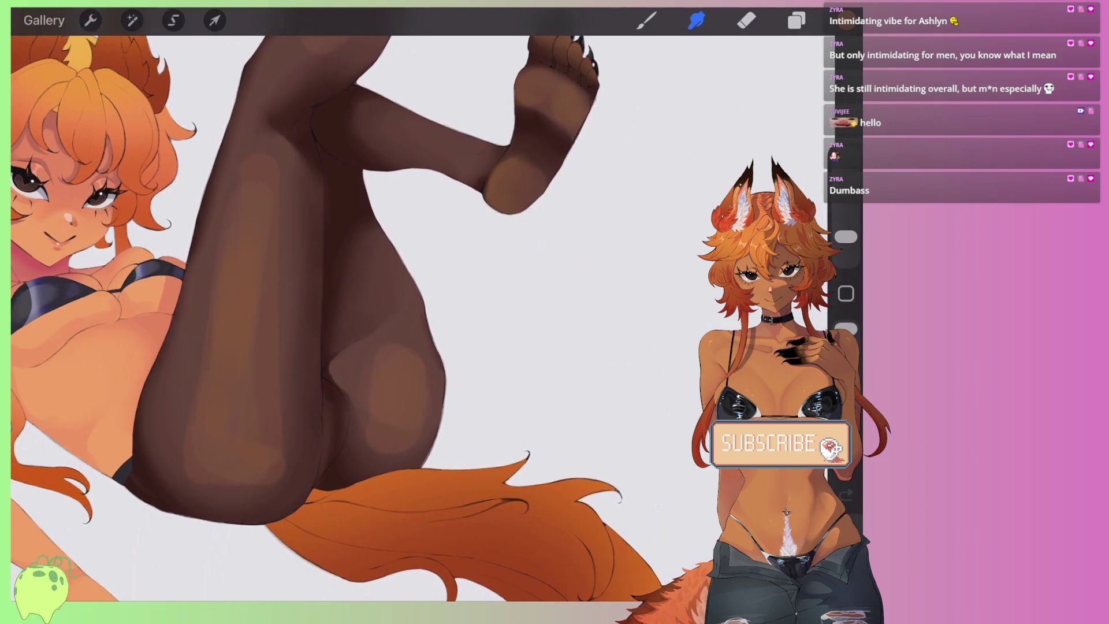
scroll(333, 312, down, 2)
scroll(333, 312, down, 1)
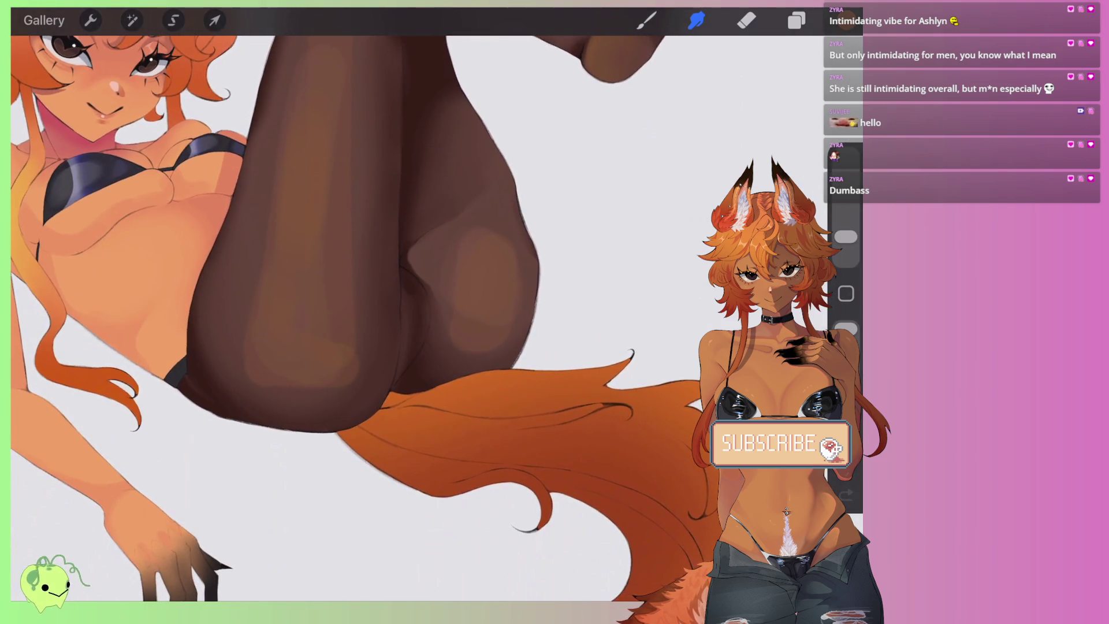
scroll(333, 312, up, 2)
scroll(333, 312, down, 1)
scroll(332, 312, down, 1)
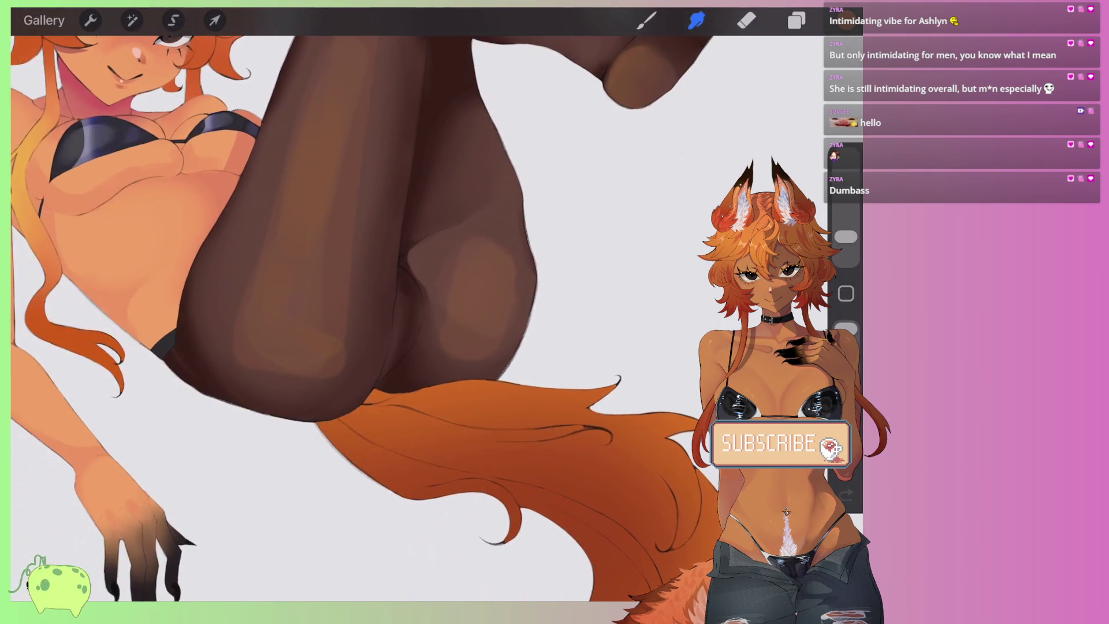
scroll(333, 312, down, 2)
scroll(333, 312, up, 3)
scroll(332, 312, up, 2)
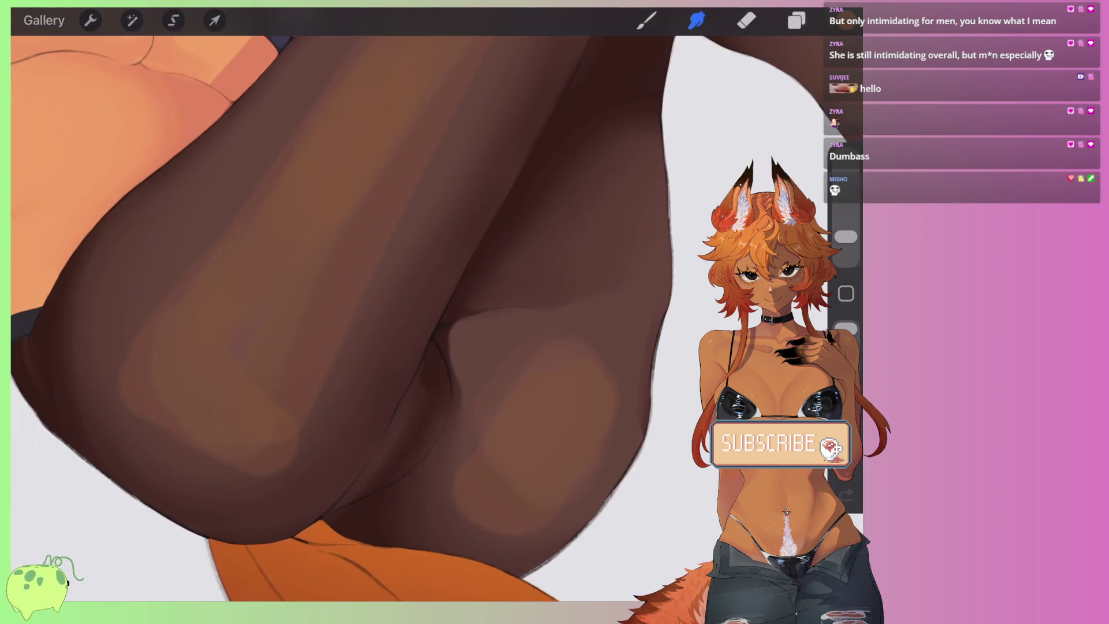
scroll(332, 312, down, 1)
mouse_move(267, 365)
mouse_down()
mouse_move(278, 421)
mouse_move(255, 428)
mouse_move(326, 254)
mouse_up()
Step: Soften the remaining light shading patches on the leg with two more smudge strokes
scroll(333, 312, up, 2)
mouse_move(383, 220)
mouse_down()
mouse_move(376, 198)
mouse_move(298, 278)
mouse_up()
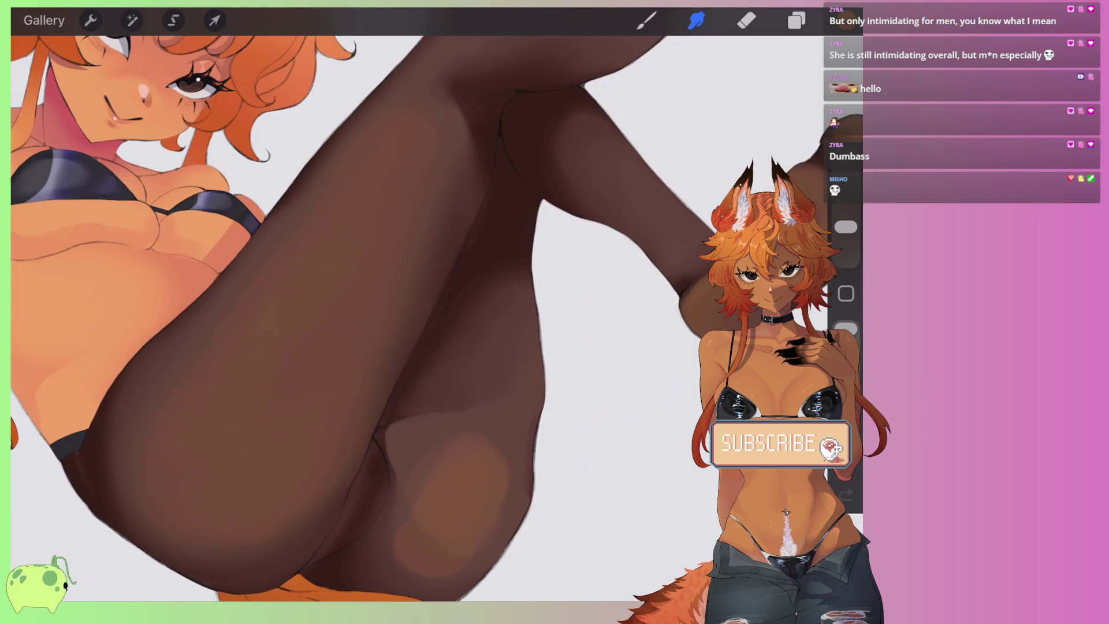
scroll(332, 312, up, 2)
scroll(333, 312, up, 2)
mouse_move(463, 380)
mouse_down()
mouse_move(391, 401)
mouse_move(465, 416)
mouse_move(389, 391)
mouse_move(404, 451)
mouse_move(336, 495)
mouse_move(377, 497)
mouse_up()
scroll(333, 312, down, 2)
Step: Smudge the shading smoothly up along the raised stockinged leg
scroll(332, 312, down, 2)
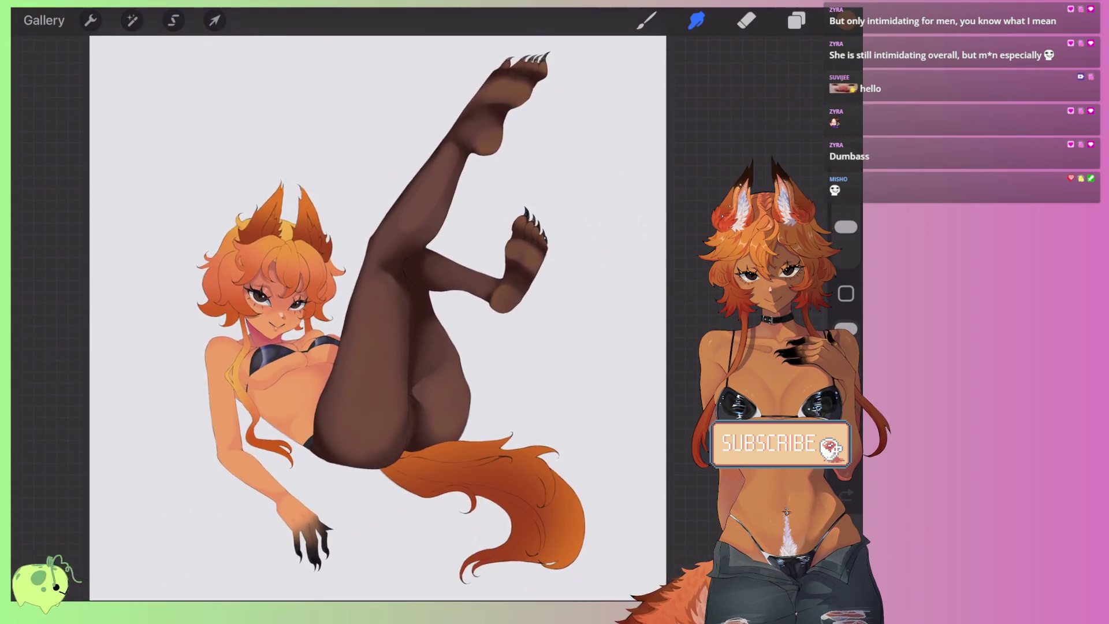
scroll(333, 312, up, 2)
scroll(332, 312, up, 2)
drag(286, 384, 366, 255)
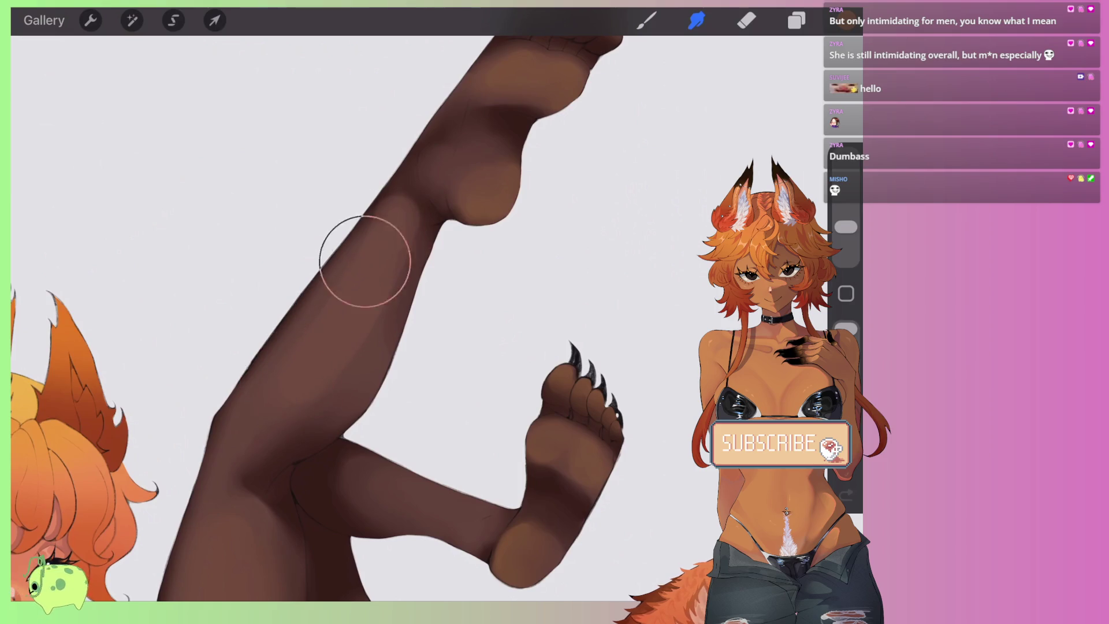
scroll(333, 312, down, 2)
scroll(332, 312, down, 2)
scroll(348, 322, down, 3)
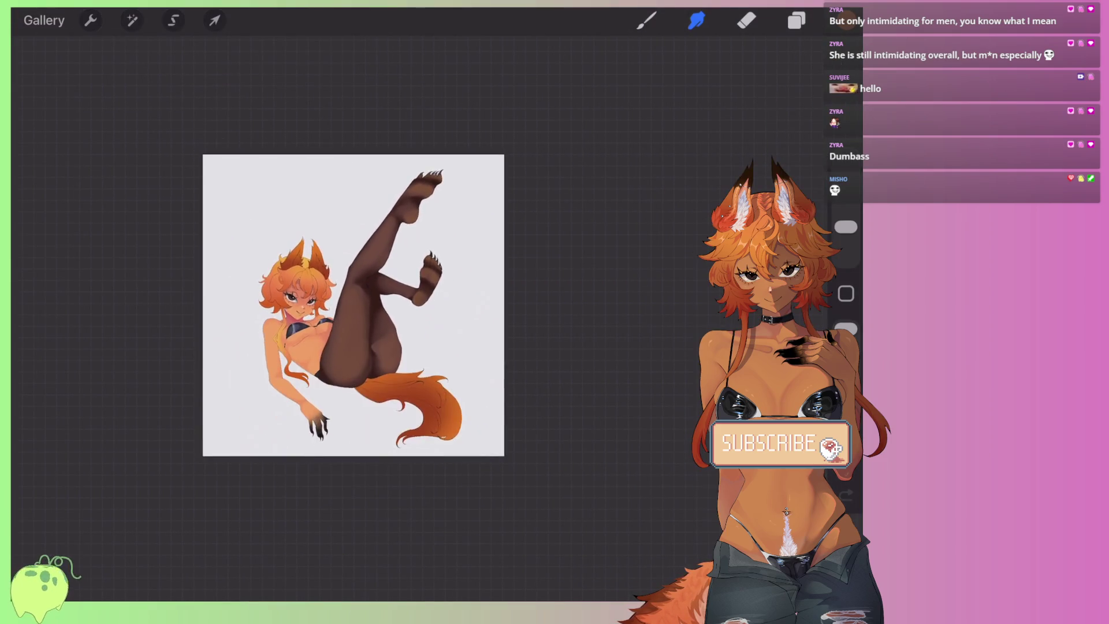
Step: Zoom out to check the whole figure and bring up the Colours panel
scroll(348, 321, up, 2)
scroll(348, 322, up, 2)
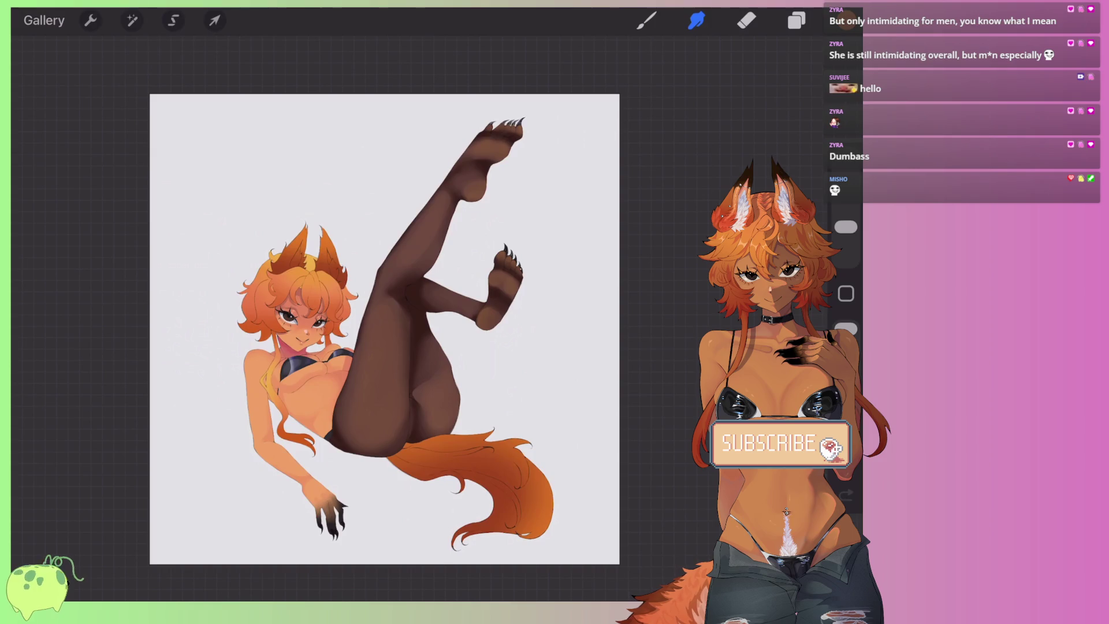
scroll(369, 311, up, 3)
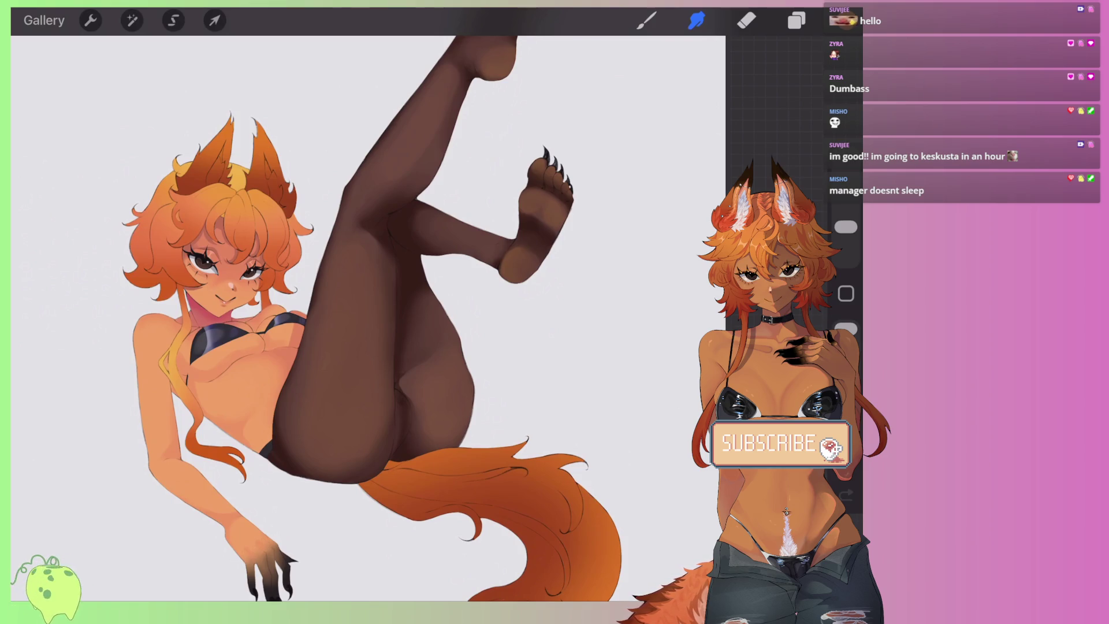
scroll(543, 220, up, 2)
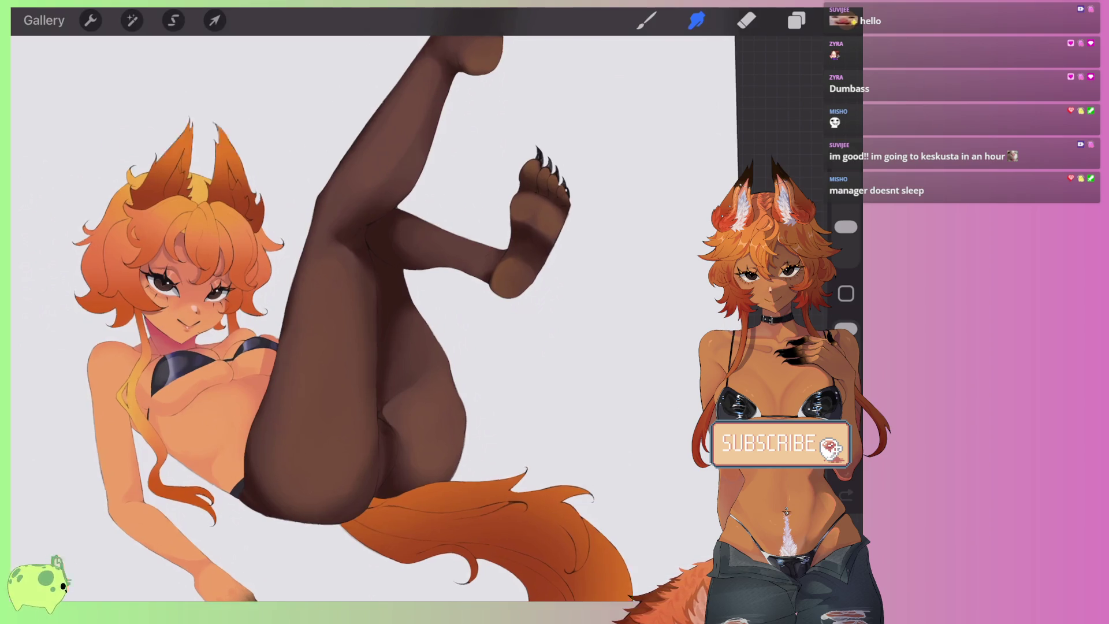
scroll(543, 220, up, 5)
scroll(543, 220, up, 5)
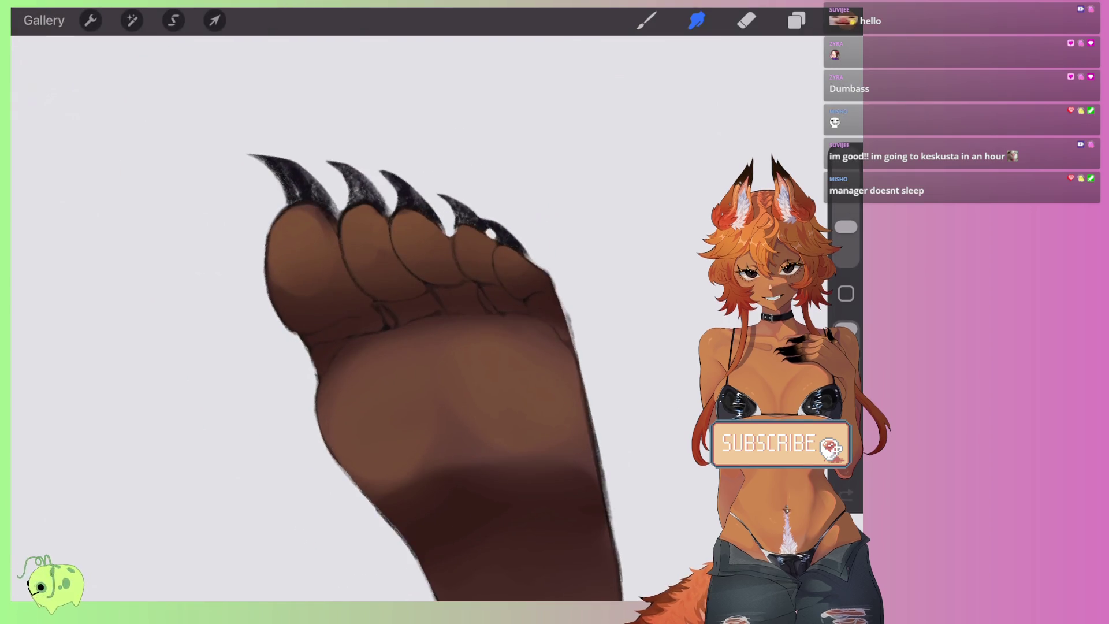
click(844, 21)
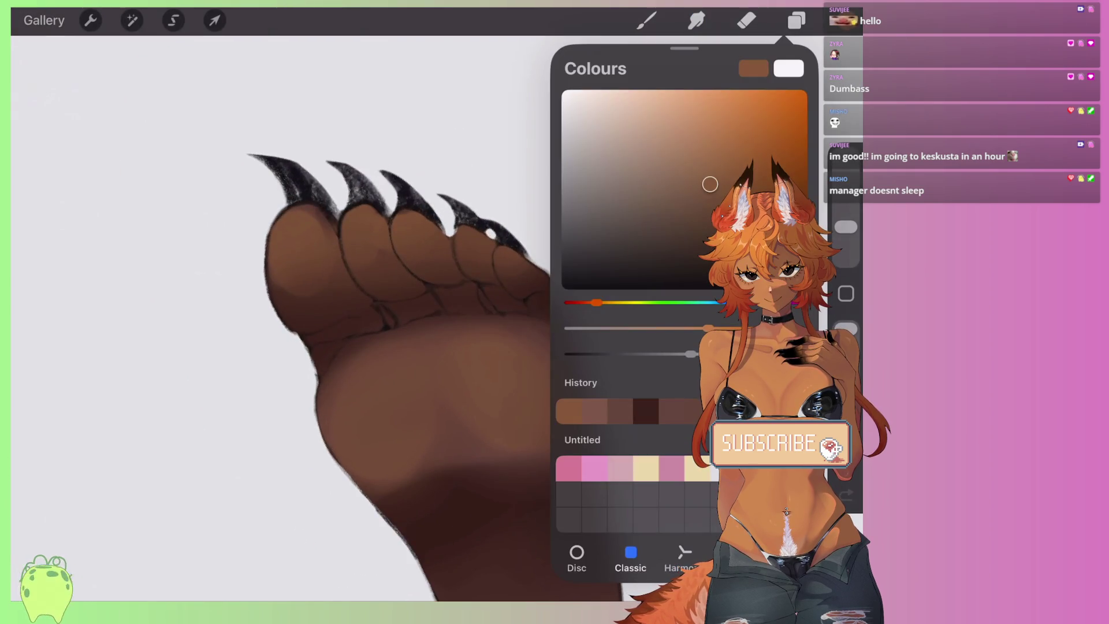
Step: Choose a dark reddish-brown colour and switch to the brush at 1% size
drag(597, 303, 586, 302)
click(691, 272)
drag(691, 273, 685, 277)
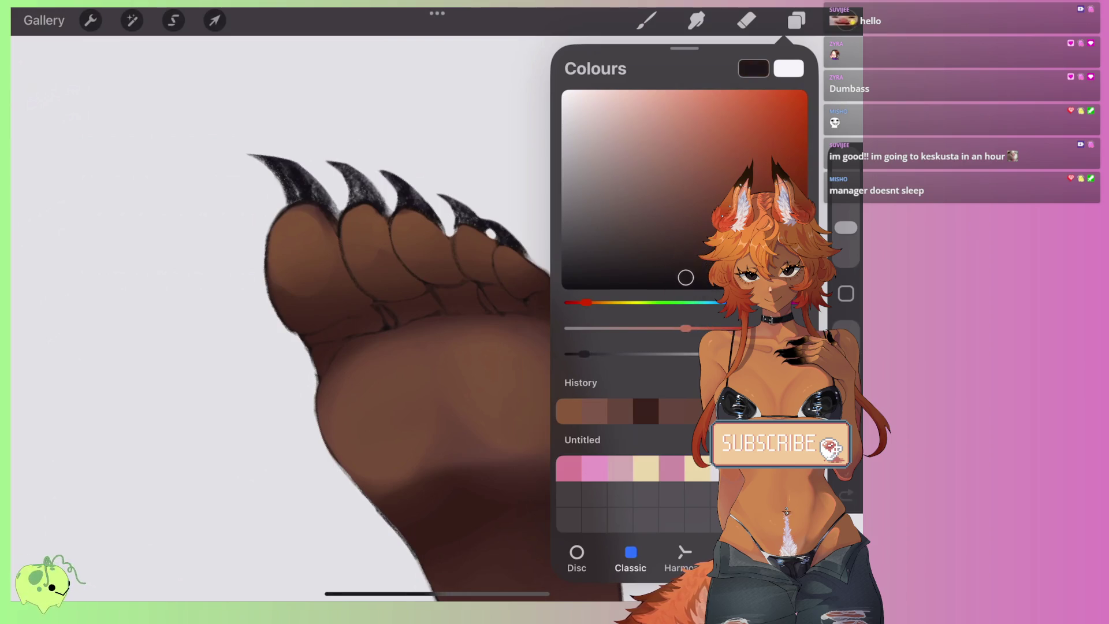
click(647, 20)
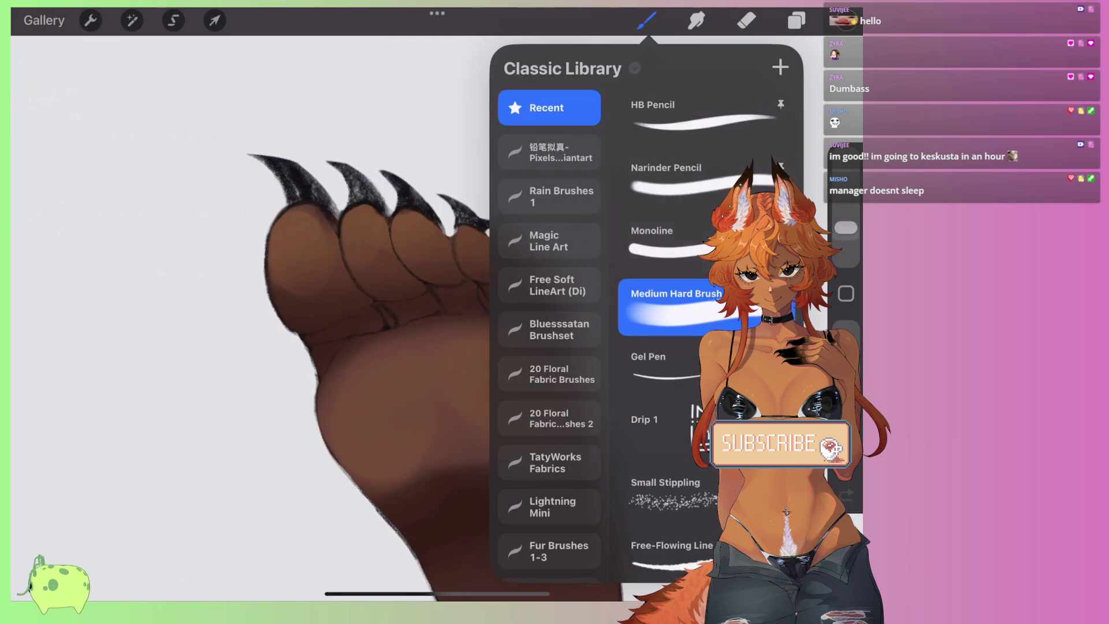
drag(846, 227, 846, 253)
Step: Draw a short dark seam across the toes, redoing the first misplaced line
scroll(439, 376, up, 3)
drag(289, 352, 611, 230)
key(ctrl+z)
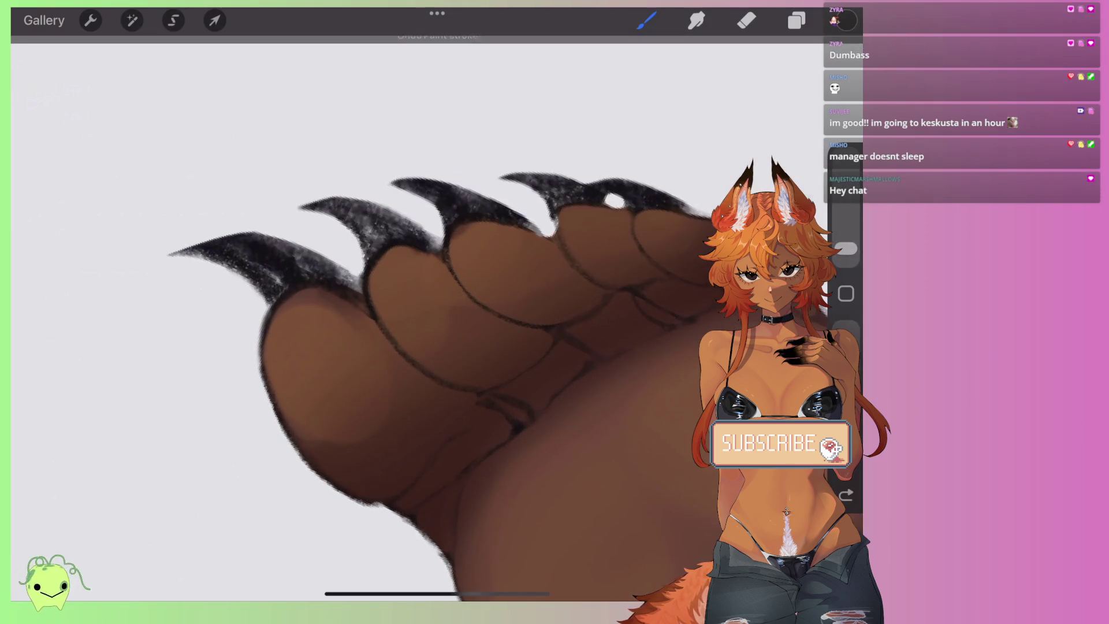
mouse_move(680, 230)
mouse_down()
mouse_move(265, 387)
mouse_move(714, 223)
mouse_up()
Step: Draw the long diagonal dark seam line across the raised paw's toes, redrawing it once
scroll(370, 318, down, 5)
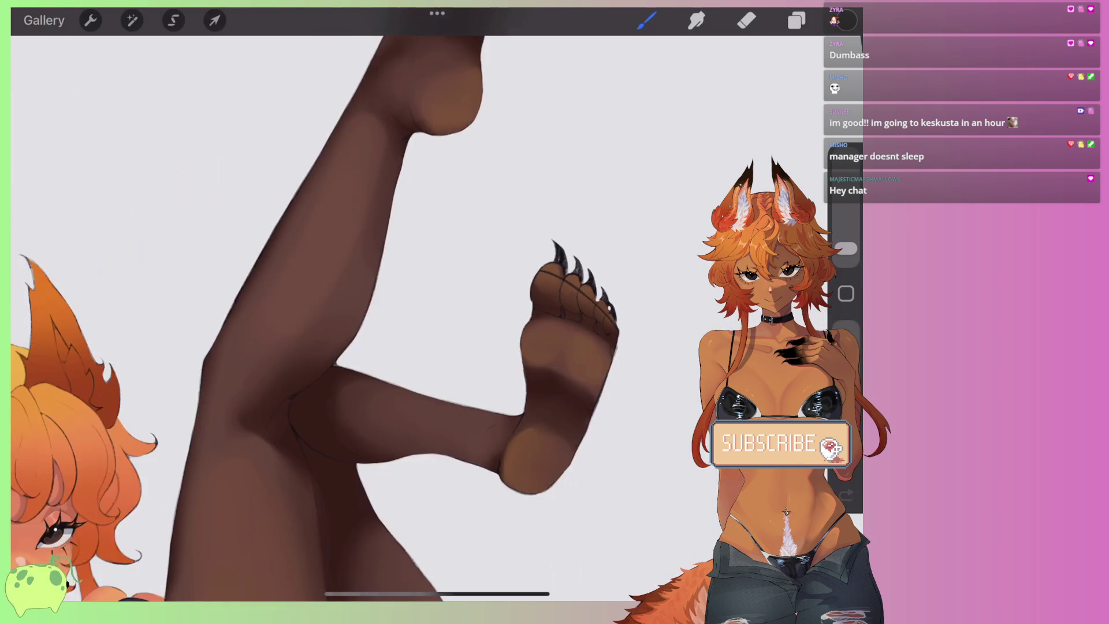
scroll(405, 347, up, 2)
scroll(399, 335, up, 3)
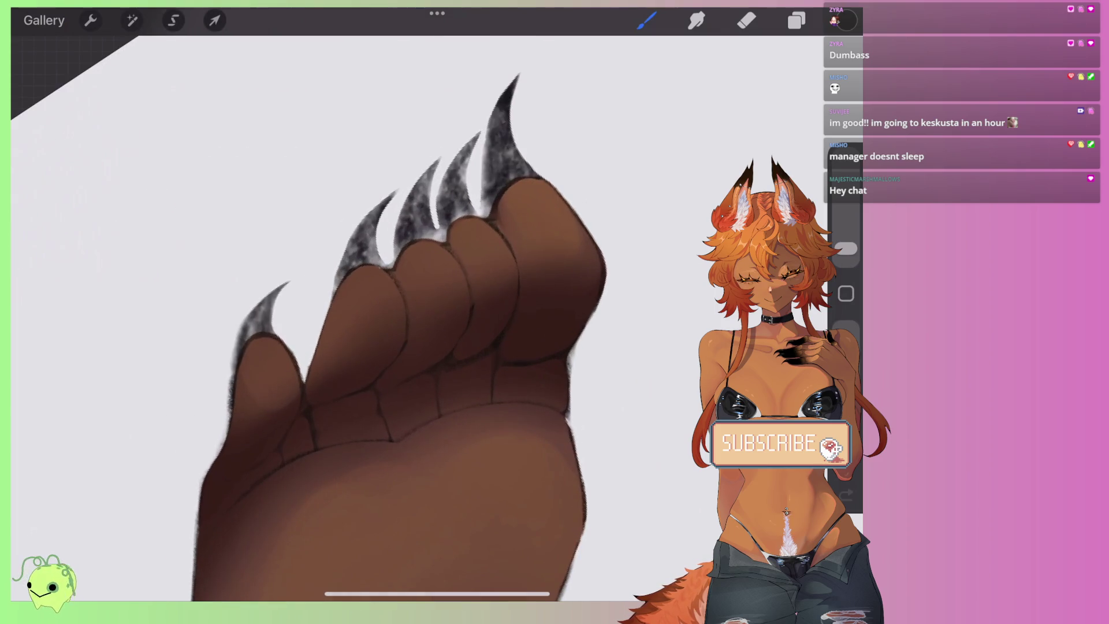
mouse_move(540, 227)
mouse_down()
mouse_move(372, 303)
mouse_move(237, 393)
mouse_up()
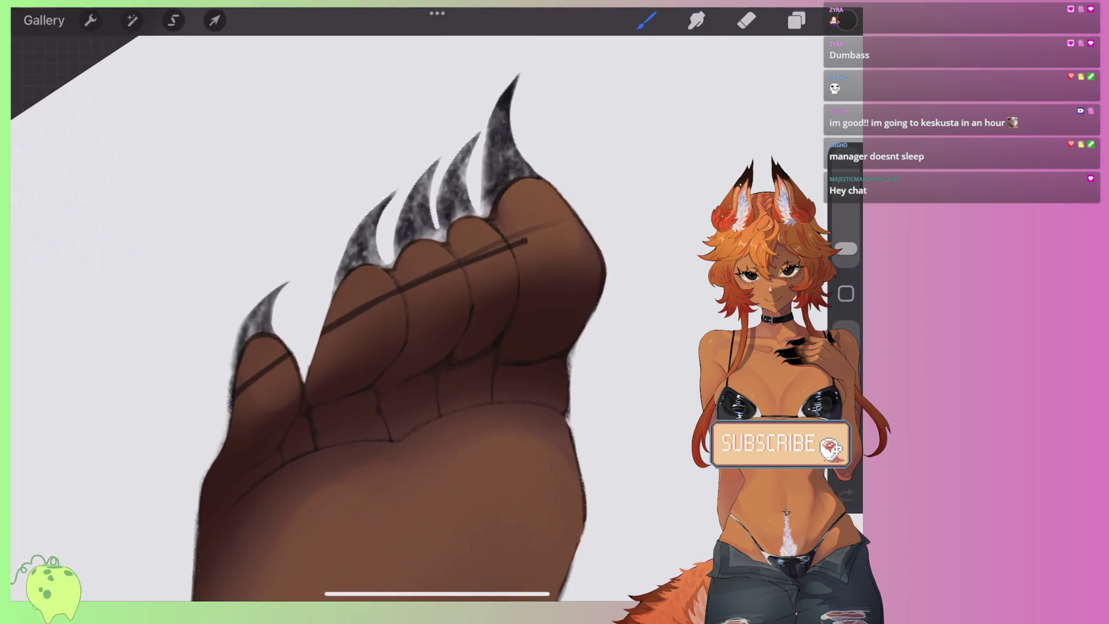
key(ctrl+z)
drag(569, 223, 234, 393)
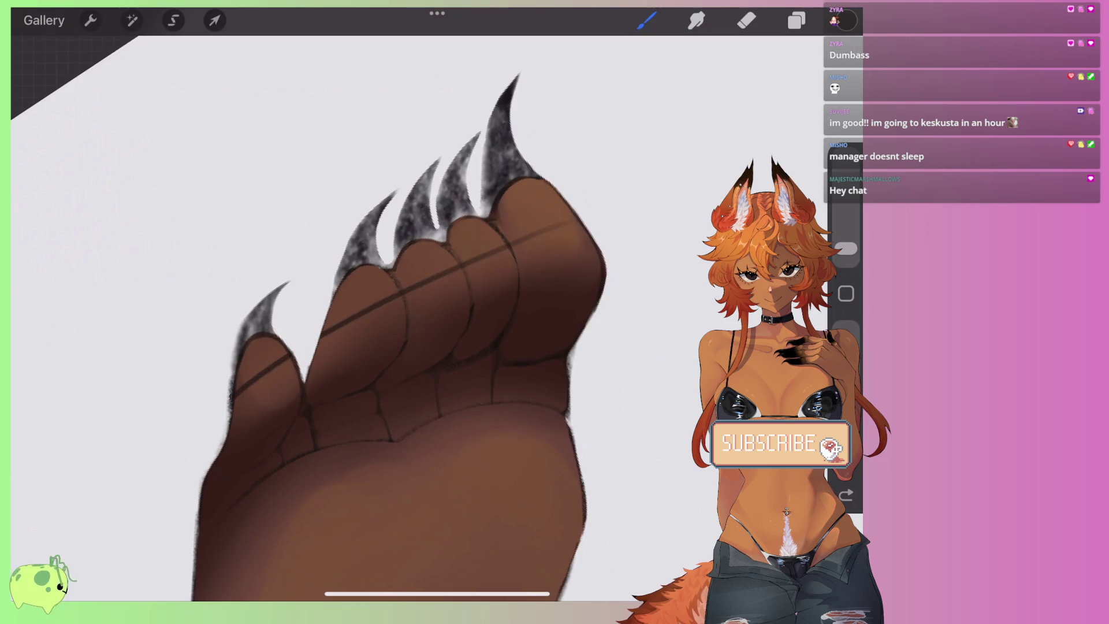
scroll(405, 318, down, 3)
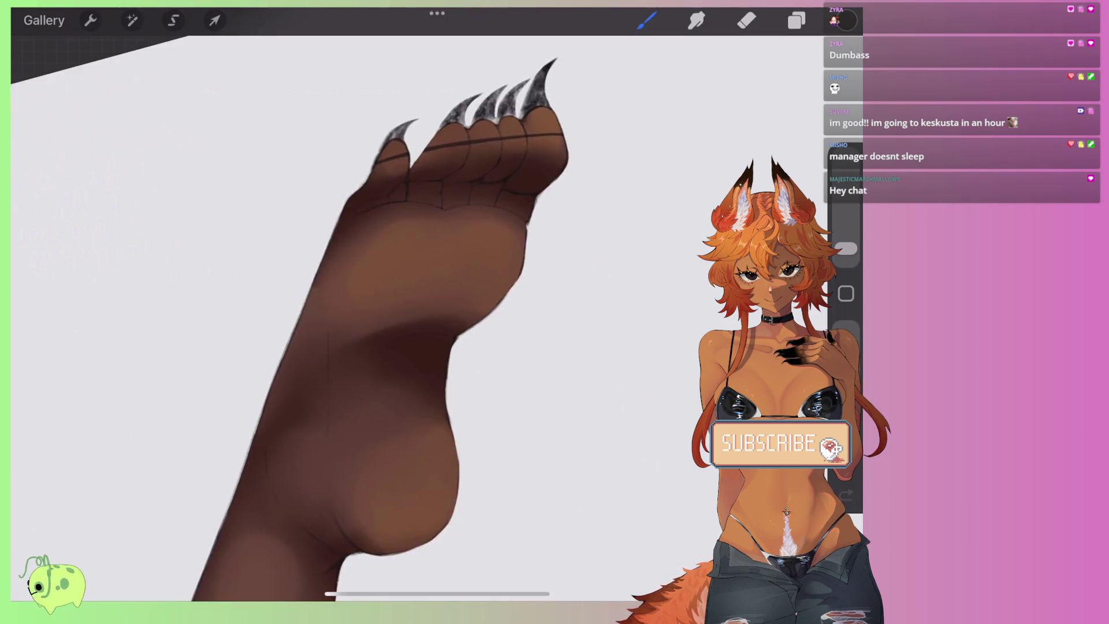
scroll(405, 318, down, 3)
scroll(375, 318, down, 2)
scroll(474, 341, up, 2)
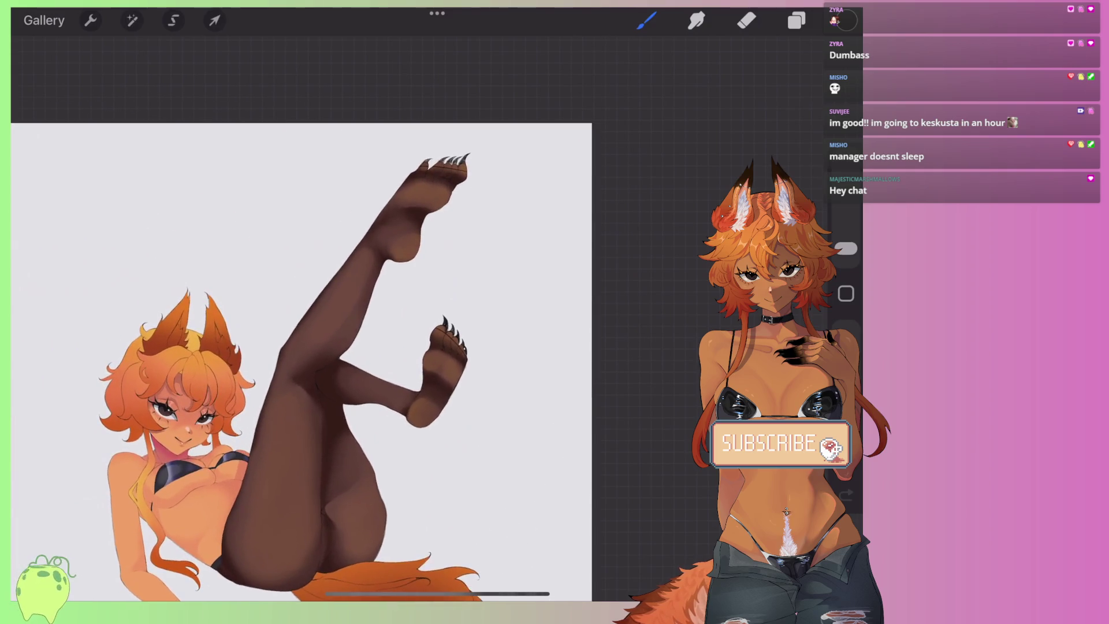
scroll(474, 346, up, 3)
scroll(473, 347, up, 2)
scroll(473, 346, up, 2)
scroll(486, 375, up, 3)
Step: With a slightly larger brush, outline the toe tops in dark brown and shade the paw's left edge
drag(846, 248, 846, 237)
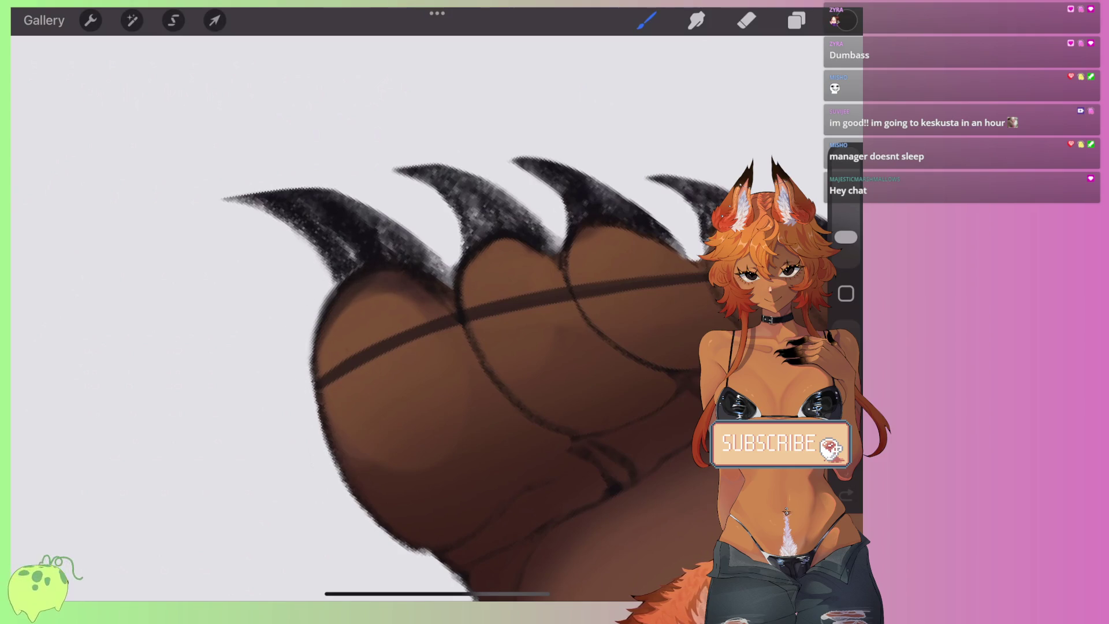
drag(450, 287, 555, 254)
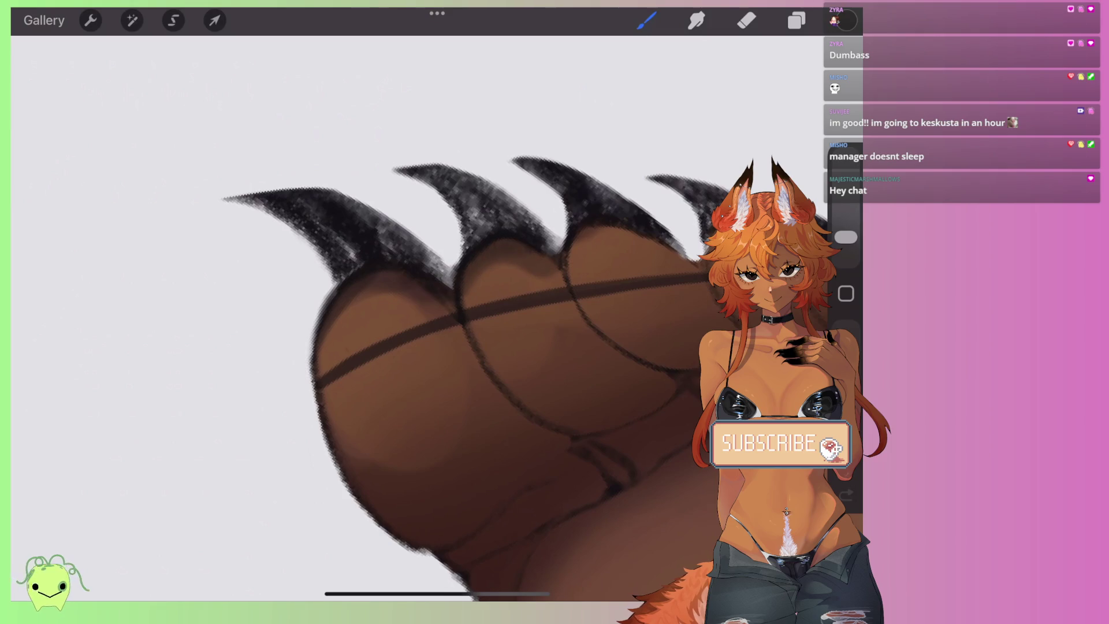
drag(316, 324, 346, 497)
drag(475, 328, 490, 381)
key(ctrl+z)
mouse_move(523, 267)
mouse_down()
mouse_move(557, 230)
mouse_move(658, 226)
mouse_up()
drag(405, 347, 358, 404)
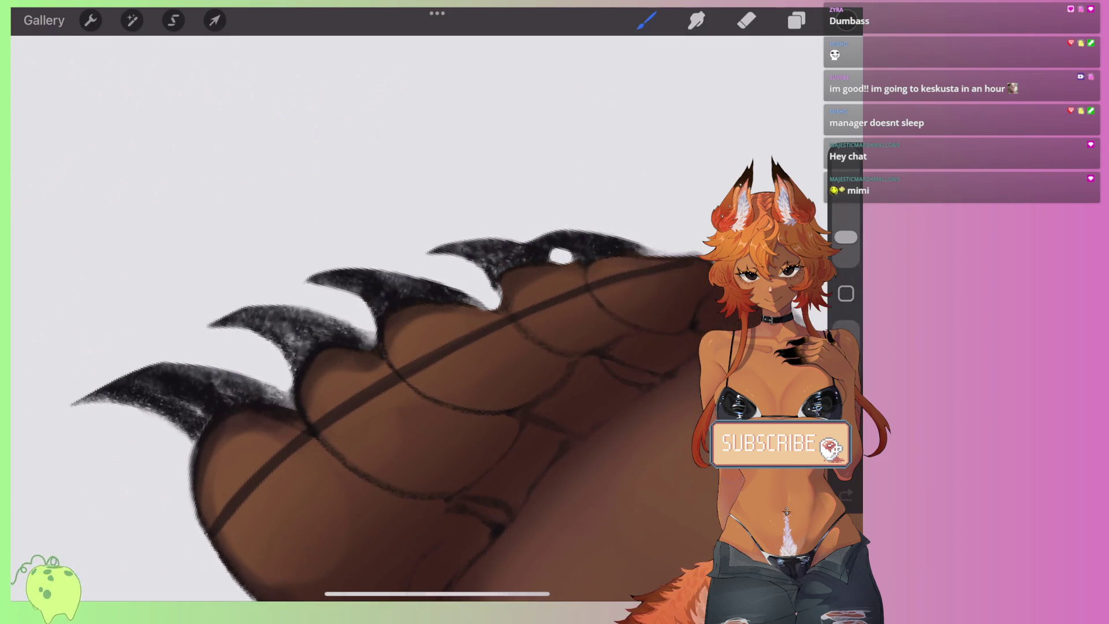
drag(627, 260, 552, 267)
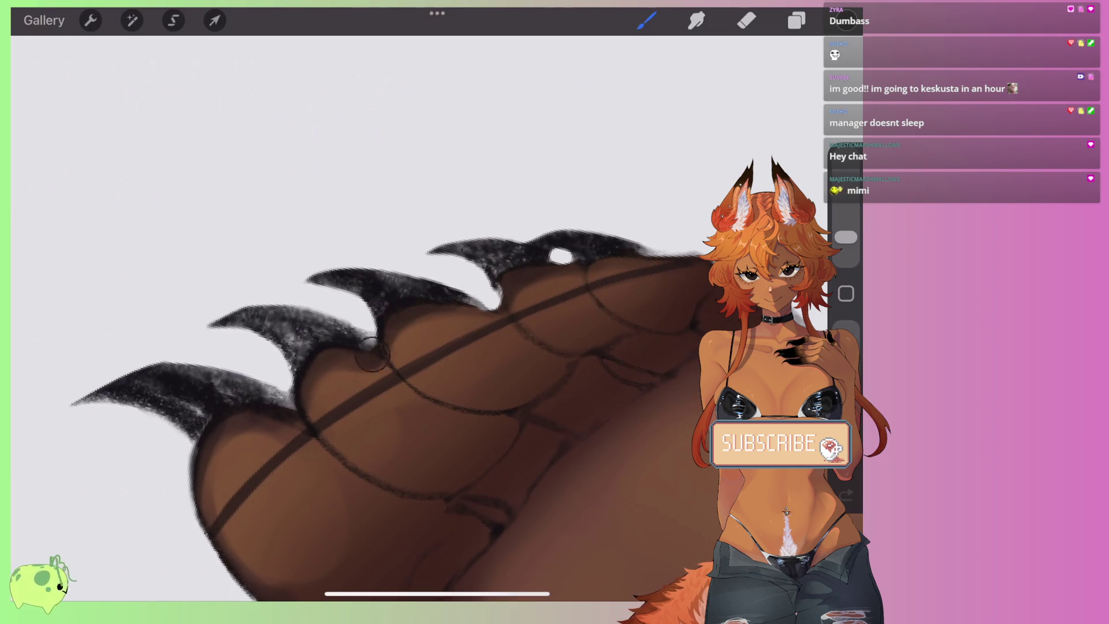
mouse_move(249, 439)
mouse_down()
mouse_move(215, 499)
mouse_move(237, 569)
mouse_up()
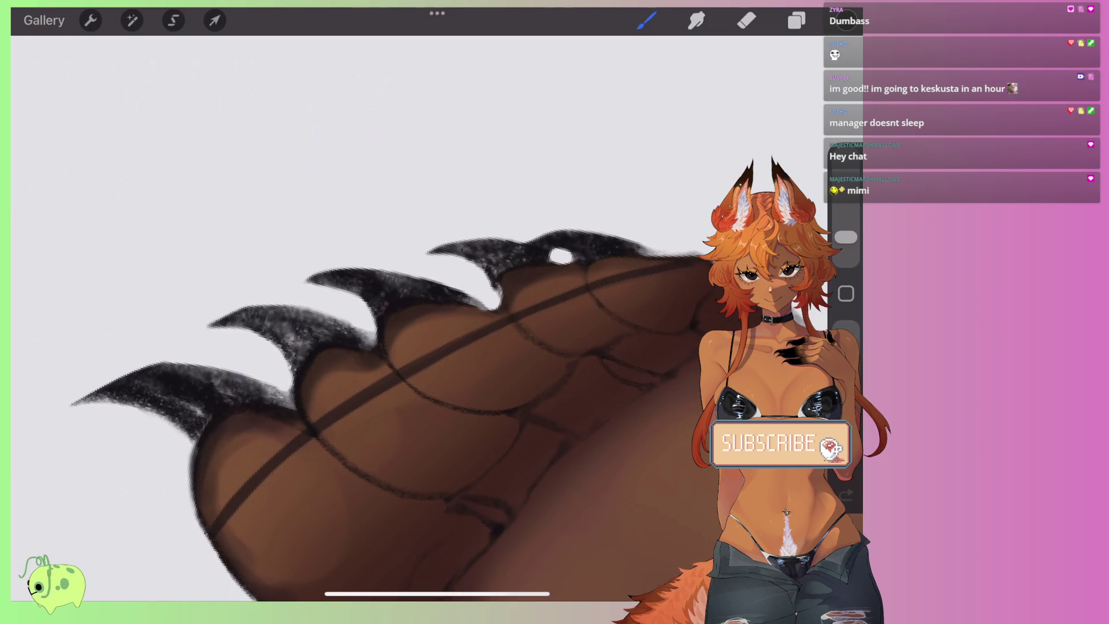
Step: Smudge at 2% to blend the paw's left and lower edges and the claw bases
key(s)
drag(846, 227, 845, 250)
mouse_move(222, 482)
mouse_down()
mouse_move(218, 453)
mouse_move(263, 431)
mouse_up()
mouse_move(243, 539)
mouse_down()
mouse_move(293, 564)
mouse_move(335, 480)
mouse_up()
mouse_move(356, 363)
mouse_down()
mouse_move(311, 379)
mouse_move(436, 309)
mouse_up()
click(696, 20)
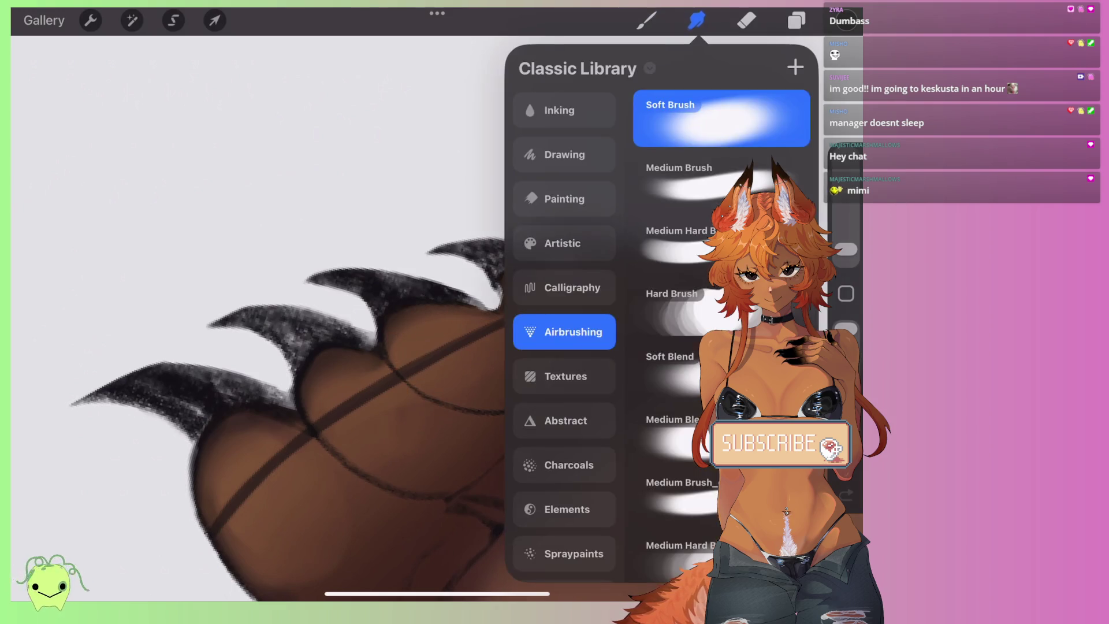
Step: Open the Soft Brush settings and try Wet Mix pull at 52% and blur at 45%
click(722, 118)
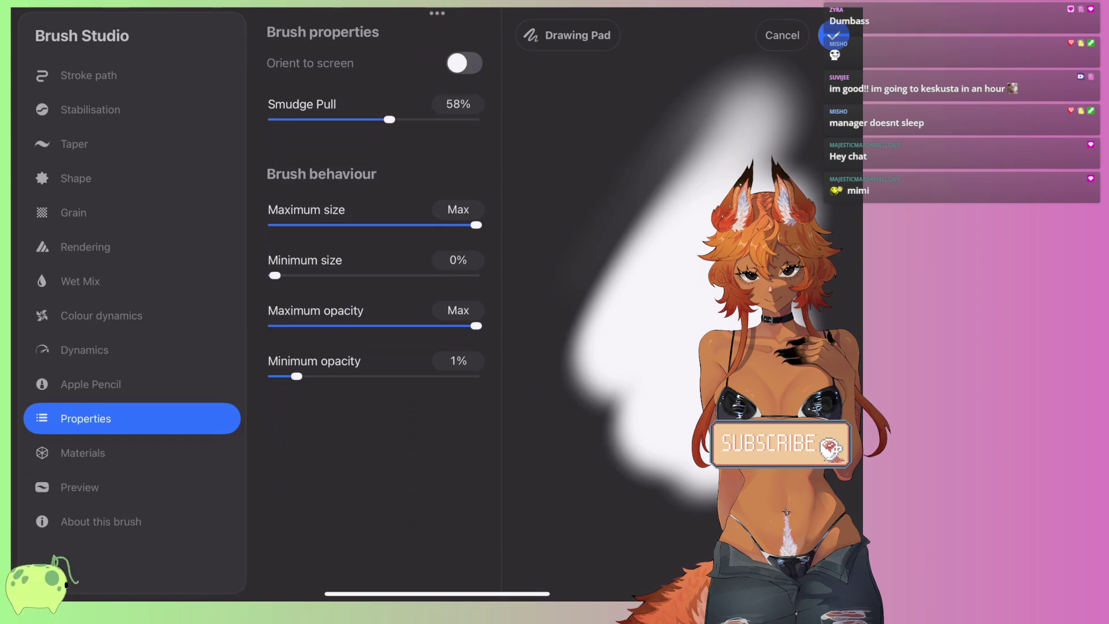
key(ctrl+z)
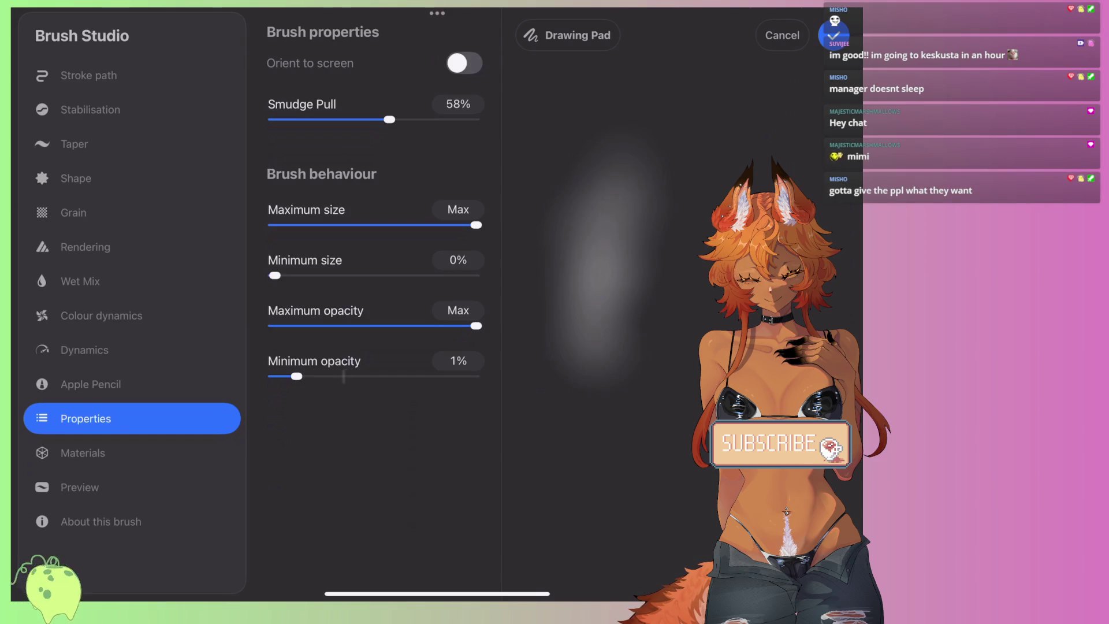
mouse_move(389, 119)
mouse_down()
mouse_move(445, 120)
mouse_move(388, 120)
mouse_up()
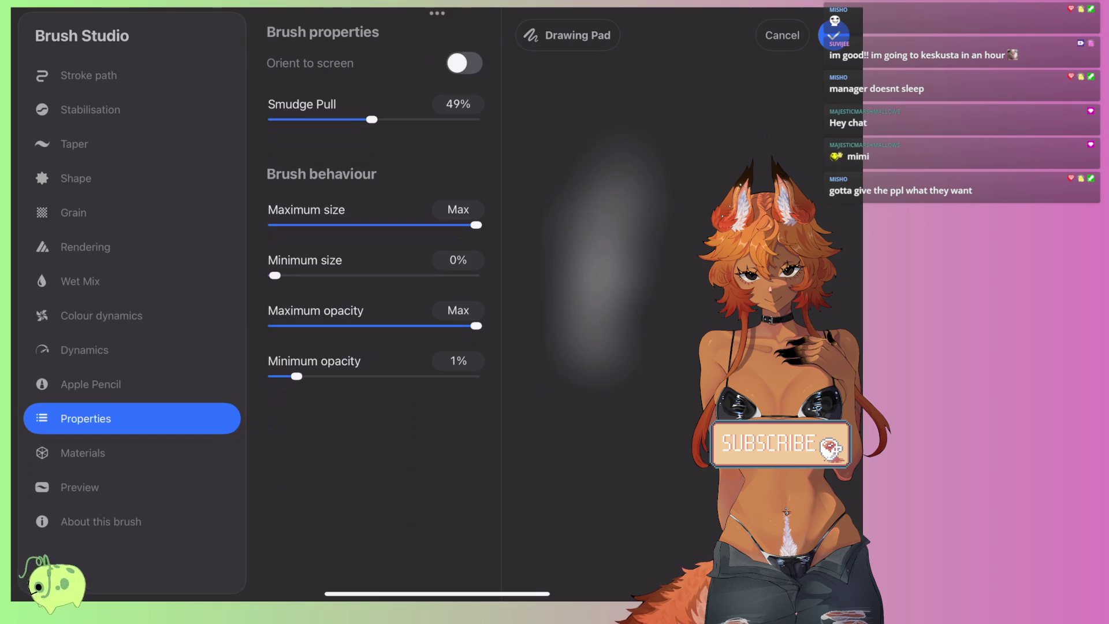
click(84, 349)
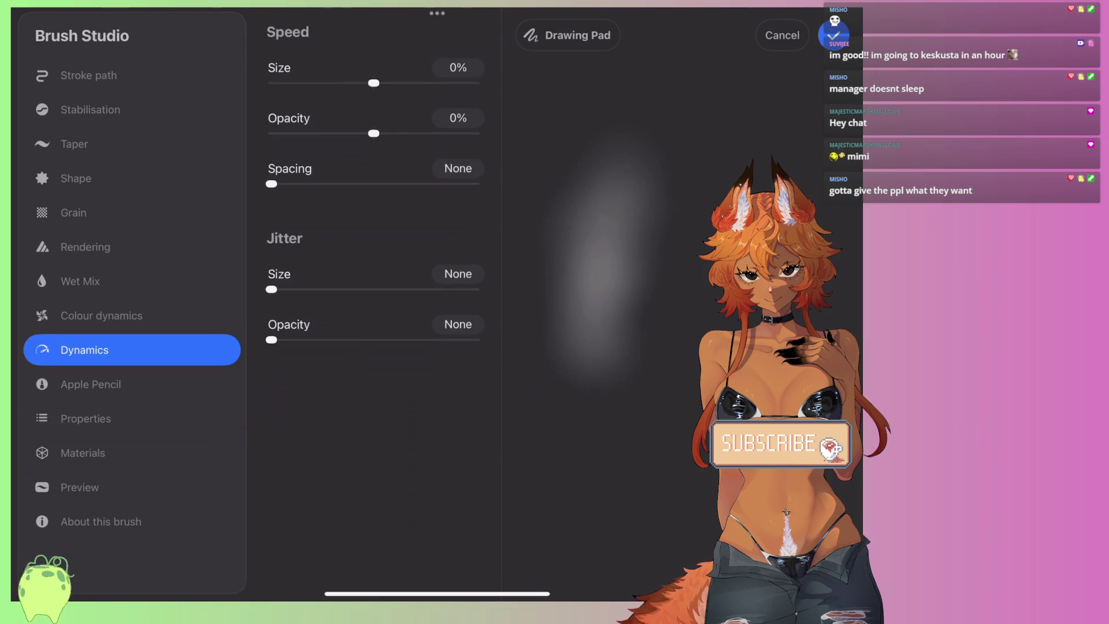
click(81, 280)
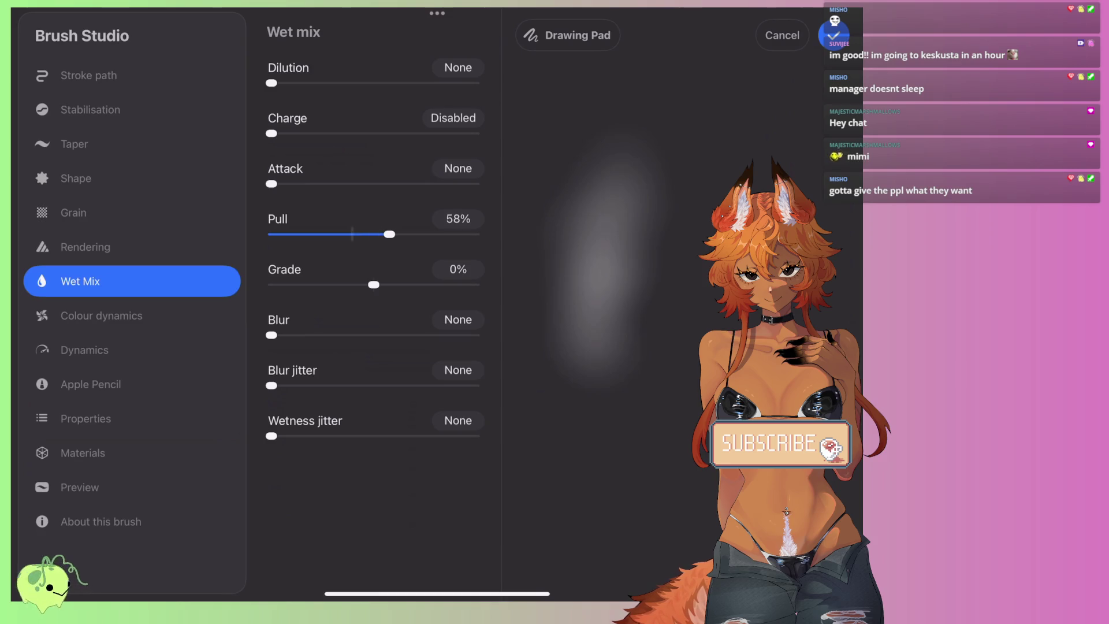
drag(271, 335, 339, 336)
drag(390, 234, 379, 234)
drag(339, 335, 363, 335)
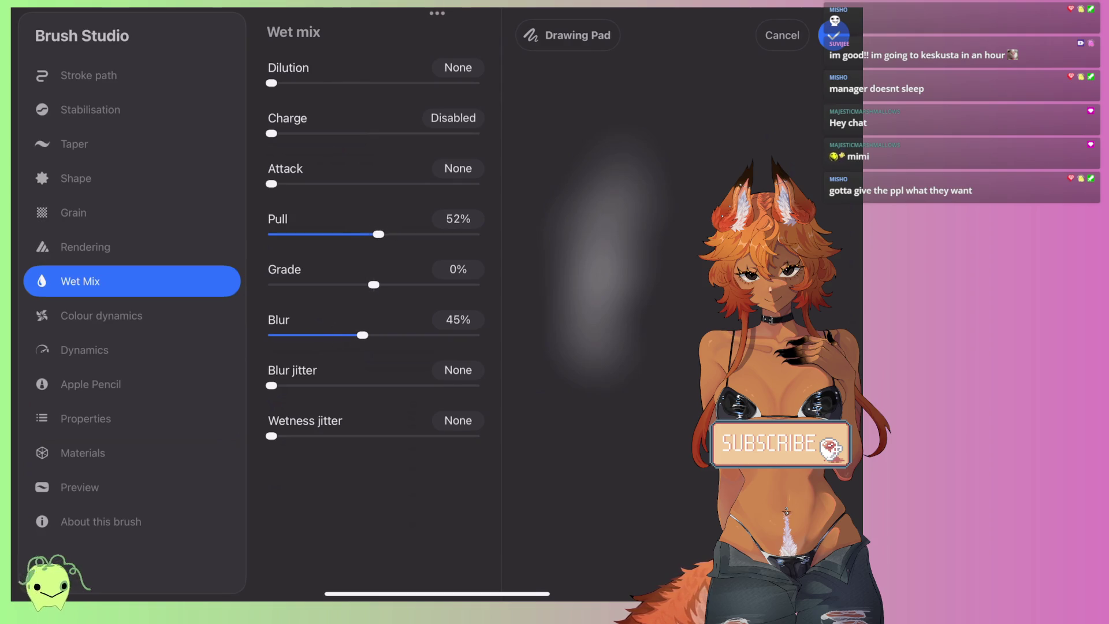
Step: Test wet edges, burnt edges, flow and streamline, then cancel all brush changes
click(86, 246)
mouse_move(271, 392)
mouse_down()
mouse_move(392, 392)
mouse_move(268, 392)
mouse_up()
mouse_move(270, 443)
mouse_down()
mouse_move(346, 442)
mouse_move(271, 442)
mouse_up()
mouse_move(271, 392)
mouse_down()
mouse_move(476, 392)
mouse_move(271, 393)
mouse_up()
mouse_move(476, 342)
mouse_down()
mouse_move(293, 342)
mouse_move(476, 341)
mouse_up()
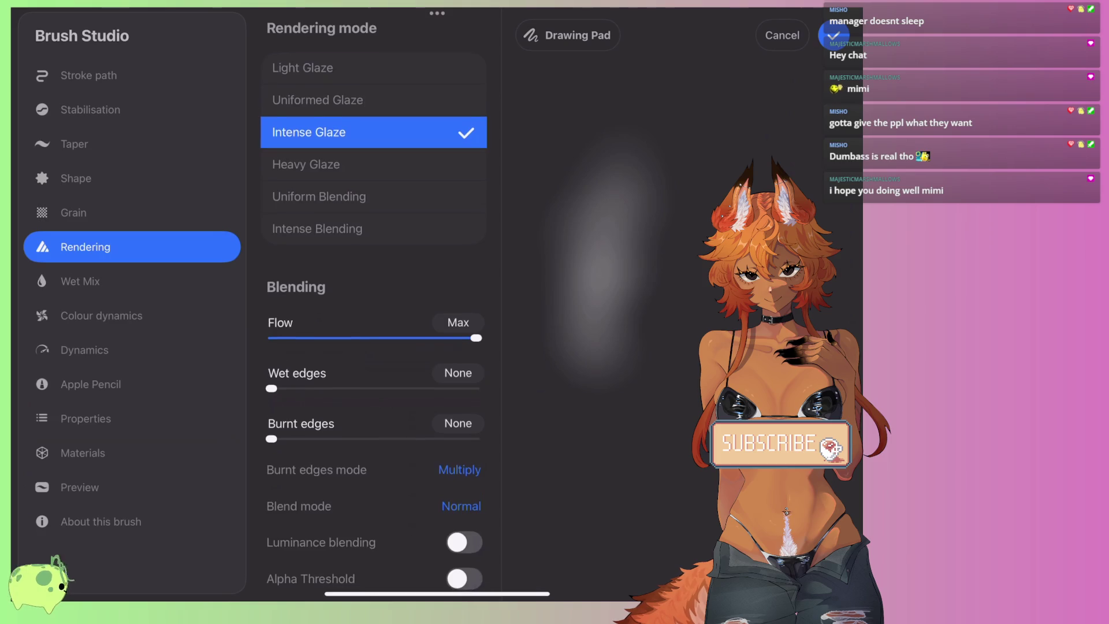
scroll(374, 312, down, 1)
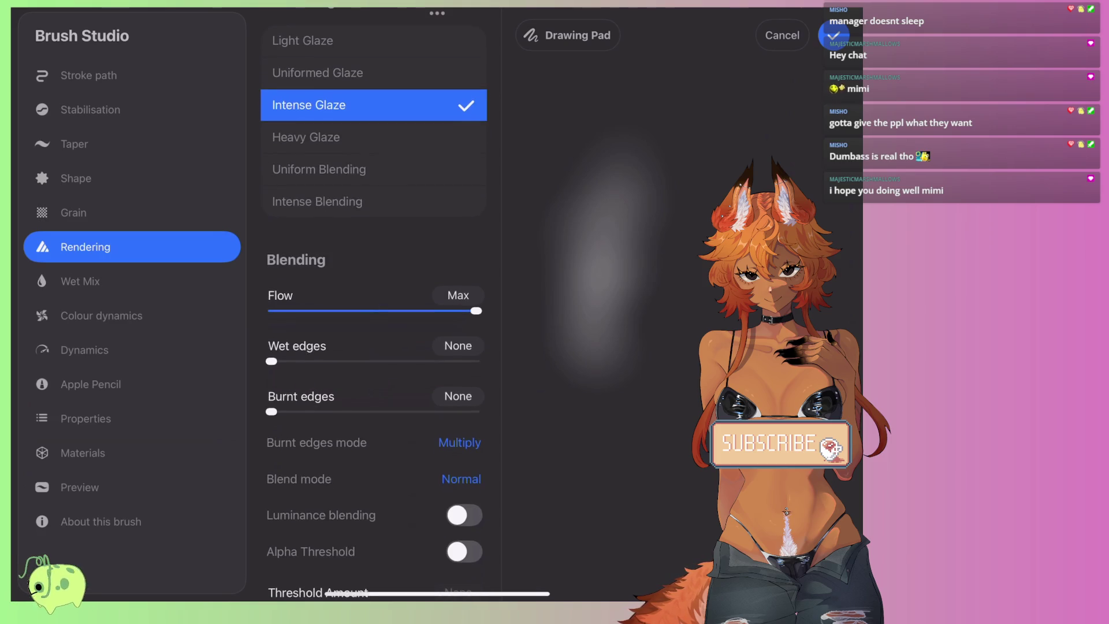
click(74, 144)
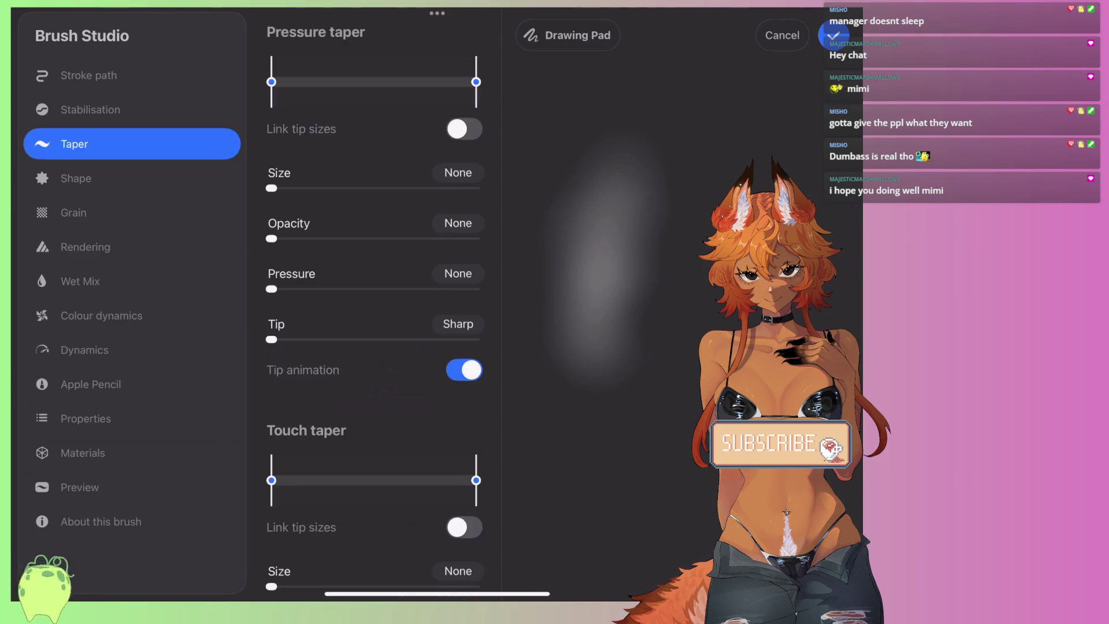
click(91, 109)
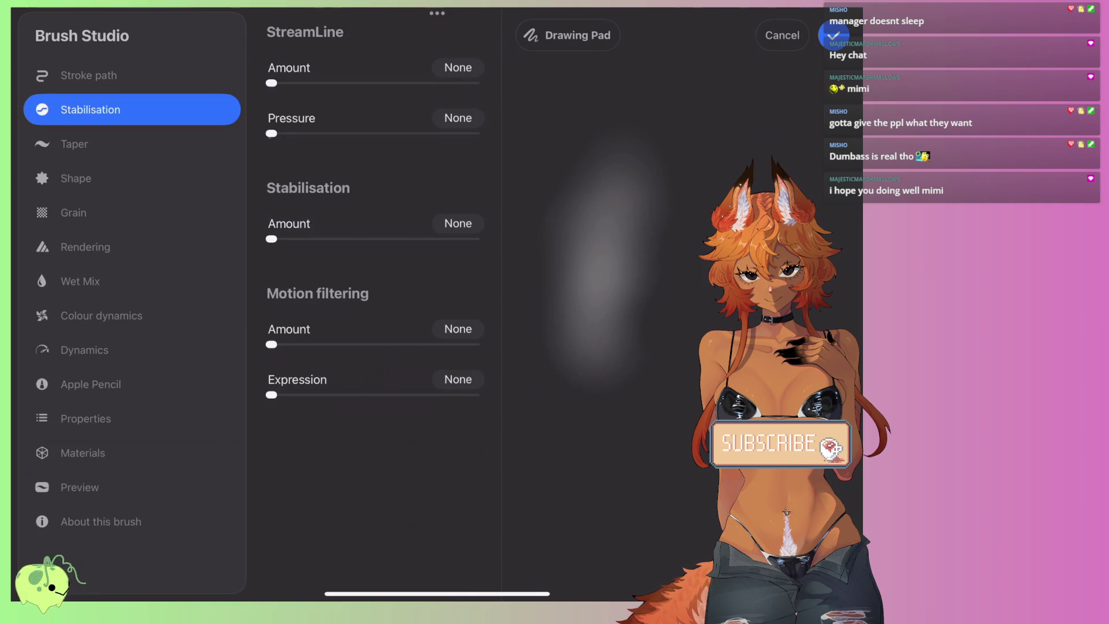
drag(271, 83, 307, 82)
click(782, 36)
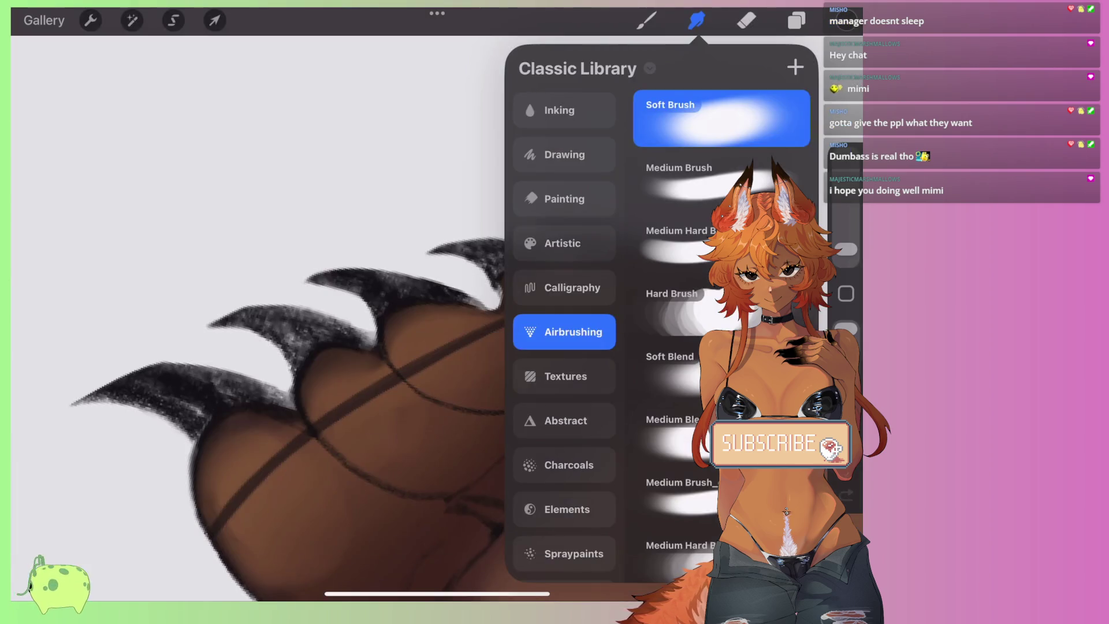
Step: Return to the canvas zoomed on the paw with a slightly larger painting brush
click(532, 298)
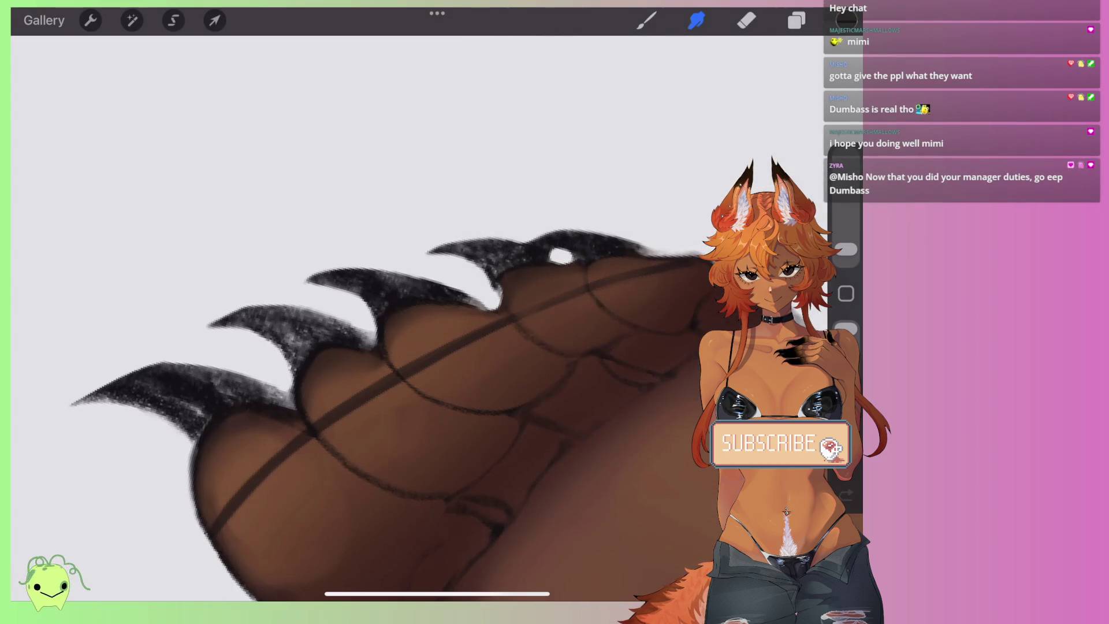
scroll(358, 318, down, 5)
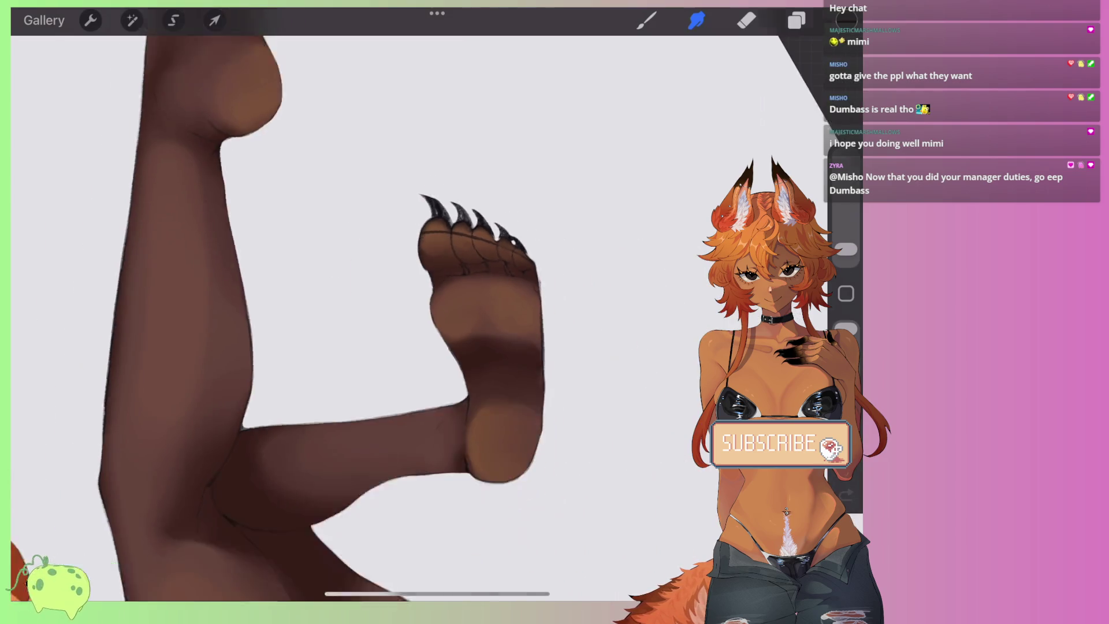
scroll(358, 318, down, 3)
scroll(358, 318, down, 2)
scroll(364, 347, down, 1)
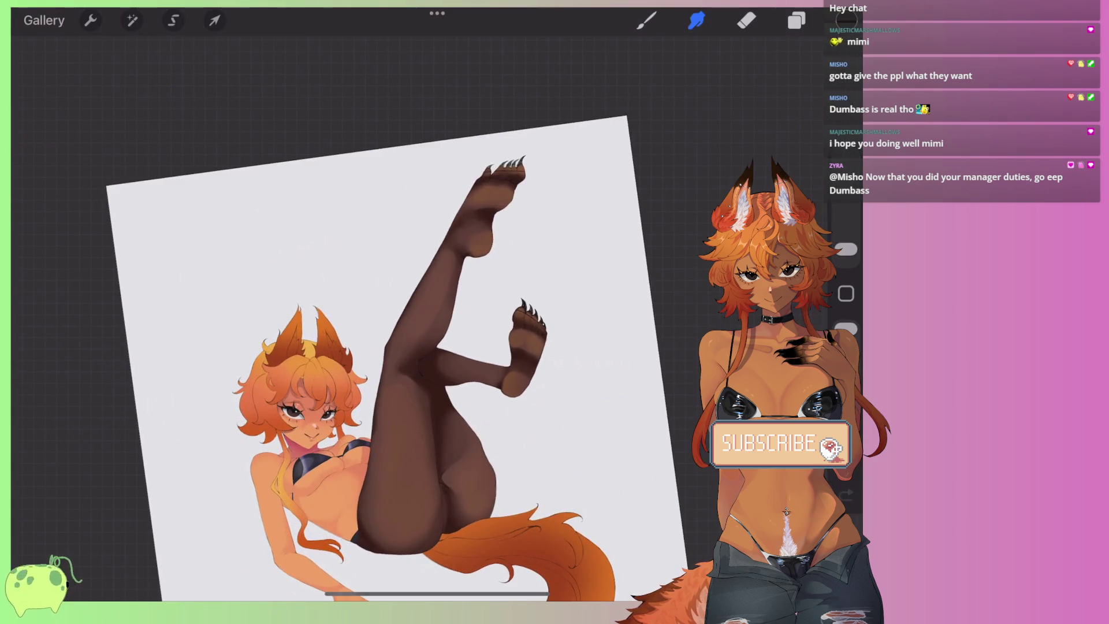
scroll(364, 347, up, 5)
scroll(370, 346, up, 3)
scroll(369, 347, up, 2)
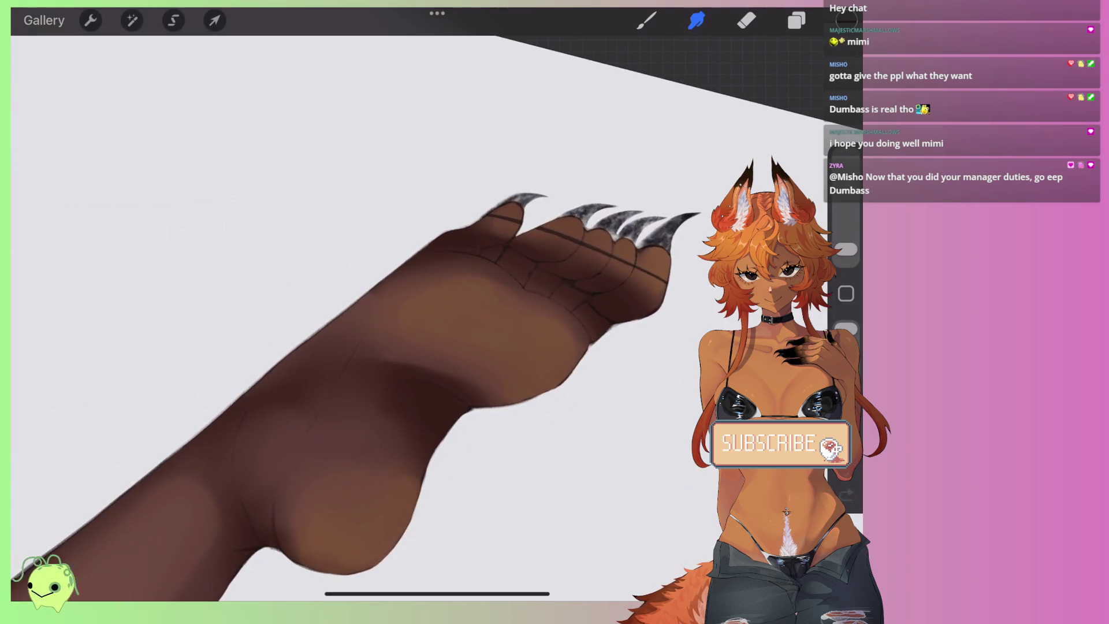
key(b)
scroll(370, 347, up, 3)
drag(845, 237, 846, 229)
Step: Paint dark brown shading along the paw's upper edge and underside
mouse_move(444, 237)
mouse_down()
mouse_move(417, 227)
mouse_move(260, 352)
mouse_up()
drag(317, 384, 249, 451)
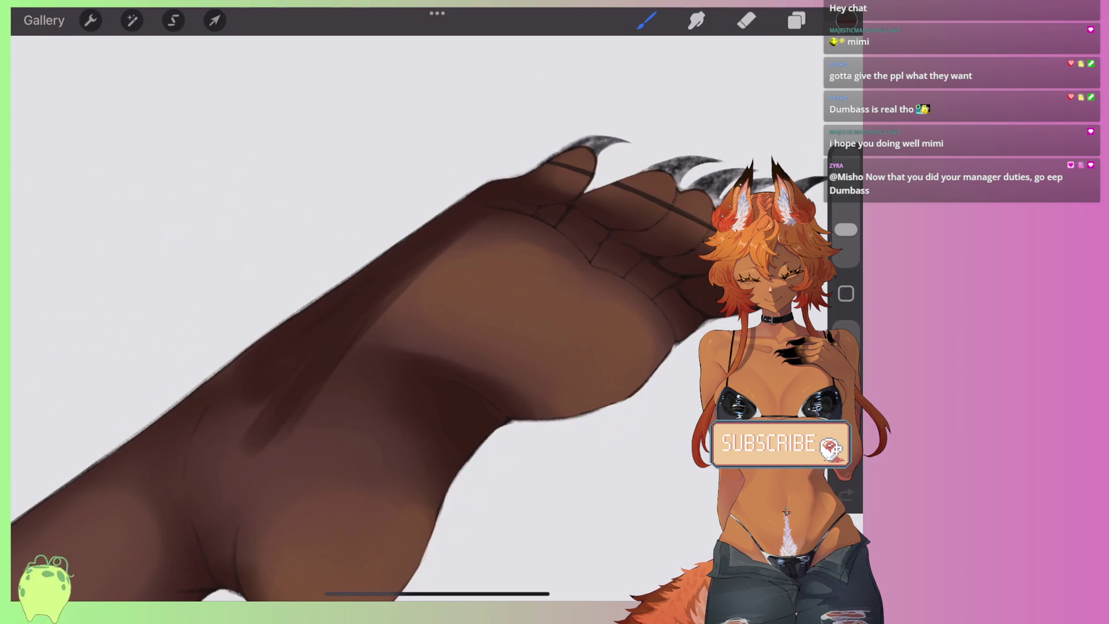
drag(404, 289, 359, 243)
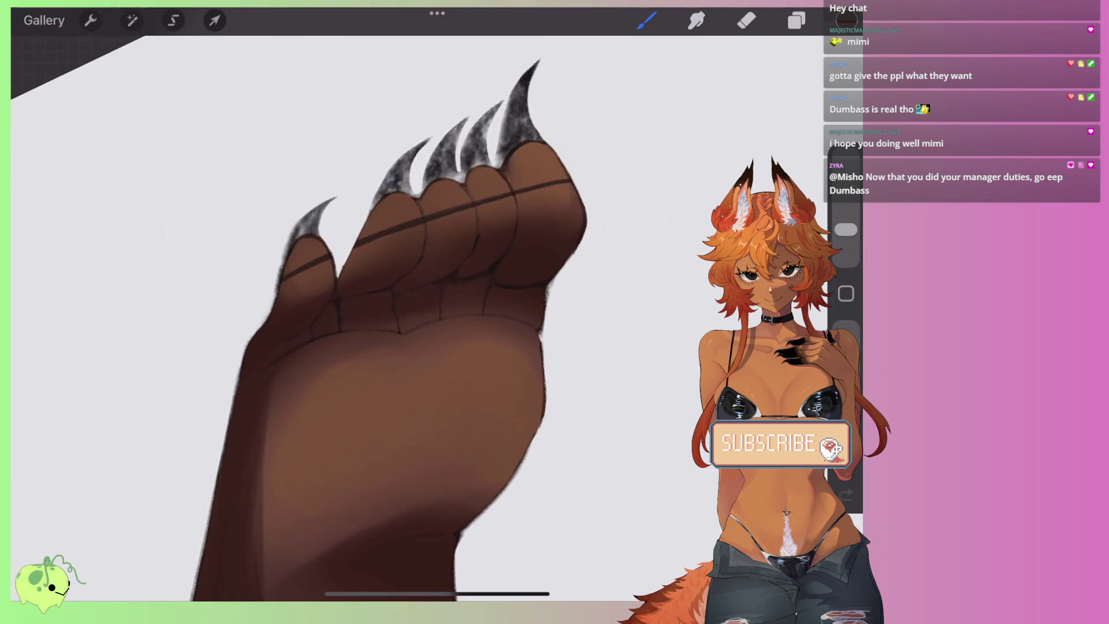
click(847, 19)
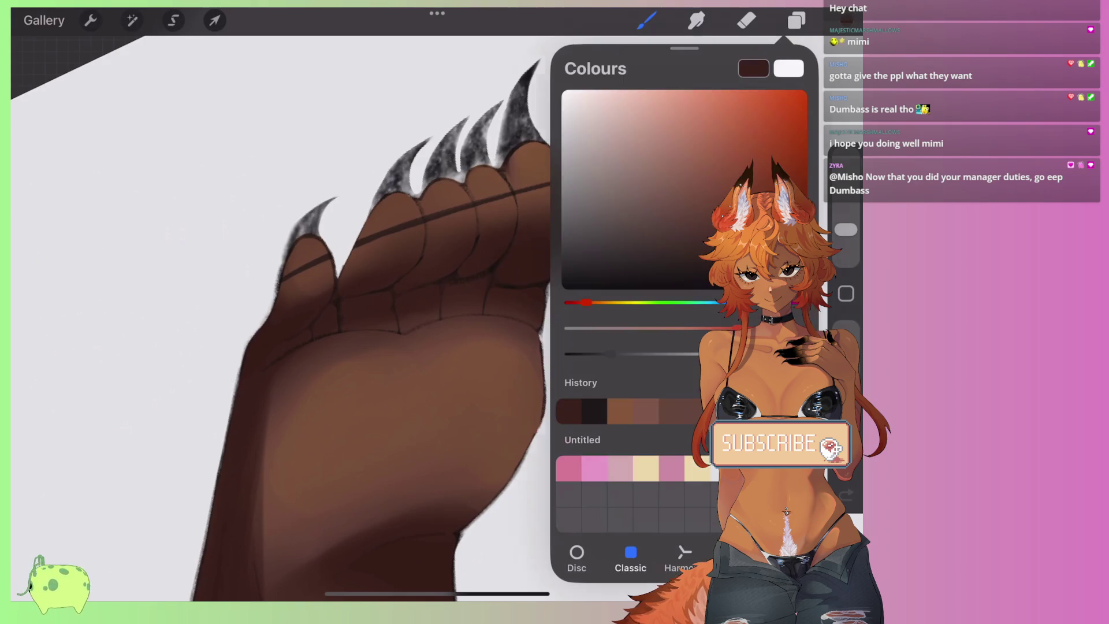
Step: Pick a new shading colour and add darker strokes to the paw's sole
drag(688, 266, 670, 260)
click(847, 19)
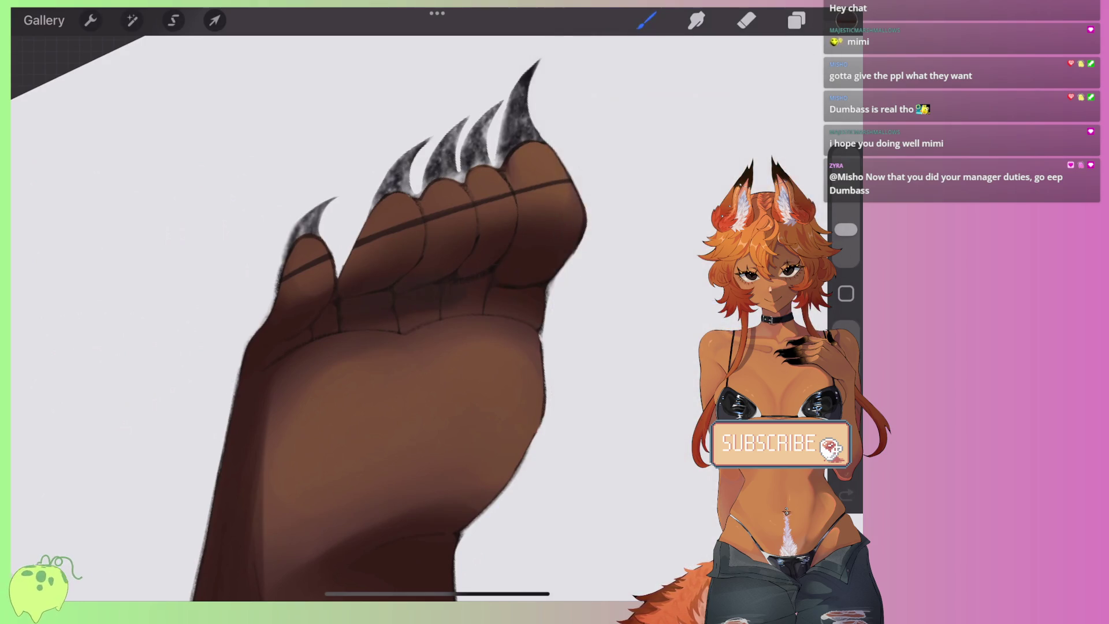
scroll(433, 289, up, 3)
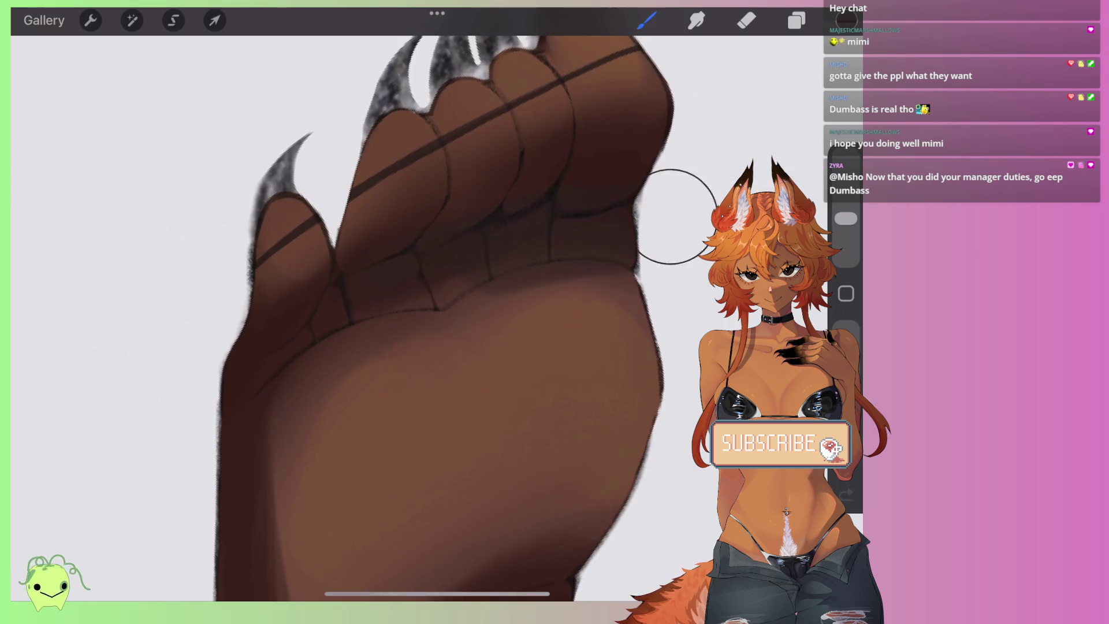
drag(404, 301, 491, 315)
drag(439, 289, 635, 231)
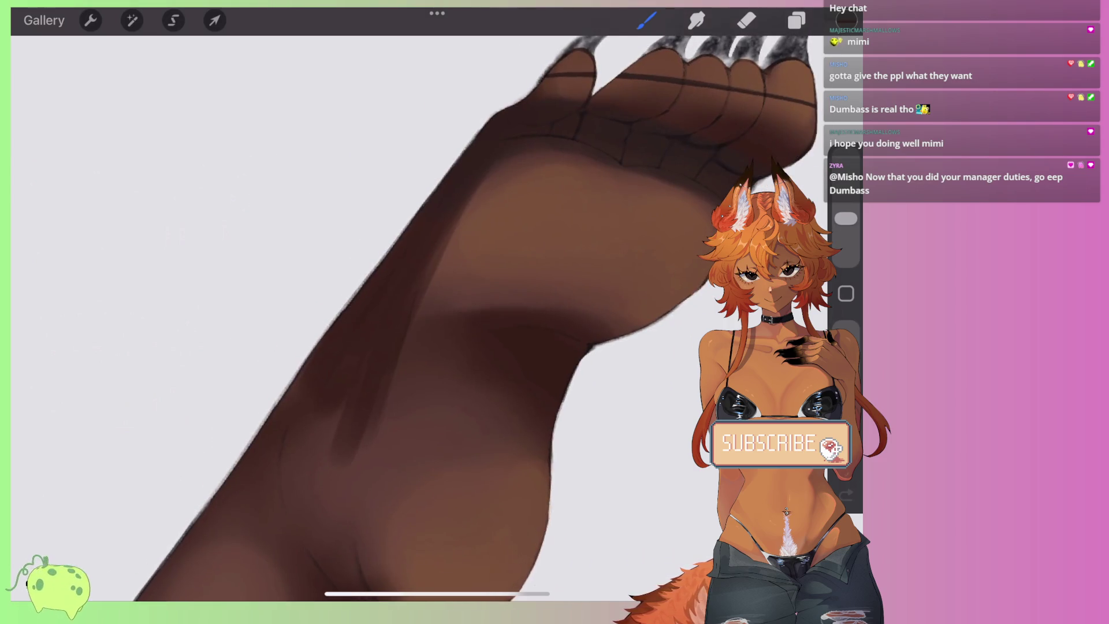
drag(347, 404, 462, 260)
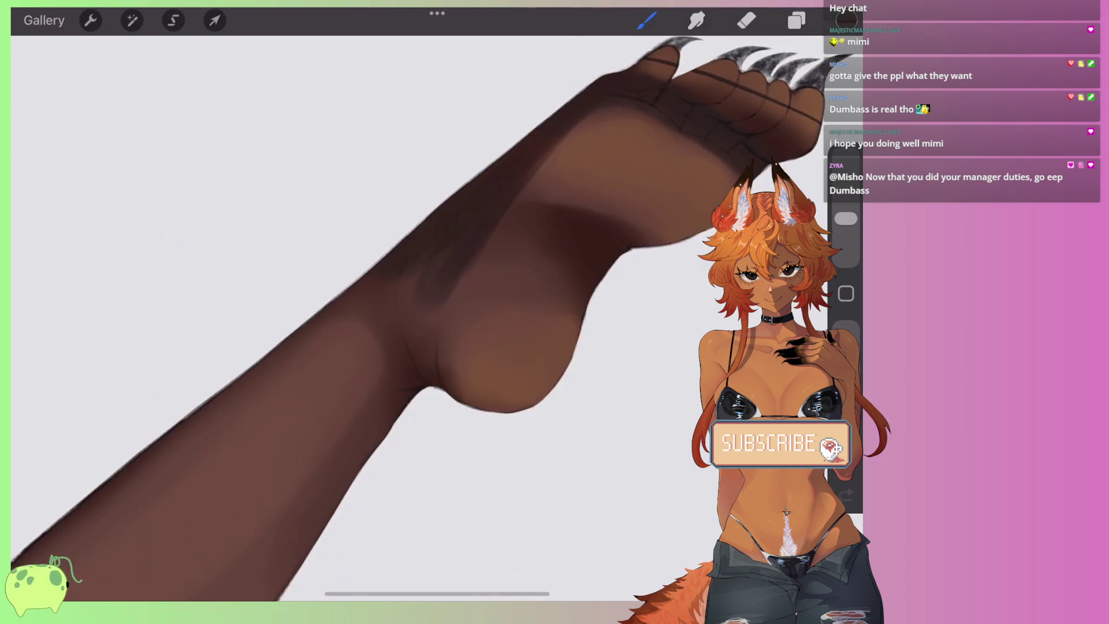
Step: Paint a light highlight along the leg crease with the brush at 8%
drag(404, 346, 393, 324)
drag(845, 219, 846, 230)
drag(381, 399, 404, 378)
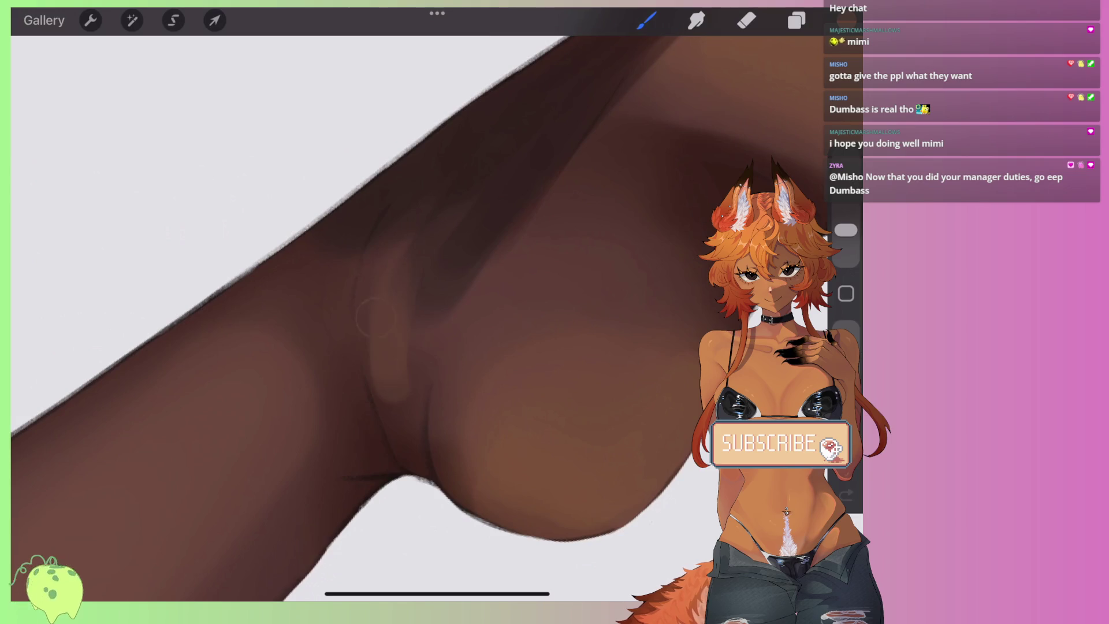
drag(407, 260, 399, 427)
drag(436, 242, 431, 303)
mouse_move(416, 199)
mouse_down()
mouse_move(399, 254)
mouse_move(425, 243)
mouse_up()
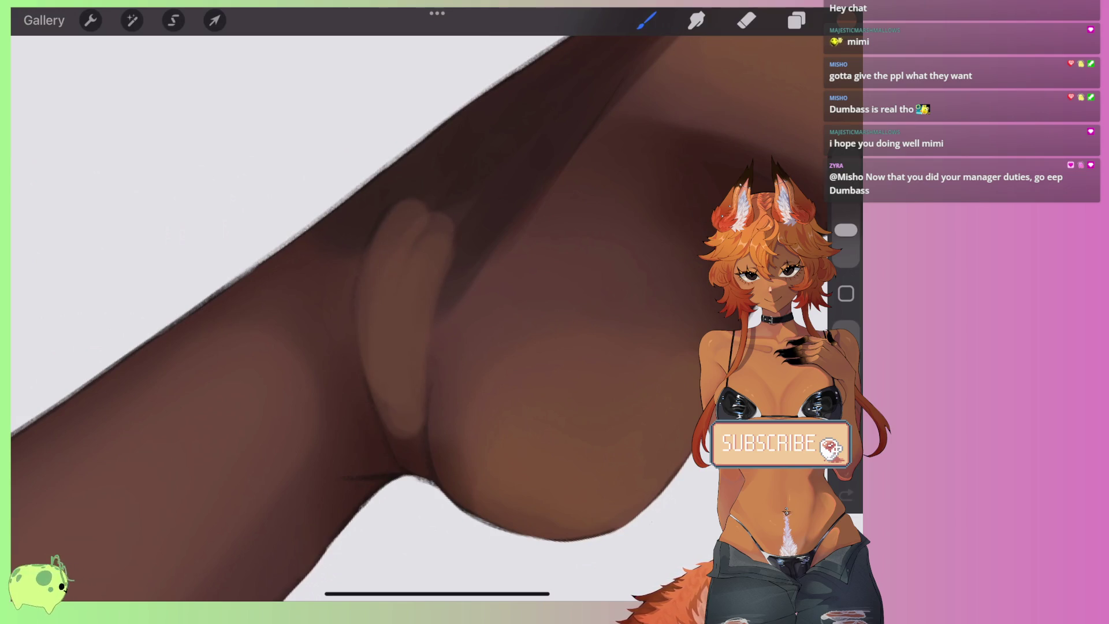
drag(404, 289, 370, 335)
Step: Smudge at about 2% to blend the highlight into the surrounding crease shading
click(696, 20)
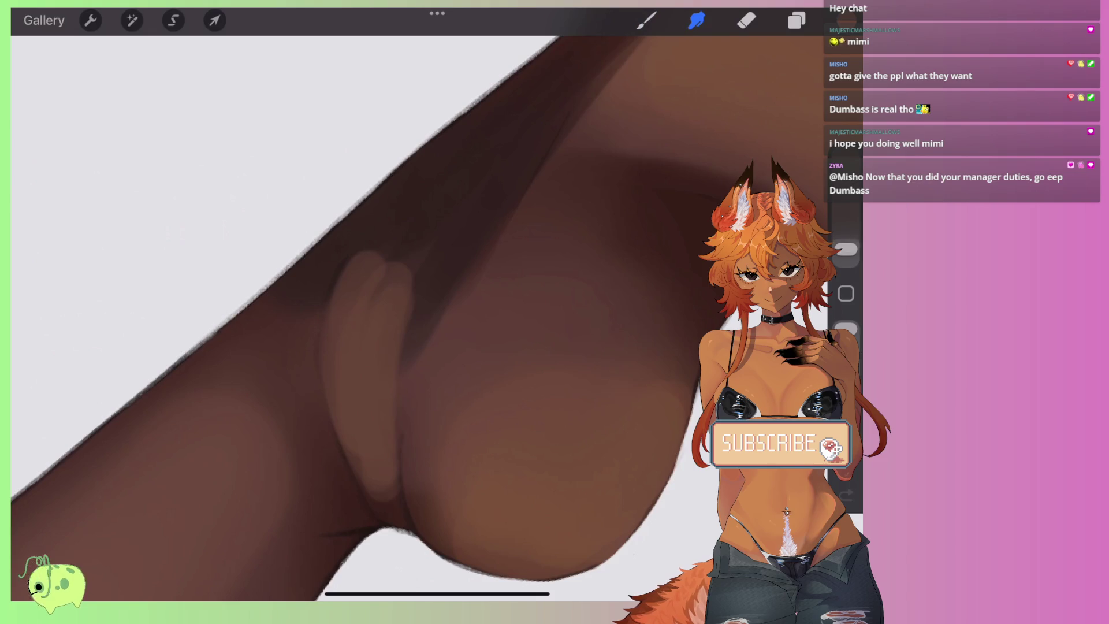
drag(846, 249, 845, 246)
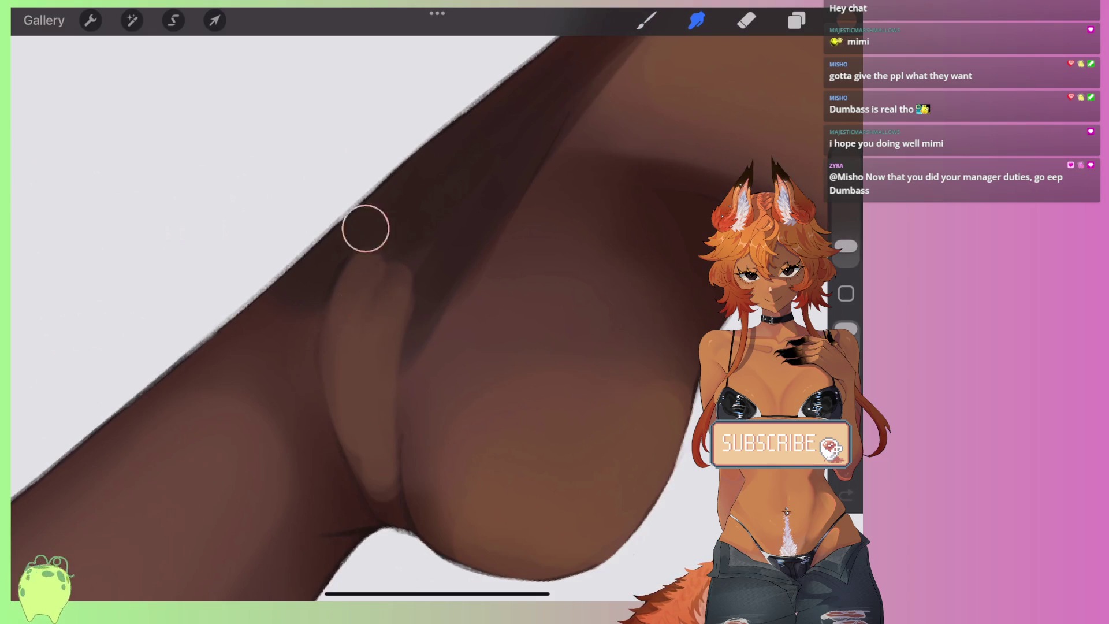
mouse_move(427, 239)
mouse_down()
mouse_move(366, 226)
mouse_move(429, 226)
mouse_move(361, 377)
mouse_up()
drag(411, 277, 416, 277)
drag(396, 366, 401, 377)
drag(457, 217, 392, 280)
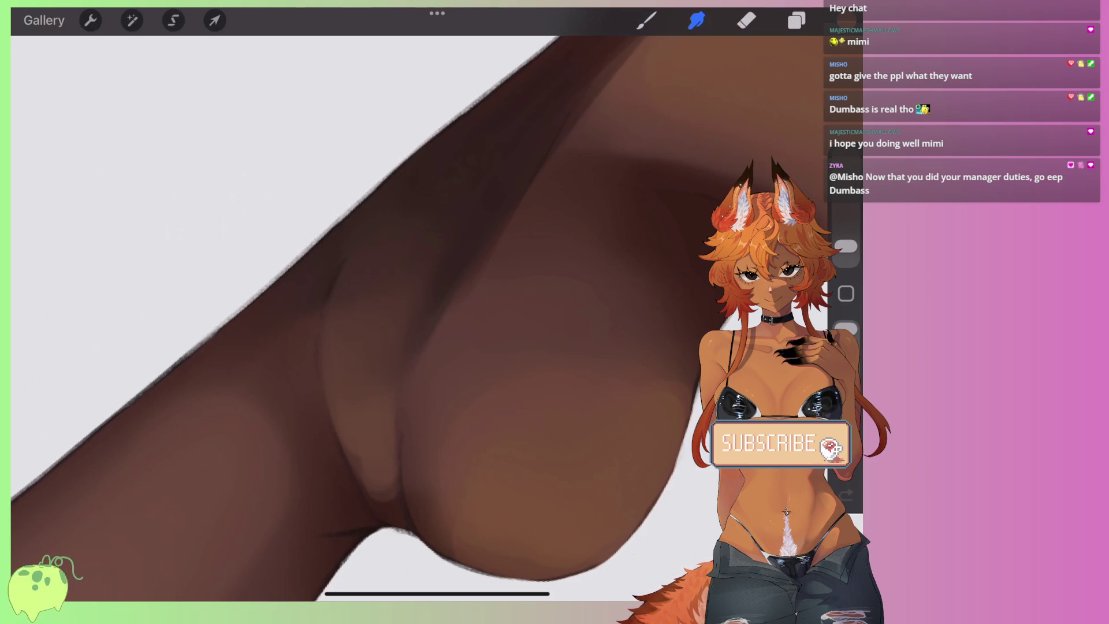
scroll(370, 447, down, 5)
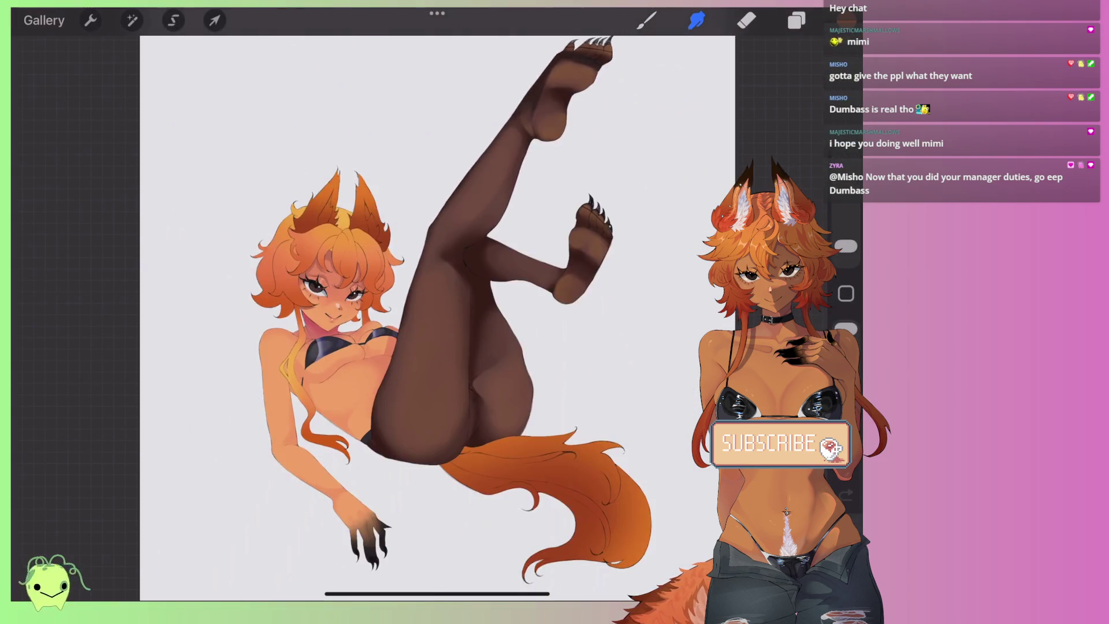
Step: Undo the last smudge stroke and show the Layers panel with Layer 19 selected
scroll(462, 289, up, 5)
scroll(462, 289, up, 3)
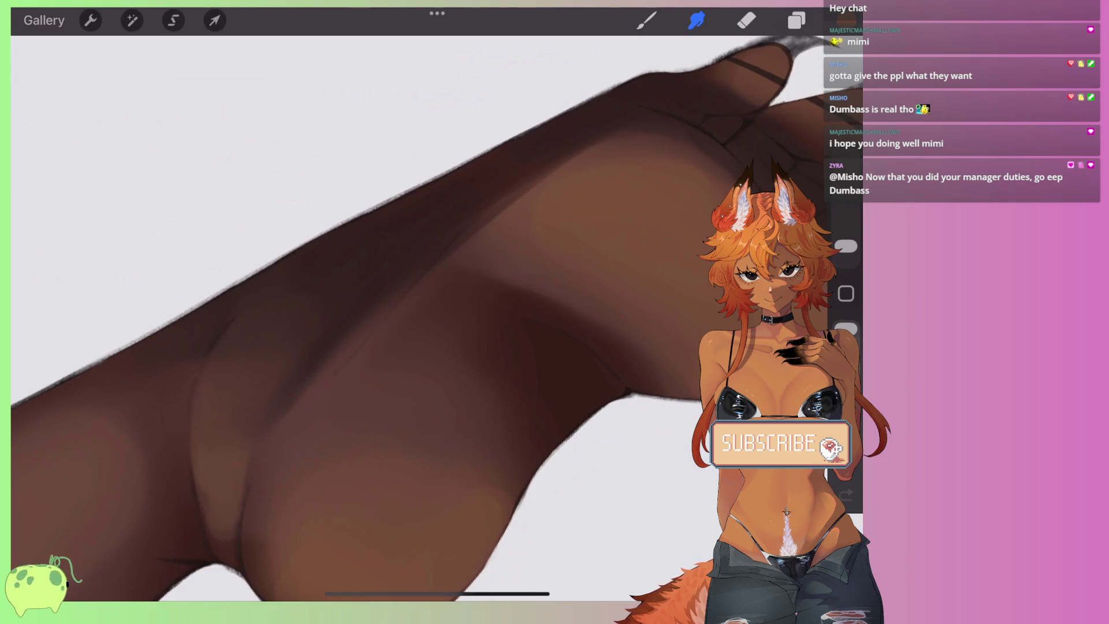
key(ctrl+z)
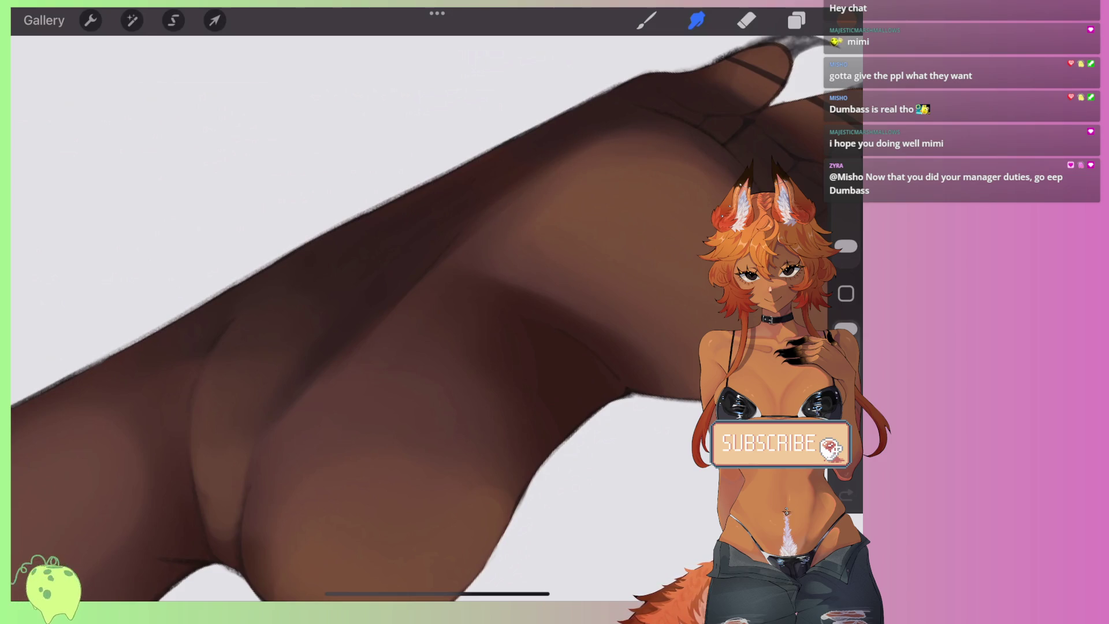
scroll(404, 318, down, 5)
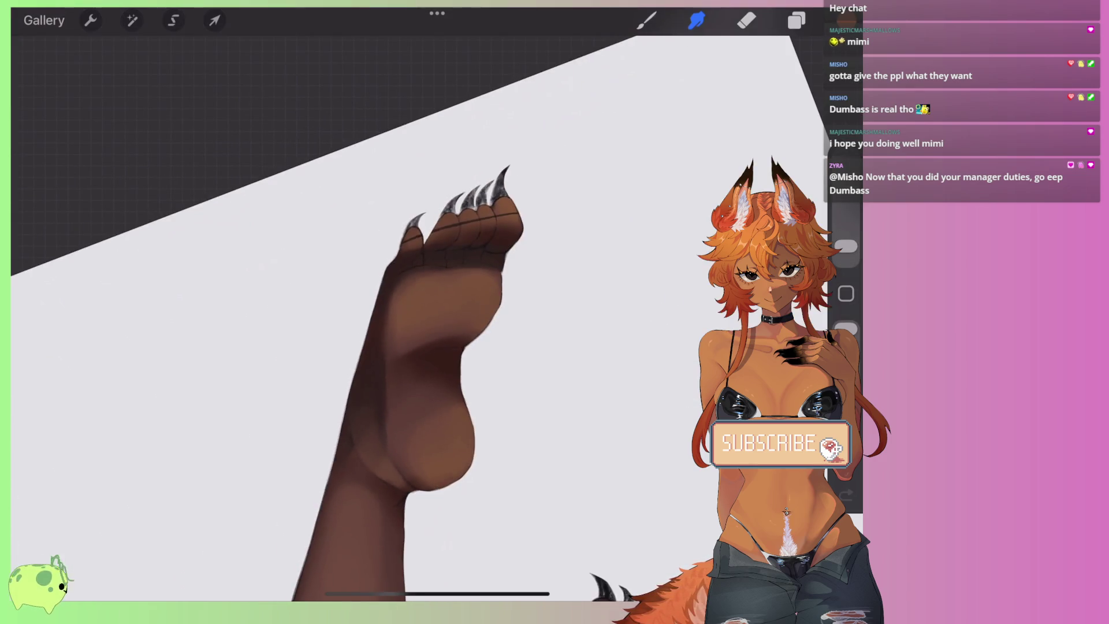
scroll(404, 318, down, 5)
scroll(405, 318, up, 5)
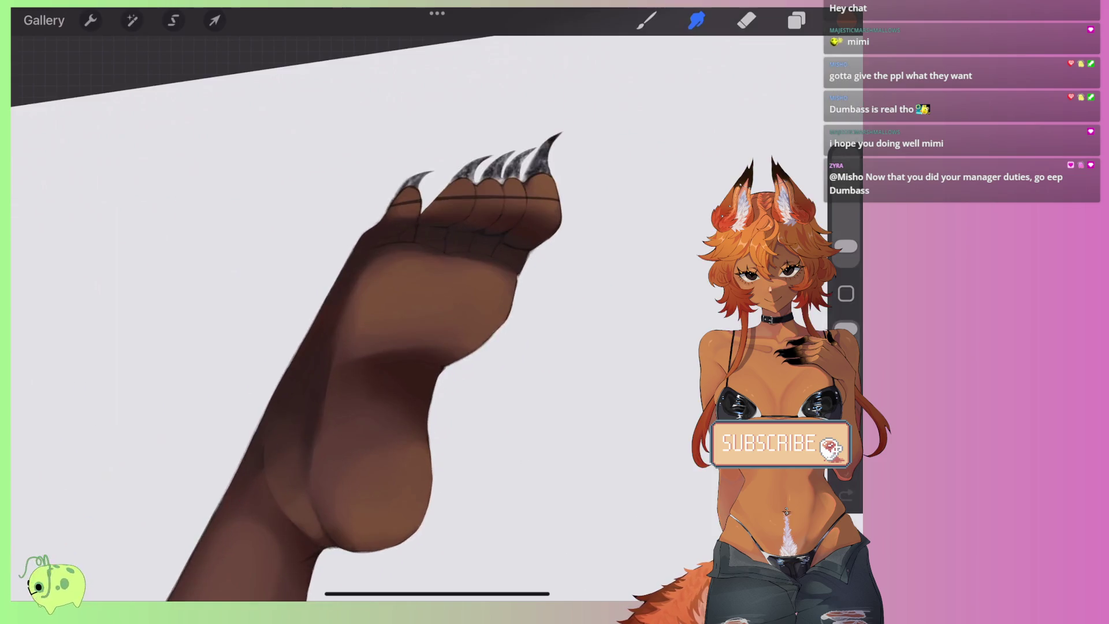
click(797, 20)
scroll(404, 318, up, 3)
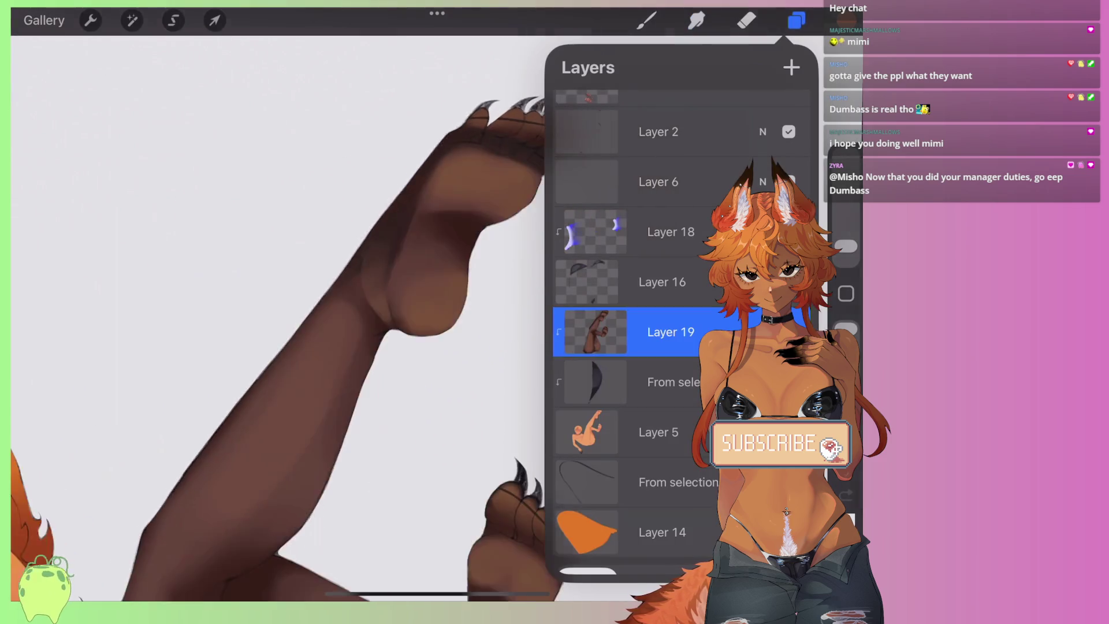
Step: Try Darker Colour, Colour Burn and Multiply on Layer 19, lower its opacity, and settle on Normal
scroll(288, 318, down, 5)
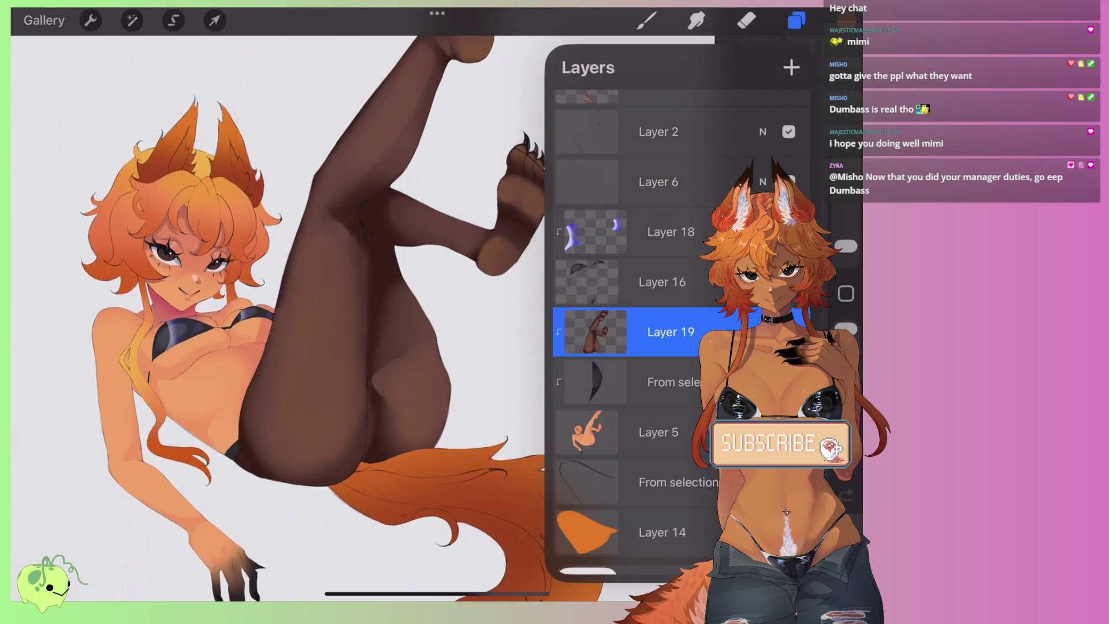
click(763, 332)
click(596, 441)
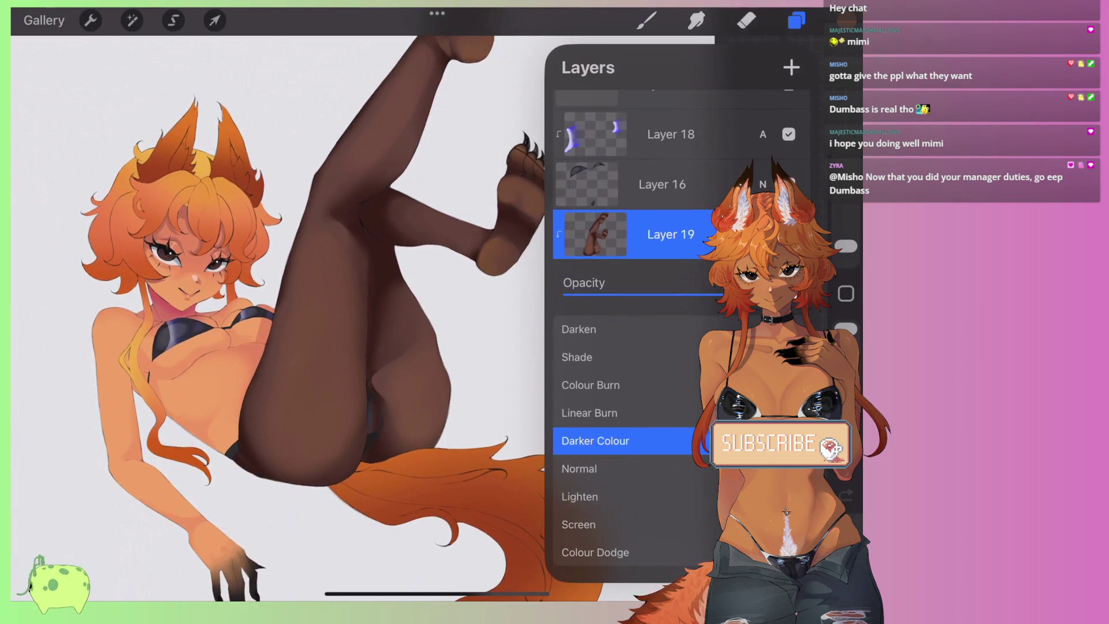
scroll(624, 441, up, 1)
scroll(624, 441, up, 1)
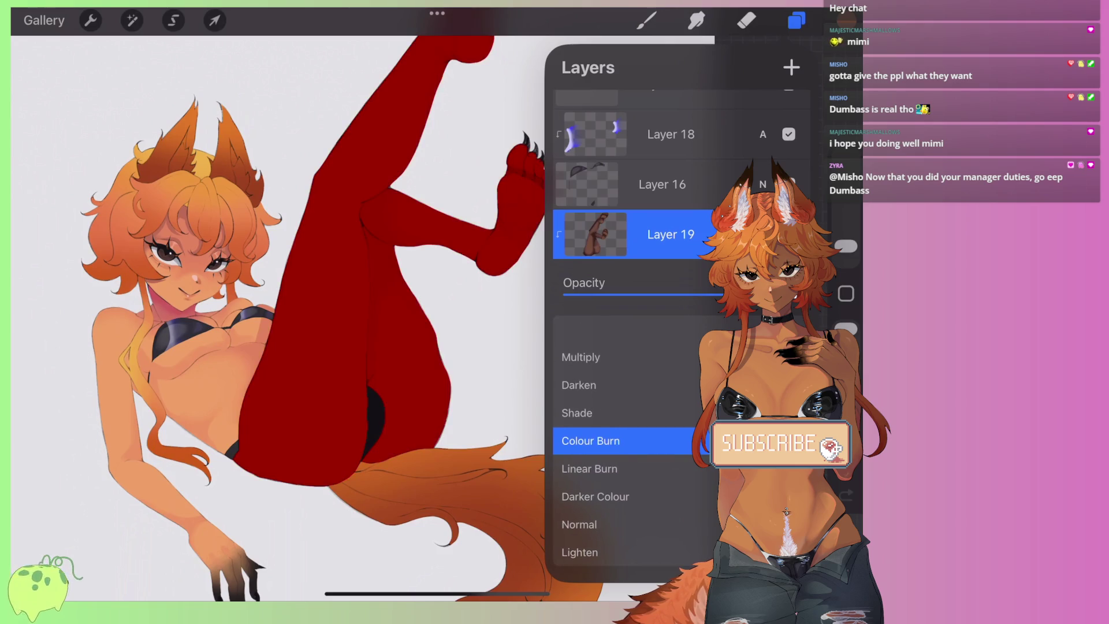
scroll(624, 441, up, 1)
scroll(624, 441, up, 1)
scroll(624, 440, up, 1)
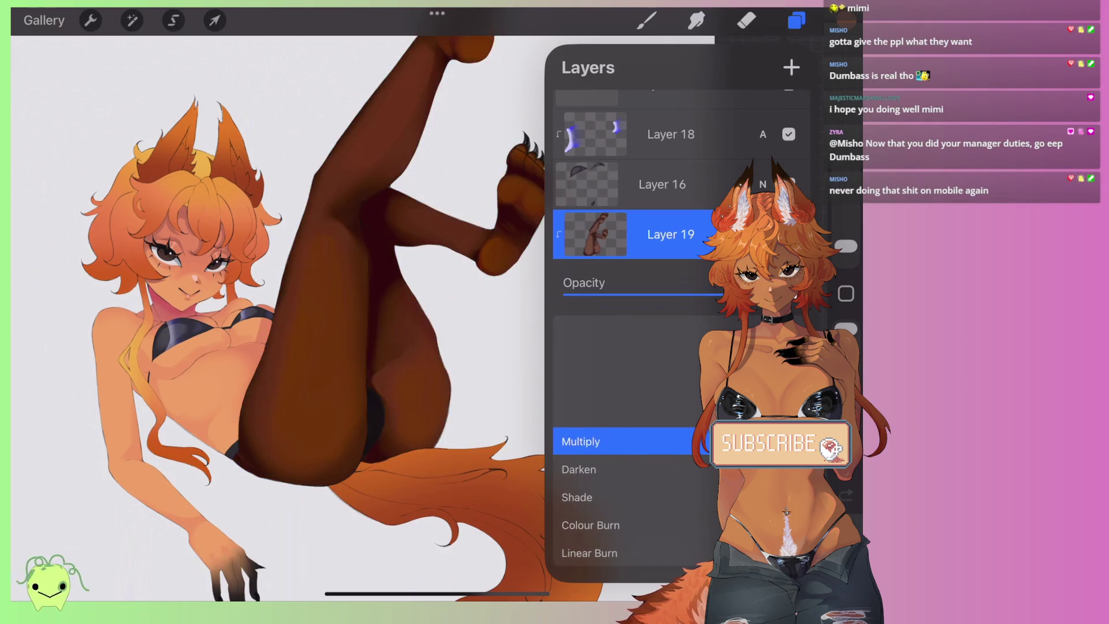
drag(725, 295, 713, 295)
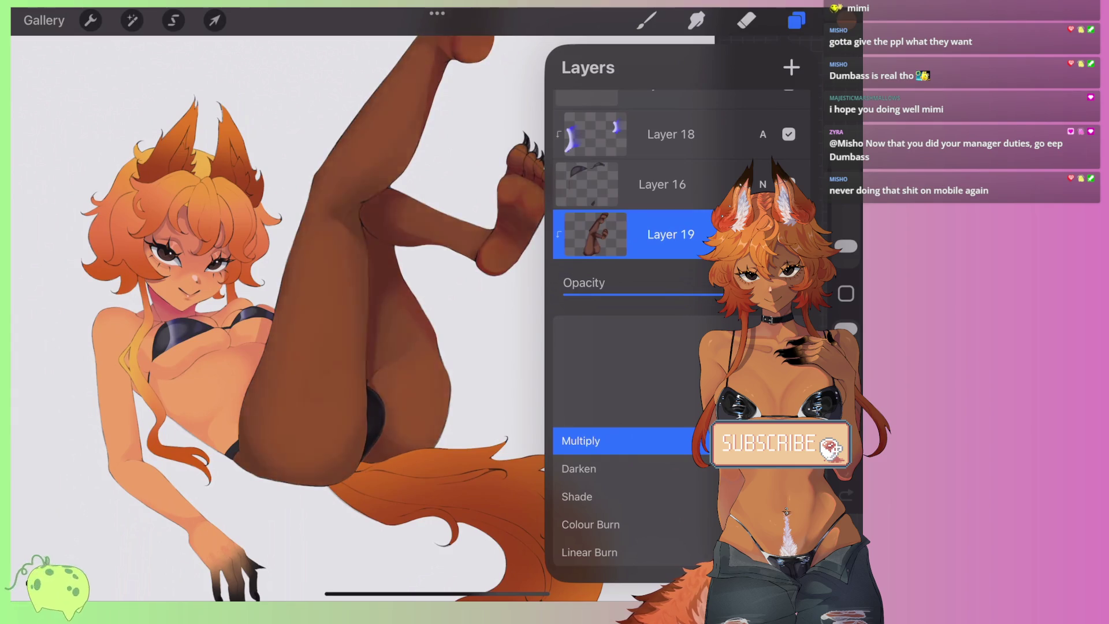
scroll(624, 440, down, 8)
scroll(624, 441, up, 2)
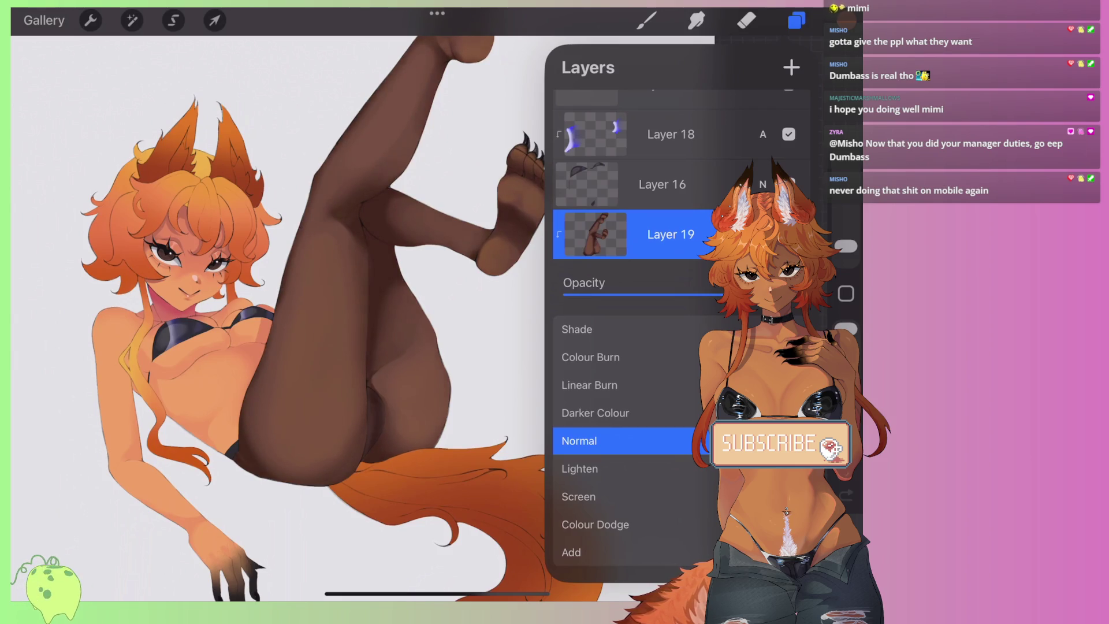
click(763, 234)
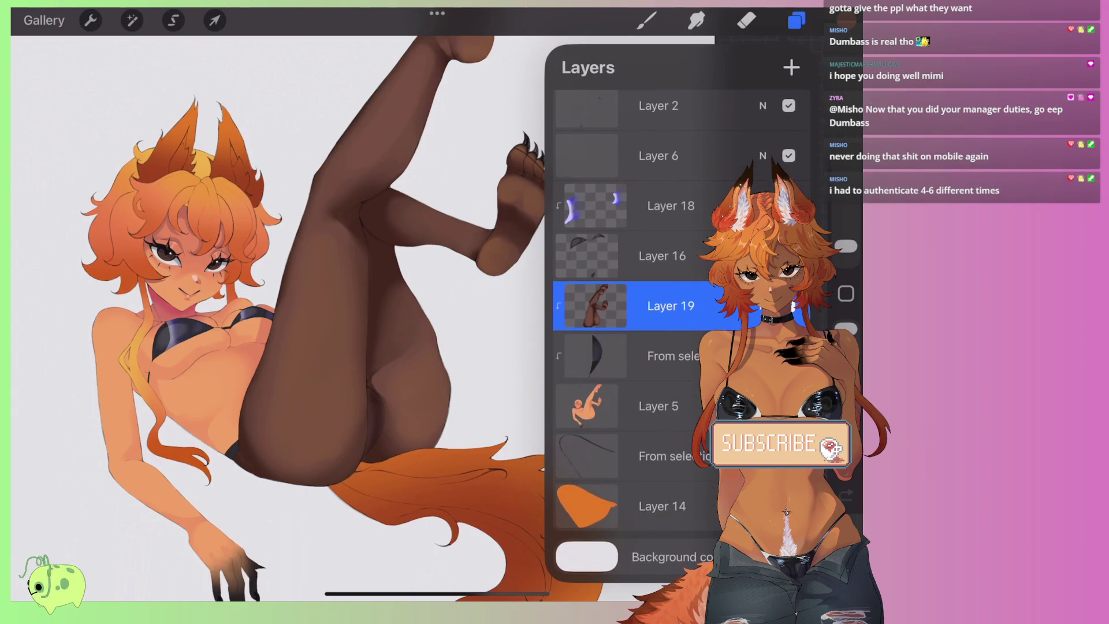
Step: Sample the stockinged leg's brown and set a very dark shade of it as the current colour
click(831, 20)
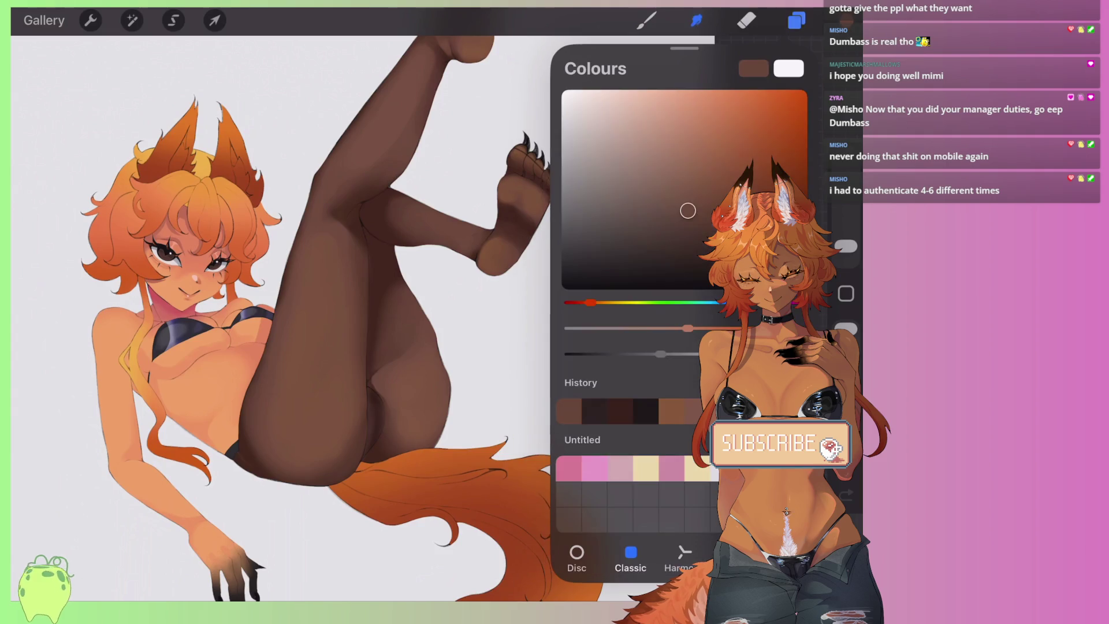
drag(615, 241, 562, 256)
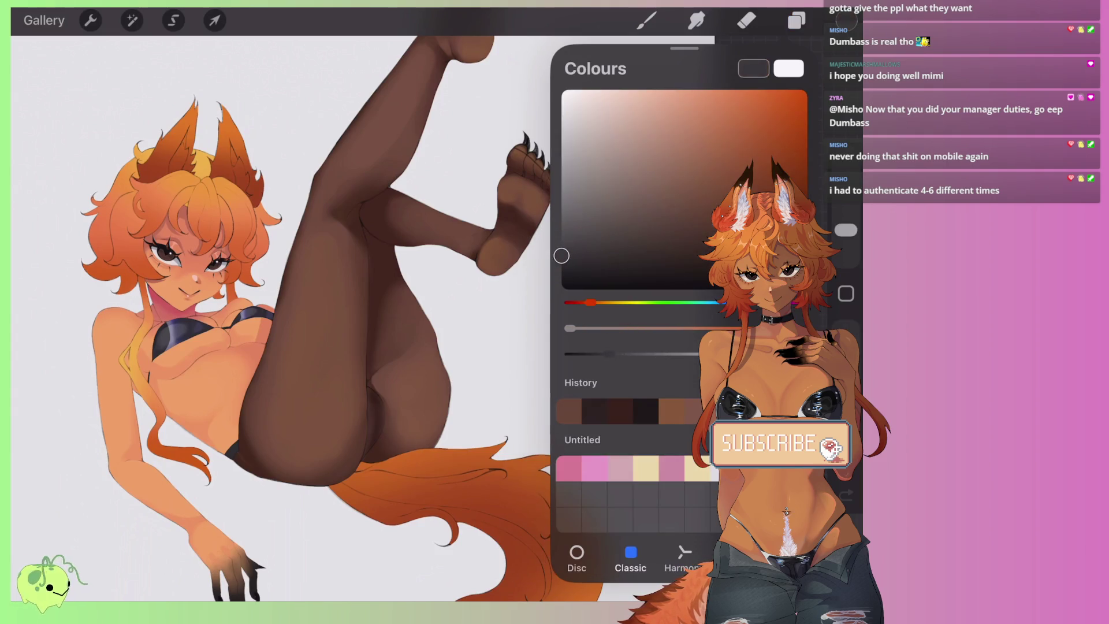
click(326, 360)
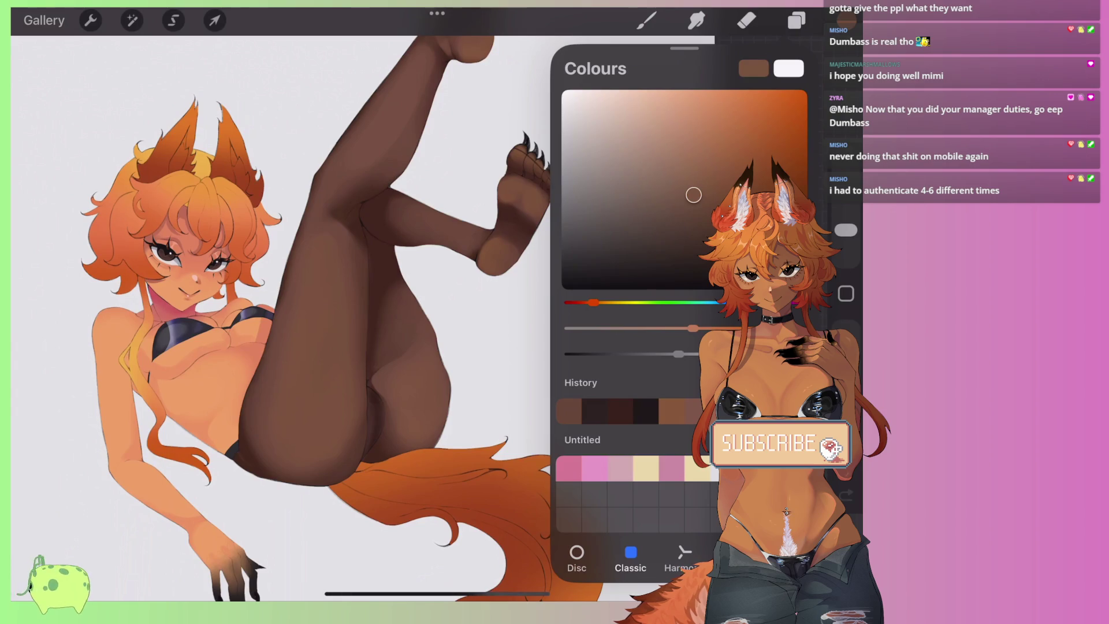
click(583, 261)
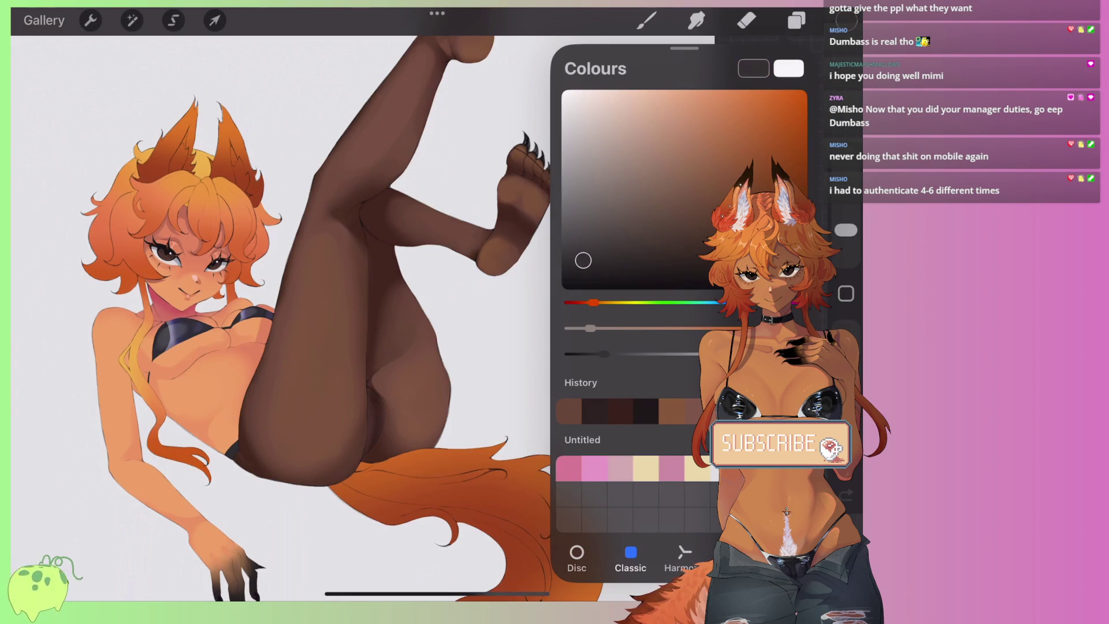
scroll(347, 405, up, 5)
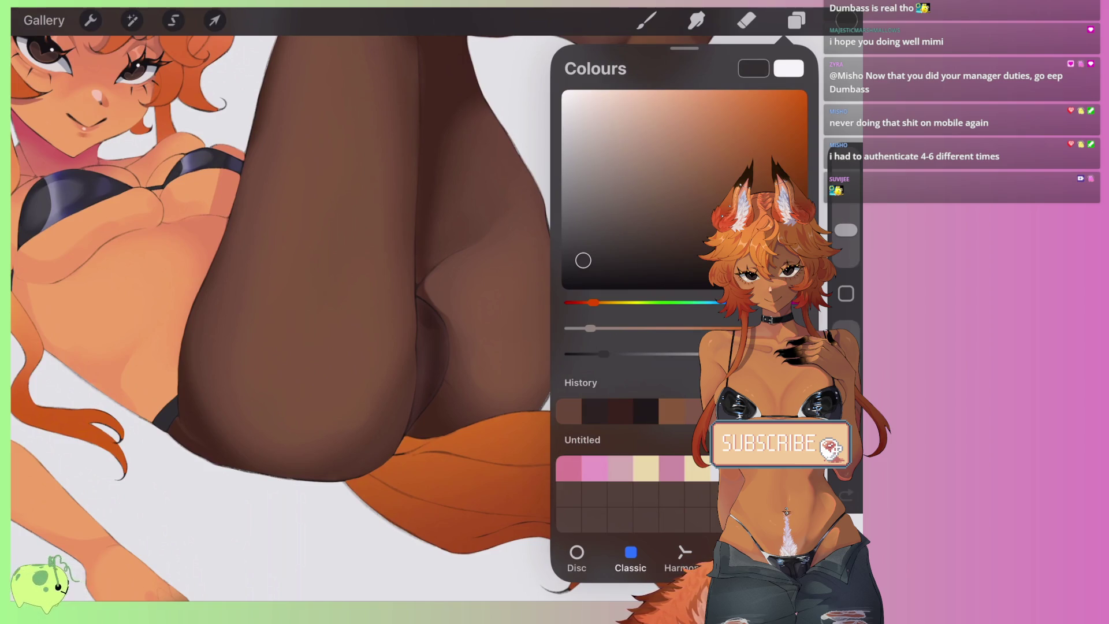
Step: Drop the dark brown onto the tights and zoom into the thigh crease
drag(847, 20, 414, 332)
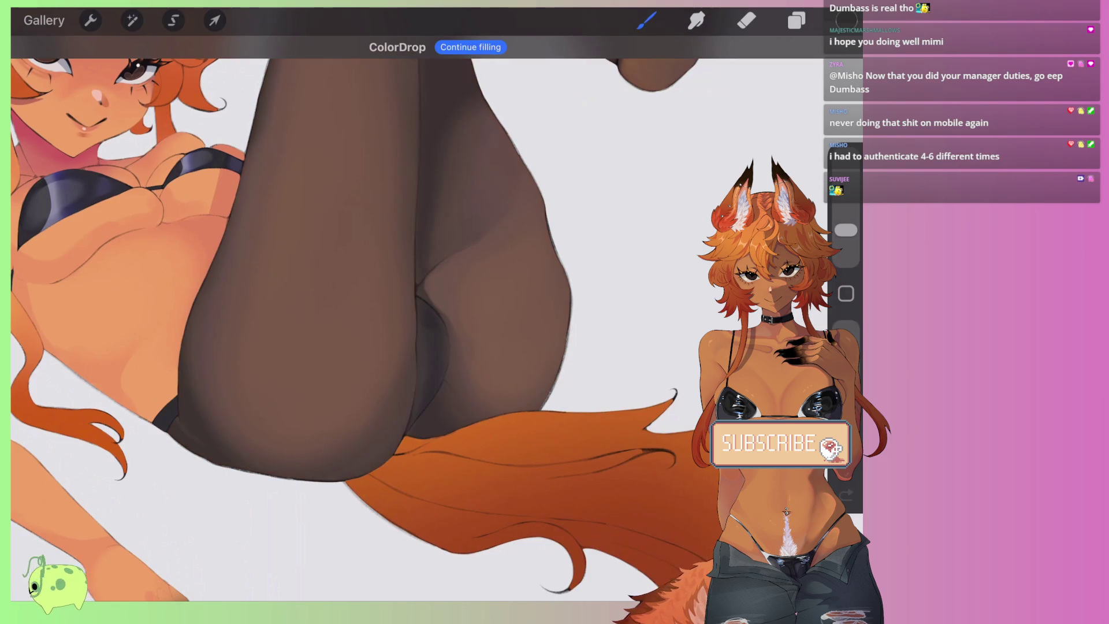
scroll(388, 346, down, 5)
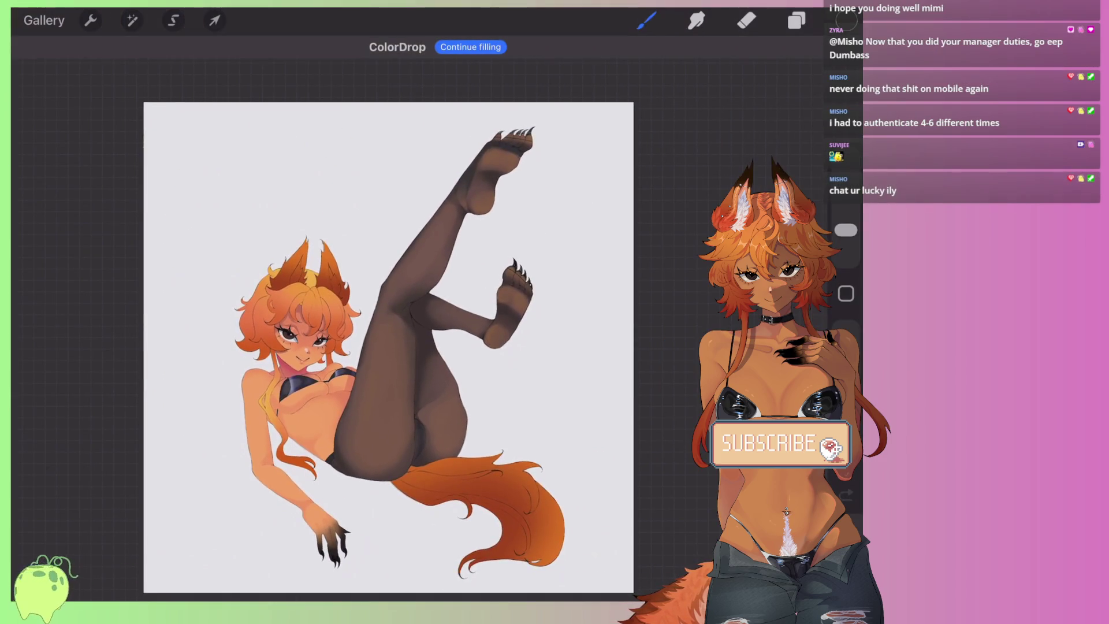
scroll(388, 346, up, 3)
scroll(388, 347, up, 2)
scroll(388, 347, up, 2)
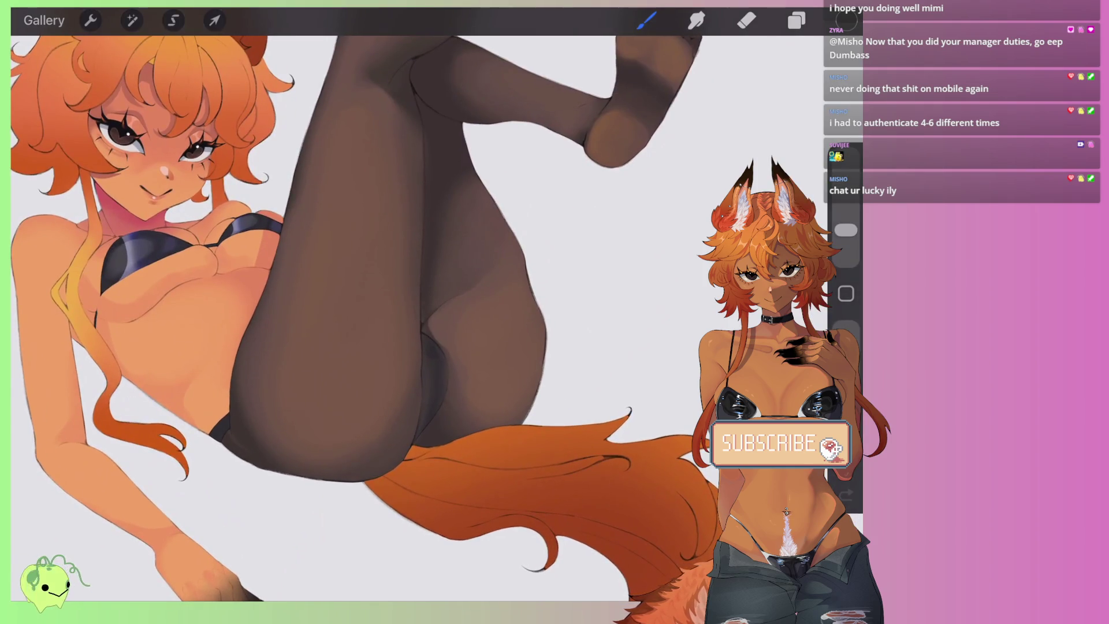
scroll(389, 347, up, 3)
scroll(388, 347, up, 2)
scroll(388, 347, up, 2)
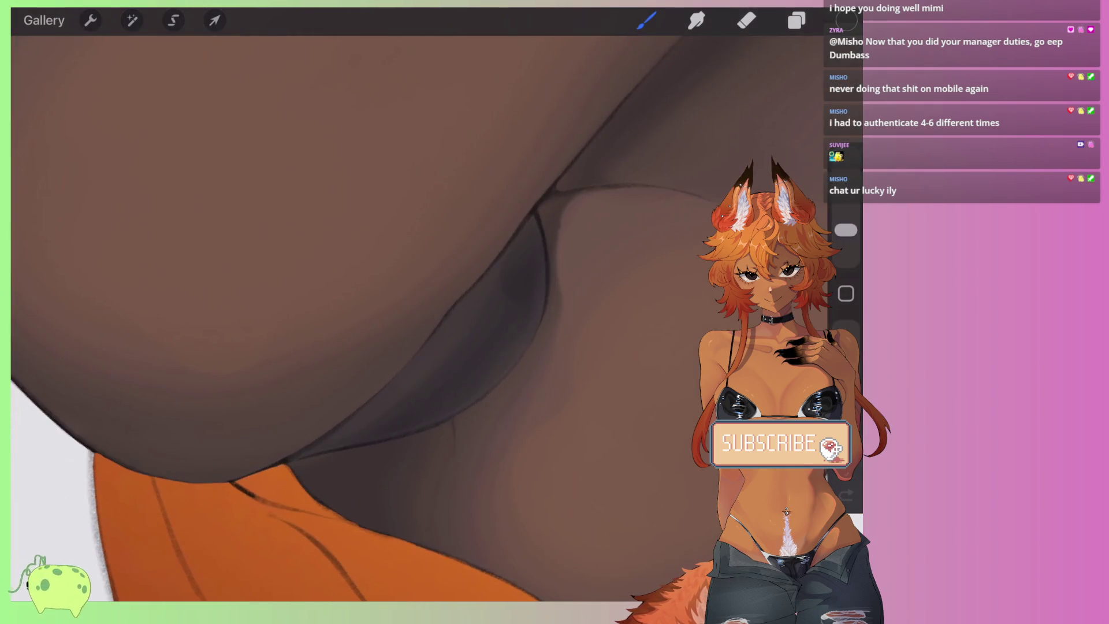
click(486, 324)
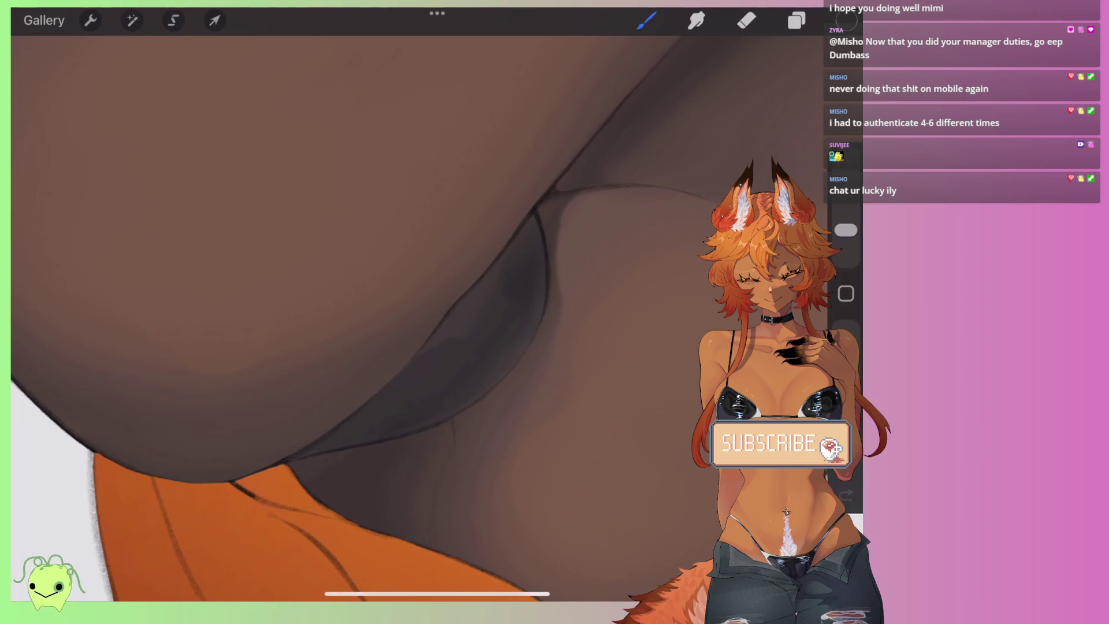
Step: Pick a deeper shadow brown and paint dark strokes into the thigh crease
click(846, 21)
click(584, 269)
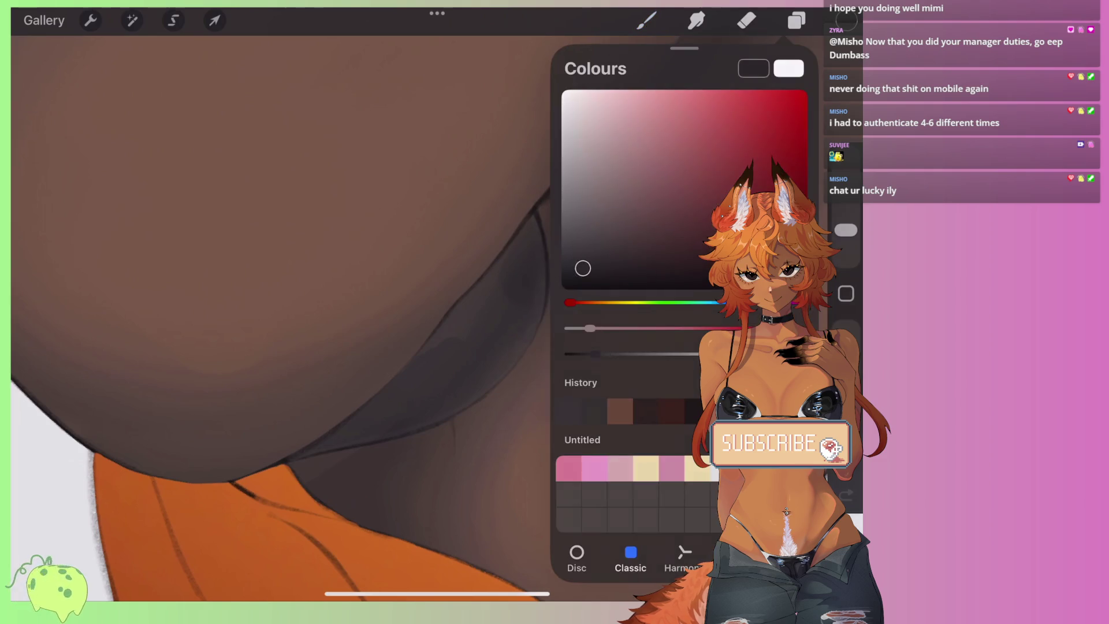
click(846, 21)
drag(405, 382, 346, 430)
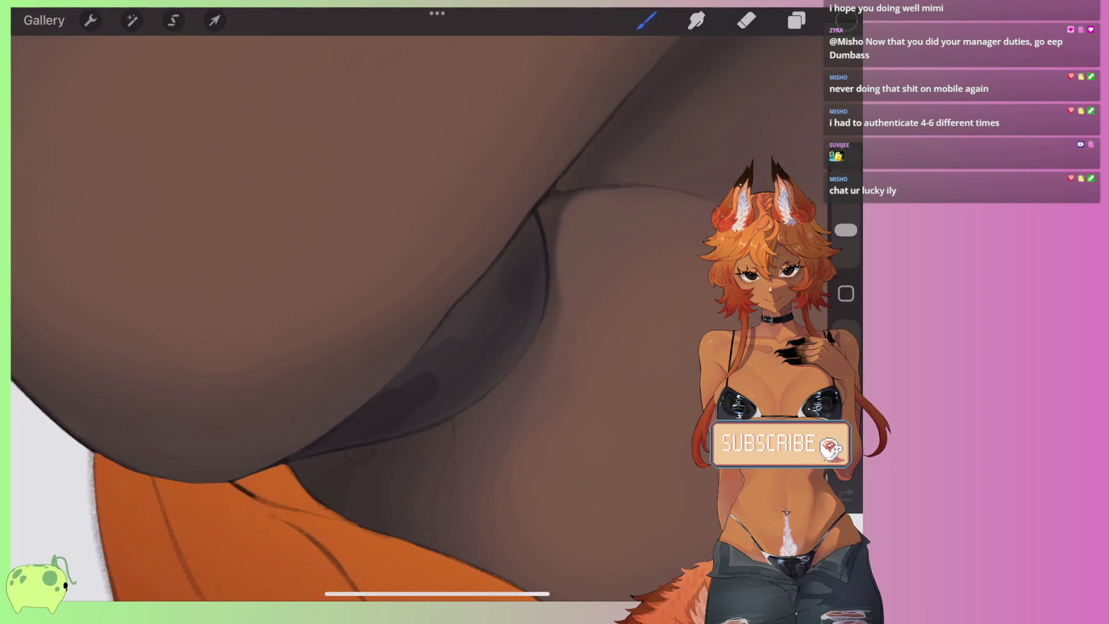
drag(433, 355, 399, 381)
scroll(347, 318, up, 2)
mouse_move(387, 315)
mouse_down()
mouse_move(454, 289)
mouse_move(556, 179)
mouse_up()
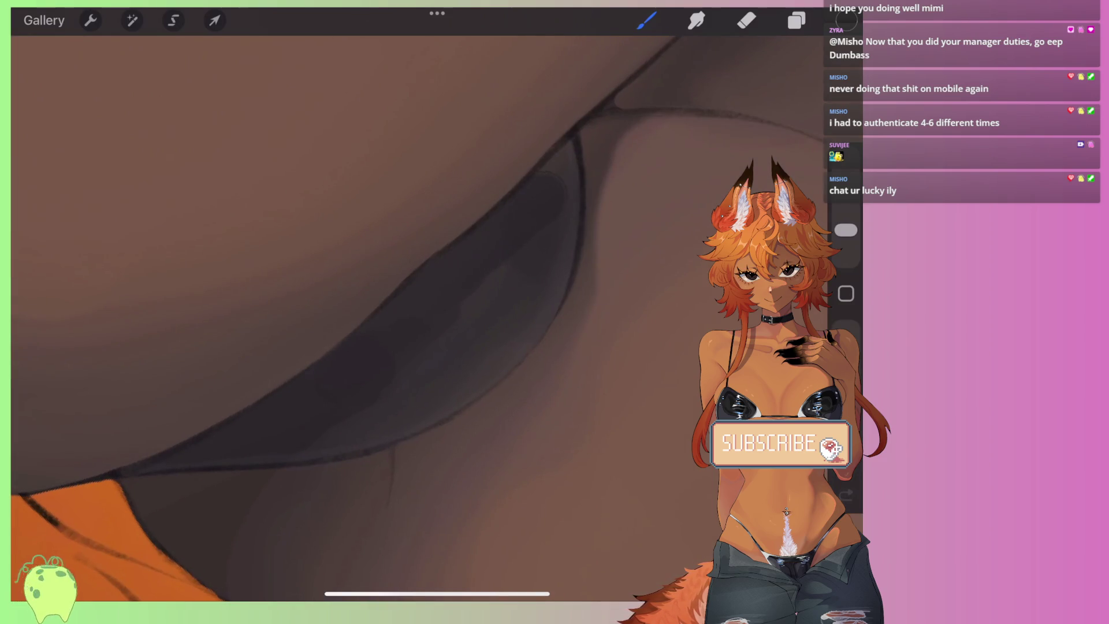
Step: With a smaller brush, darken the crease edge and fill in the inner crease shading
drag(845, 229, 845, 240)
scroll(347, 317, up, 2)
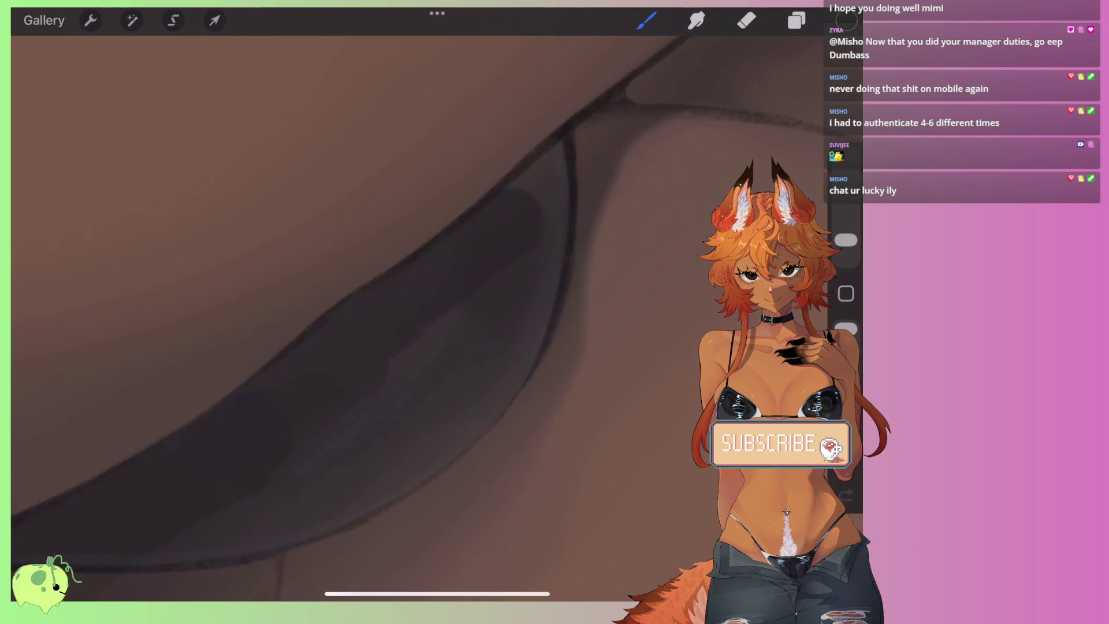
mouse_move(512, 203)
mouse_down()
mouse_move(563, 144)
mouse_move(554, 239)
mouse_up()
drag(548, 312, 467, 440)
scroll(346, 318, down, 2)
mouse_move(508, 338)
mouse_down()
mouse_move(436, 384)
mouse_move(364, 407)
mouse_move(479, 341)
mouse_move(514, 306)
mouse_up()
drag(439, 352, 514, 300)
drag(444, 324, 500, 260)
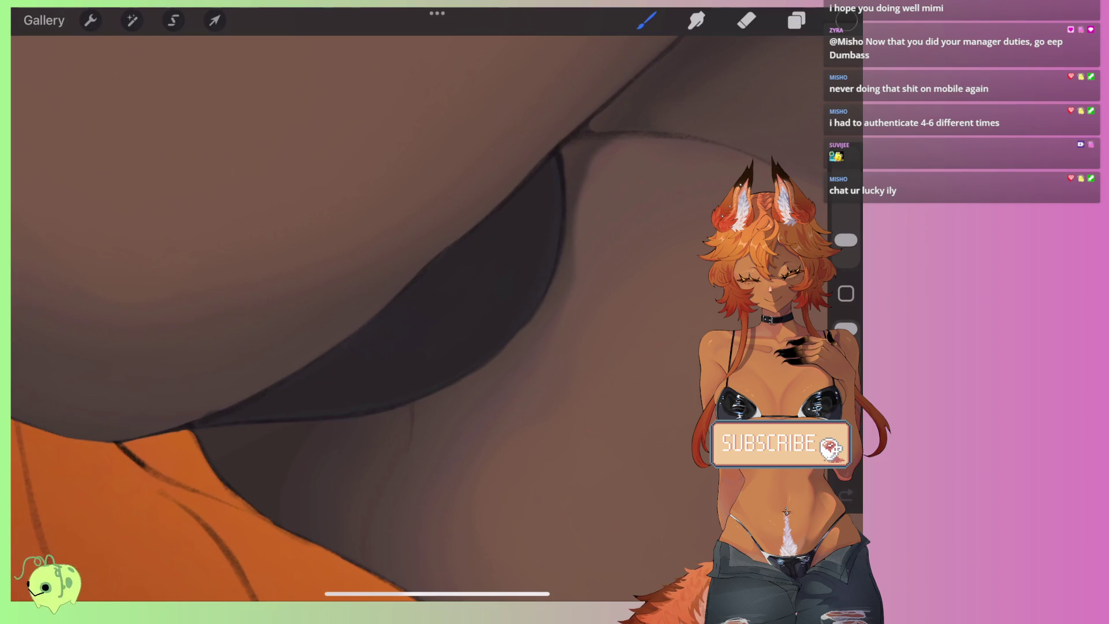
scroll(347, 318, up, 3)
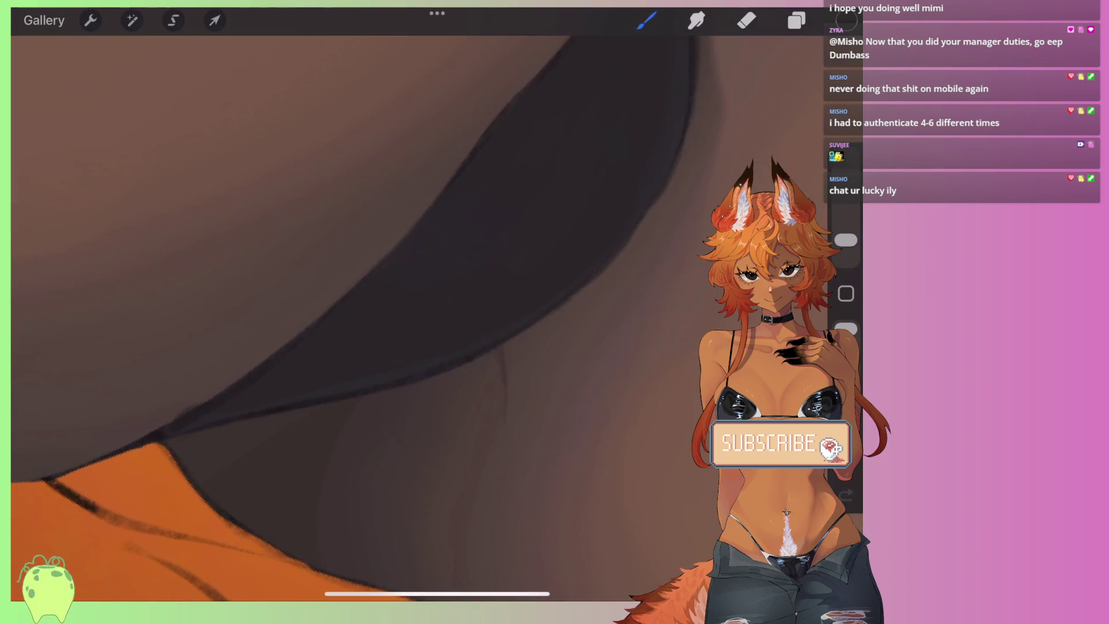
scroll(370, 318, down, 2)
scroll(370, 318, down, 2)
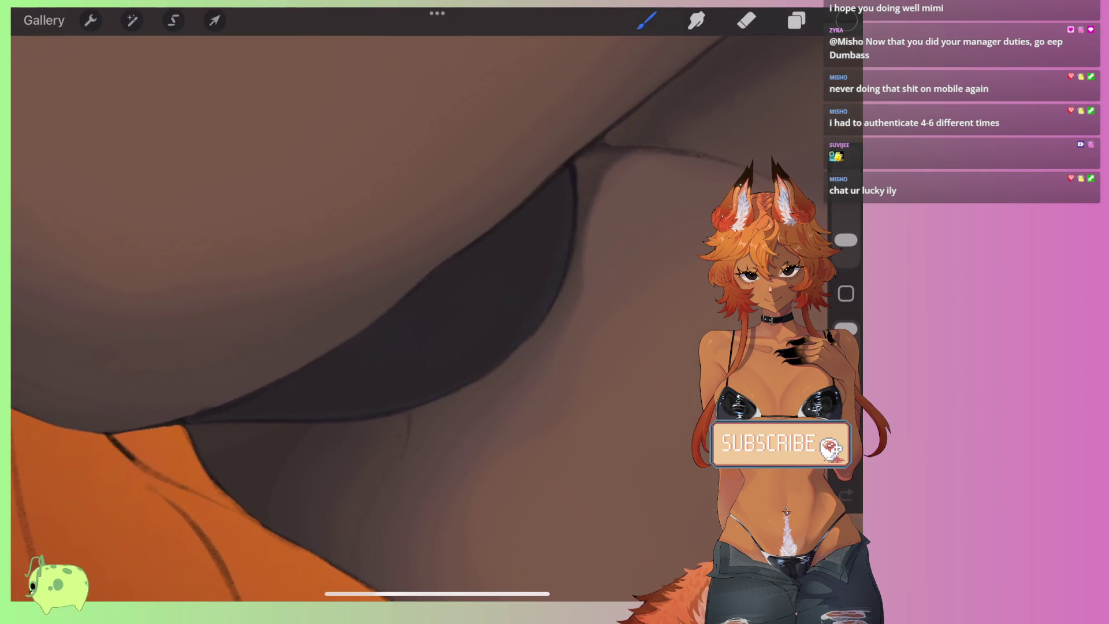
scroll(404, 317, down, 3)
scroll(404, 318, down, 3)
scroll(404, 318, down, 2)
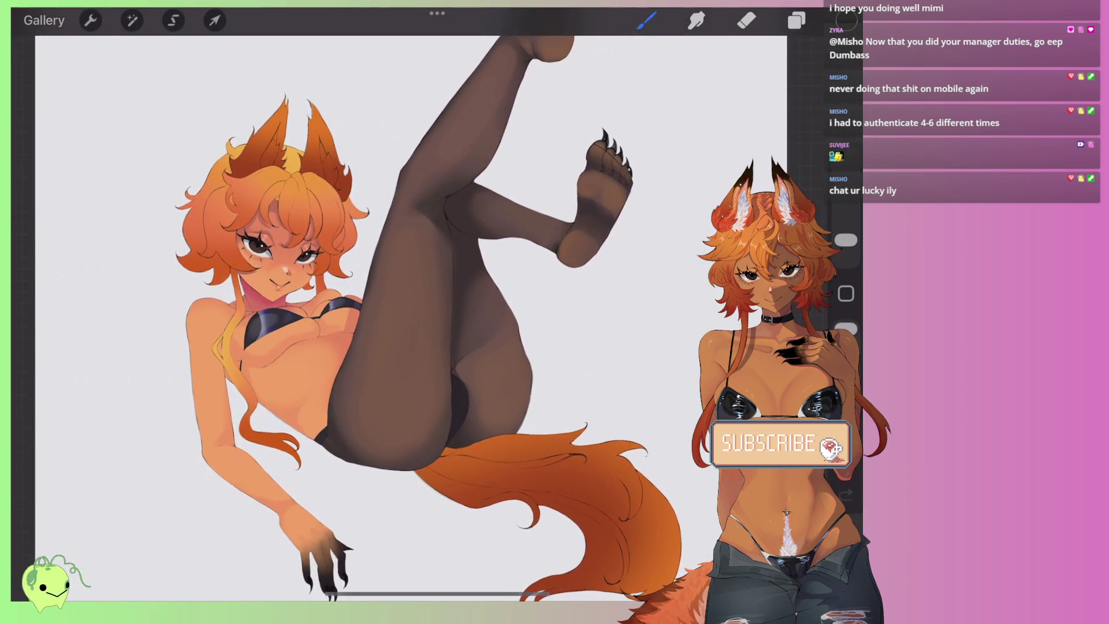
Step: Choose a lighter brown and try a highlight stroke across the leg, then undo it
scroll(404, 318, down, 2)
scroll(404, 318, up, 5)
scroll(405, 318, up, 2)
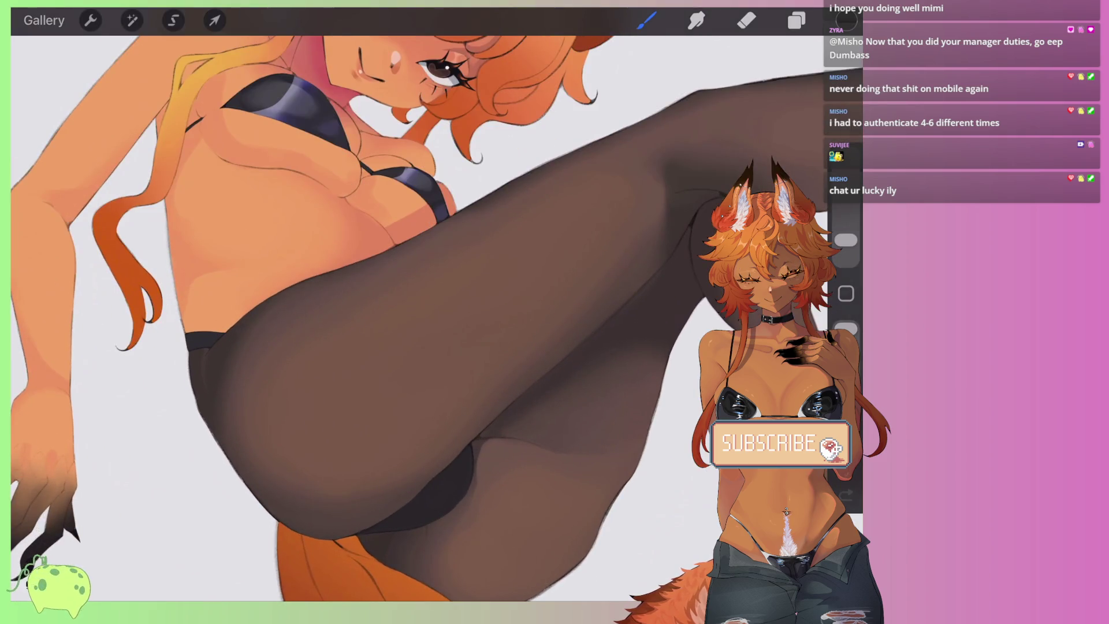
click(847, 21)
drag(669, 191, 689, 165)
click(847, 20)
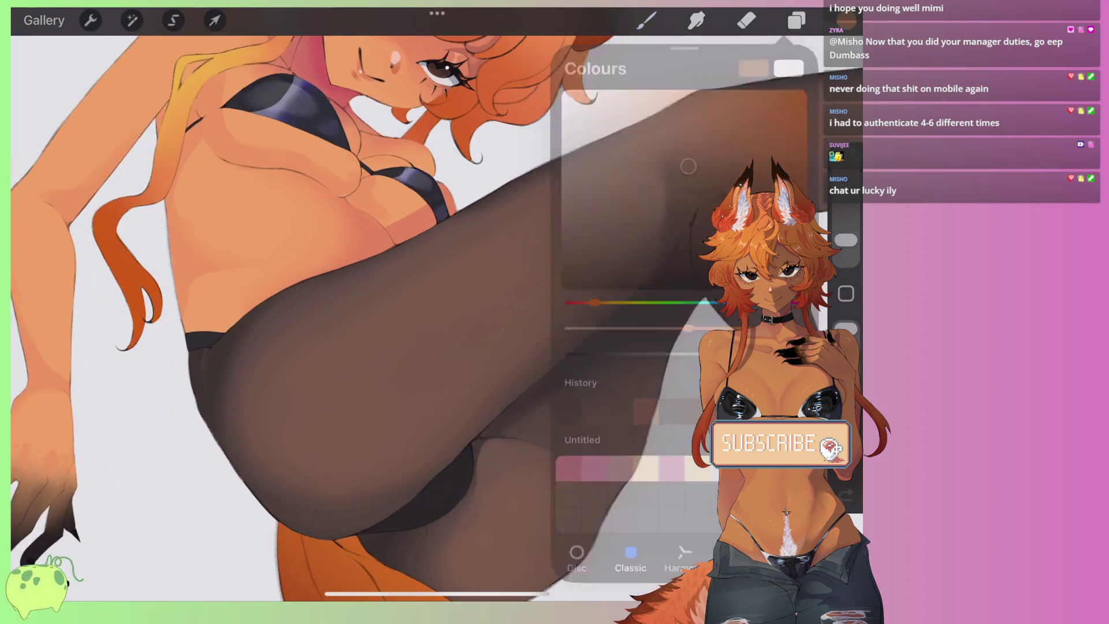
drag(303, 406, 591, 230)
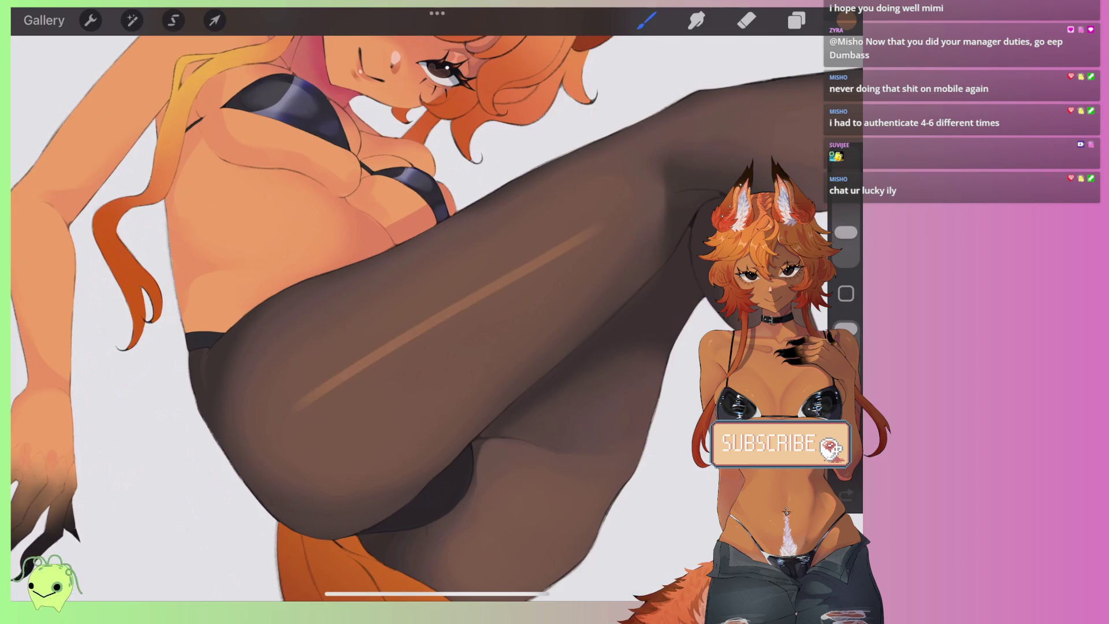
key(ctrl+z)
Step: With a larger brush, repaint the light-brown highlight along the thigh's right side
drag(846, 232, 846, 218)
drag(303, 407, 587, 231)
scroll(436, 304, down, 5)
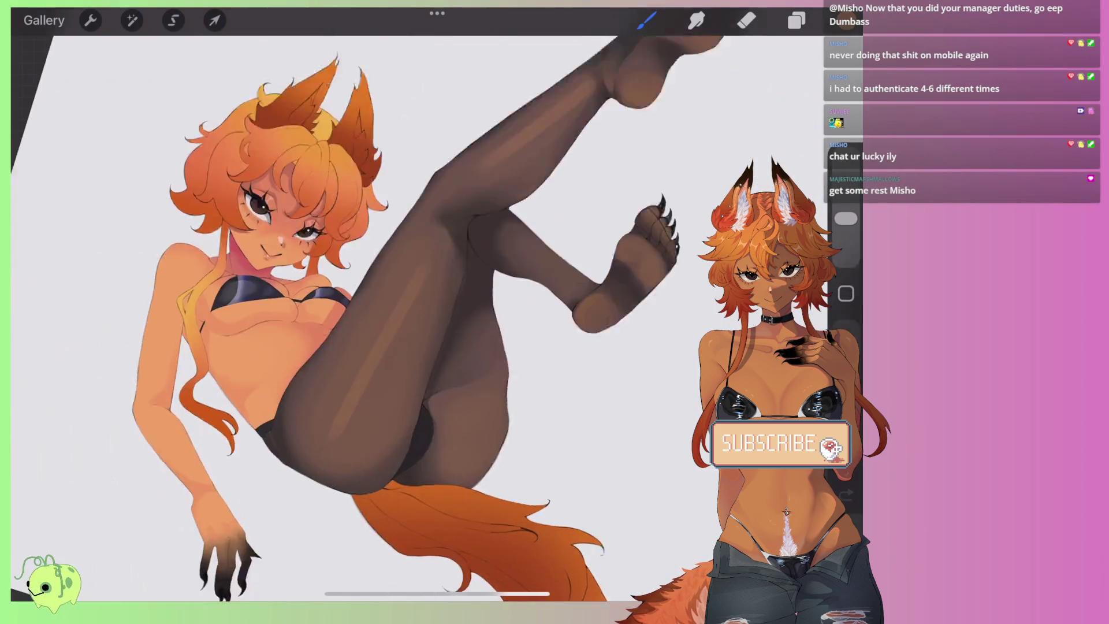
scroll(437, 304, up, 5)
drag(503, 341, 451, 479)
scroll(437, 304, down, 5)
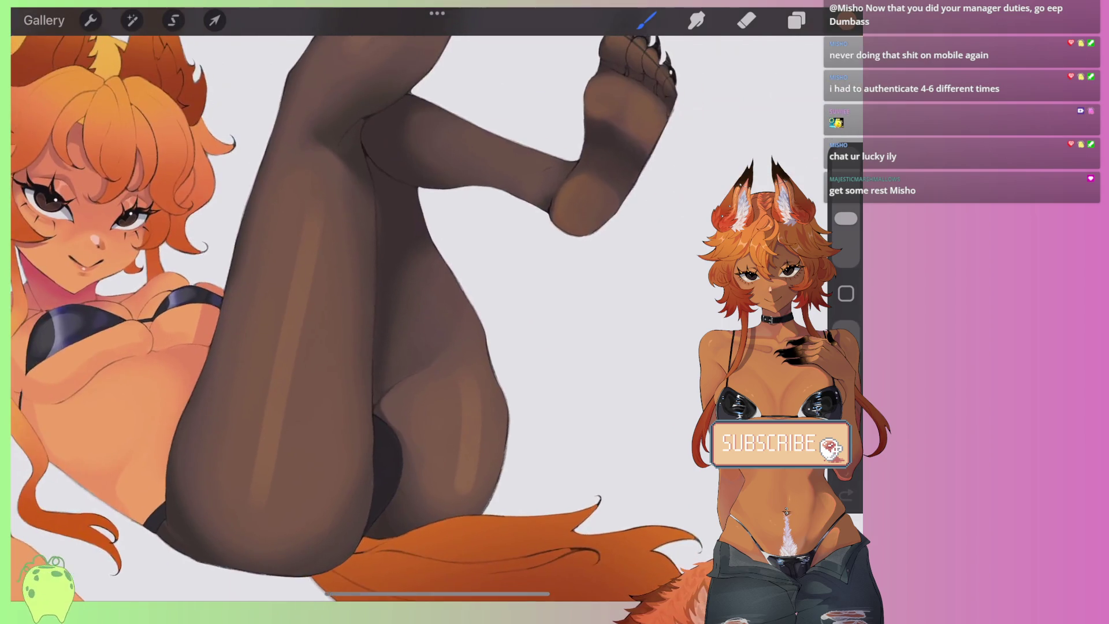
scroll(437, 304, up, 5)
key(ctrl+z)
drag(497, 306, 456, 436)
click(696, 20)
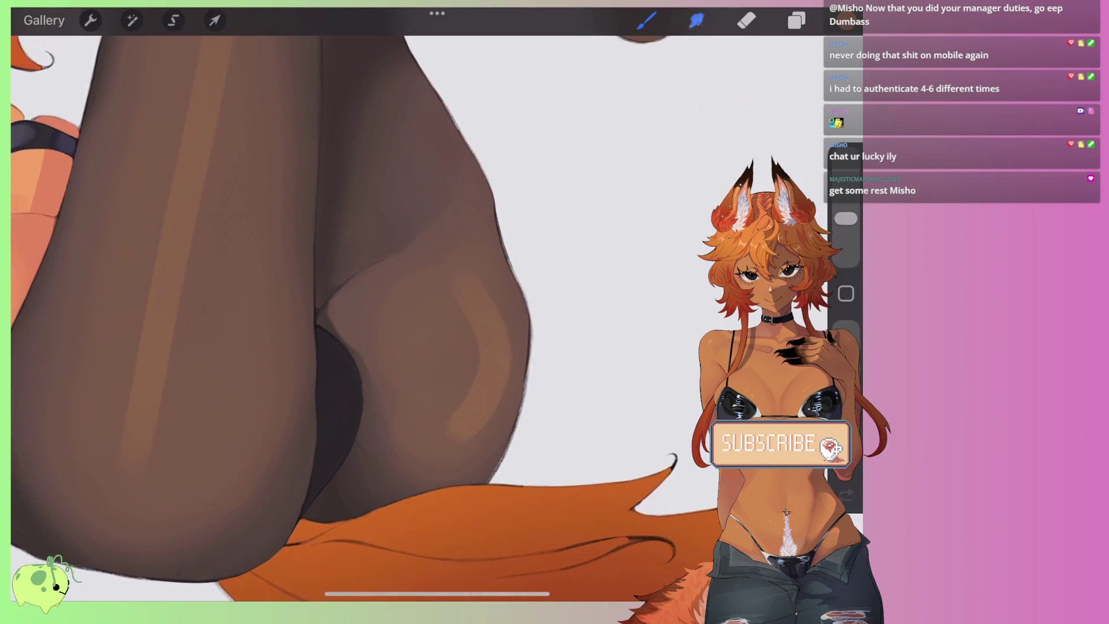
Step: Set the smudge size to 7% and blend the light stroke into the thigh shading
drag(846, 219, 846, 231)
mouse_move(466, 292)
mouse_down()
mouse_move(448, 401)
mouse_move(462, 457)
mouse_up()
drag(846, 231, 846, 237)
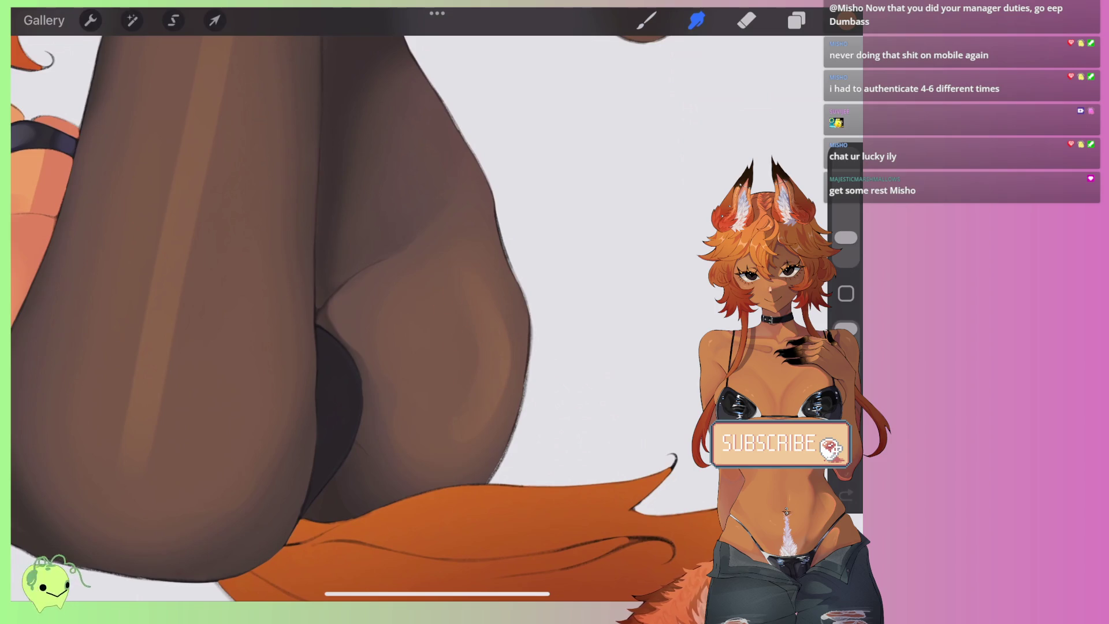
scroll(422, 312, down, 5)
scroll(422, 312, up, 3)
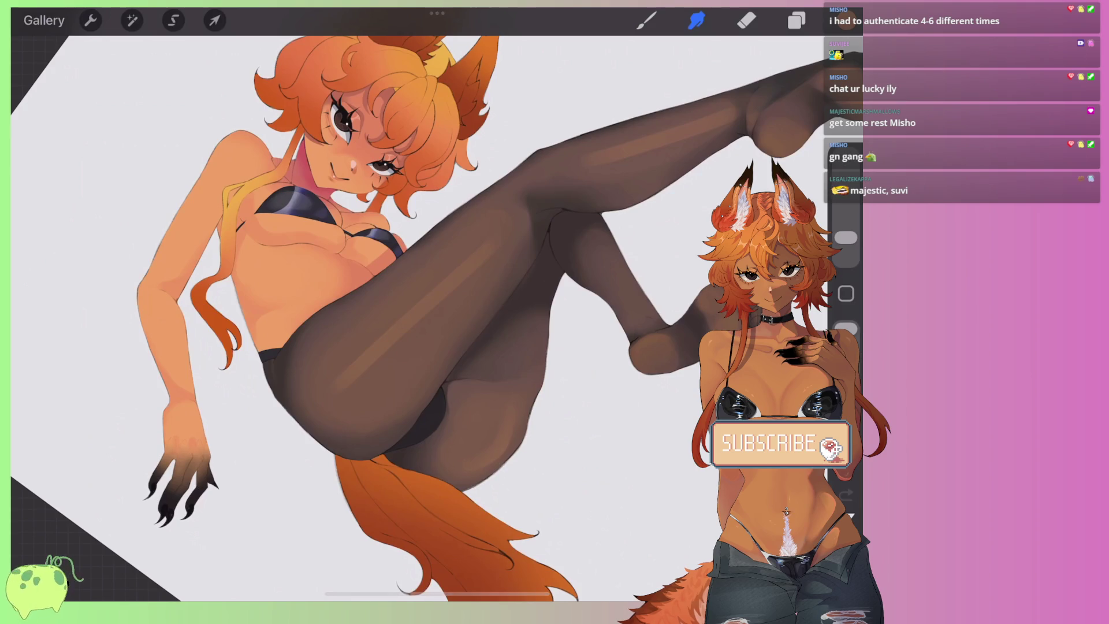
scroll(422, 312, up, 2)
scroll(422, 312, up, 2)
key(ctrl+z)
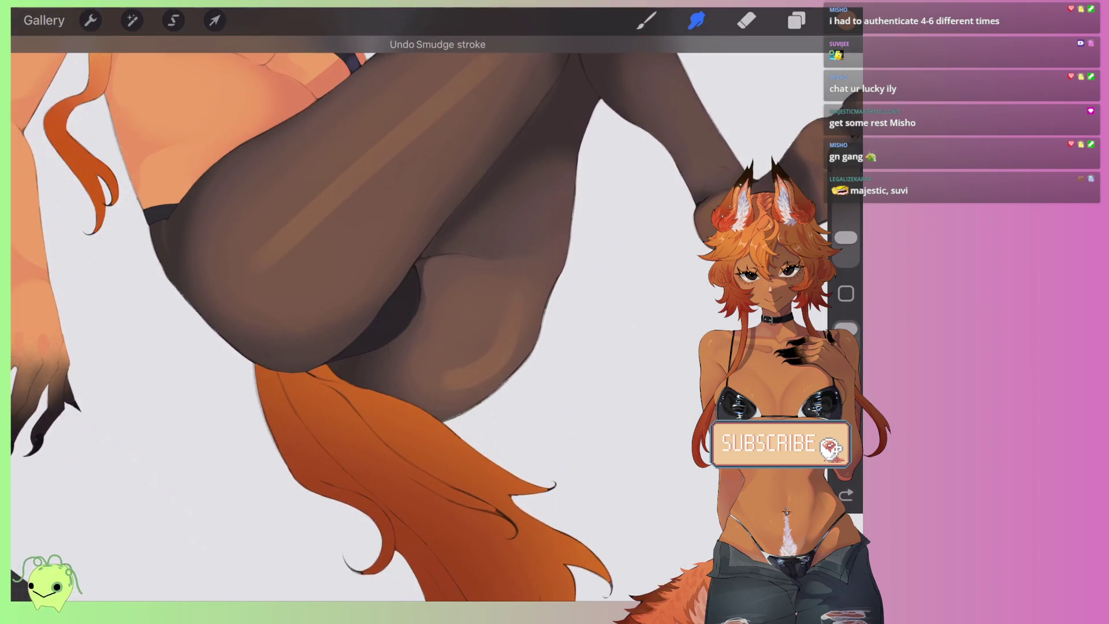
scroll(422, 312, up, 3)
mouse_move(399, 404)
mouse_down()
mouse_move(471, 302)
mouse_move(387, 423)
mouse_move(480, 279)
mouse_move(412, 407)
mouse_up()
Step: Smudge the thigh highlight further, extending it downward along the leg
scroll(384, 390, down, 3)
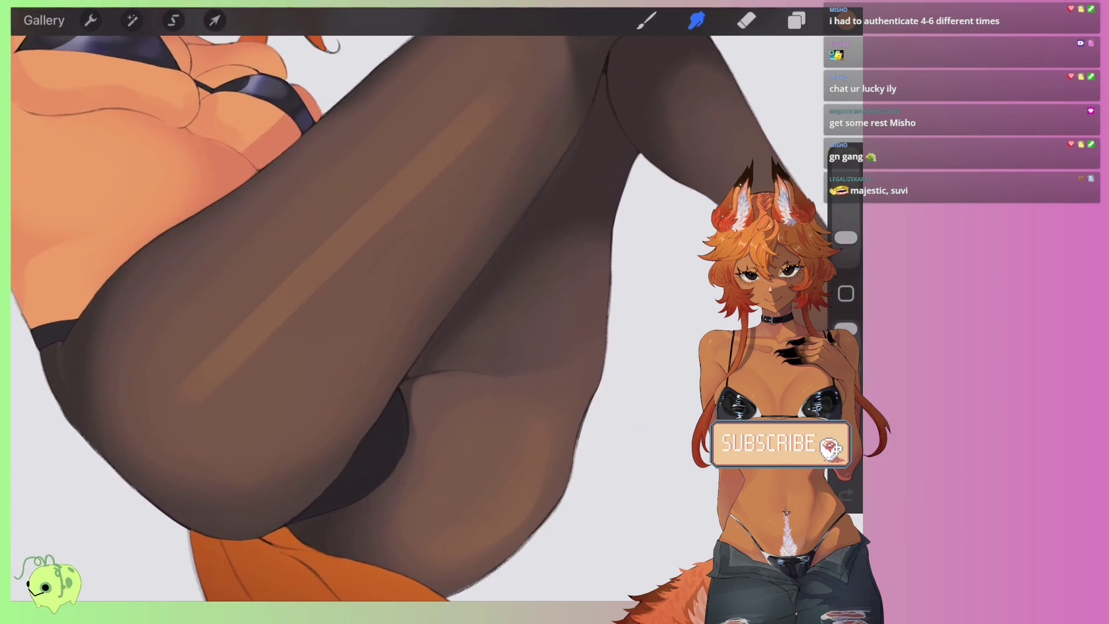
drag(219, 370, 181, 419)
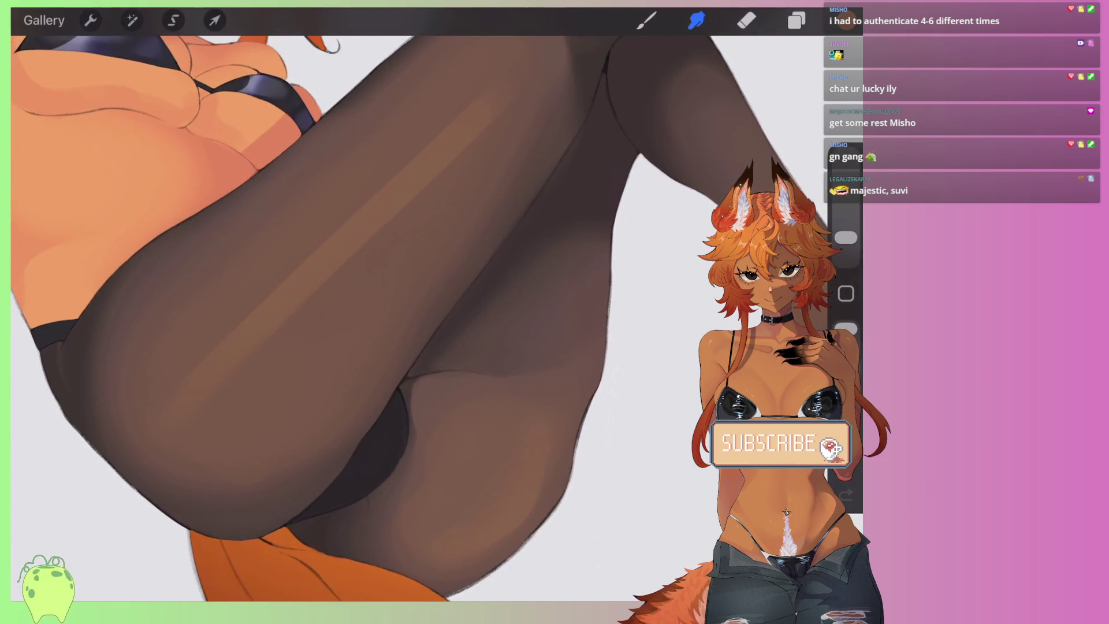
drag(347, 289, 439, 427)
drag(393, 282, 377, 289)
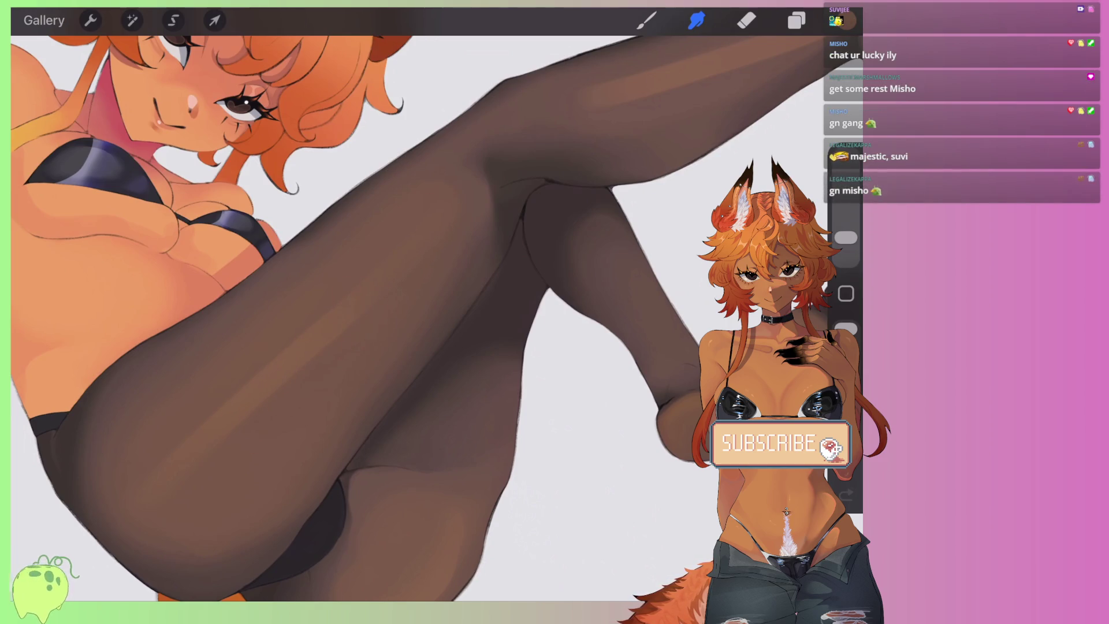
drag(221, 445, 199, 459)
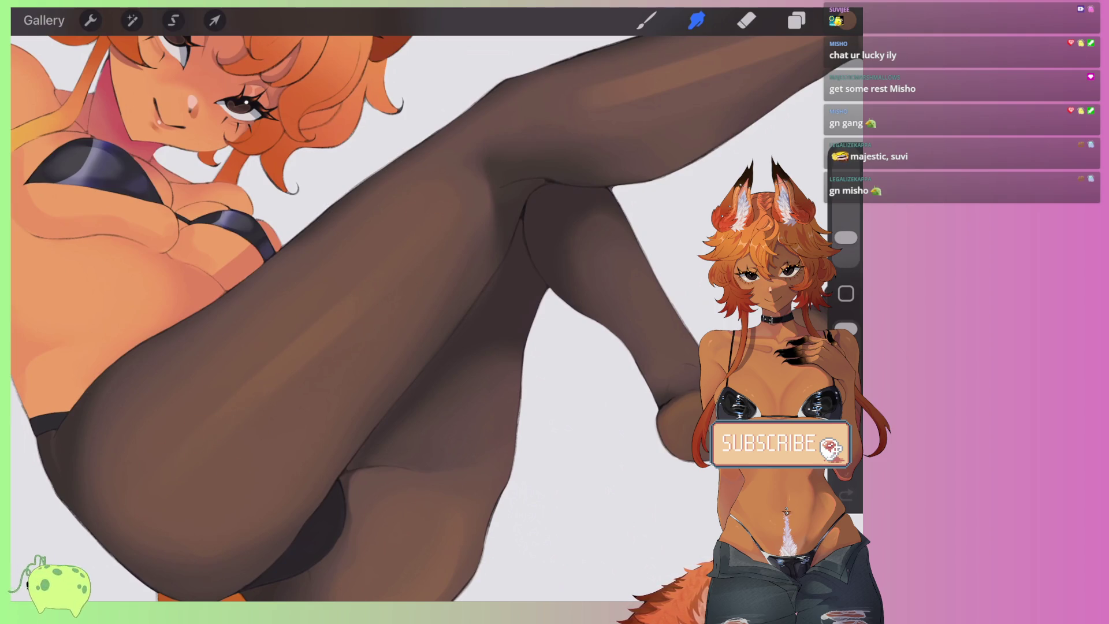
scroll(405, 289, down, 5)
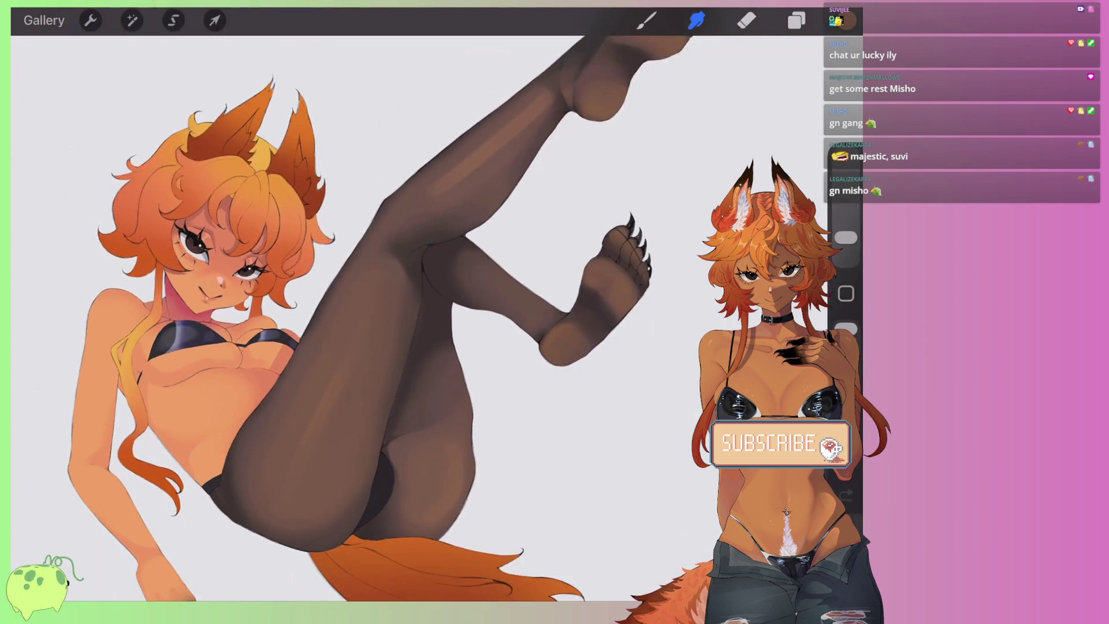
scroll(404, 289, down, 1)
scroll(491, 202, up, 8)
drag(261, 346, 259, 350)
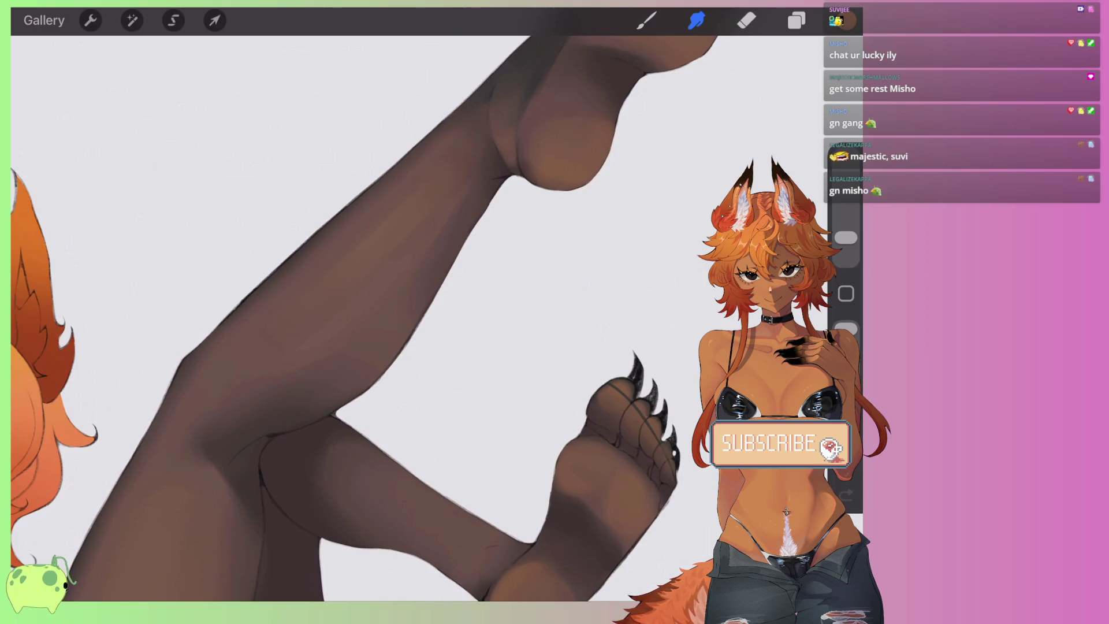
scroll(363, 318, down, 5)
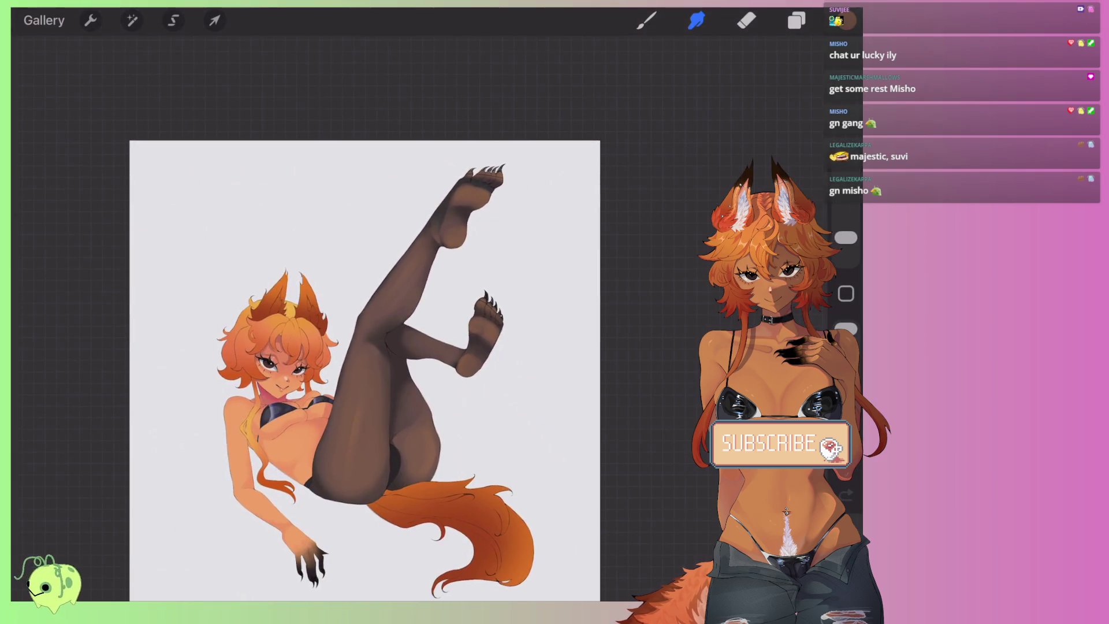
scroll(364, 370, up, 5)
scroll(404, 312, up, 5)
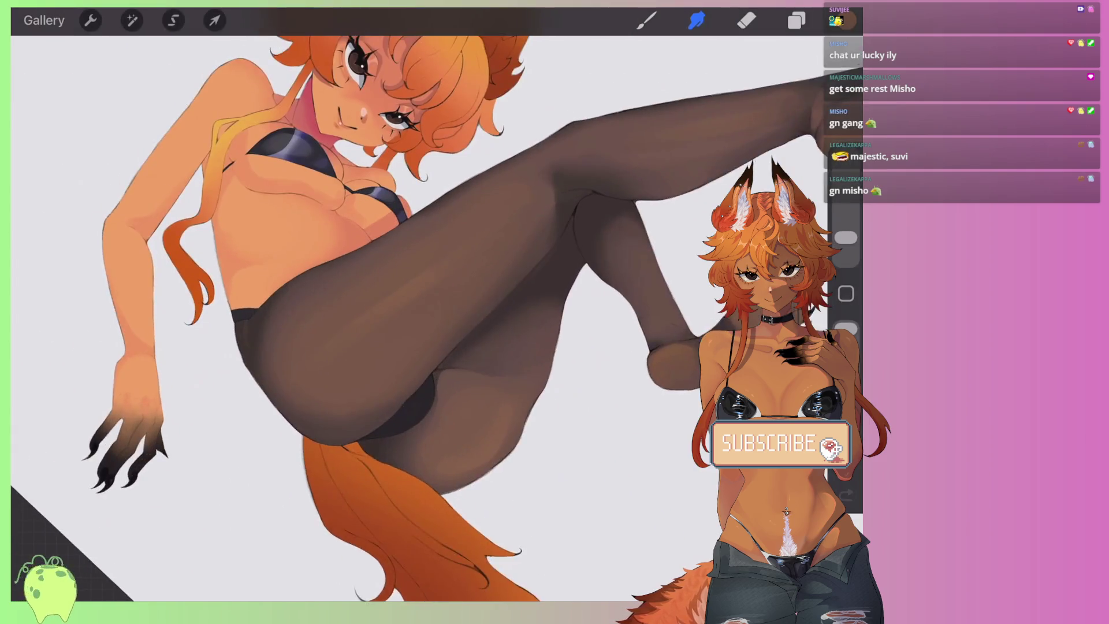
scroll(405, 289, up, 2)
Step: Undo the smudges and the highlight stroke, restoring the earlier tights shading, and open Colours
key(ctrl+z)
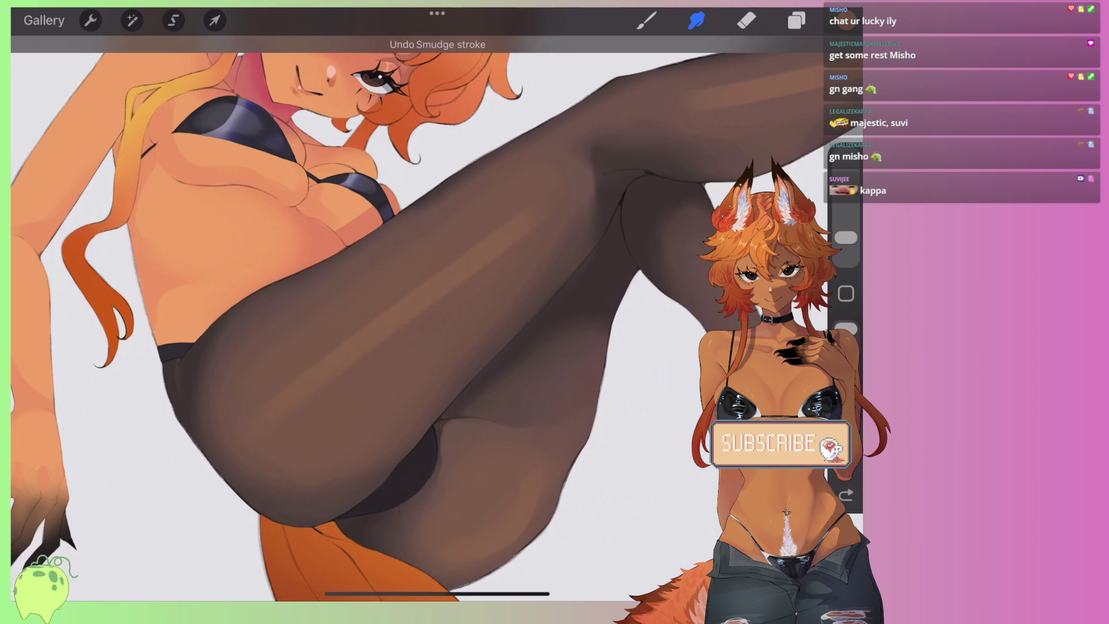
key(ctrl+z)
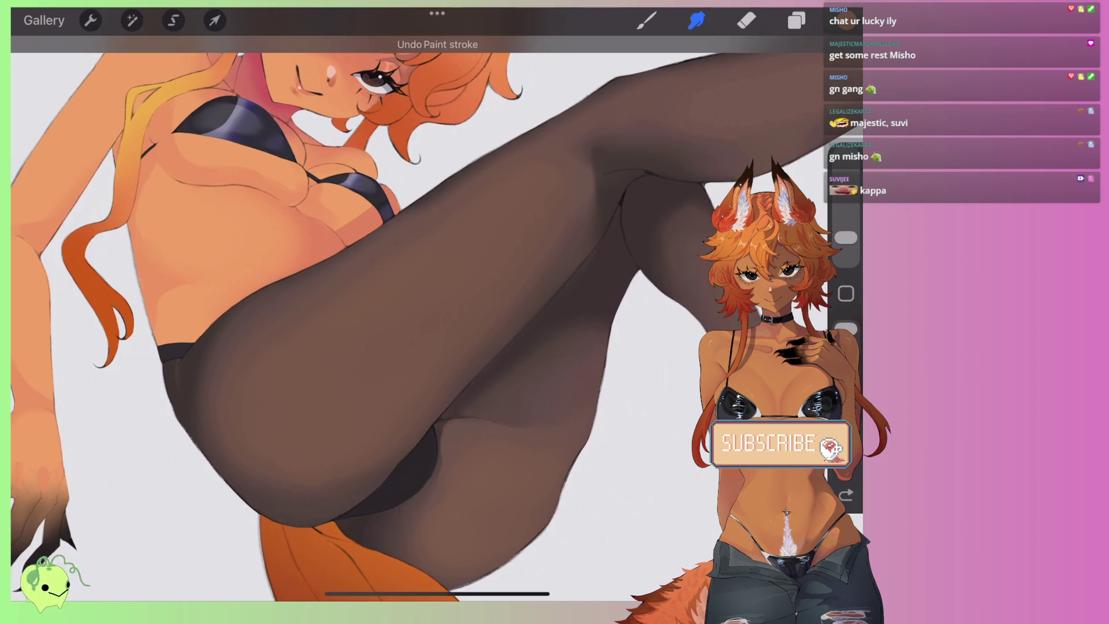
key(ctrl+shift+z)
key(ctrl+z)
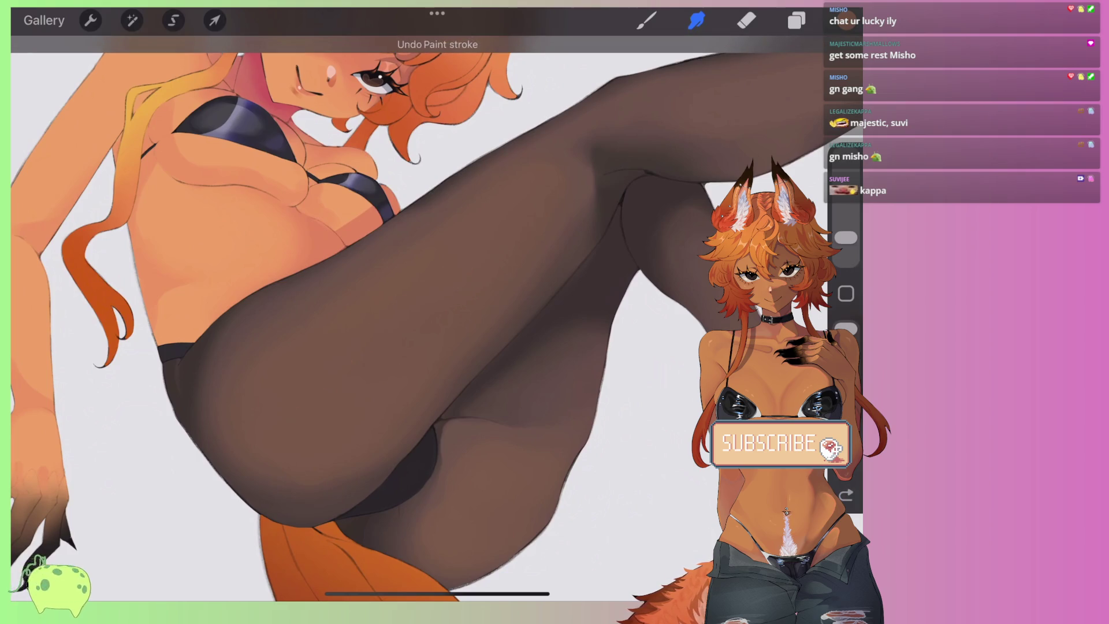
click(846, 20)
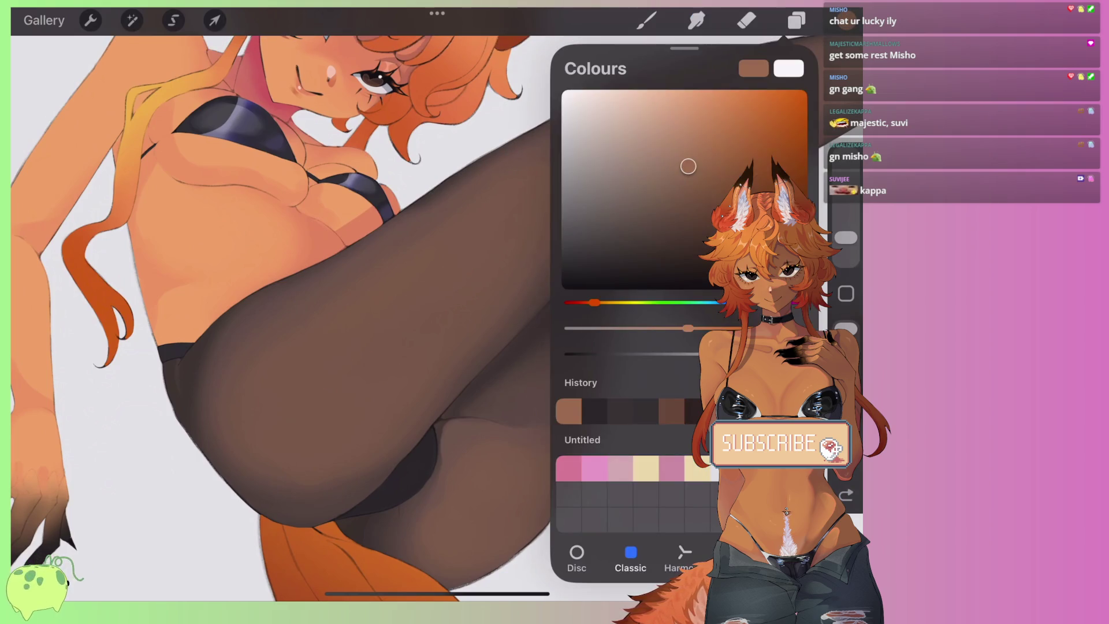
Step: Paint soft light-brown highlights on the upper and lower thigh with the brush at 35%
click(847, 20)
drag(846, 237, 846, 231)
drag(323, 381, 376, 326)
key(ctrl+z)
mouse_move(323, 375)
mouse_down()
mouse_move(376, 312)
mouse_move(448, 281)
mouse_up()
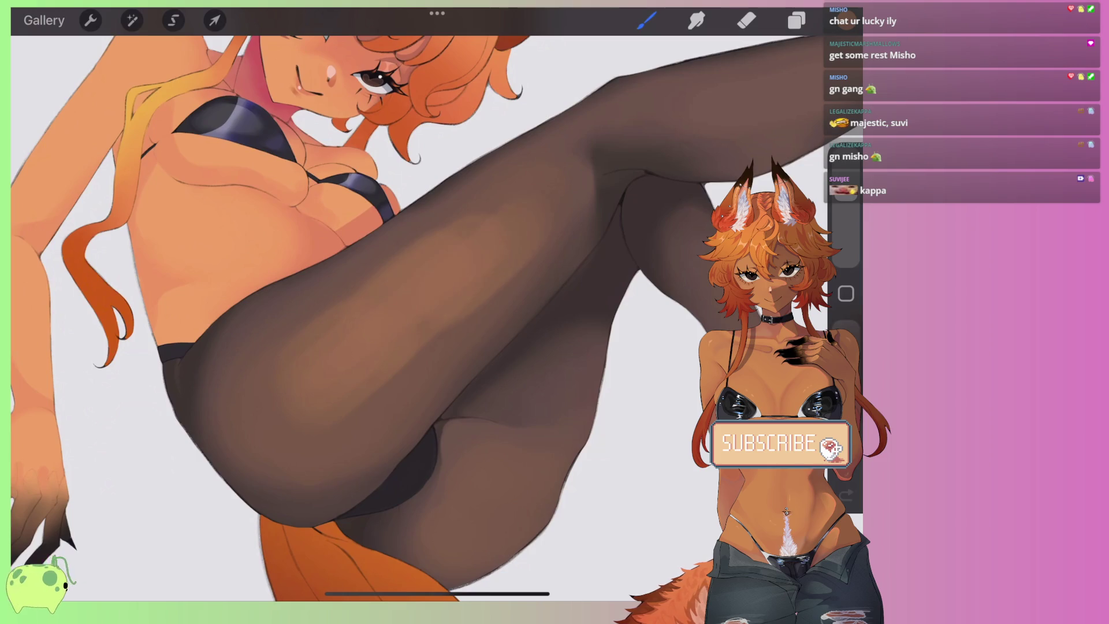
scroll(437, 318, down, 3)
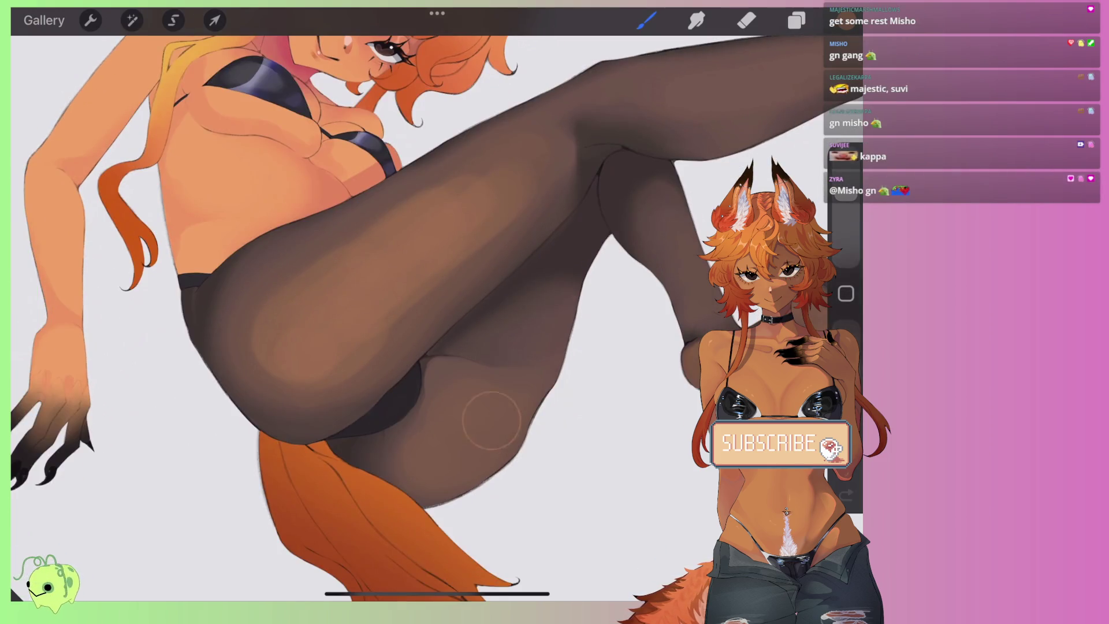
drag(491, 420, 523, 424)
scroll(437, 318, down, 3)
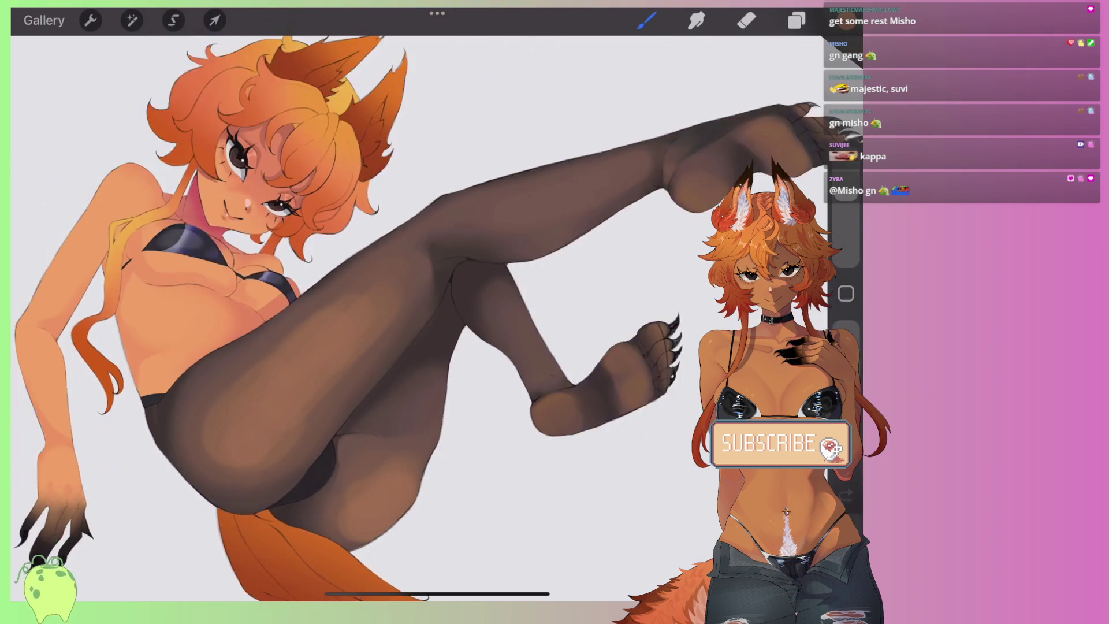
scroll(437, 318, up, 5)
mouse_move(422, 318)
mouse_down()
mouse_move(497, 277)
mouse_move(572, 196)
mouse_move(405, 300)
mouse_up()
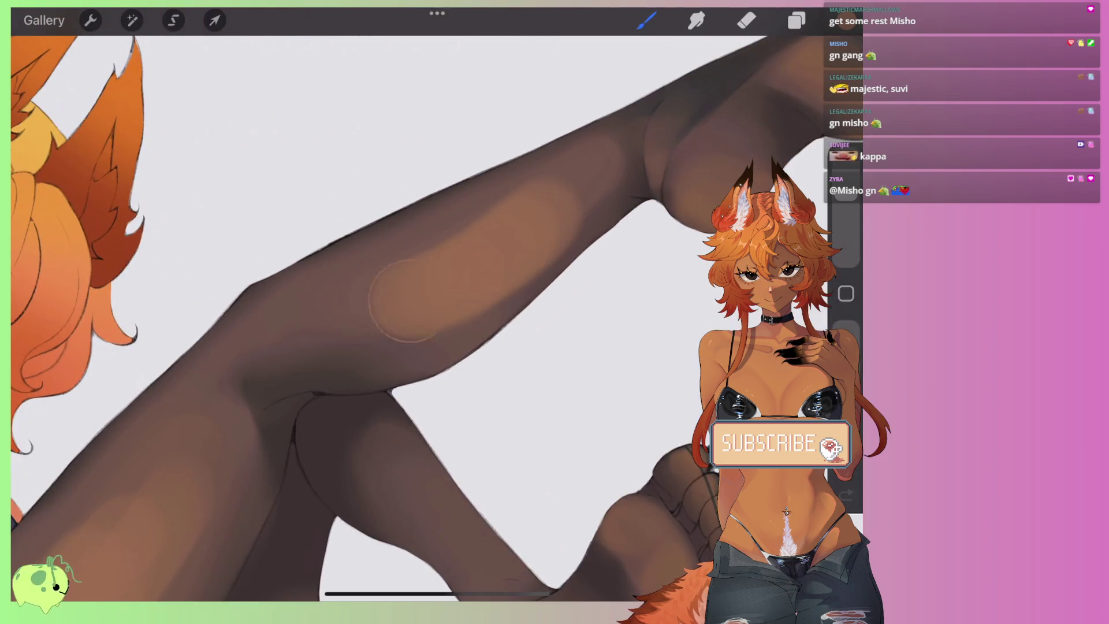
Step: Blend the thigh highlights into the tights' shading with the Smudge tool
click(696, 20)
drag(845, 249, 846, 231)
mouse_move(508, 198)
mouse_down()
mouse_move(543, 192)
mouse_move(363, 276)
mouse_up()
drag(443, 255, 369, 353)
mouse_move(508, 306)
mouse_down()
mouse_move(555, 219)
mouse_move(397, 260)
mouse_move(347, 324)
mouse_up()
click(797, 20)
click(696, 21)
scroll(405, 312, down, 2)
mouse_move(433, 271)
mouse_down()
mouse_move(415, 268)
mouse_move(432, 268)
mouse_up()
drag(365, 292, 364, 292)
drag(442, 264, 454, 264)
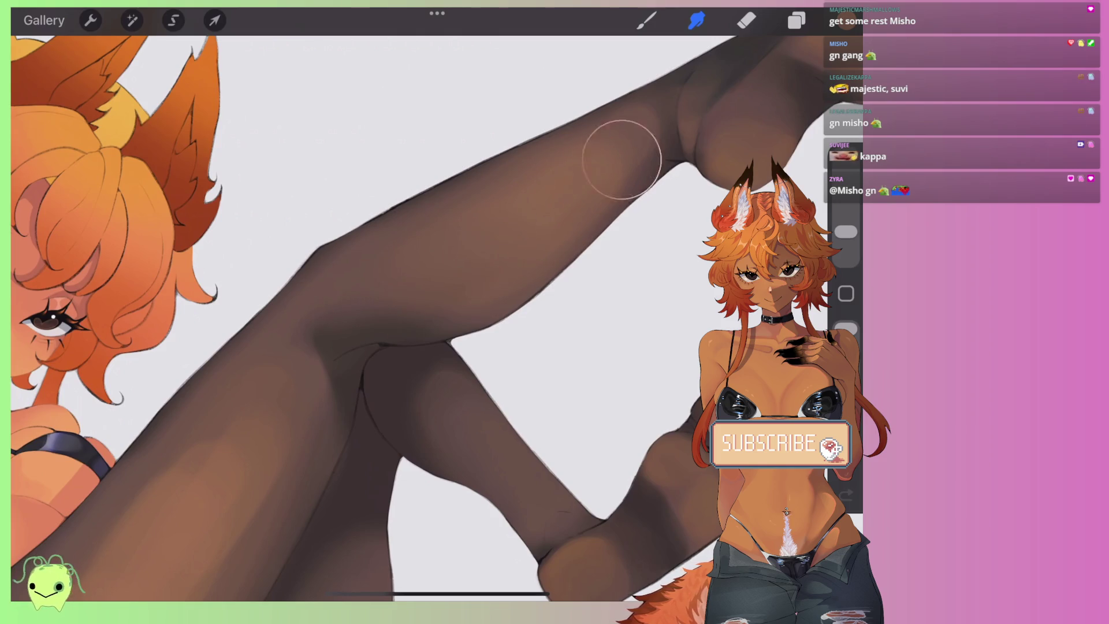
Step: Switch the smudge to Medium Brush and keep softening the thigh shading
click(696, 21)
click(670, 168)
click(425, 272)
drag(426, 272, 405, 289)
drag(471, 248, 465, 235)
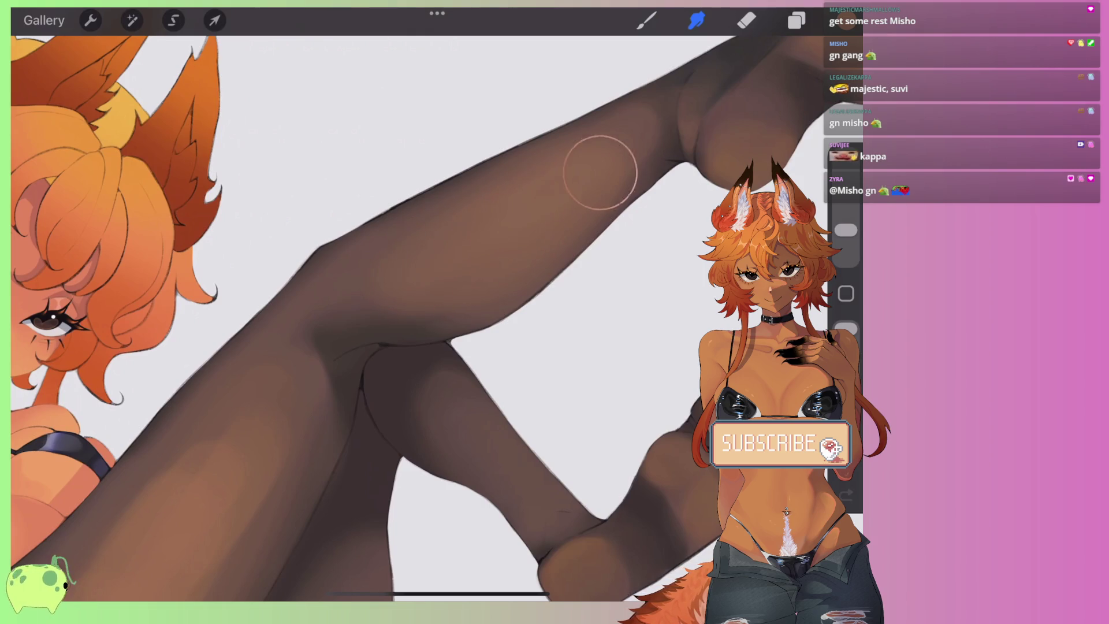
scroll(436, 312, down, 3)
scroll(437, 312, up, 2)
scroll(437, 312, up, 4)
mouse_move(372, 445)
mouse_down()
mouse_move(349, 474)
mouse_move(391, 292)
mouse_move(362, 269)
mouse_up()
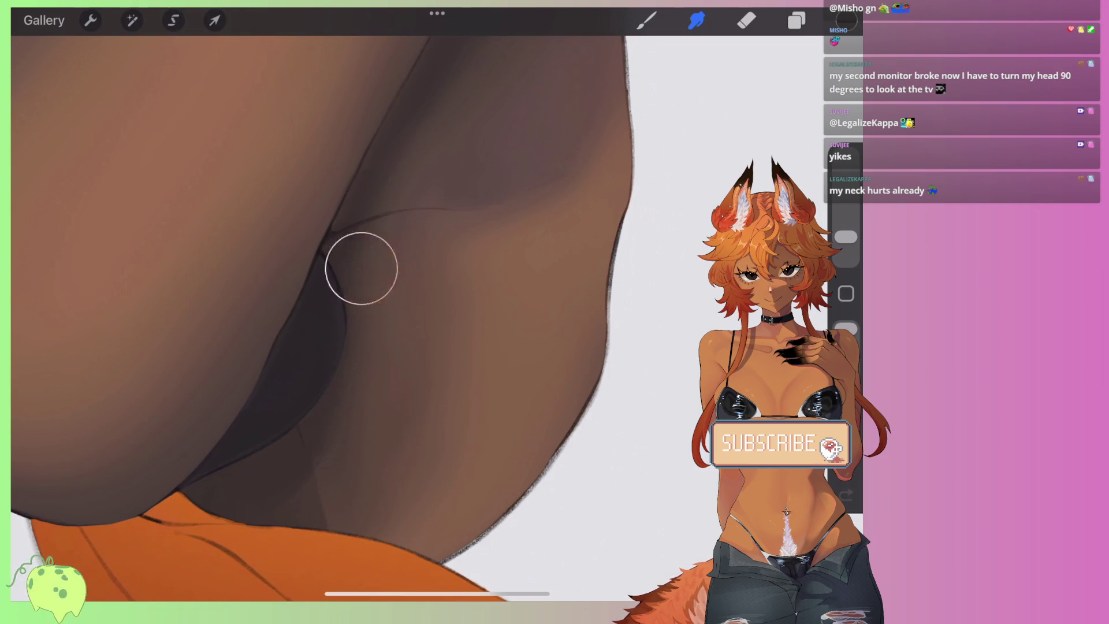
Step: Smudge the thigh shading toward its right edge, enlarging the smudge size to 12%
drag(433, 313, 604, 143)
scroll(437, 312, down, 3)
scroll(437, 312, down, 2)
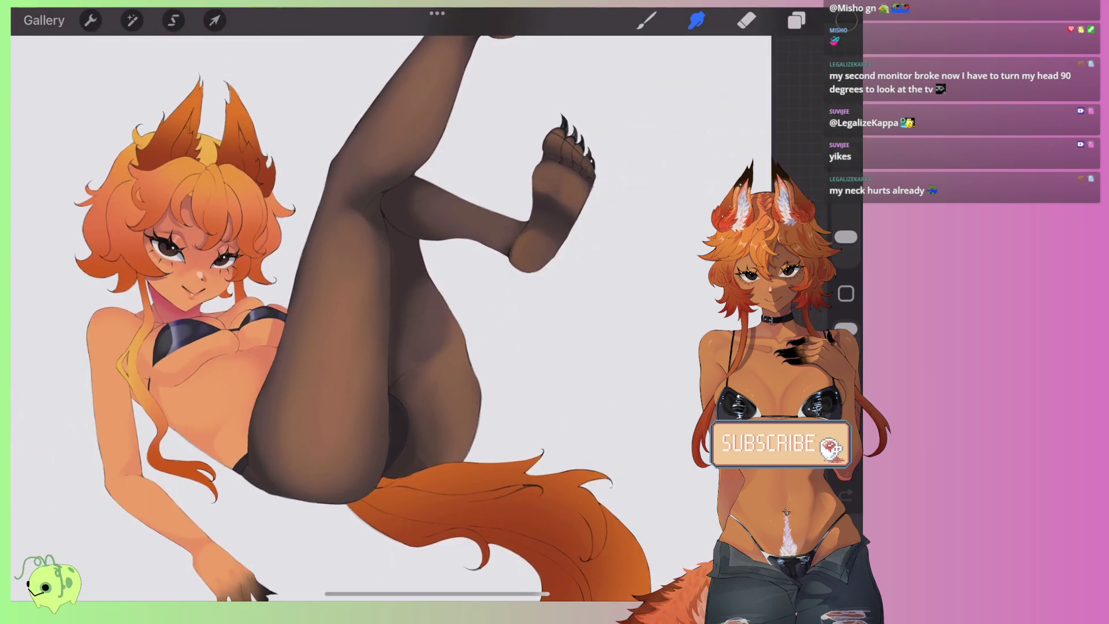
scroll(436, 312, up, 3)
drag(428, 375, 422, 415)
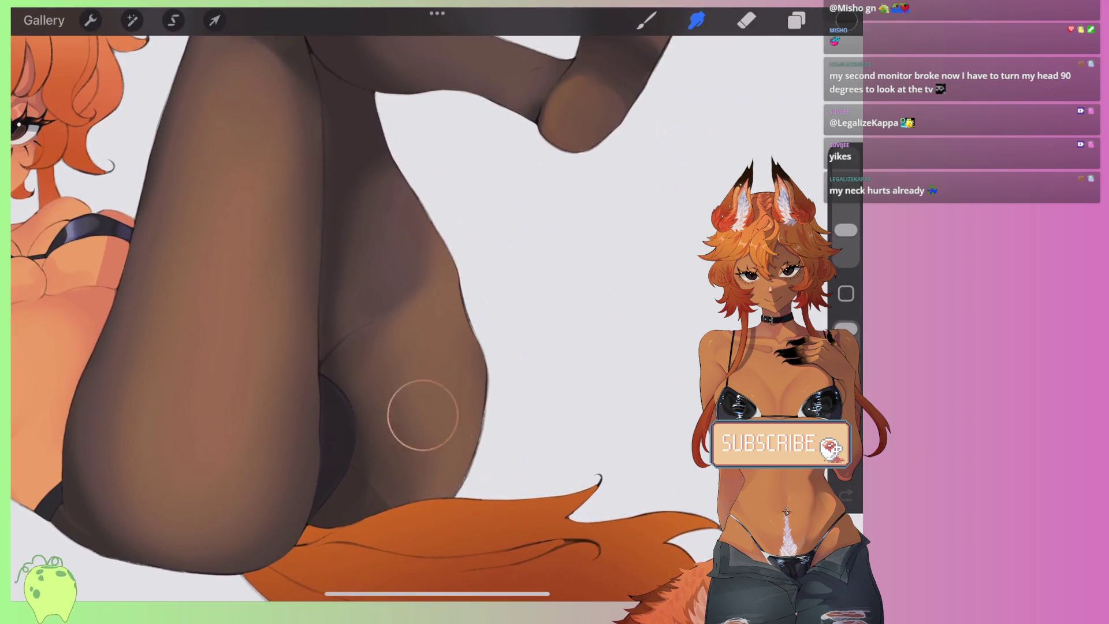
mouse_move(466, 377)
mouse_down()
mouse_move(427, 219)
mouse_move(426, 304)
mouse_move(418, 270)
mouse_up()
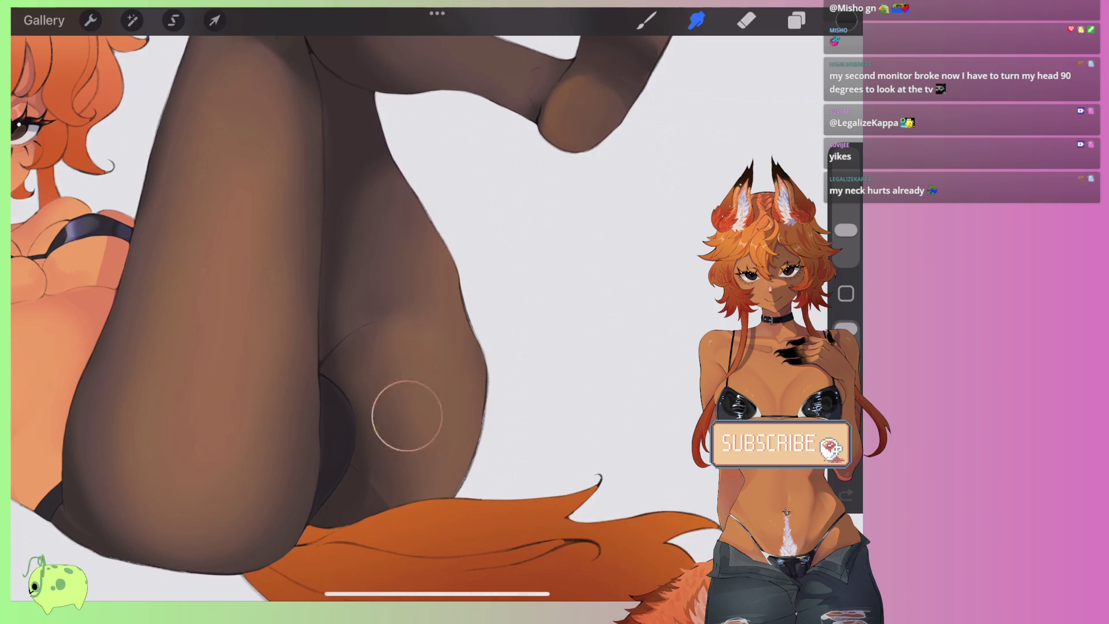
scroll(407, 347, down, 5)
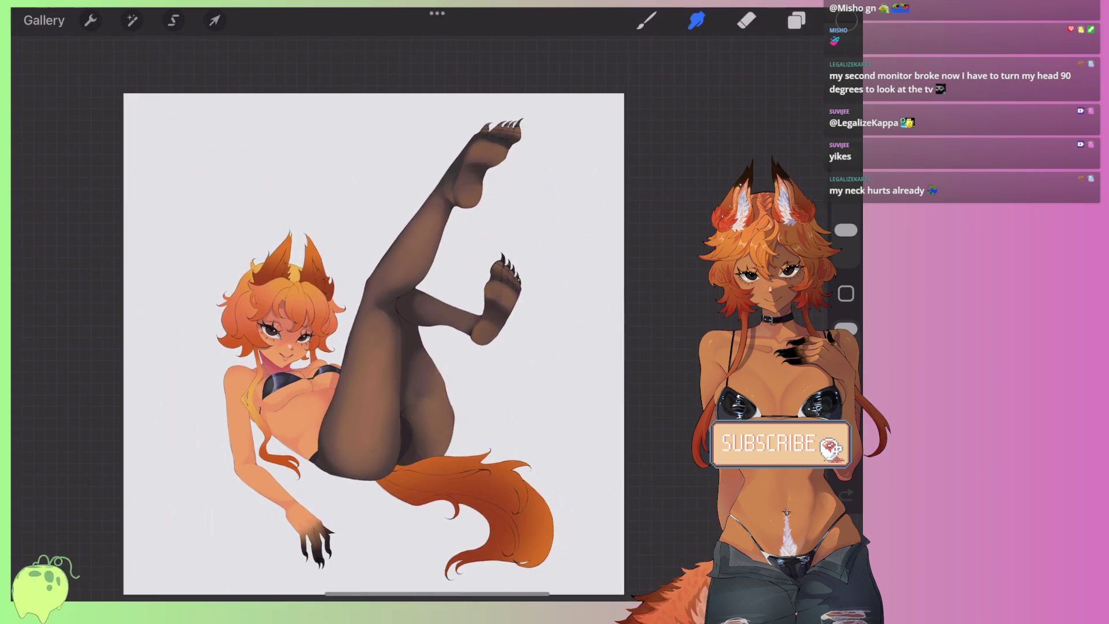
scroll(376, 317, up, 3)
drag(846, 230, 845, 215)
scroll(376, 289, up, 3)
mouse_move(446, 383)
mouse_down()
mouse_move(466, 287)
mouse_move(470, 352)
mouse_move(414, 280)
mouse_move(470, 384)
mouse_move(483, 359)
mouse_up()
Step: Blend the tail's edge into the background and soften the shading along the stockinged leg
scroll(375, 318, up, 1)
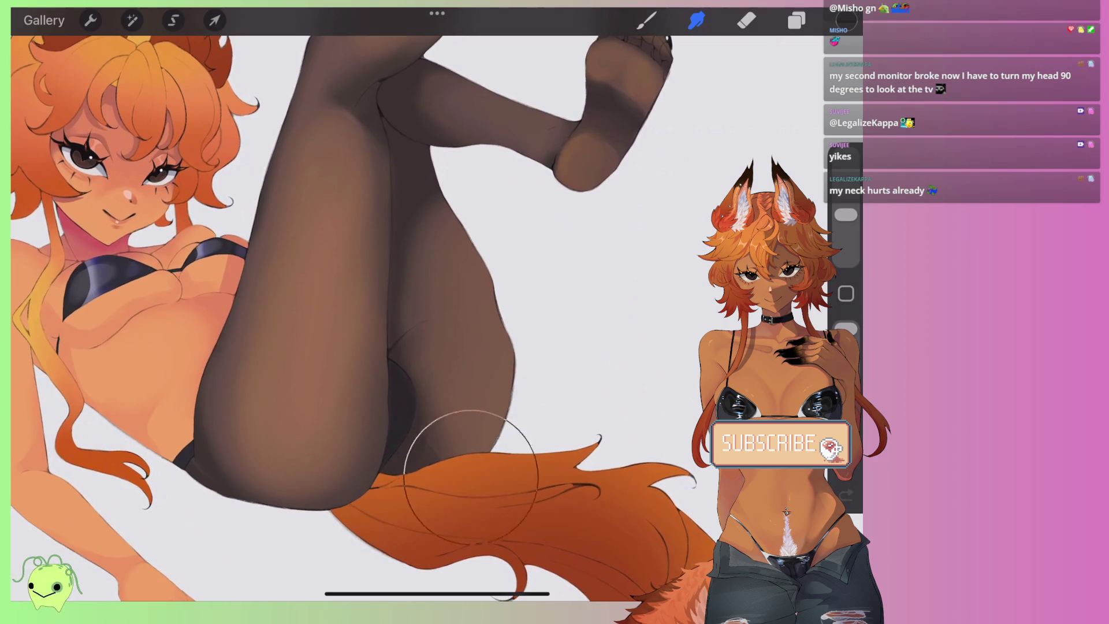
scroll(483, 445, down, 3)
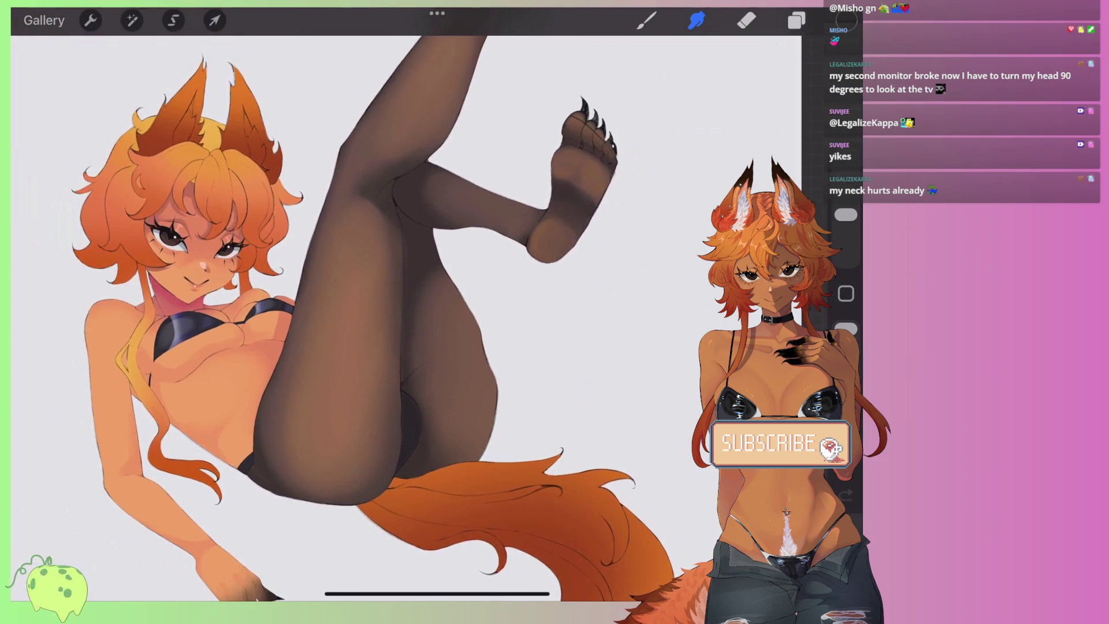
scroll(375, 318, up, 3)
drag(445, 470, 524, 462)
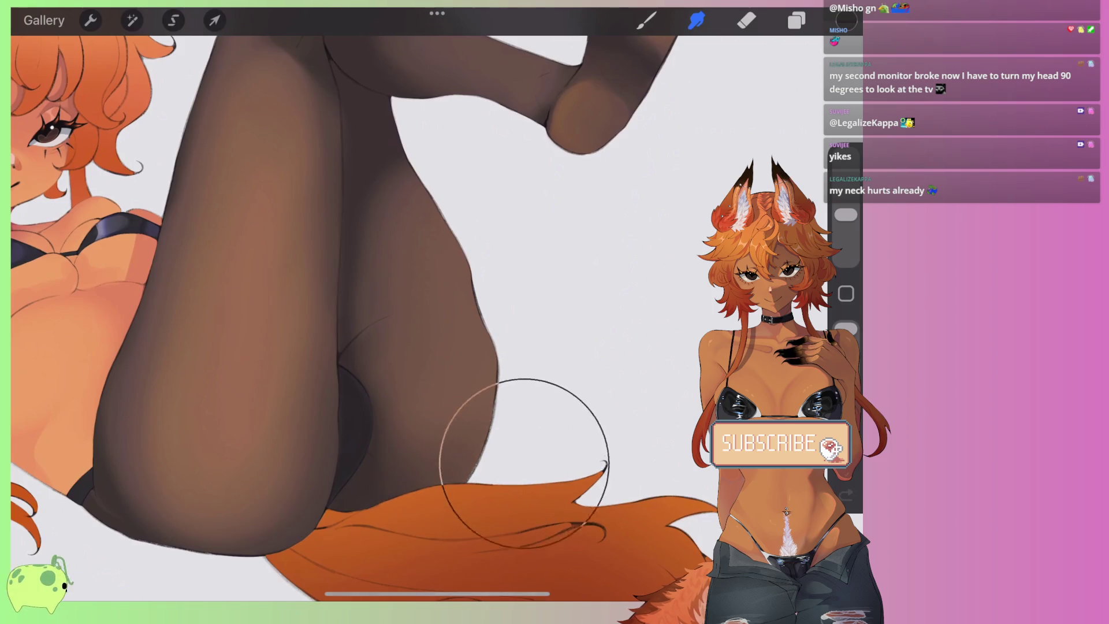
scroll(524, 462, down, 3)
scroll(376, 317, up, 3)
mouse_move(309, 465)
mouse_down()
mouse_move(309, 388)
mouse_move(358, 297)
mouse_move(307, 503)
mouse_move(334, 520)
mouse_move(277, 441)
mouse_move(359, 309)
mouse_move(359, 223)
mouse_up()
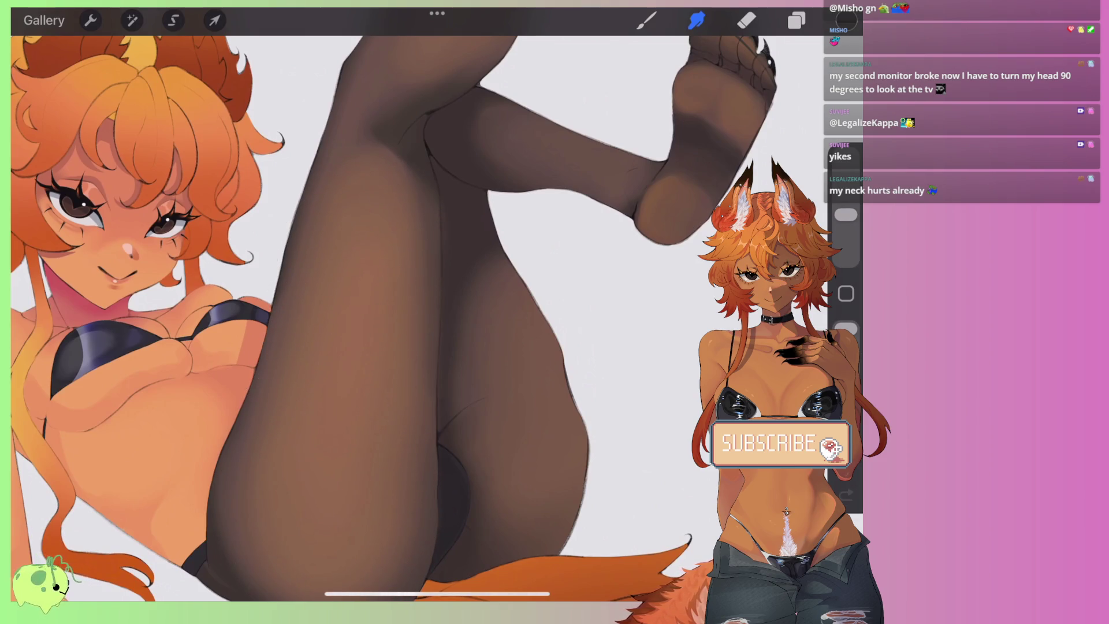
scroll(416, 318, down, 3)
scroll(375, 289, up, 3)
mouse_move(357, 332)
mouse_down()
mouse_move(346, 366)
mouse_move(401, 243)
mouse_move(328, 381)
mouse_move(396, 321)
mouse_move(416, 248)
mouse_up()
scroll(376, 318, down, 3)
scroll(491, 347, up, 3)
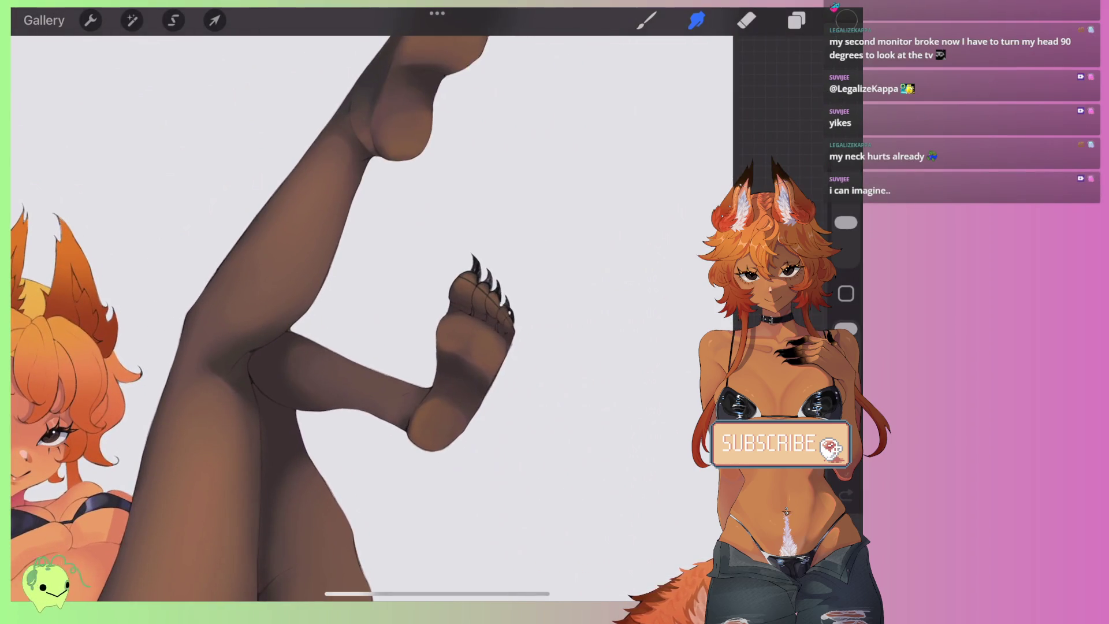
Step: Blend the shading on both feet's soles and heels, undoing two strokes that didn't work
mouse_move(471, 335)
mouse_down()
mouse_move(478, 390)
mouse_move(485, 358)
mouse_up()
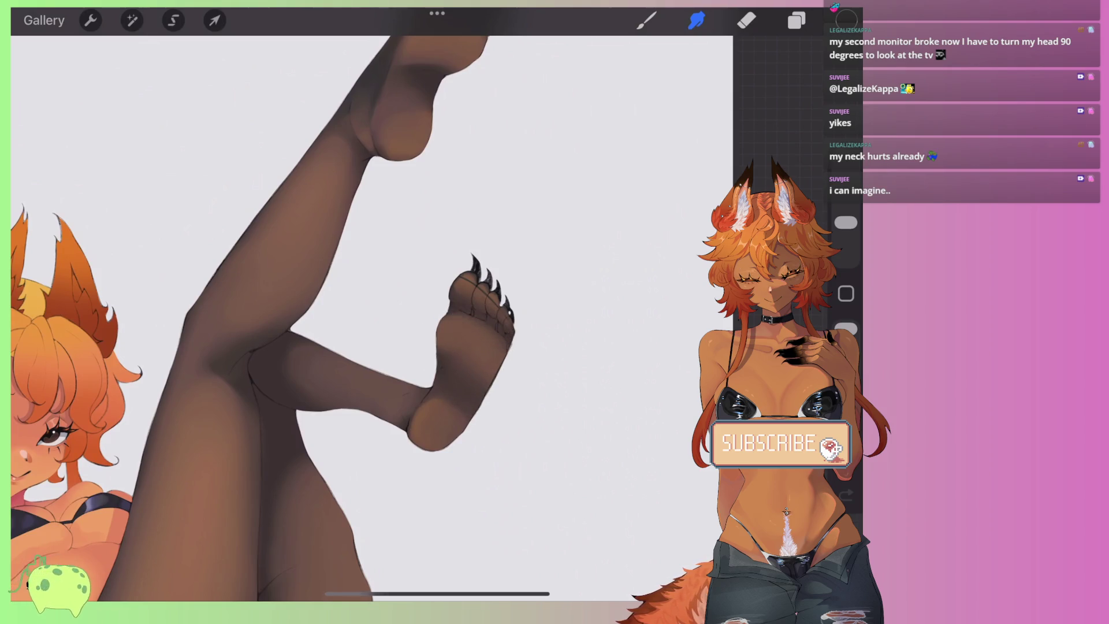
scroll(375, 317, down, 3)
scroll(404, 289, up, 3)
scroll(370, 289, up, 3)
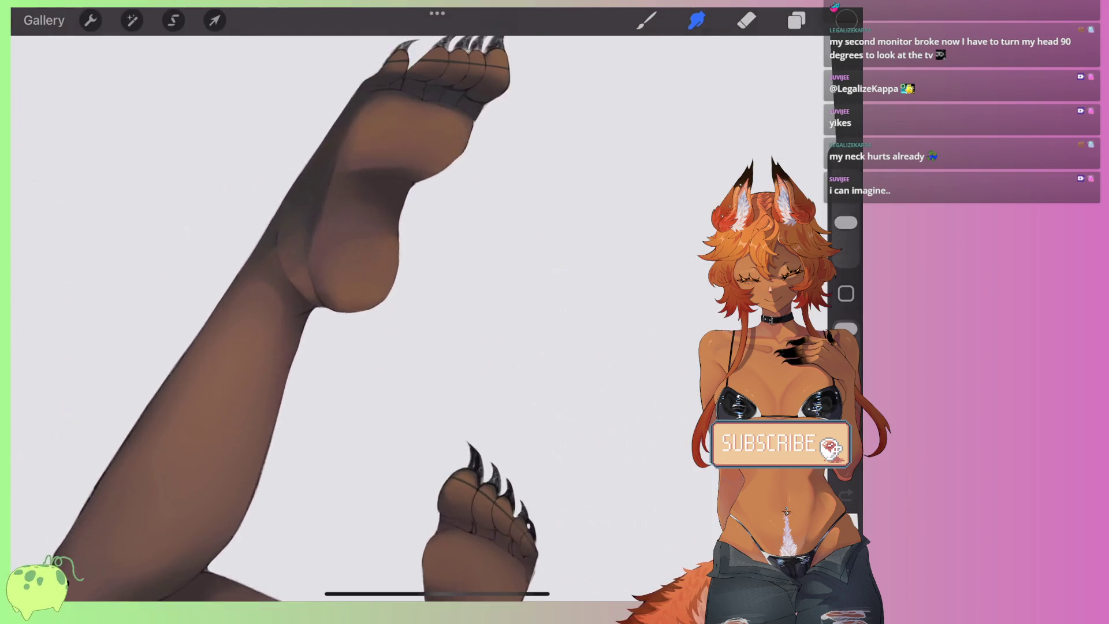
drag(366, 248, 366, 253)
drag(428, 149, 425, 143)
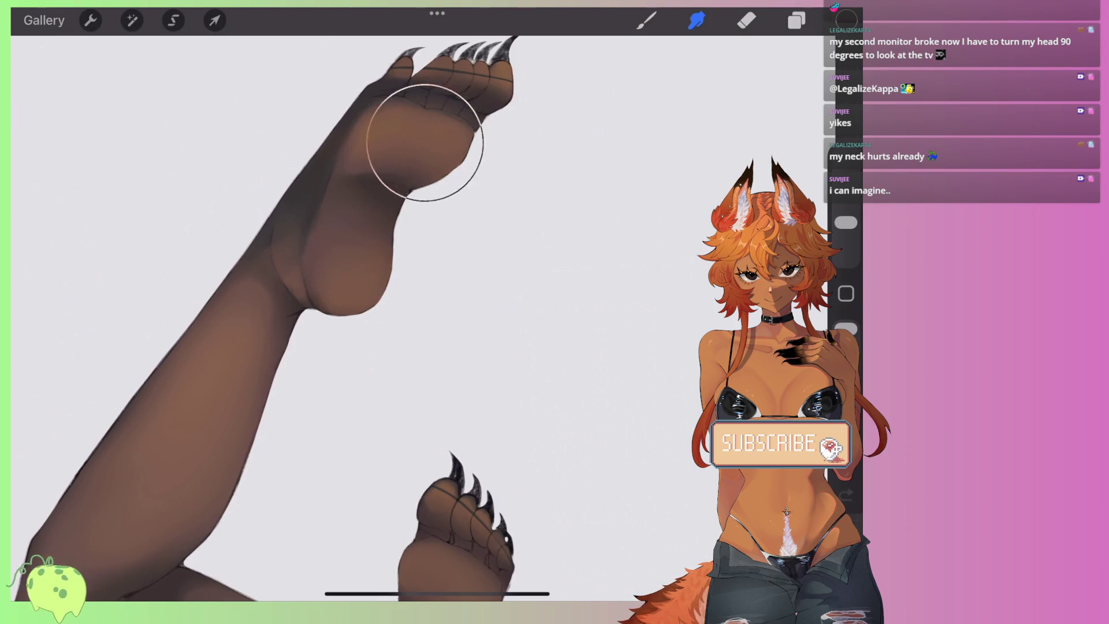
scroll(370, 289, down, 3)
scroll(370, 289, up, 3)
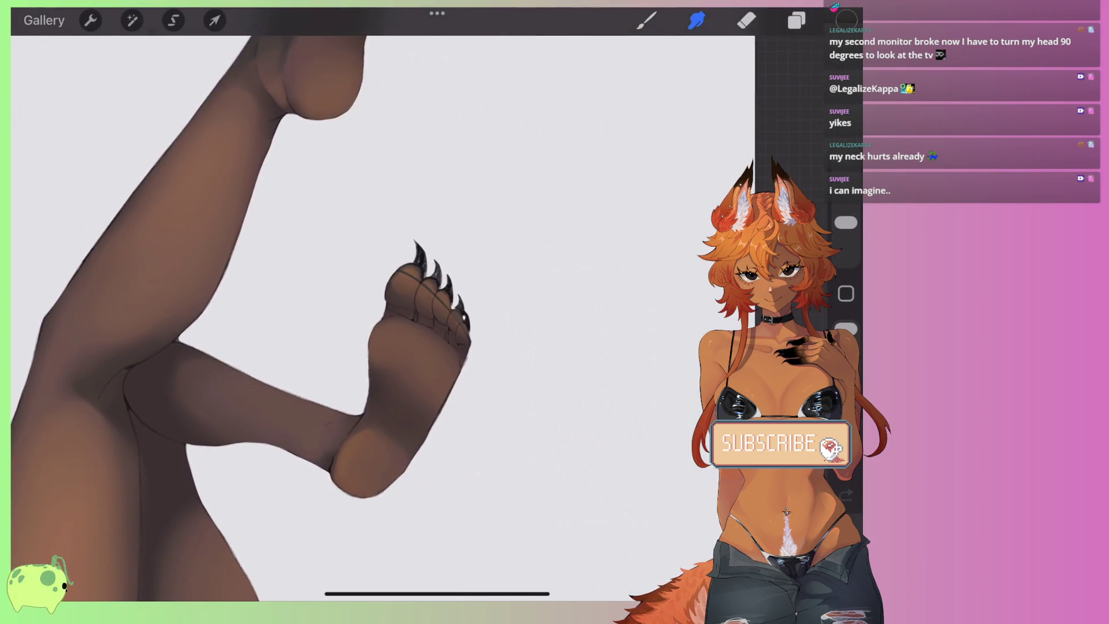
drag(384, 459, 379, 463)
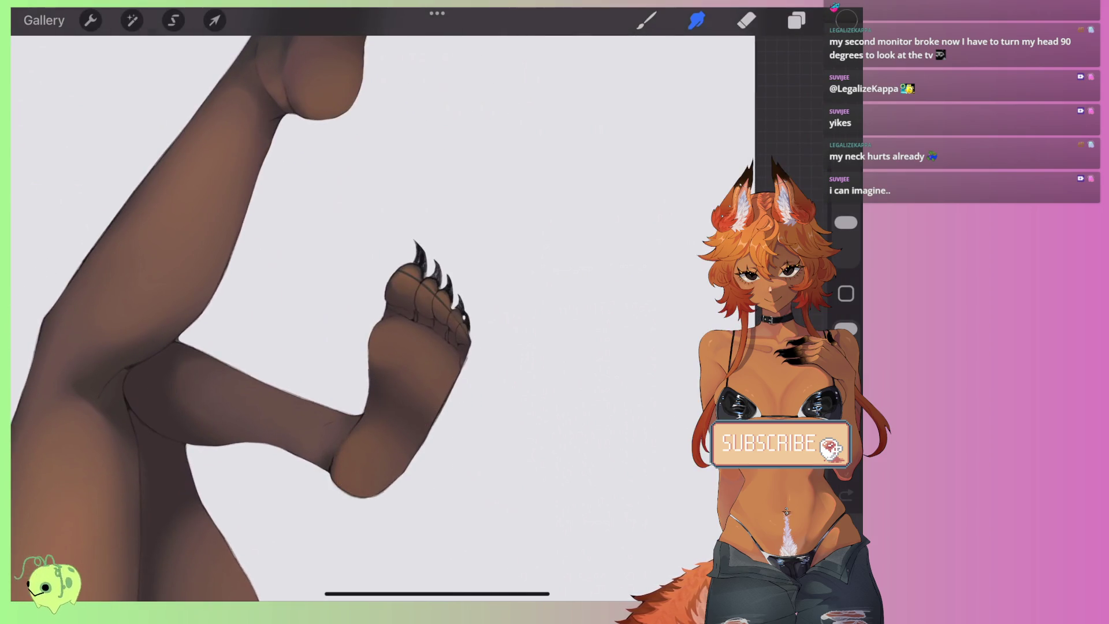
scroll(370, 312, down, 5)
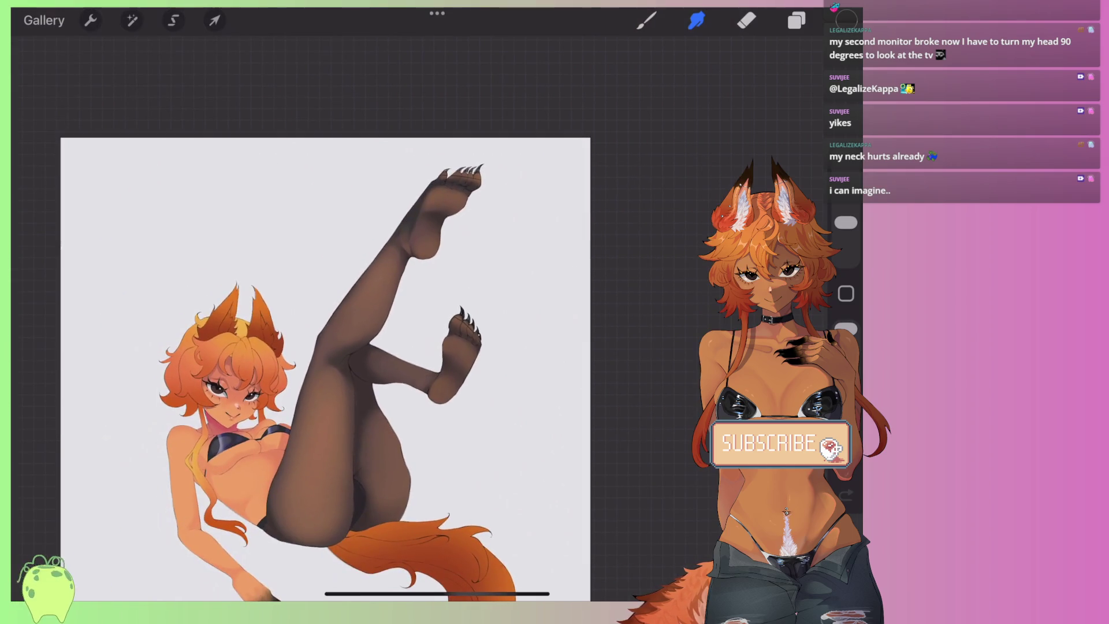
scroll(370, 289, up, 5)
drag(439, 210, 417, 215)
drag(370, 283, 367, 347)
key(ctrl+z)
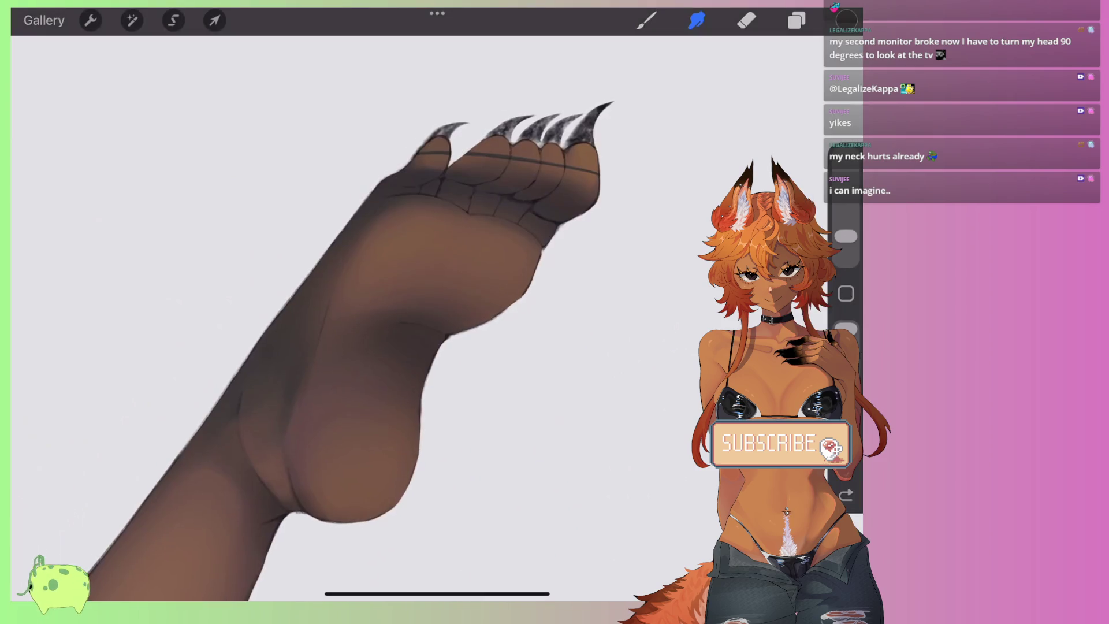
drag(350, 249, 351, 246)
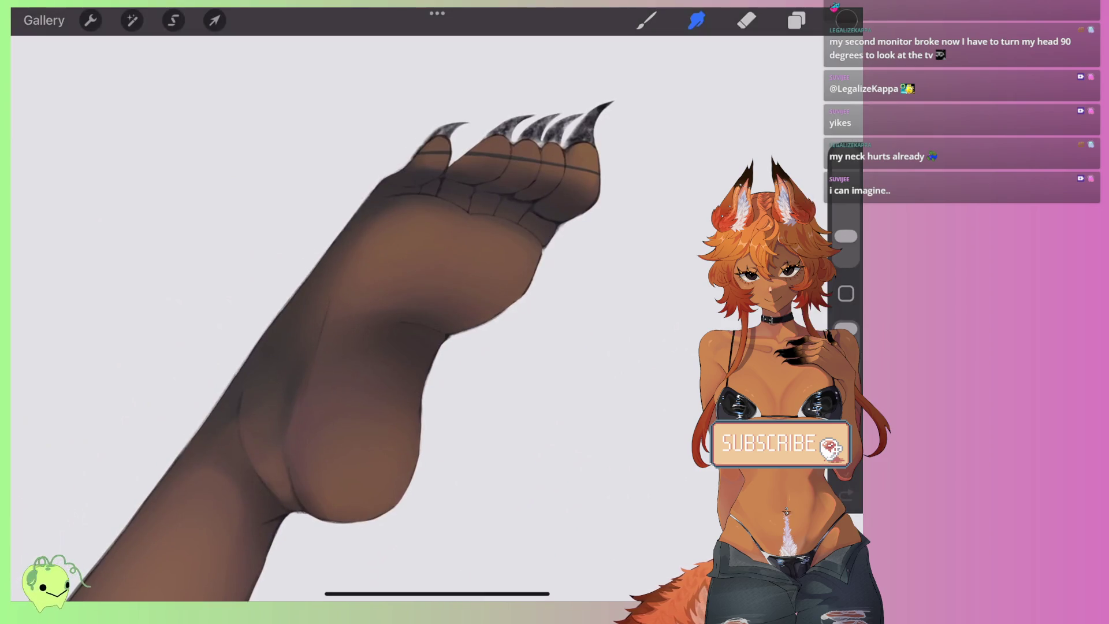
key(ctrl+z)
scroll(346, 318, down, 3)
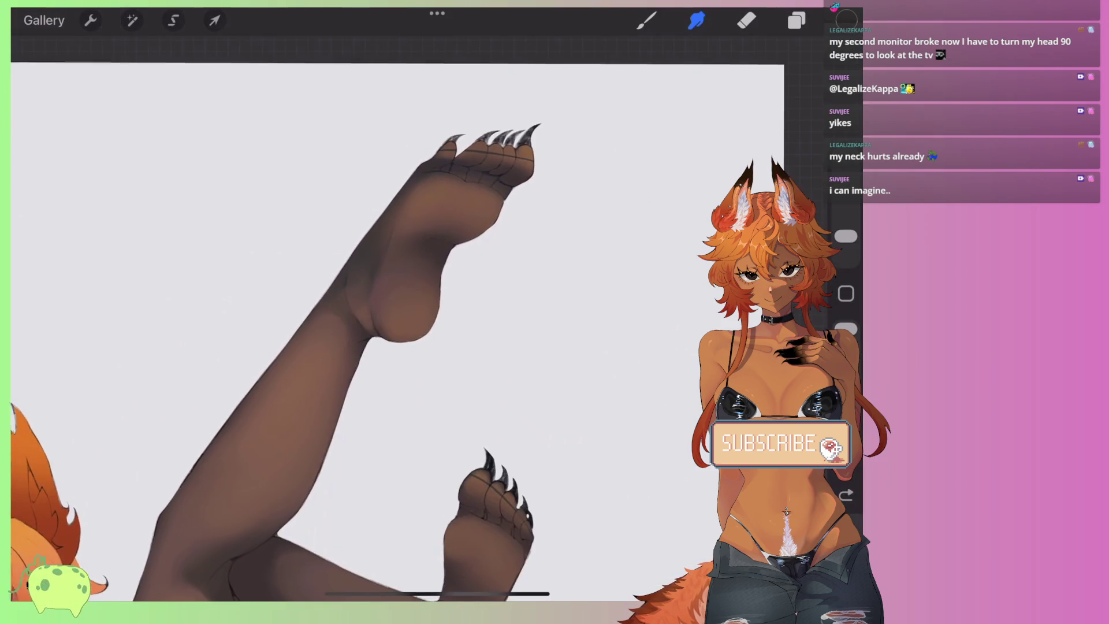
scroll(463, 202, up, 5)
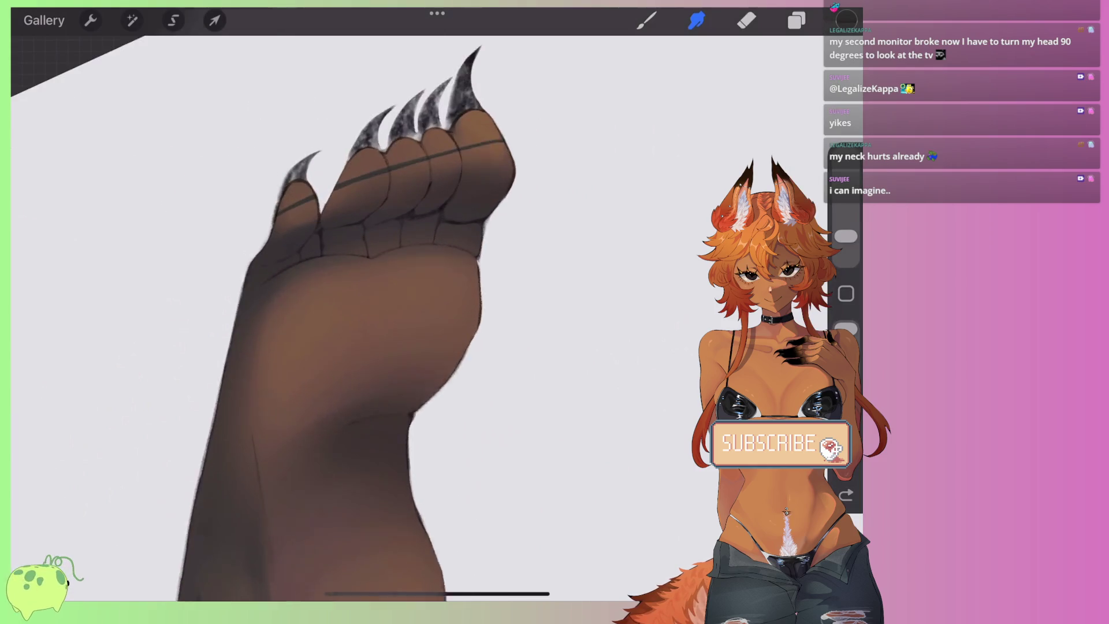
scroll(347, 289, up, 3)
Step: Paint a soft light-brown highlight band across the raised paw's toes, then undo it
key(b)
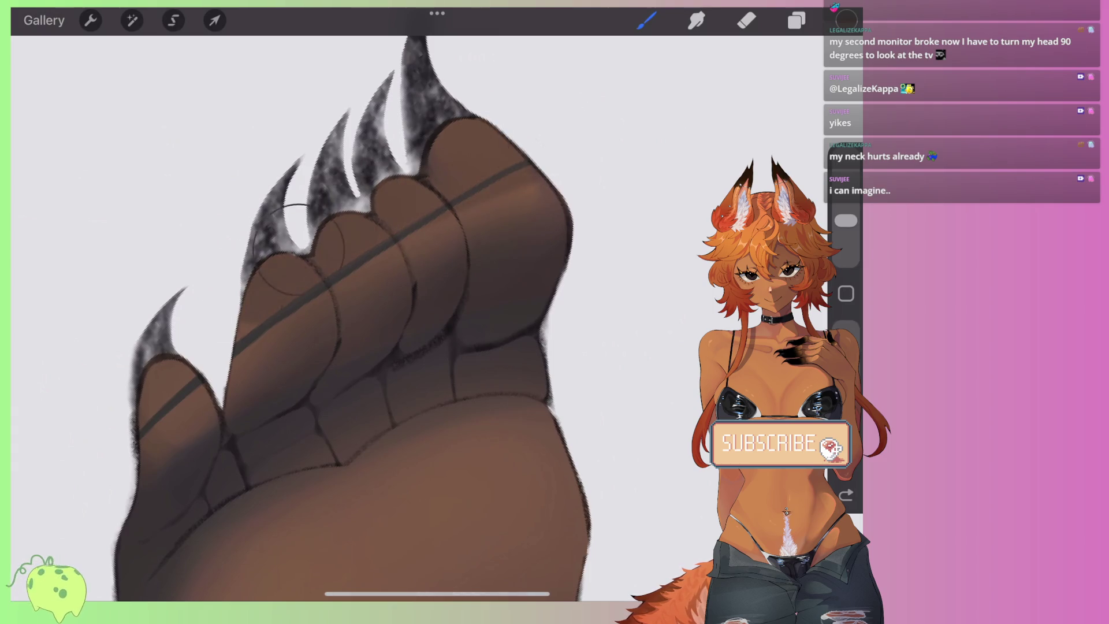
drag(138, 433, 527, 163)
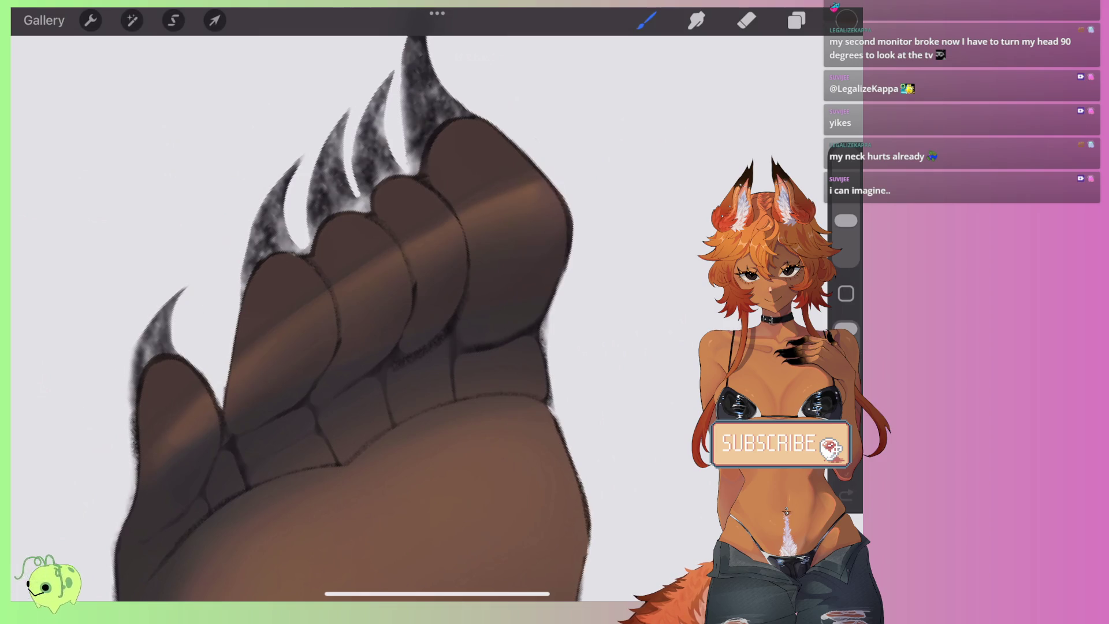
scroll(346, 318, down, 2)
scroll(347, 318, down, 2)
scroll(347, 318, down, 2)
scroll(347, 317, down, 2)
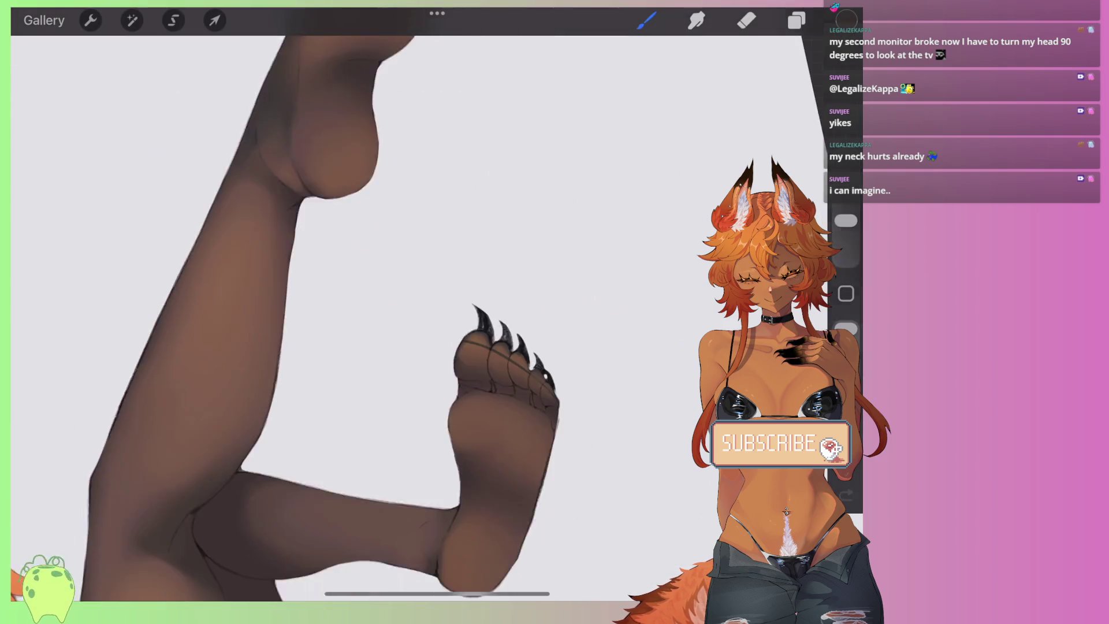
scroll(346, 318, down, 2)
scroll(346, 289, up, 3)
key(ctrl+z)
scroll(404, 318, down, 3)
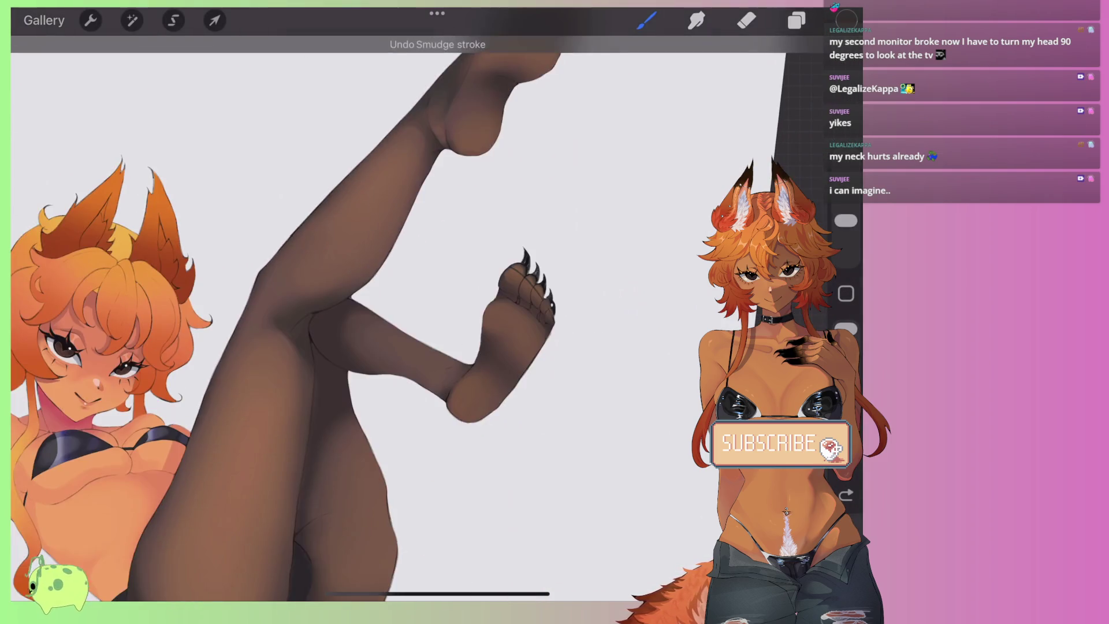
scroll(404, 318, down, 2)
scroll(405, 318, down, 1)
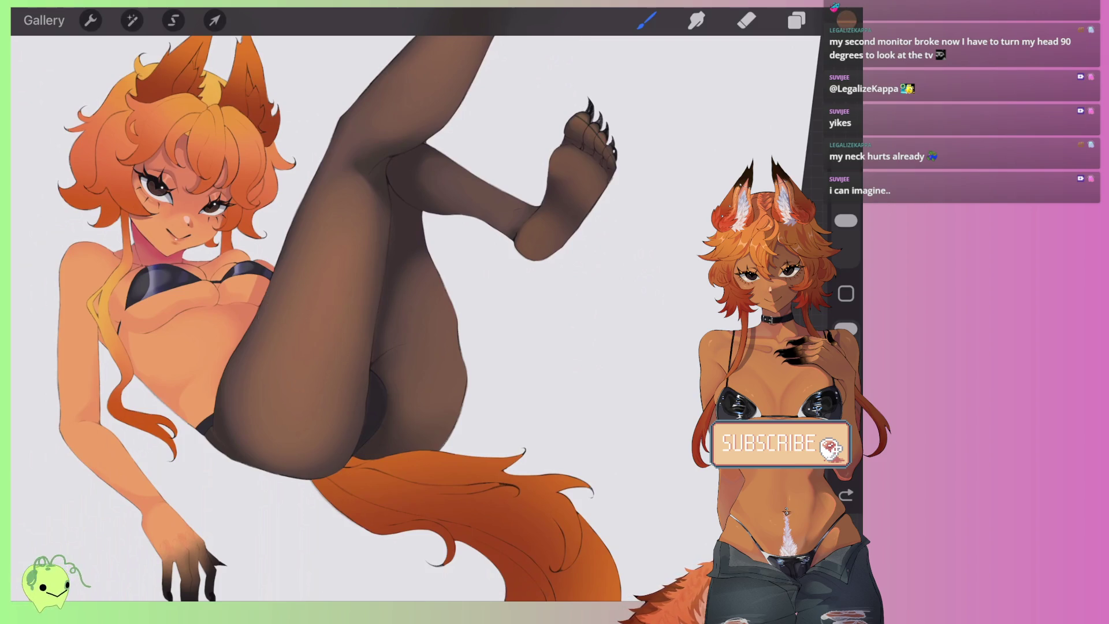
Step: Pick a brown from the colour disc as the current painting colour
click(846, 20)
drag(684, 168, 693, 146)
click(646, 20)
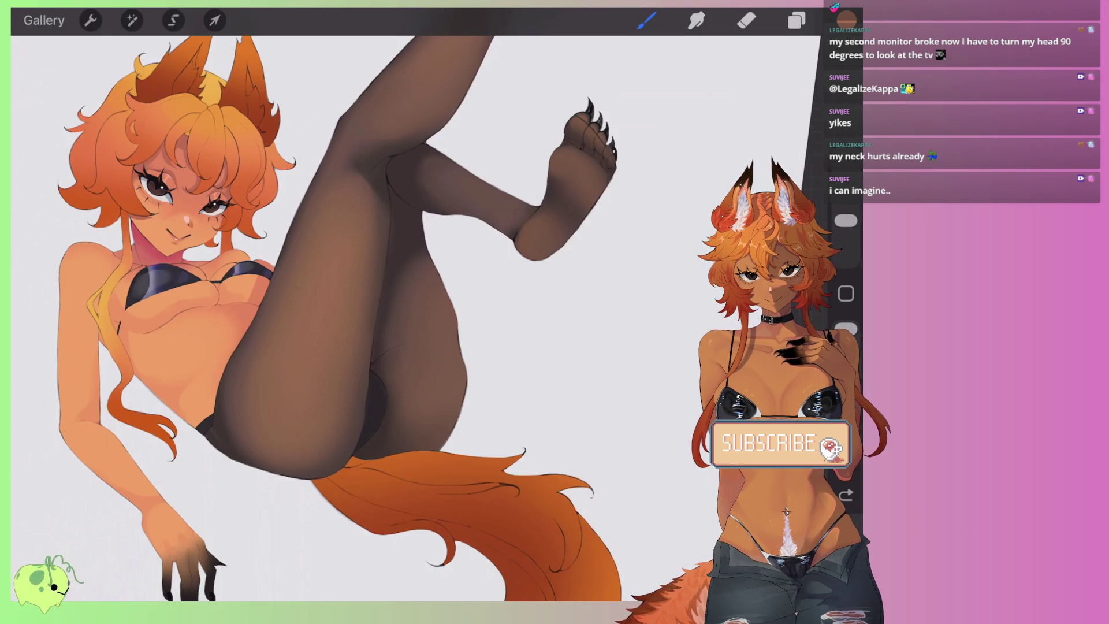
scroll(364, 312, up, 5)
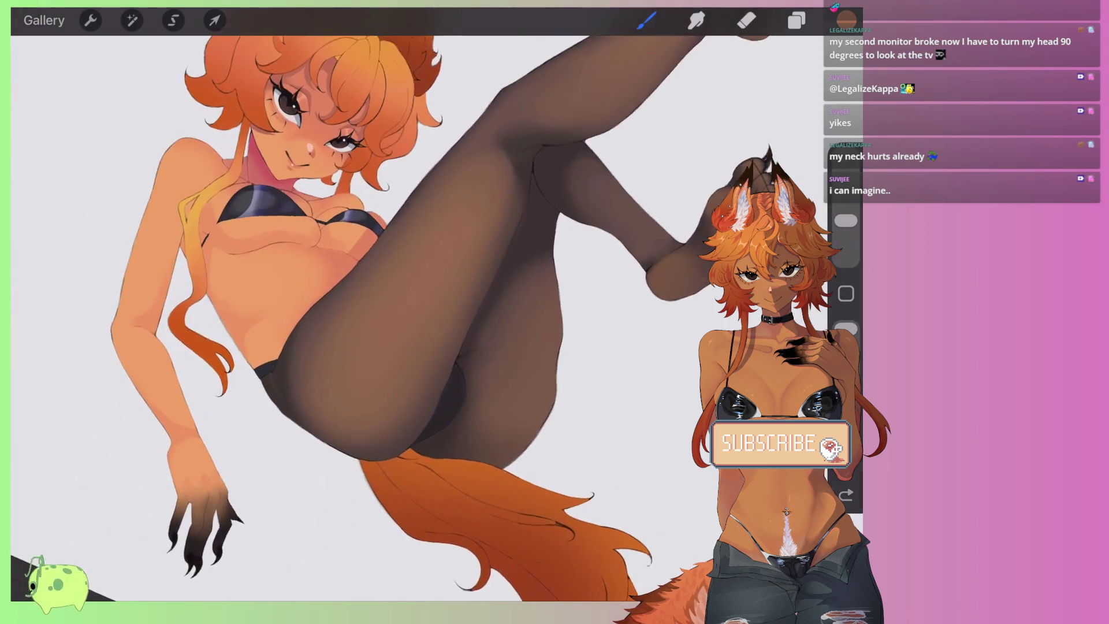
Step: Try a light highlight stroke on the leg with the brush shrunk to 4%
drag(306, 370, 462, 243)
scroll(364, 312, up, 3)
key(ctrl+z)
drag(846, 220, 845, 238)
click(846, 329)
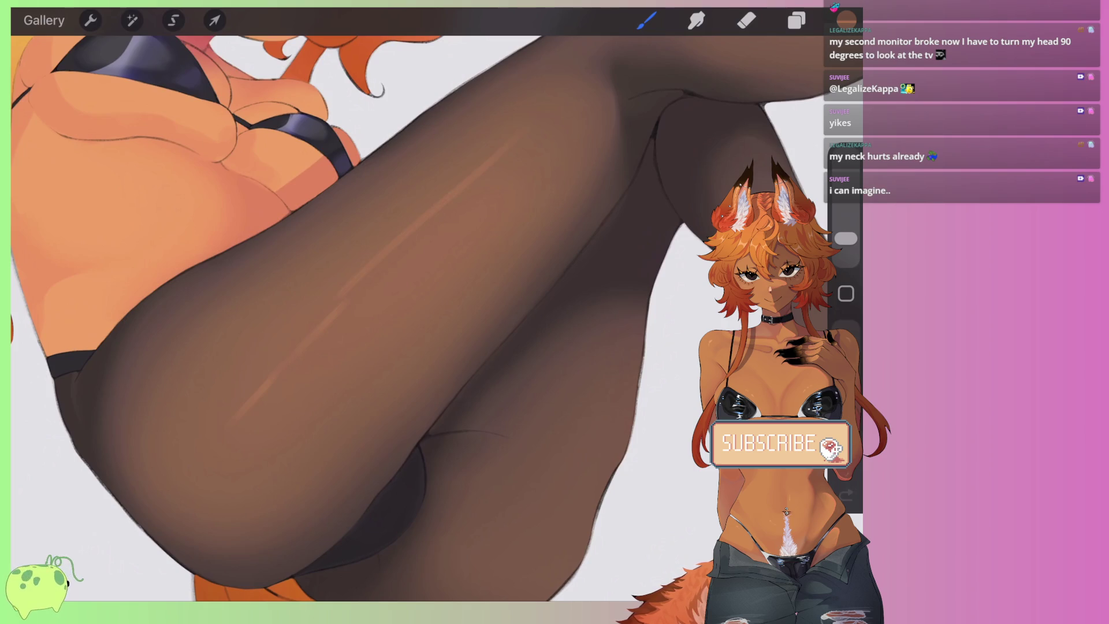
key(ctrl+shift+z)
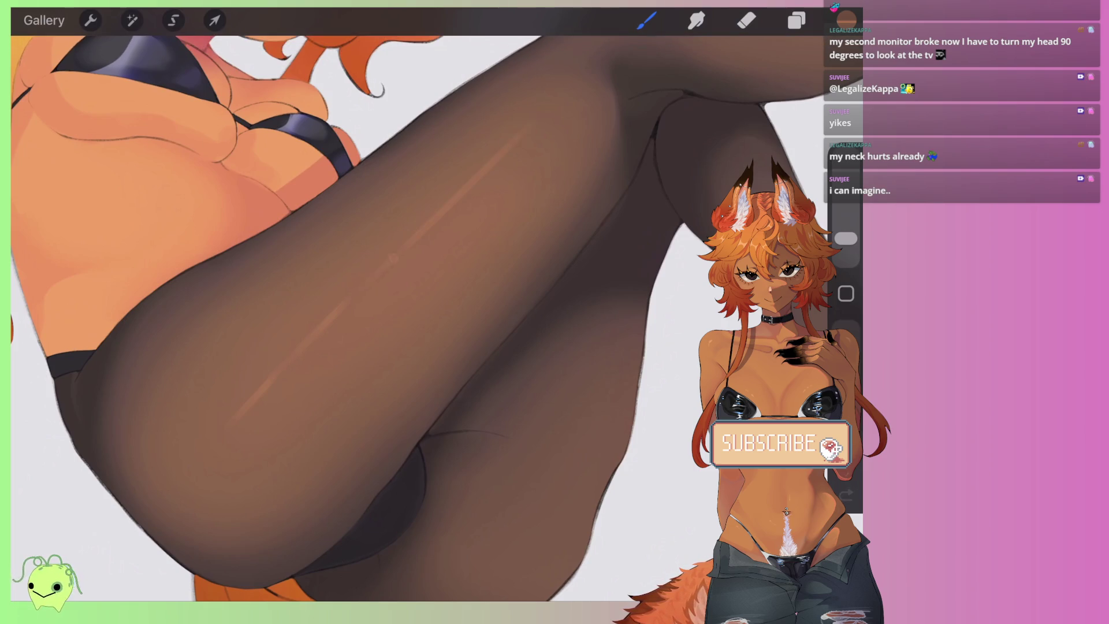
scroll(420, 304, down, 5)
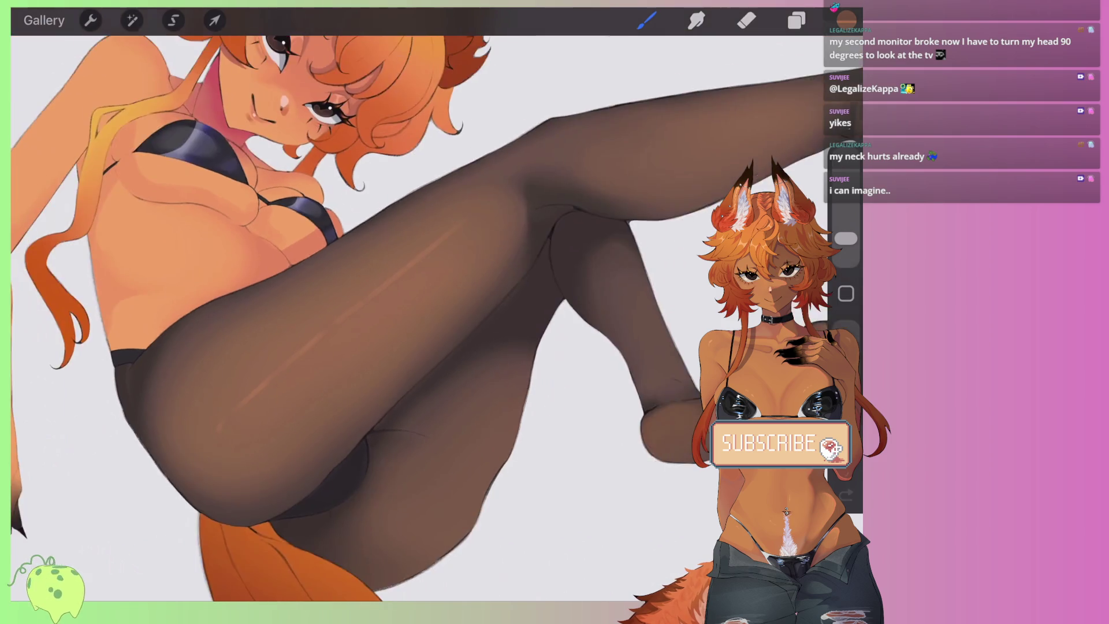
scroll(289, 231, up, 5)
scroll(428, 236, down, 3)
scroll(428, 237, up, 4)
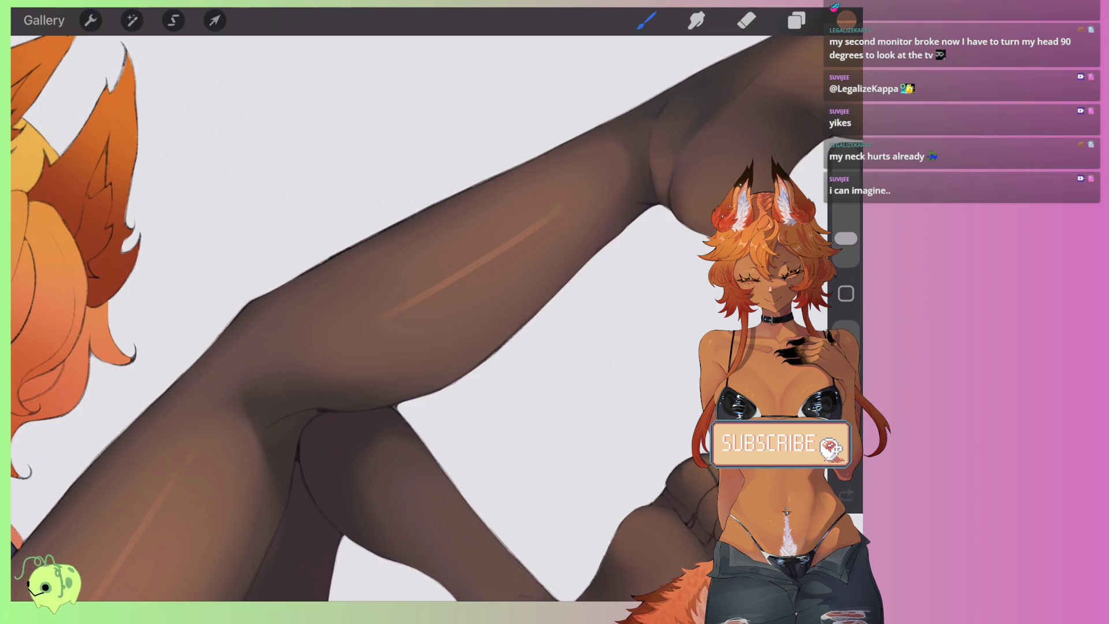
key(ctrl+z)
Step: Add a small orange gloss streak on the leg
drag(414, 312, 399, 322)
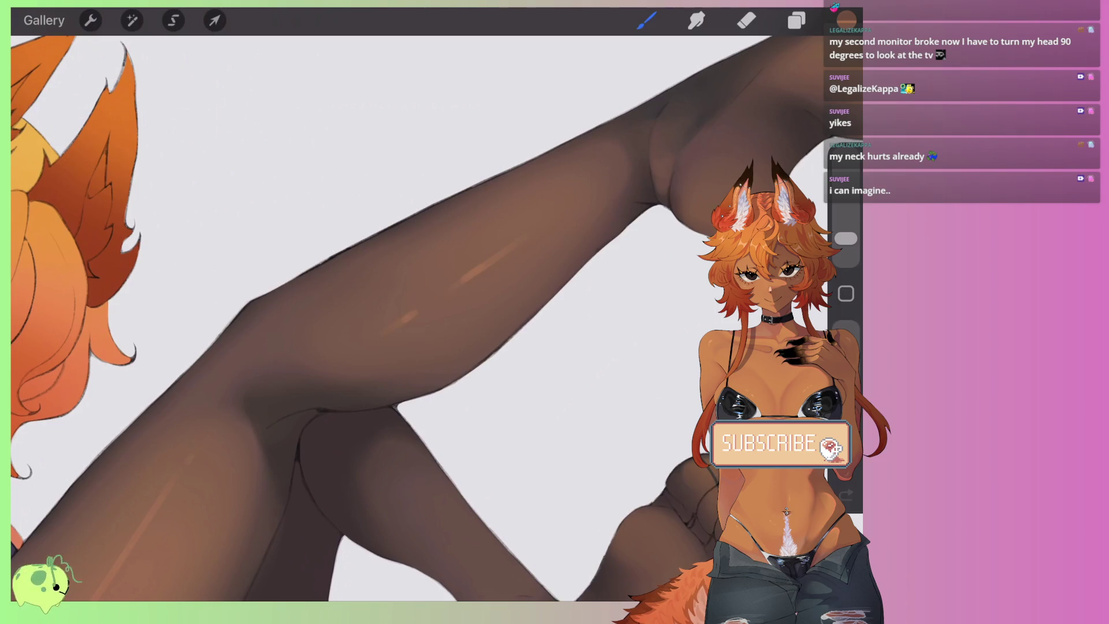
scroll(420, 318, down, 3)
scroll(420, 318, down, 2)
scroll(419, 318, down, 2)
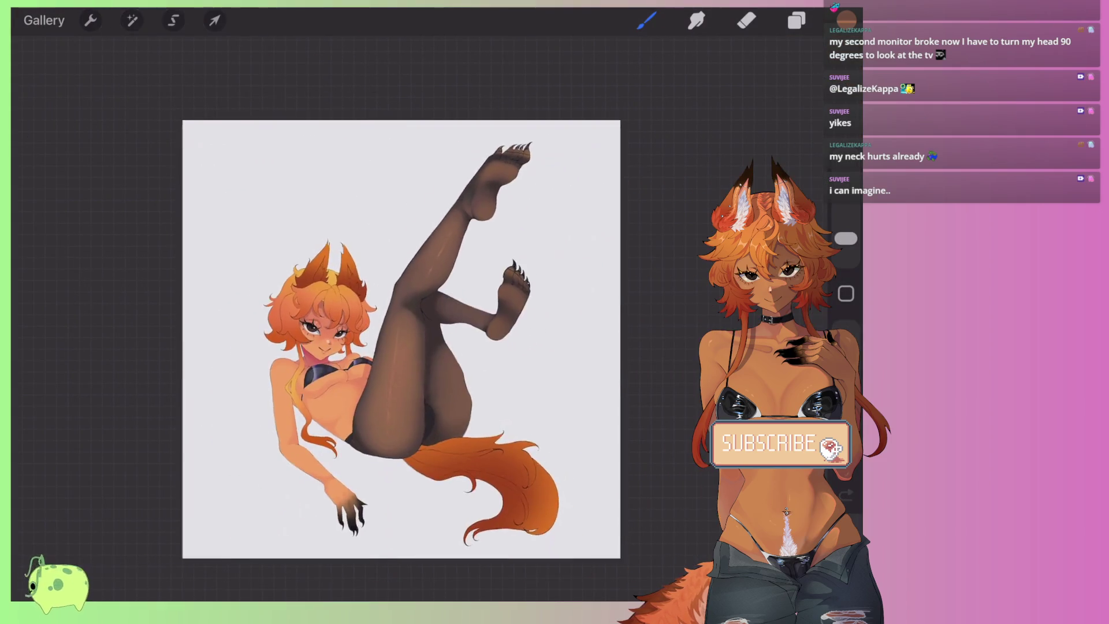
scroll(419, 317, up, 4)
scroll(420, 317, up, 2)
scroll(420, 318, up, 3)
scroll(420, 318, up, 2)
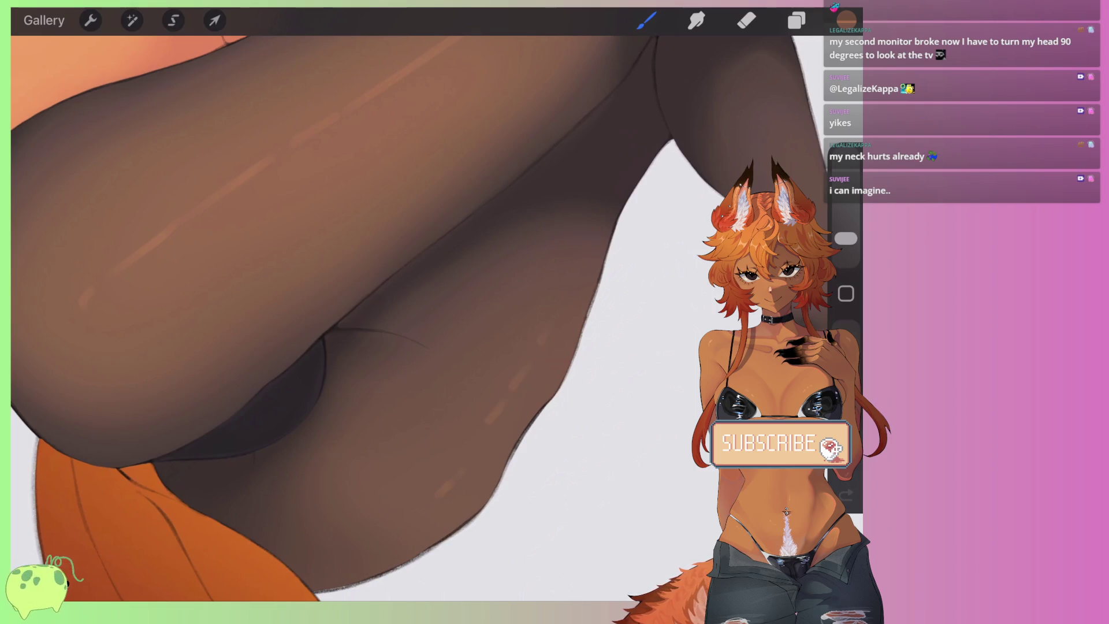
scroll(420, 318, down, 3)
scroll(420, 318, down, 3)
scroll(427, 297, down, 2)
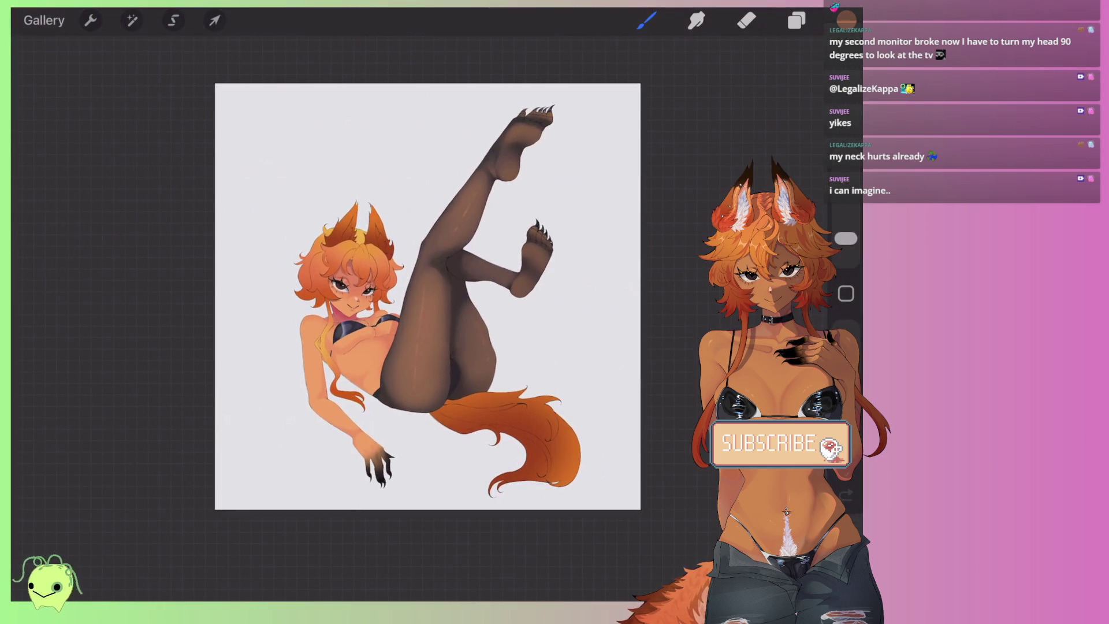
scroll(427, 296, up, 2)
scroll(428, 296, up, 3)
scroll(428, 296, up, 3)
scroll(428, 297, up, 1)
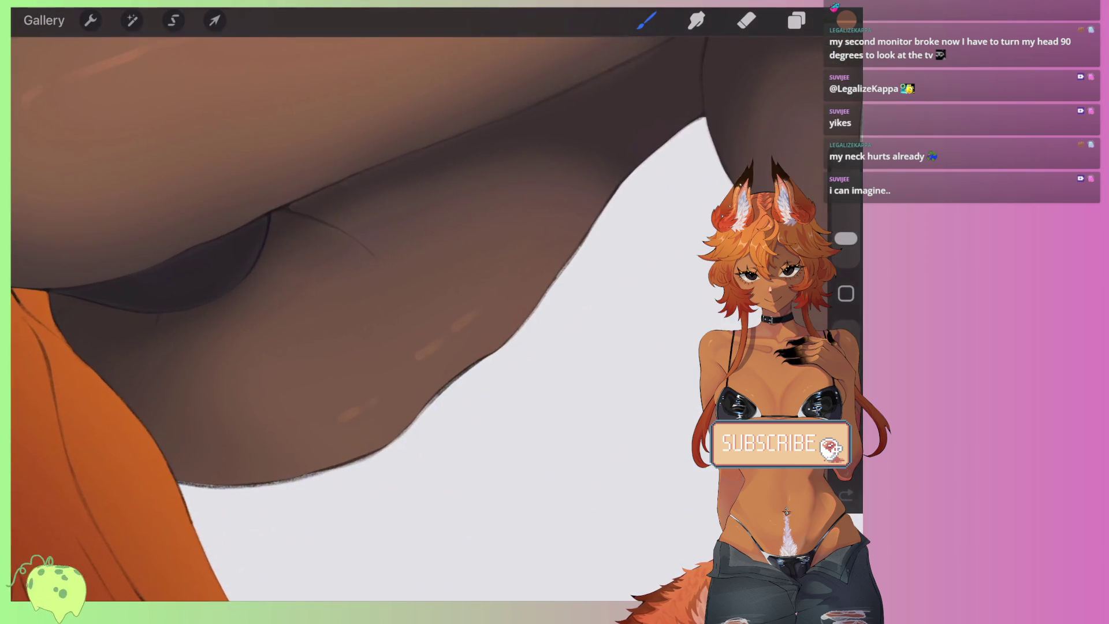
Step: Replace it with a light diagonal highlight along the leg, then switch to Smudge
key(ctrl+z)
drag(532, 278, 407, 381)
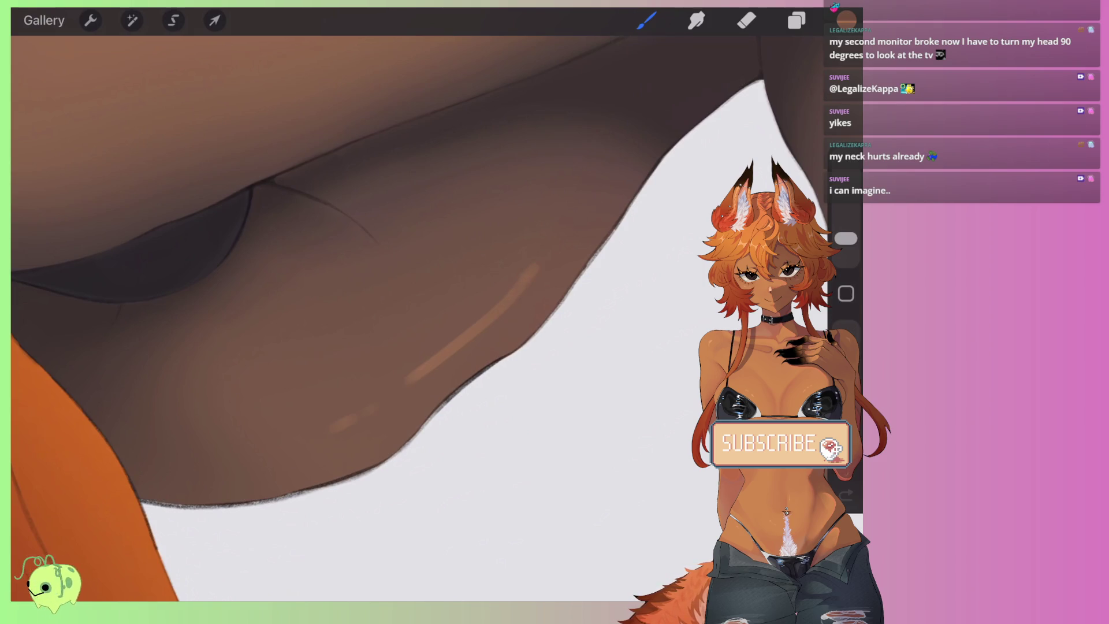
scroll(387, 396, down, 1)
scroll(386, 396, down, 3)
scroll(386, 396, down, 1)
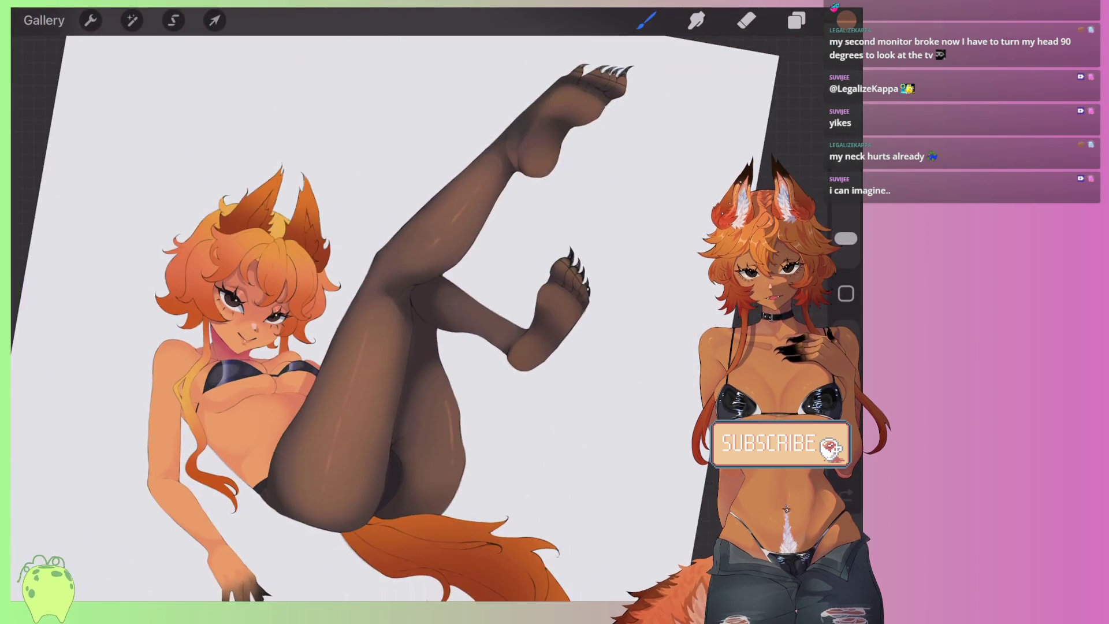
scroll(387, 396, up, 4)
scroll(382, 312, up, 1)
scroll(381, 312, down, 3)
scroll(382, 312, down, 1)
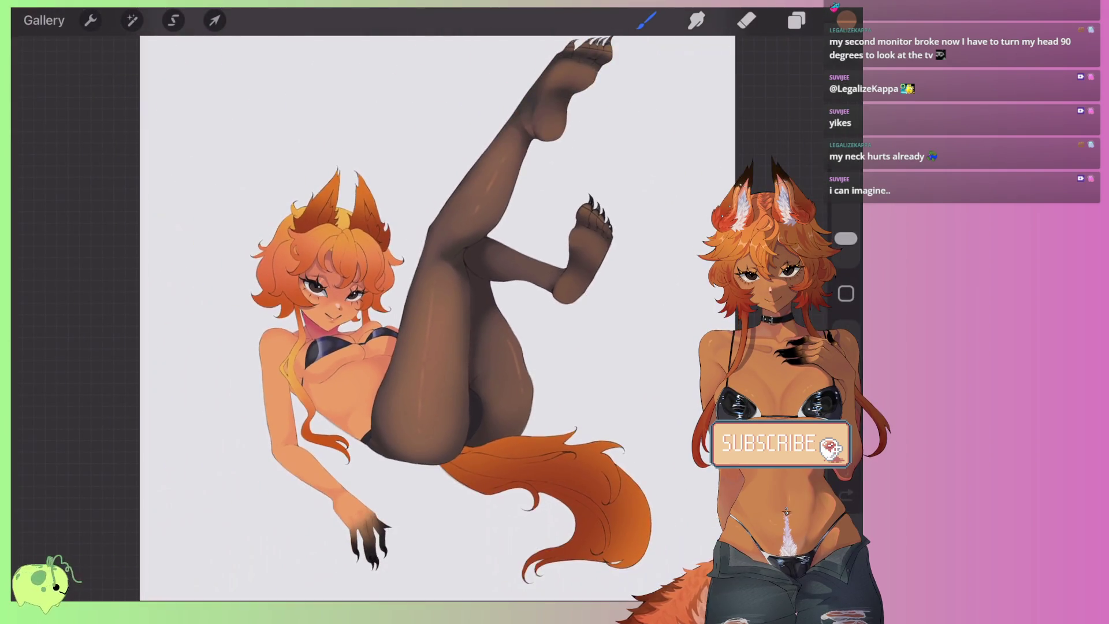
scroll(381, 312, up, 2)
scroll(381, 312, up, 2)
click(697, 20)
scroll(381, 312, up, 3)
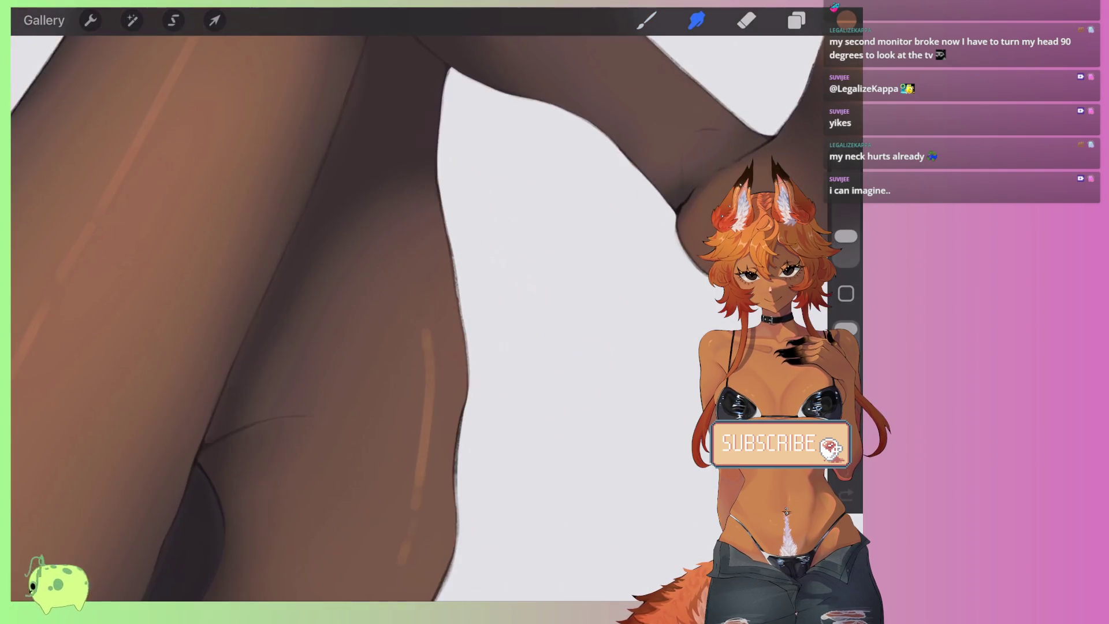
Step: Shrink the smudge brush, then pick a darker brown for shading the foot
drag(845, 236, 845, 243)
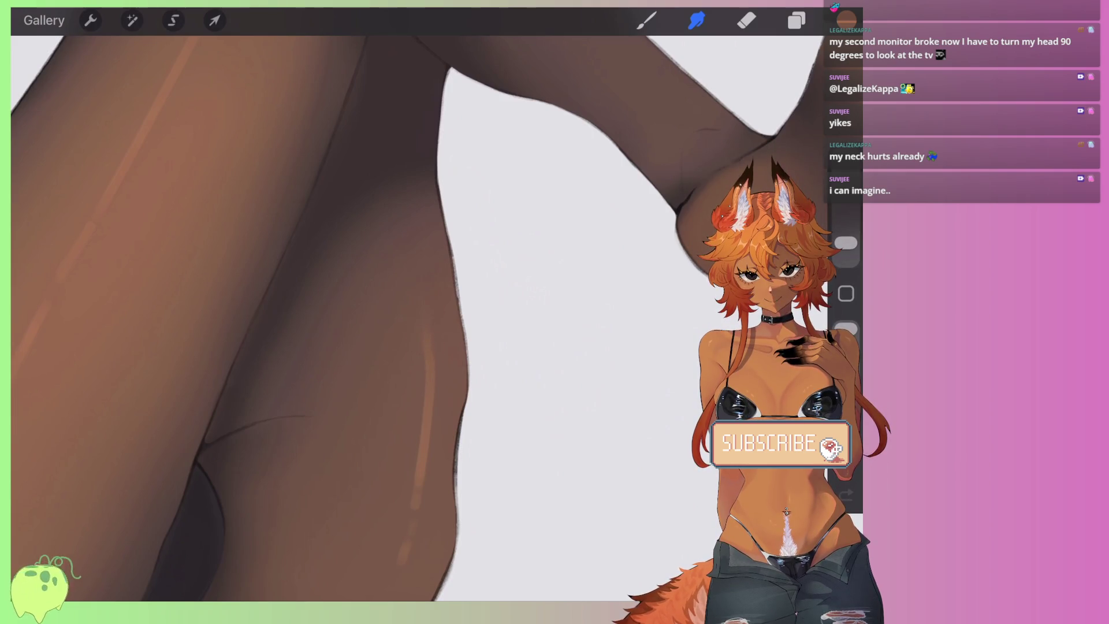
scroll(381, 312, down, 2)
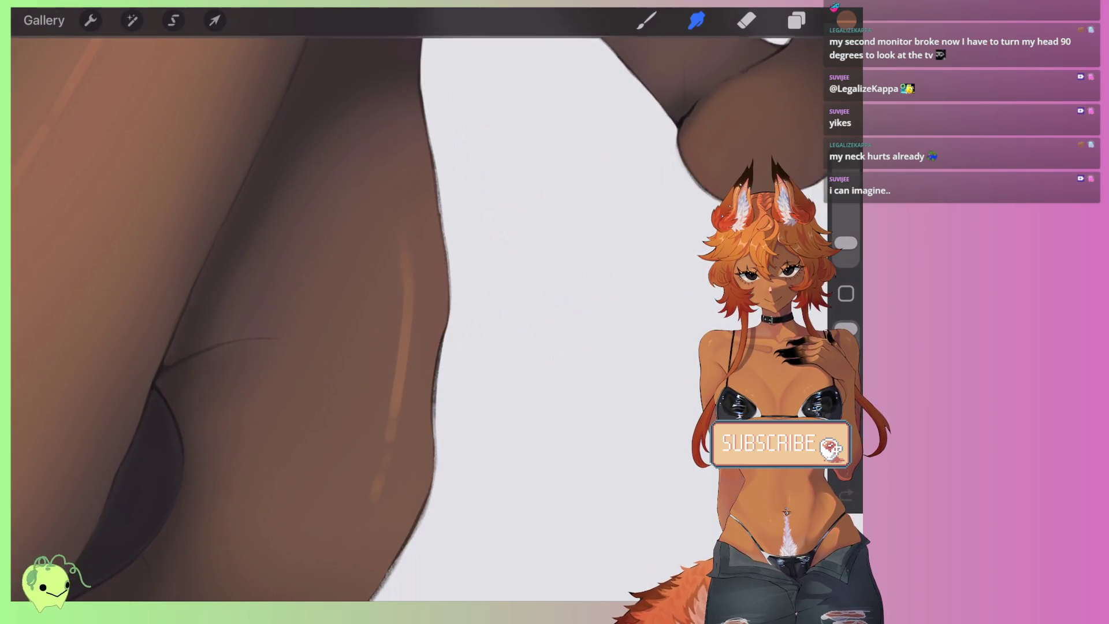
scroll(382, 312, down, 3)
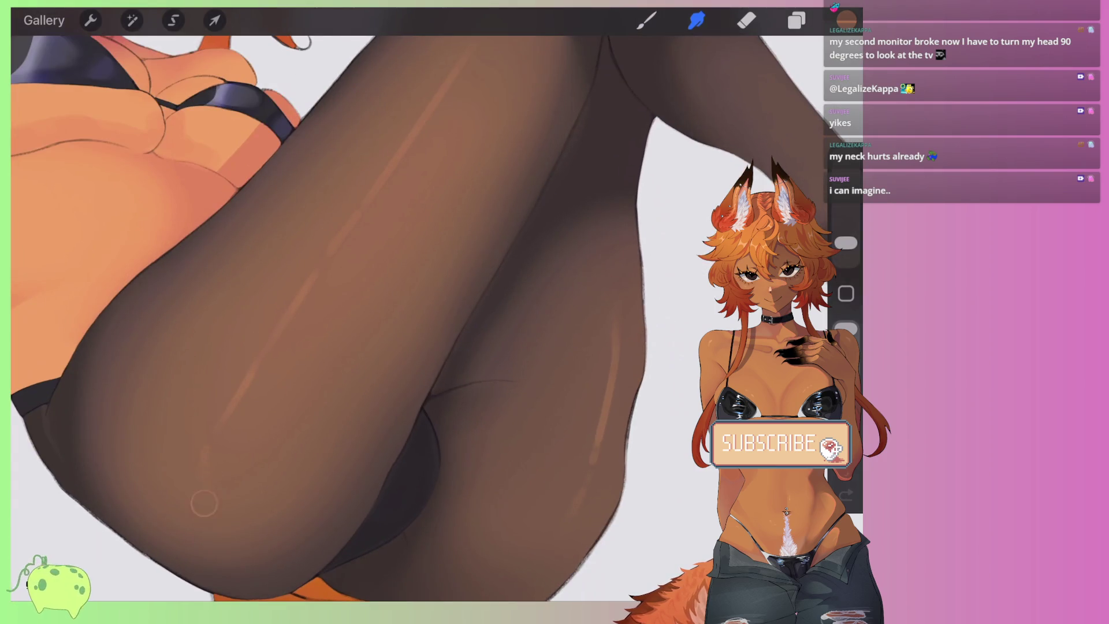
scroll(204, 504, down, 3)
scroll(204, 503, up, 3)
scroll(381, 311, up, 2)
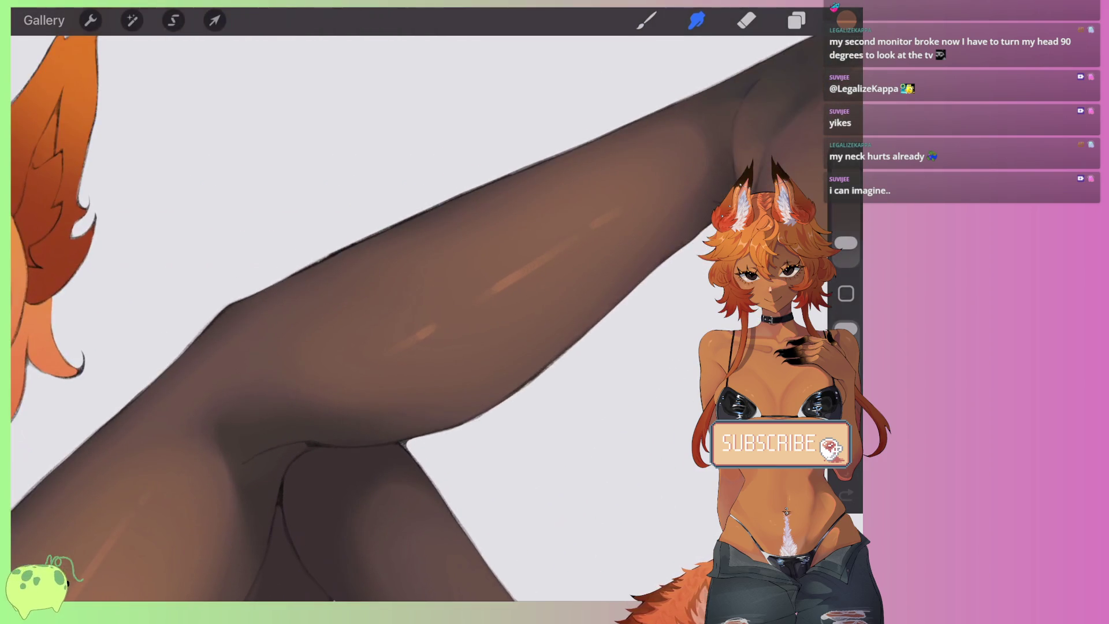
scroll(421, 347, down, 1)
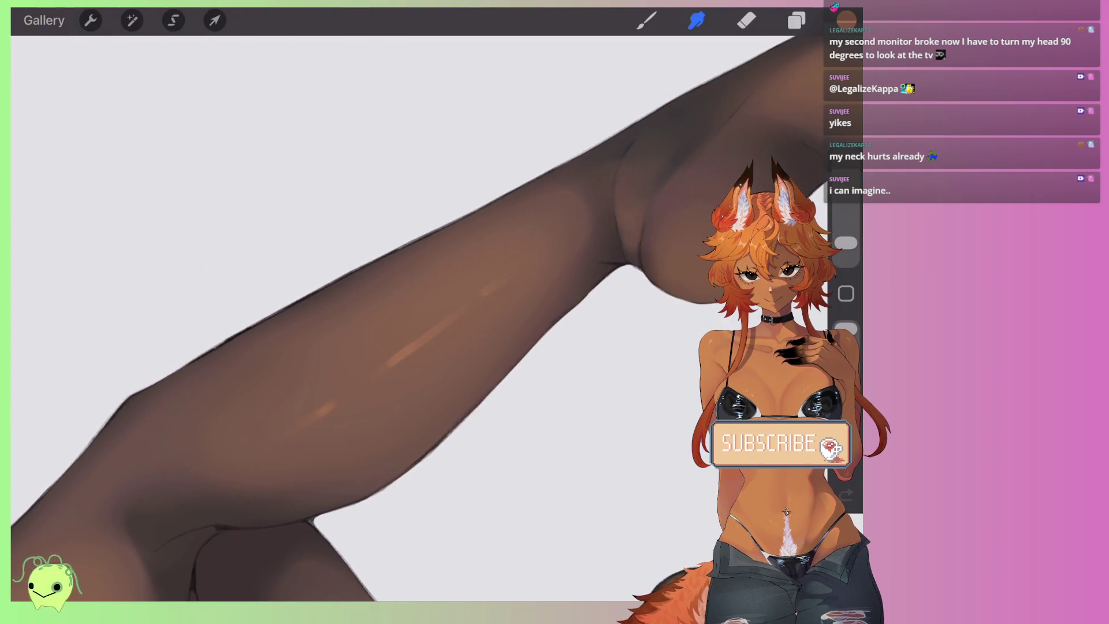
scroll(382, 312, down, 5)
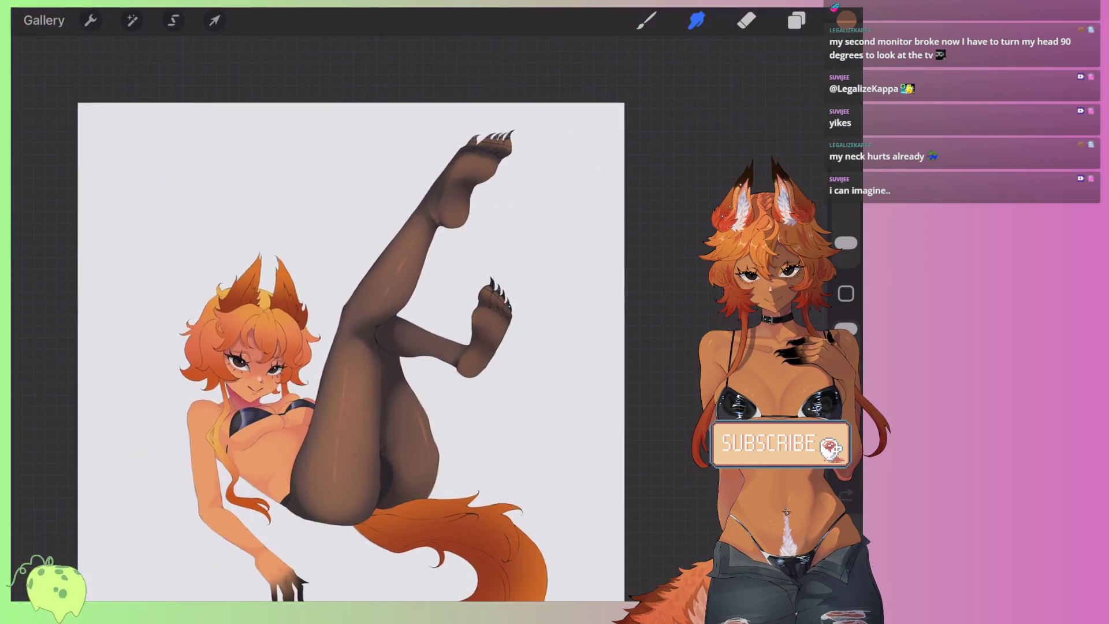
scroll(385, 383, up, 3)
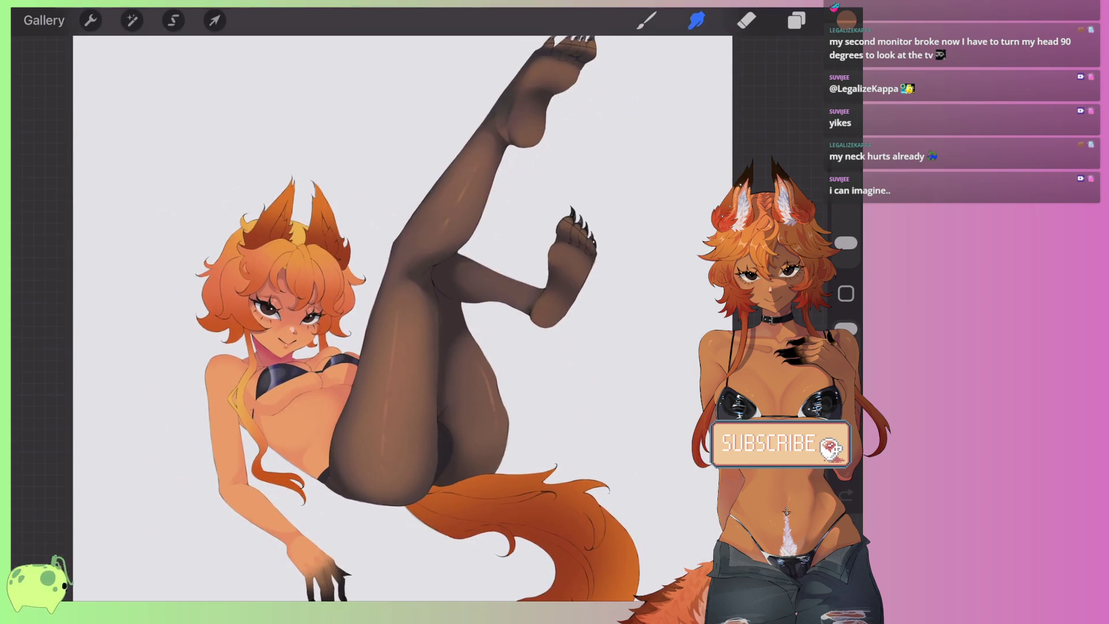
scroll(370, 312, up, 5)
scroll(370, 312, up, 3)
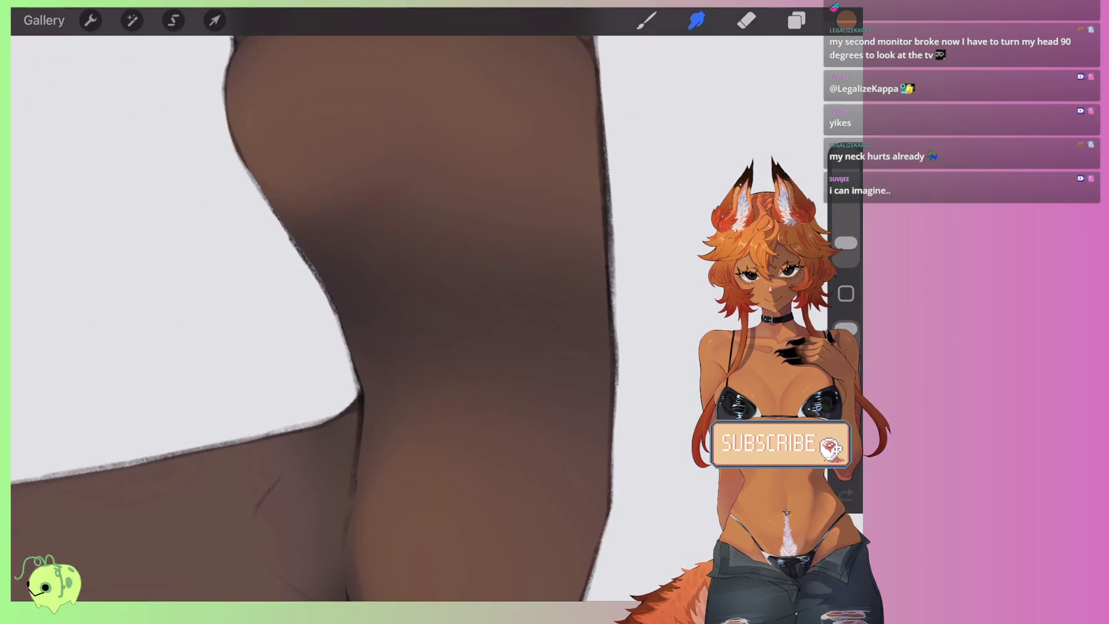
drag(345, 425, 346, 289)
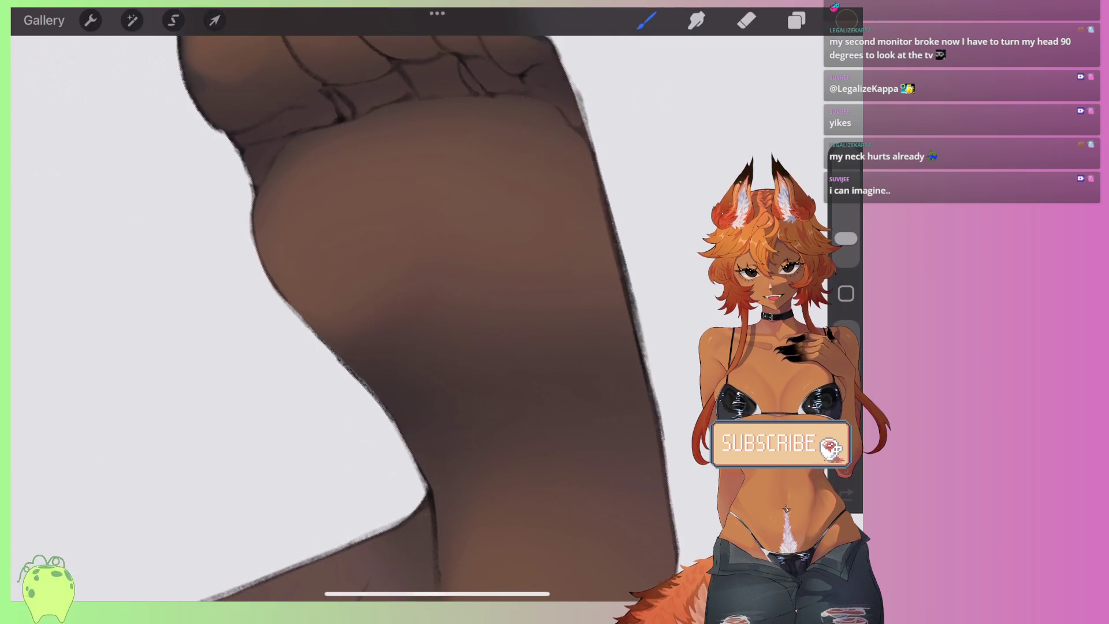
click(846, 20)
click(628, 240)
click(646, 21)
Step: Frame the sole and toes, and paint a dark shading stroke on the foot with a smaller brush
drag(346, 346, 323, 323)
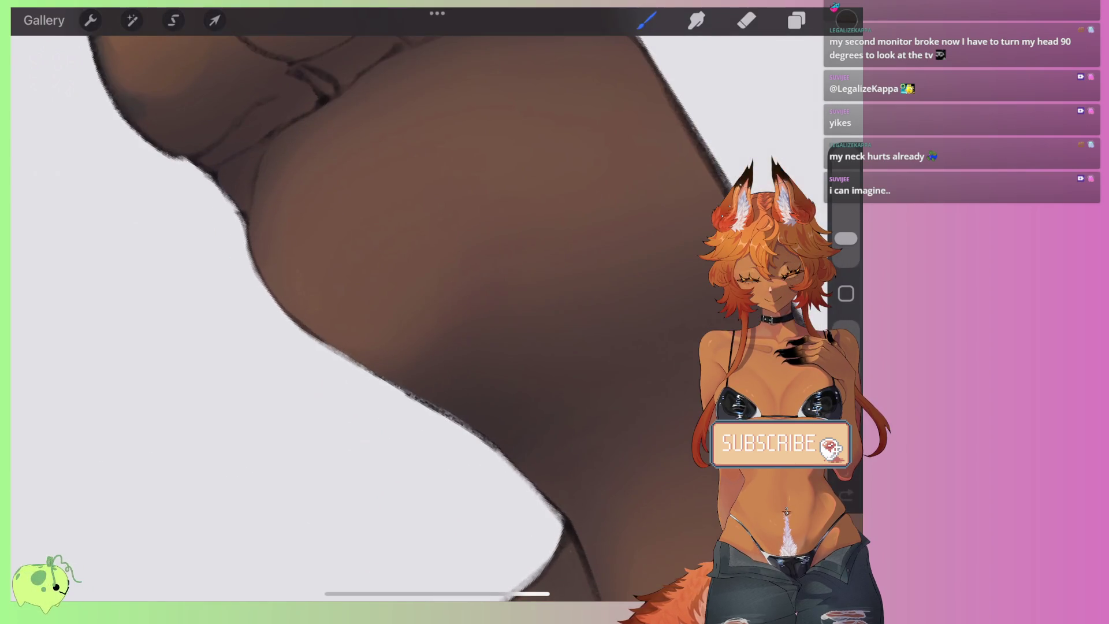
drag(420, 367, 439, 456)
mouse_move(847, 238)
mouse_down()
mouse_move(846, 247)
mouse_move(846, 238)
mouse_up()
drag(488, 290, 401, 350)
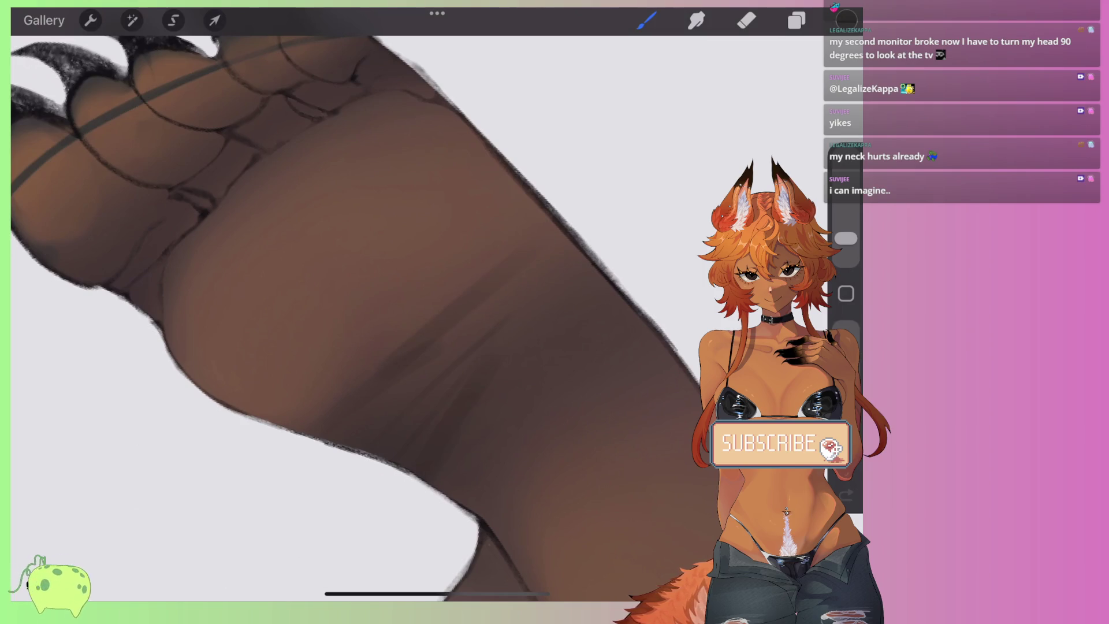
scroll(376, 336, down, 3)
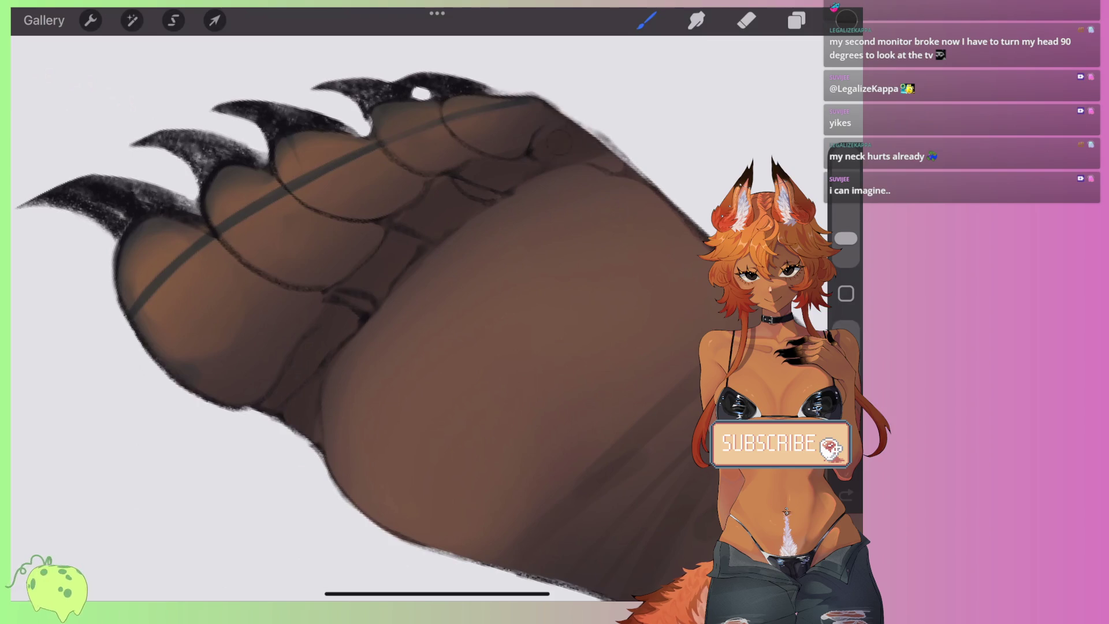
Step: Draw diagonal crease lines across the paw at a finer brush size, undoing misplaced strokes
drag(544, 217, 373, 364)
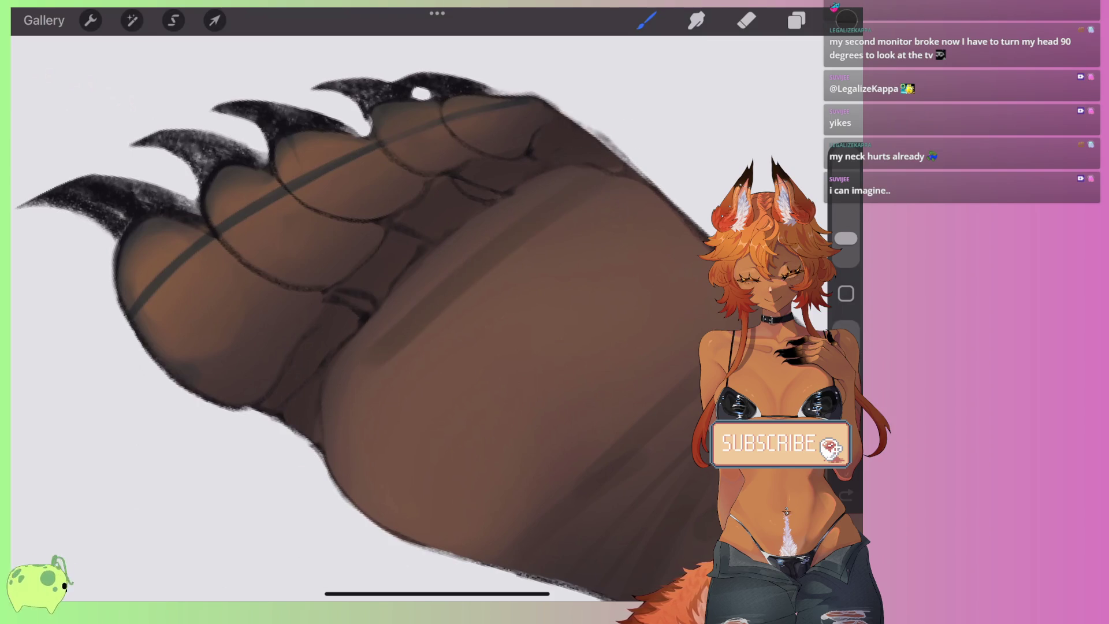
key(ctrl+z)
click(845, 240)
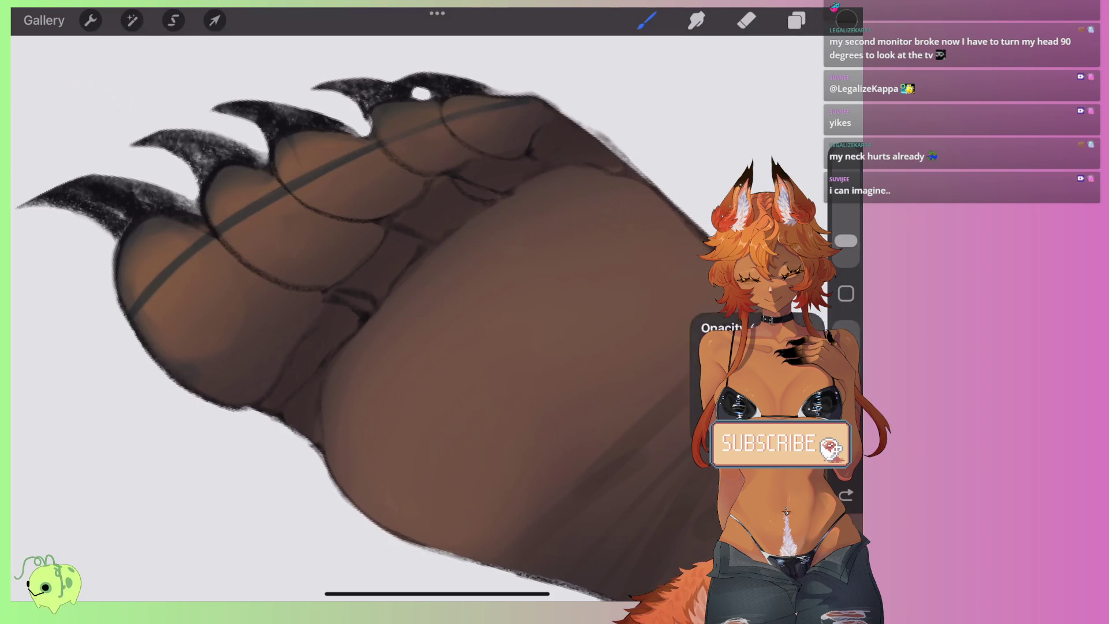
drag(537, 220, 503, 254)
drag(846, 241, 846, 243)
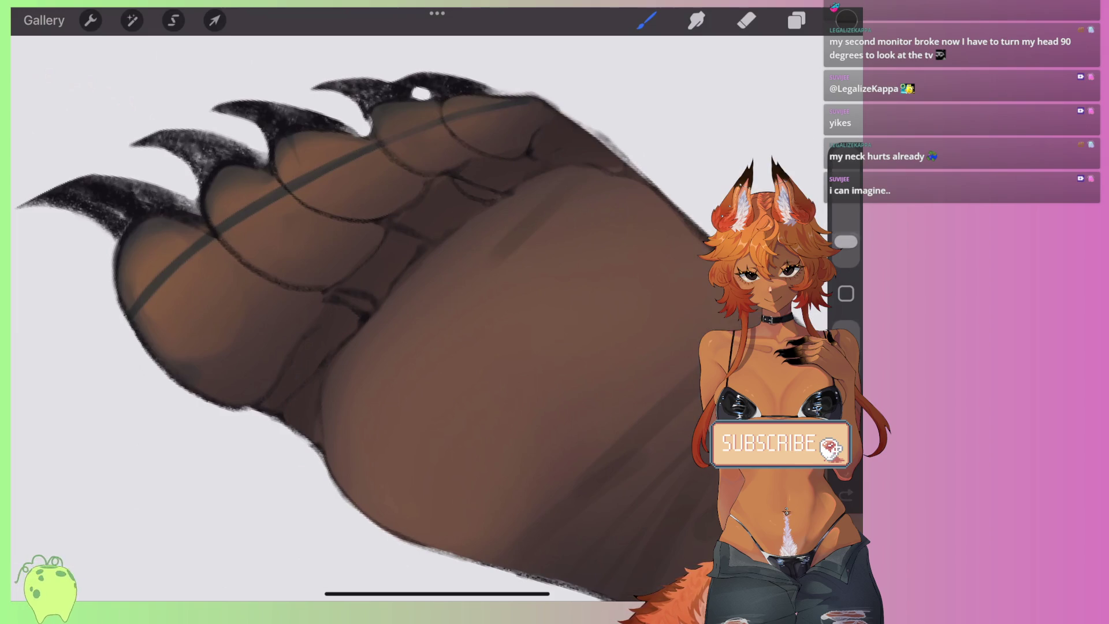
key(ctrl+z)
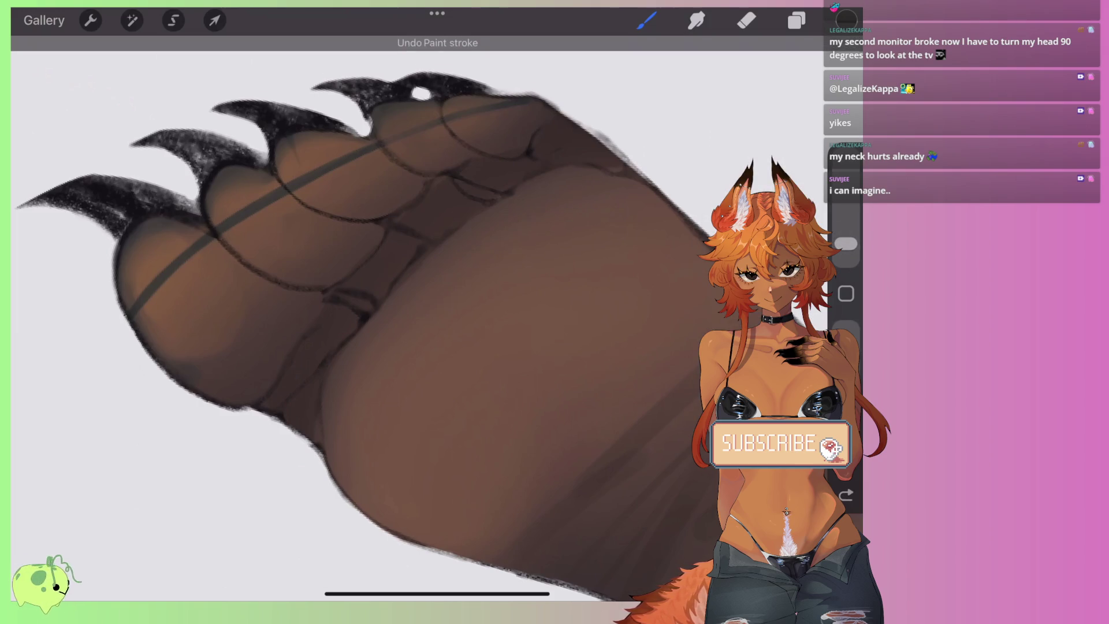
drag(545, 214, 402, 358)
drag(456, 251, 358, 370)
key(ctrl+z)
drag(433, 283, 344, 384)
Step: Add light creases along the paw's upper-right and lower-left edges
key(s)
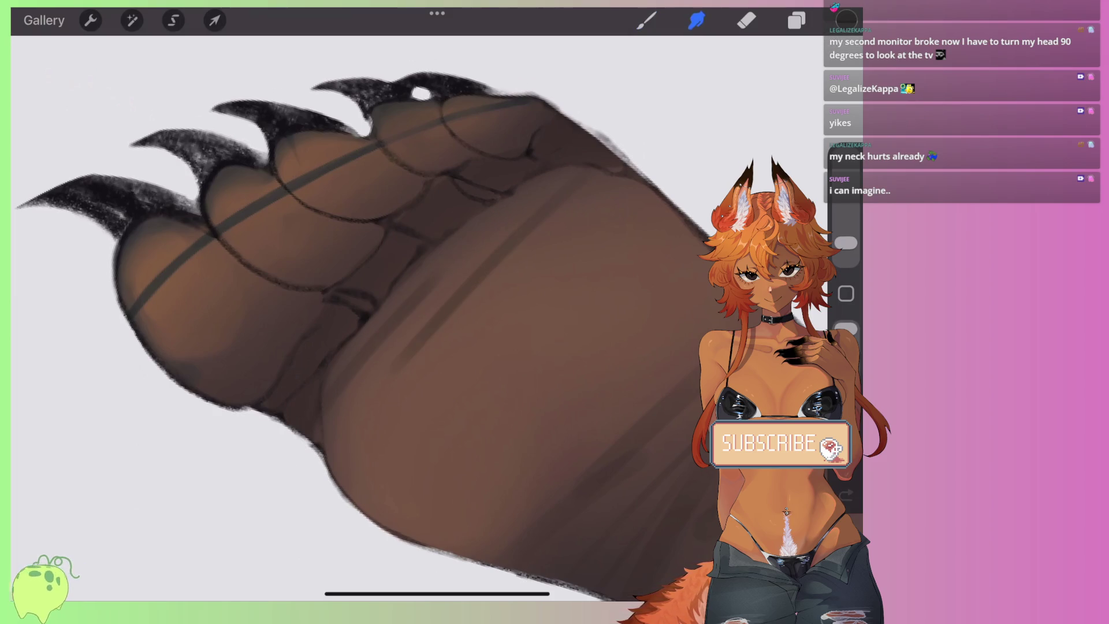
key(b)
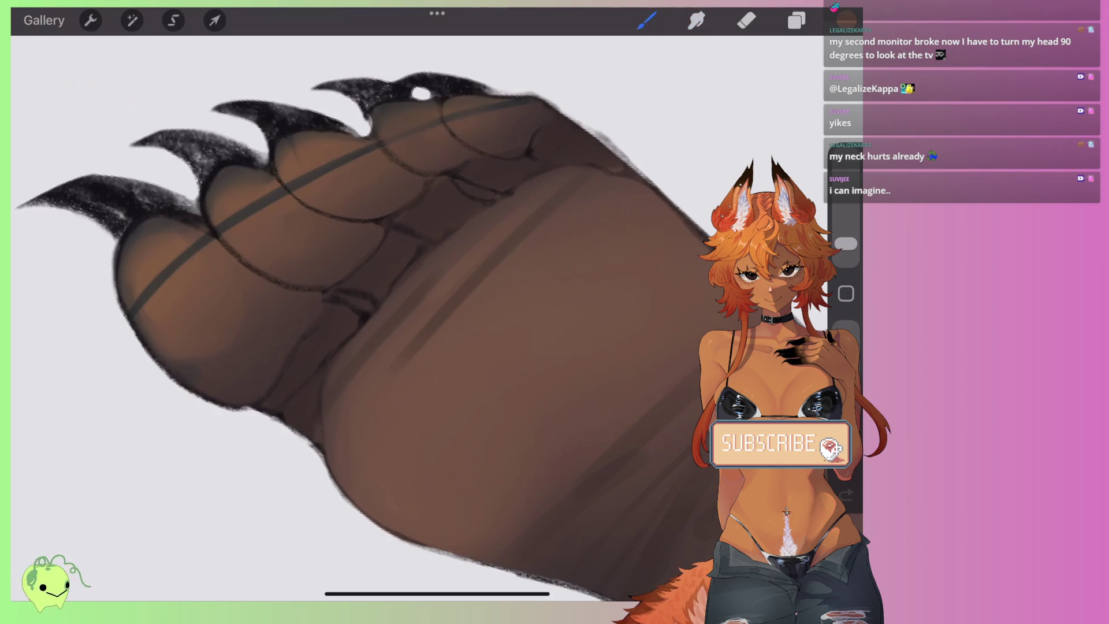
drag(502, 232, 600, 137)
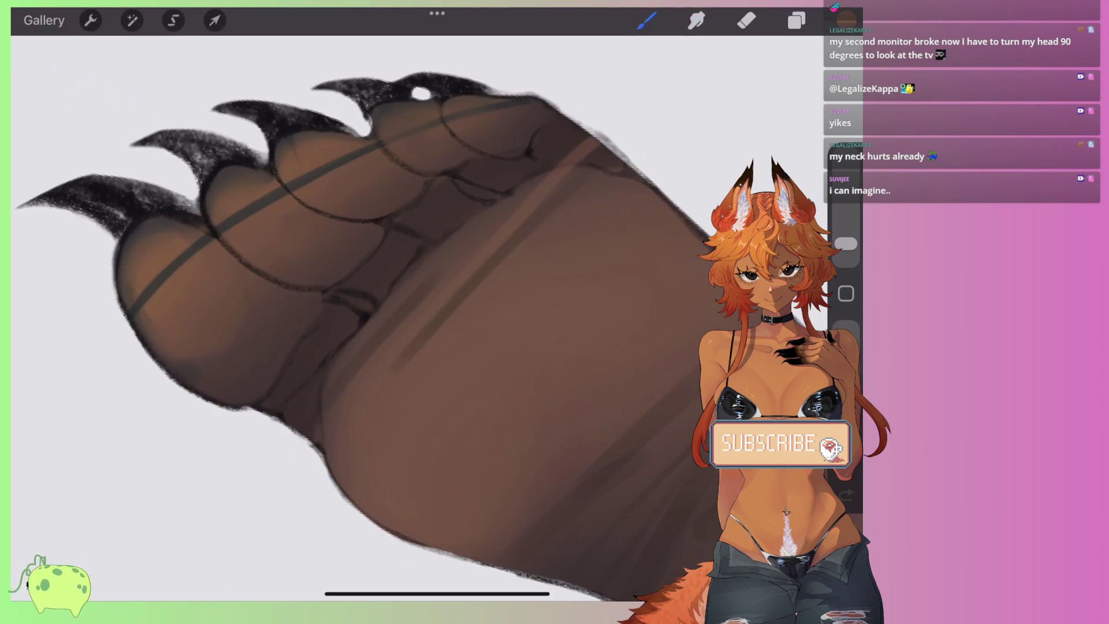
drag(365, 337, 276, 433)
scroll(375, 318, down, 5)
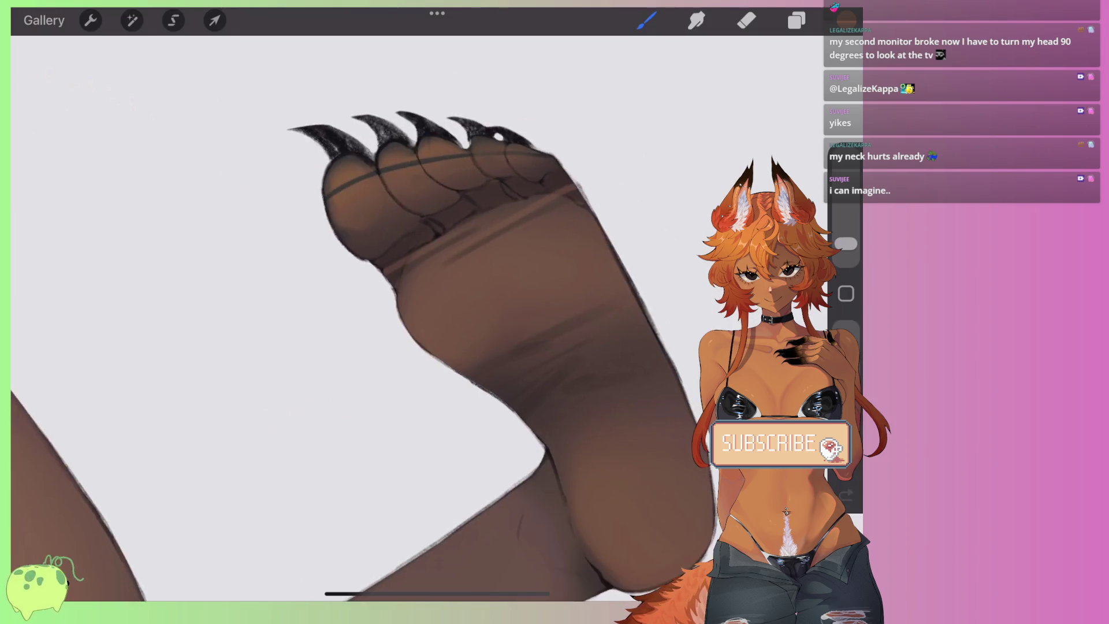
Step: Paint three light diagonal fabric creases across the stockinged leg
scroll(376, 318, up, 5)
drag(451, 305, 327, 409)
drag(441, 367, 540, 284)
drag(472, 388, 612, 329)
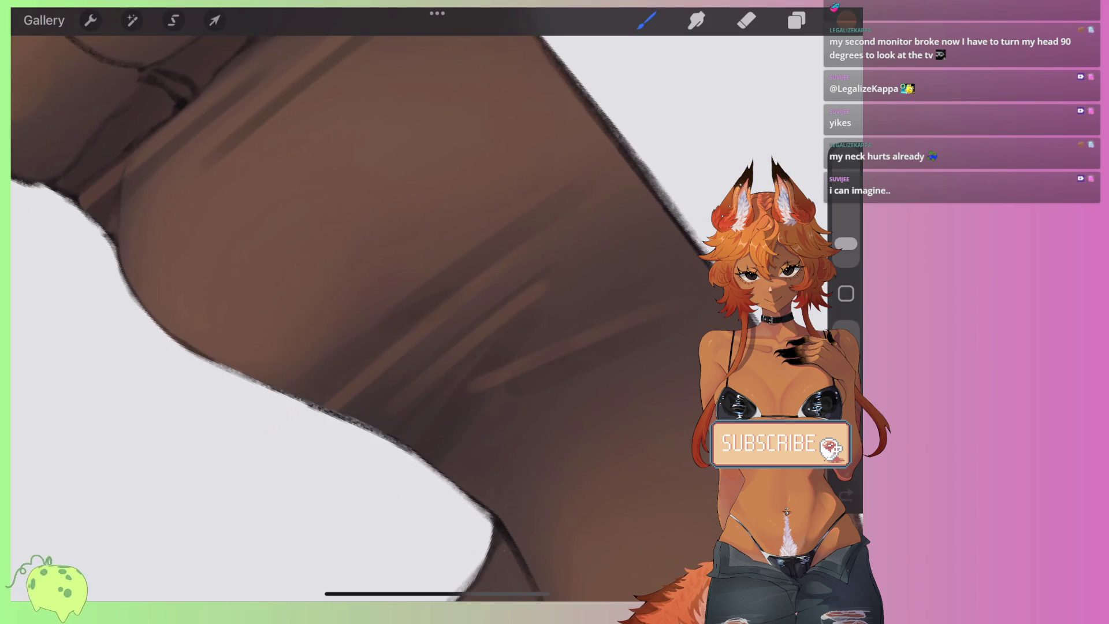
Step: Blend the new leg creases with a smaller Smudge brush
click(697, 20)
drag(846, 243, 845, 251)
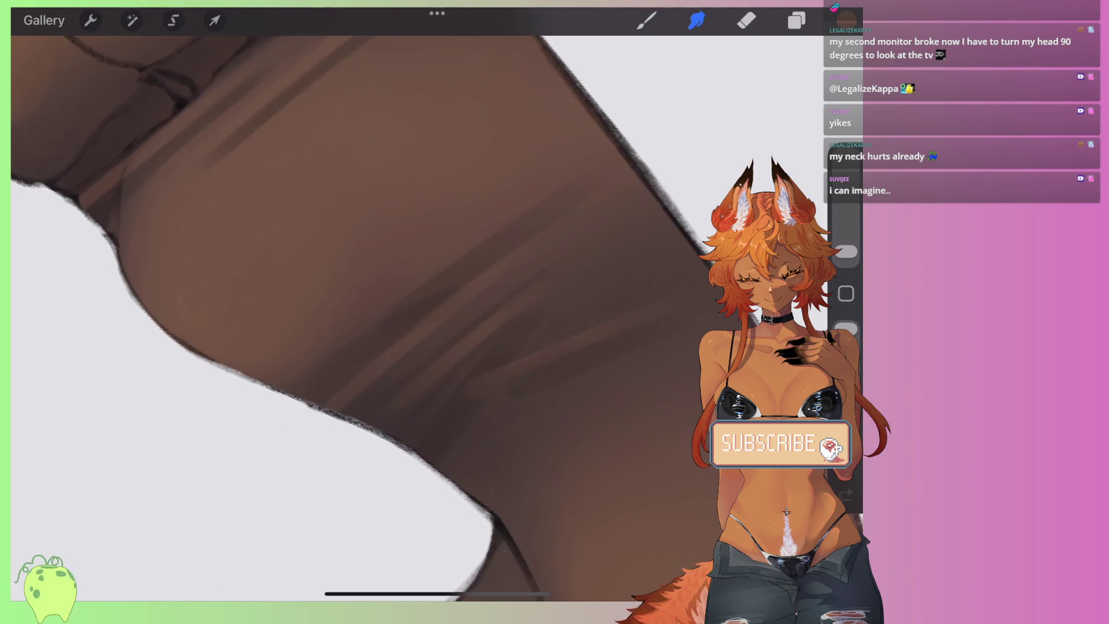
scroll(370, 311, down, 5)
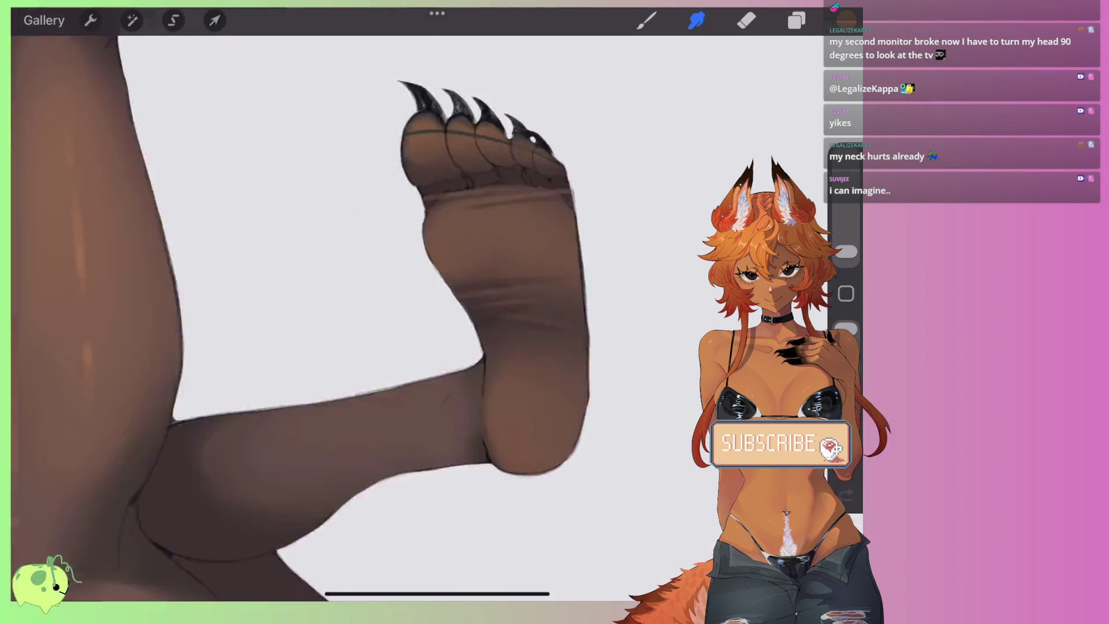
scroll(589, 232, up, 5)
scroll(589, 231, up, 5)
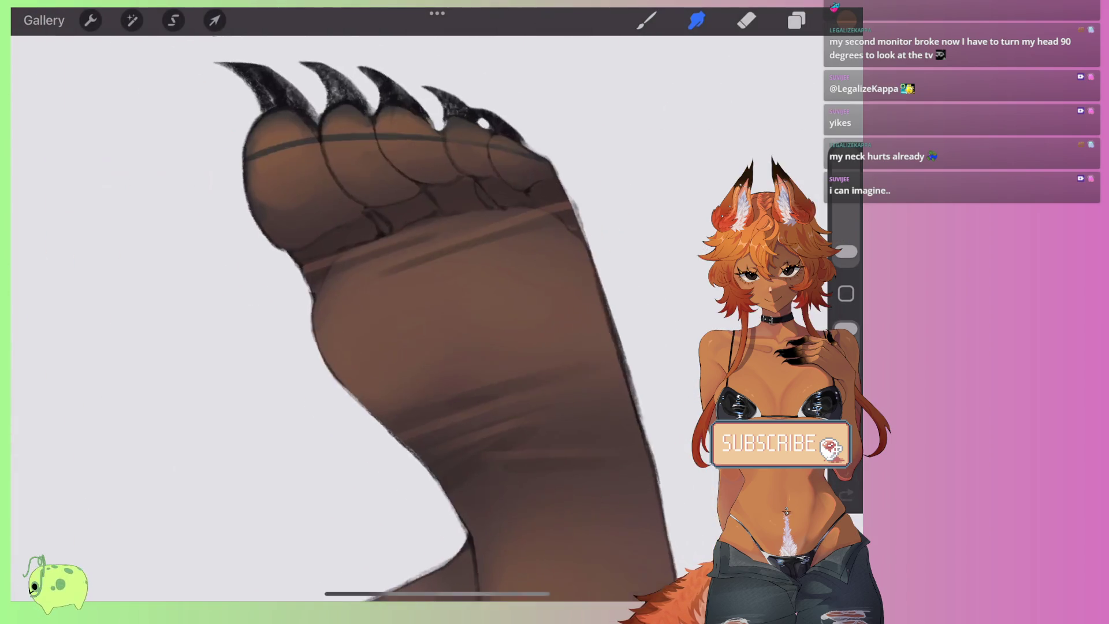
scroll(693, 260, up, 3)
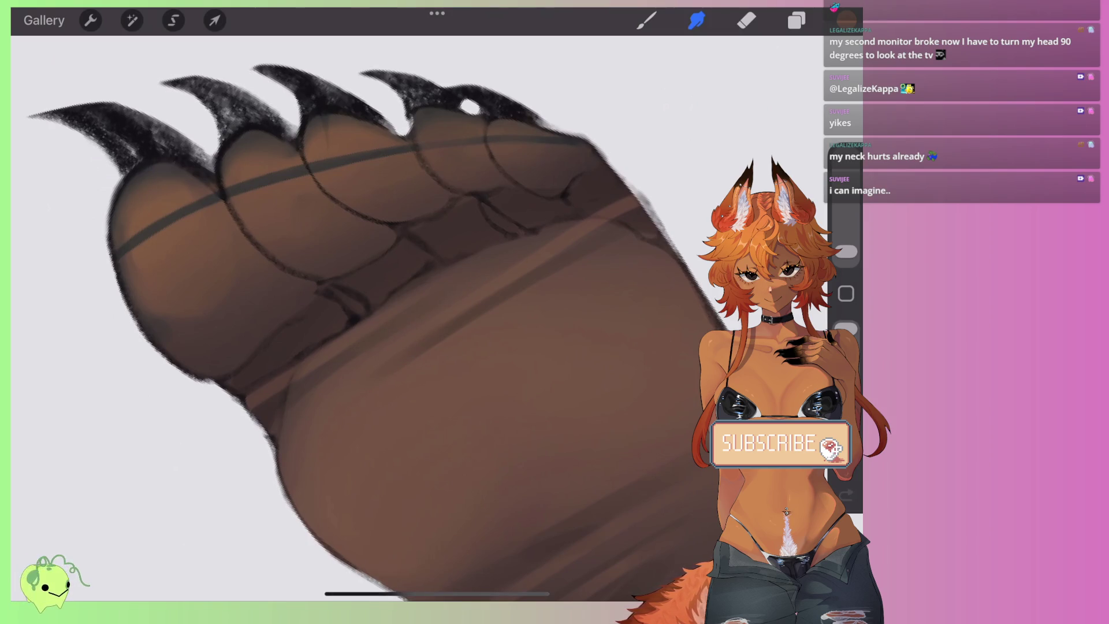
scroll(405, 318, left, 3)
scroll(405, 318, left, 2)
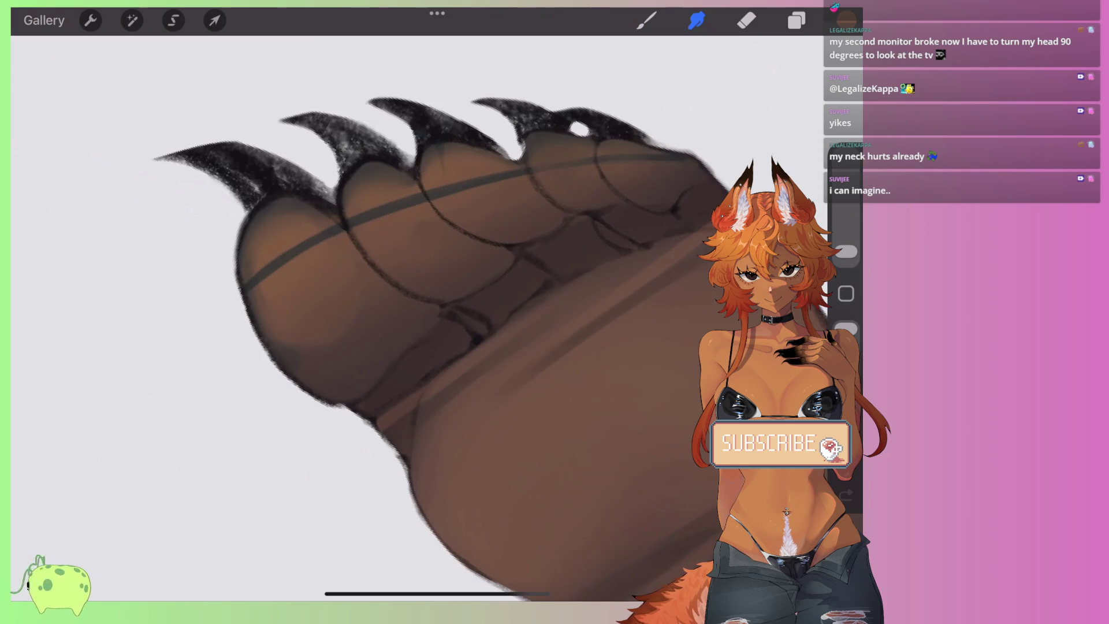
scroll(405, 317, up, 2)
scroll(376, 318, down, 3)
scroll(375, 318, down, 3)
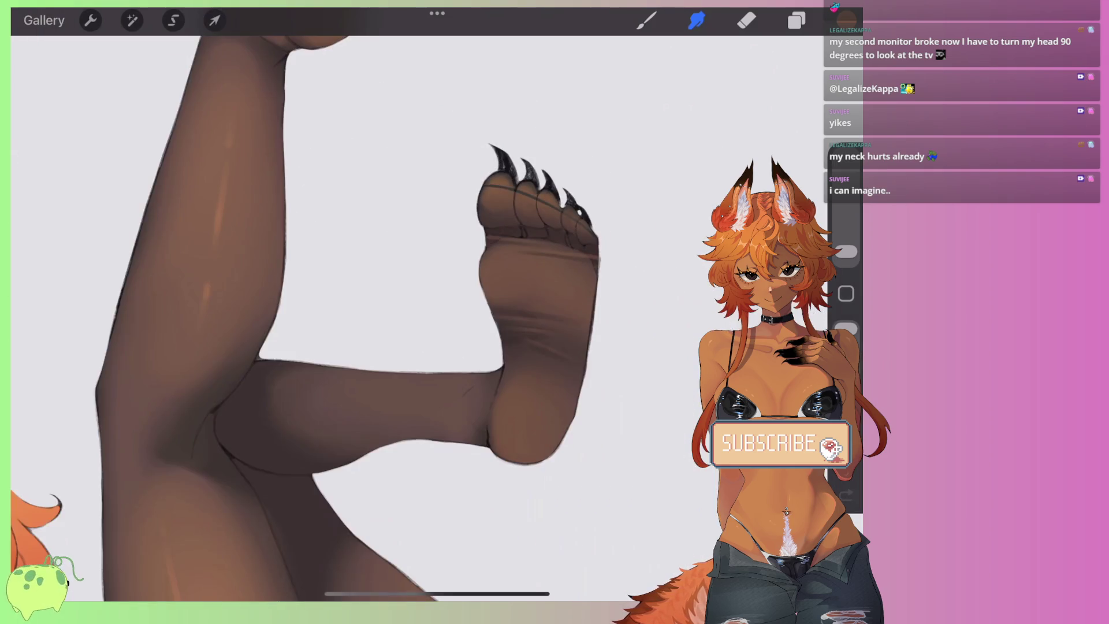
scroll(375, 318, down, 3)
scroll(404, 318, down, 3)
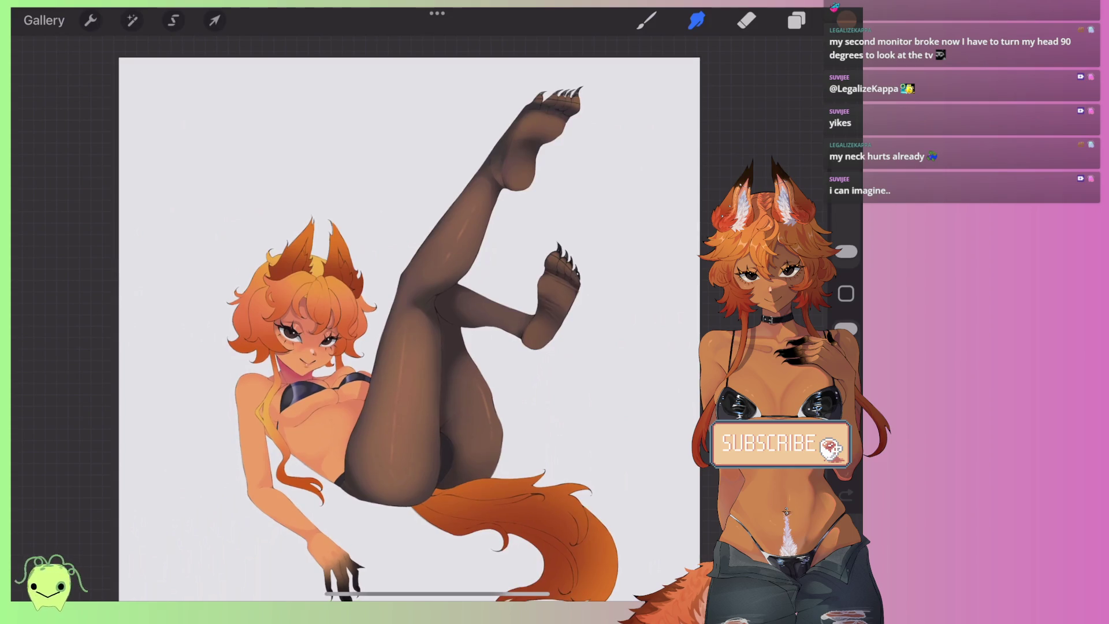
scroll(555, 277, up, 3)
scroll(555, 277, up, 3)
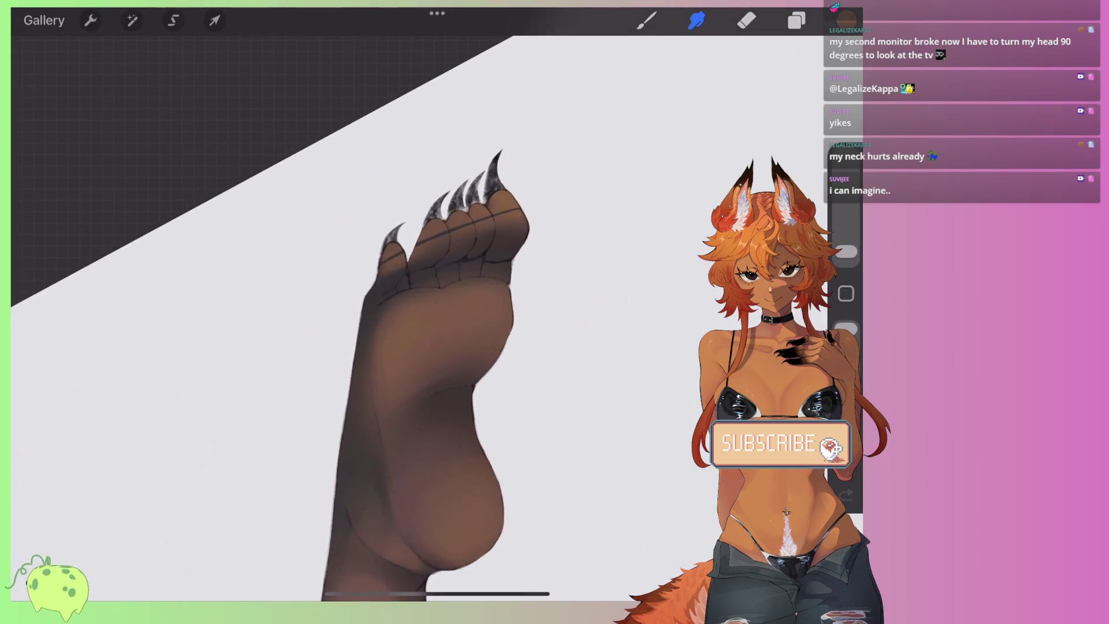
Step: Paint a light-brown stroke along the side of the raised foot with the Brush
scroll(555, 277, up, 2)
click(646, 20)
scroll(404, 318, up, 2)
scroll(404, 318, up, 2)
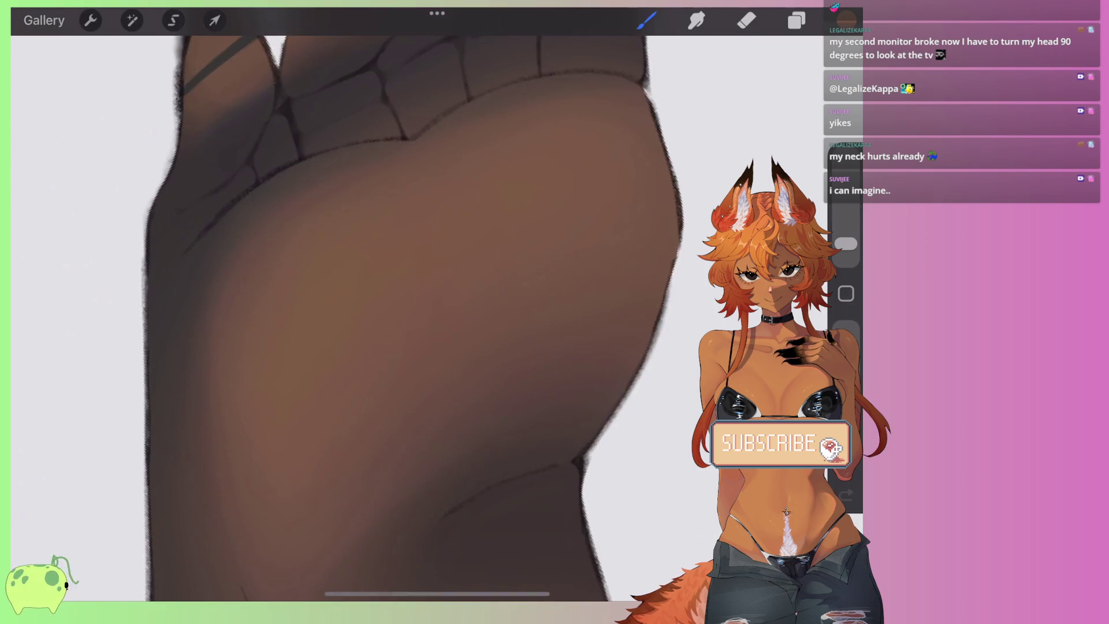
scroll(412, 307, down, 1)
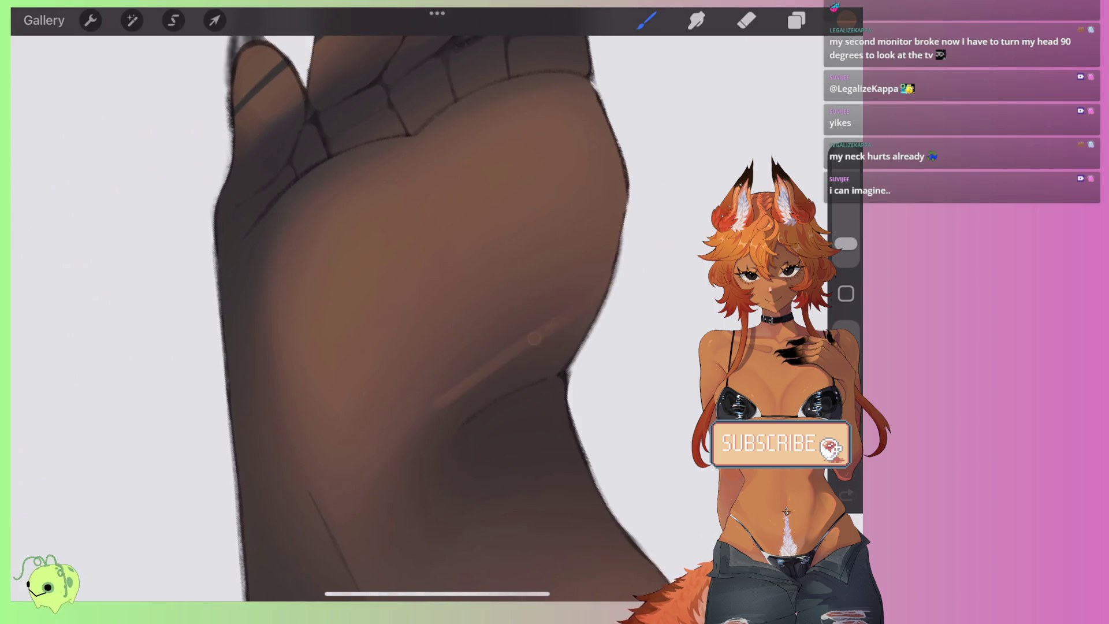
scroll(583, 350, down, 1)
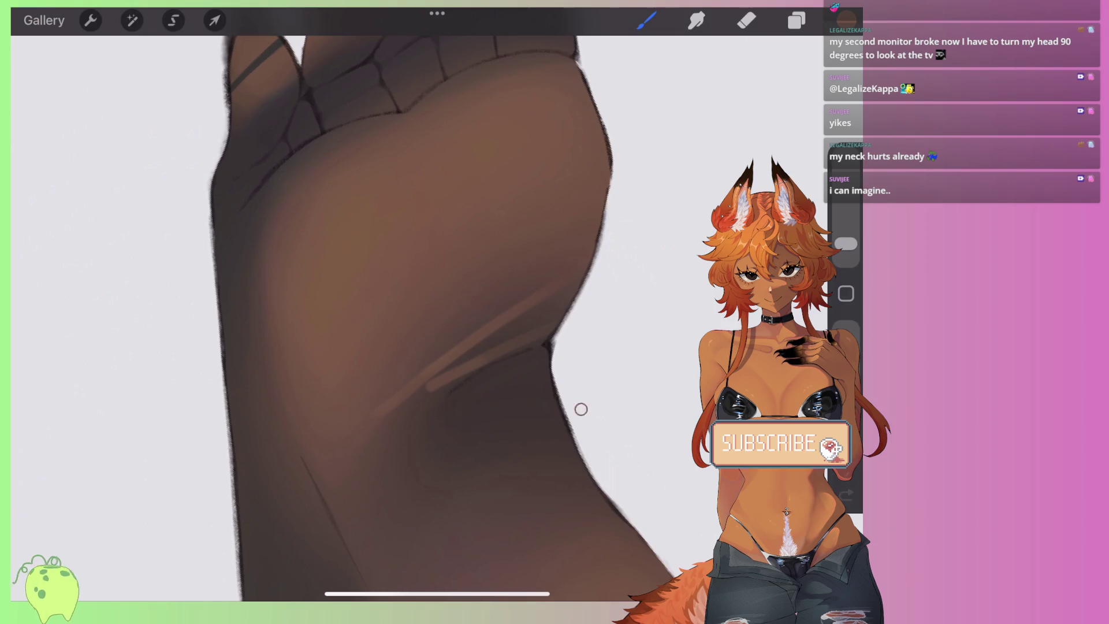
scroll(581, 409, down, 3)
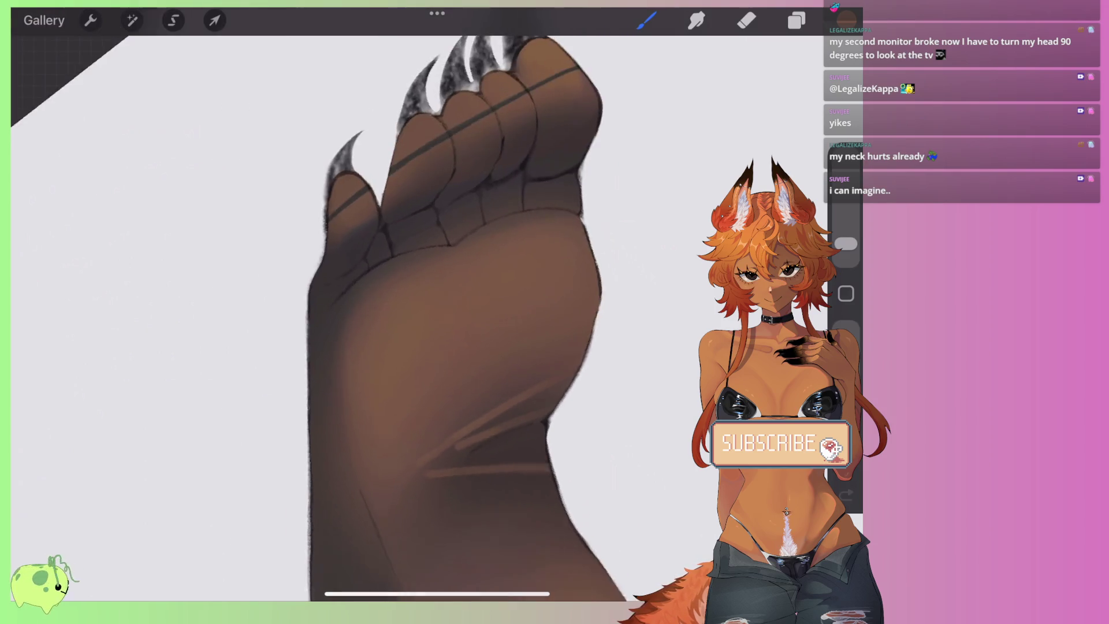
scroll(445, 317, up, 2)
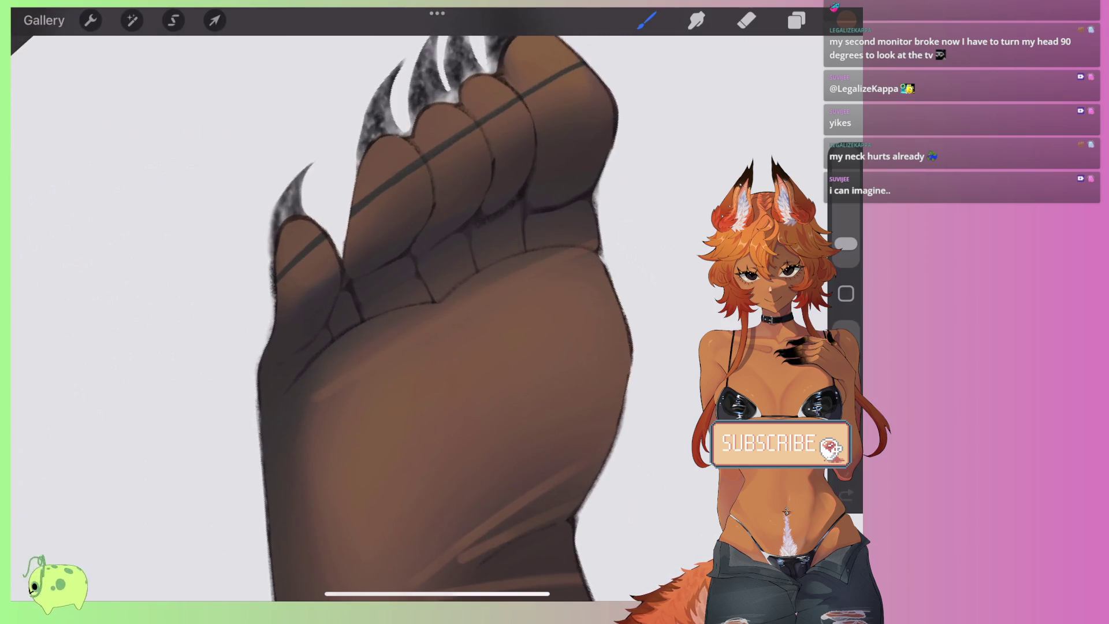
drag(277, 447, 309, 430)
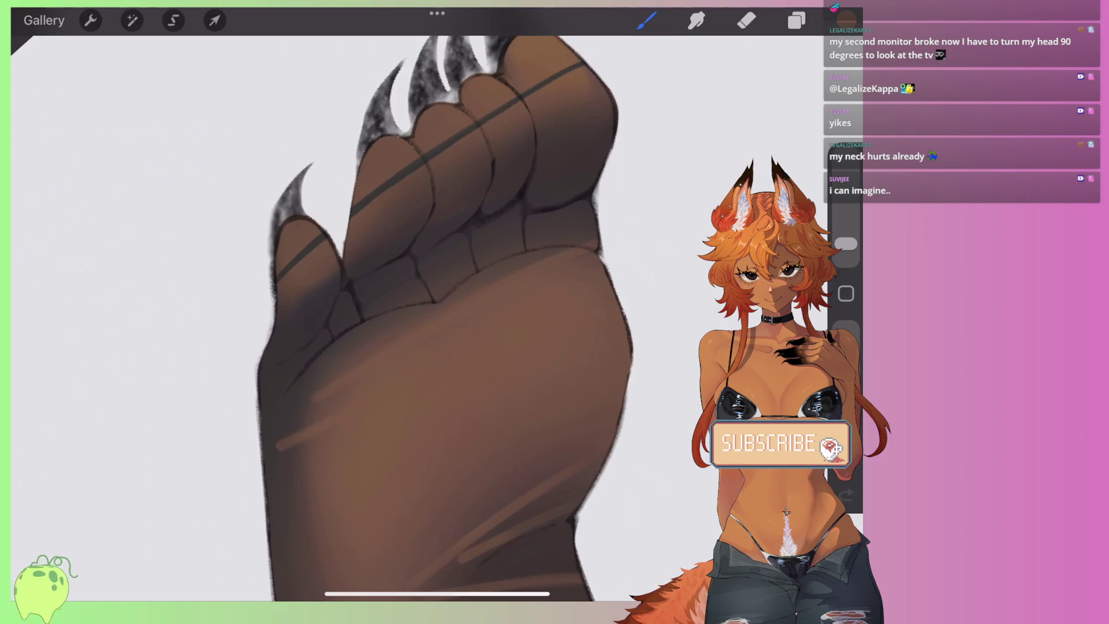
Step: Sample the foot's brown and paint a light diagonal crease across the sole
click(436, 248)
drag(445, 329, 540, 278)
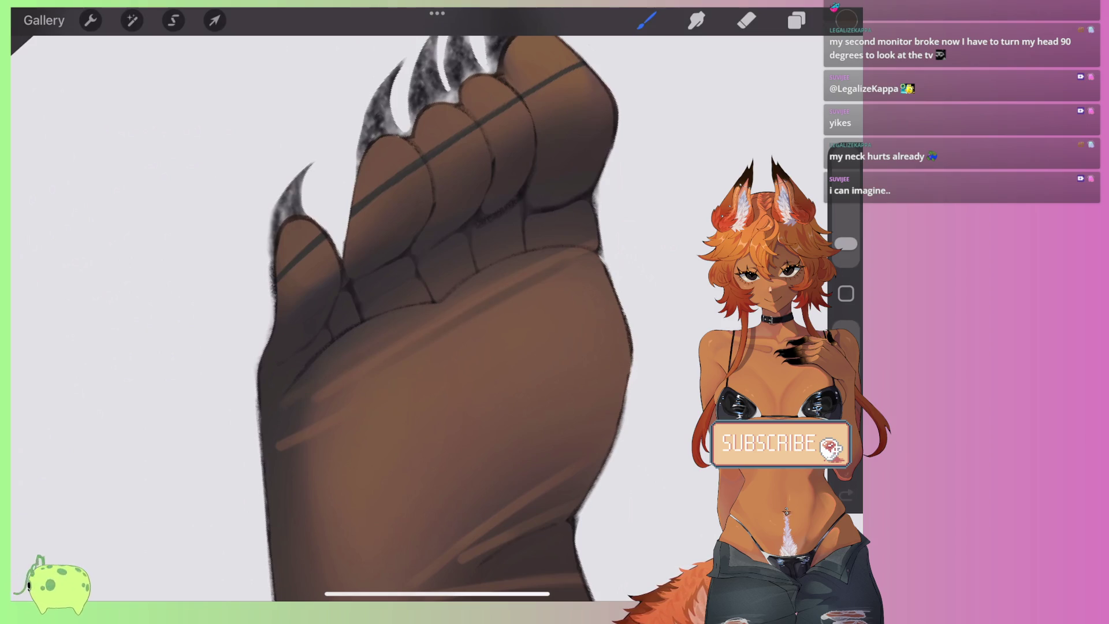
scroll(375, 390, down, 5)
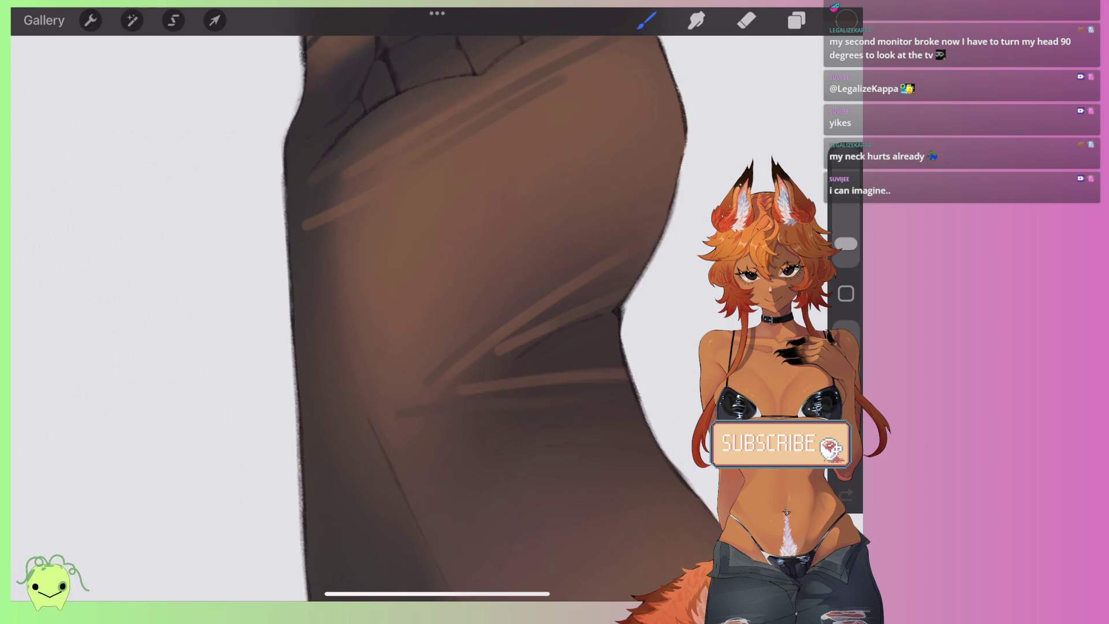
Step: Soften the sole strokes with Smudge and zoom back out
key(s)
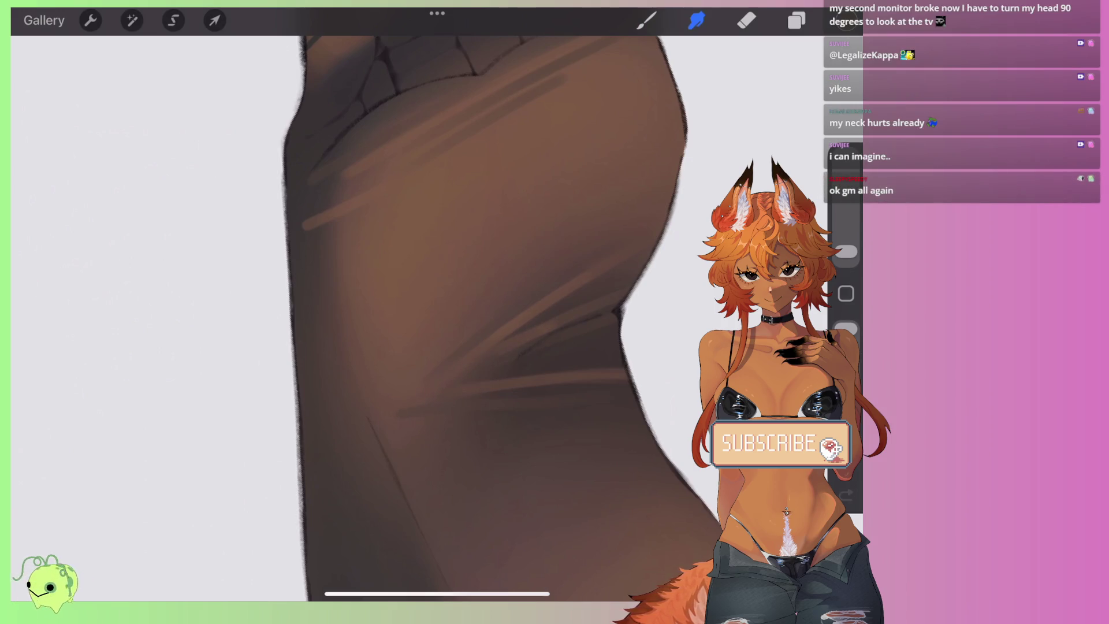
scroll(523, 337, up, 5)
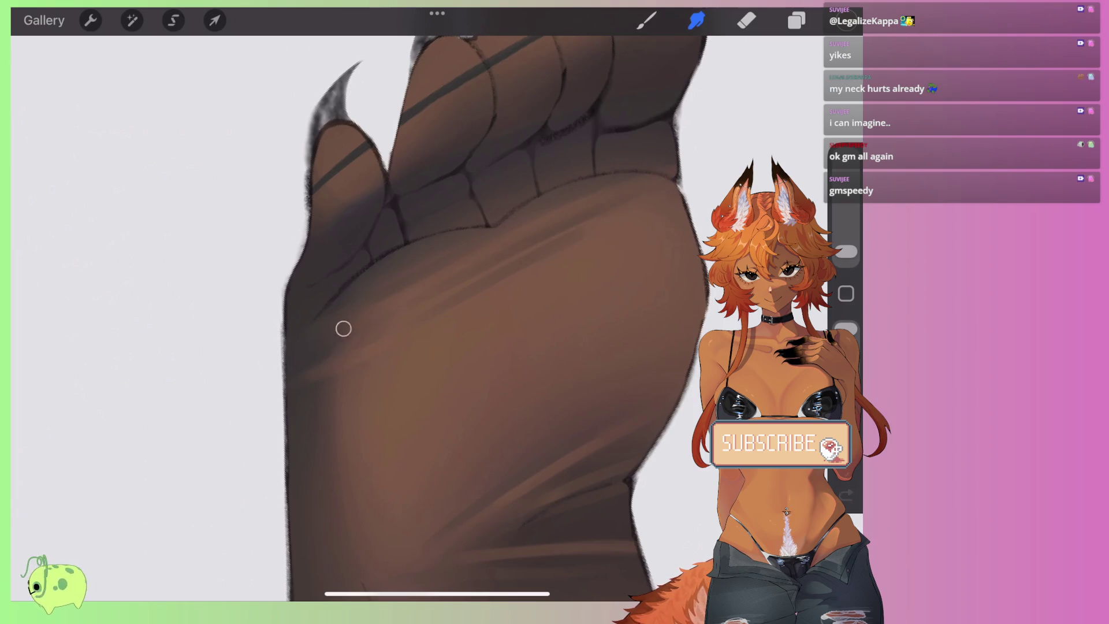
scroll(343, 328, down, 3)
scroll(344, 328, down, 3)
scroll(344, 328, down, 2)
scroll(344, 329, down, 1)
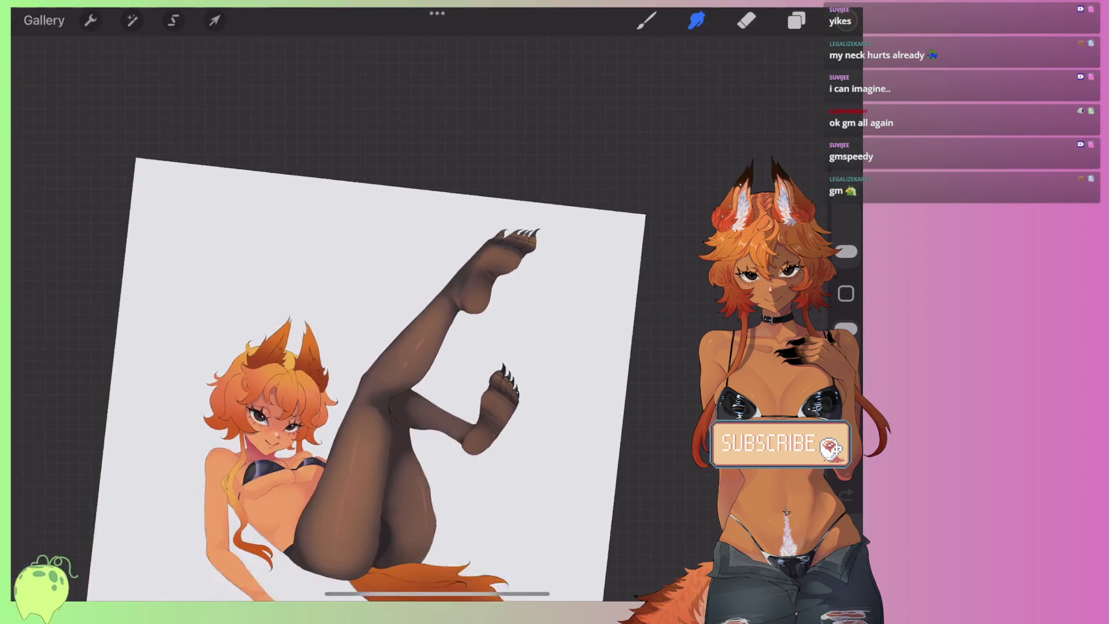
Step: Open Layer 19's blend options and lower its opacity to compare the legs
scroll(382, 405, up, 1)
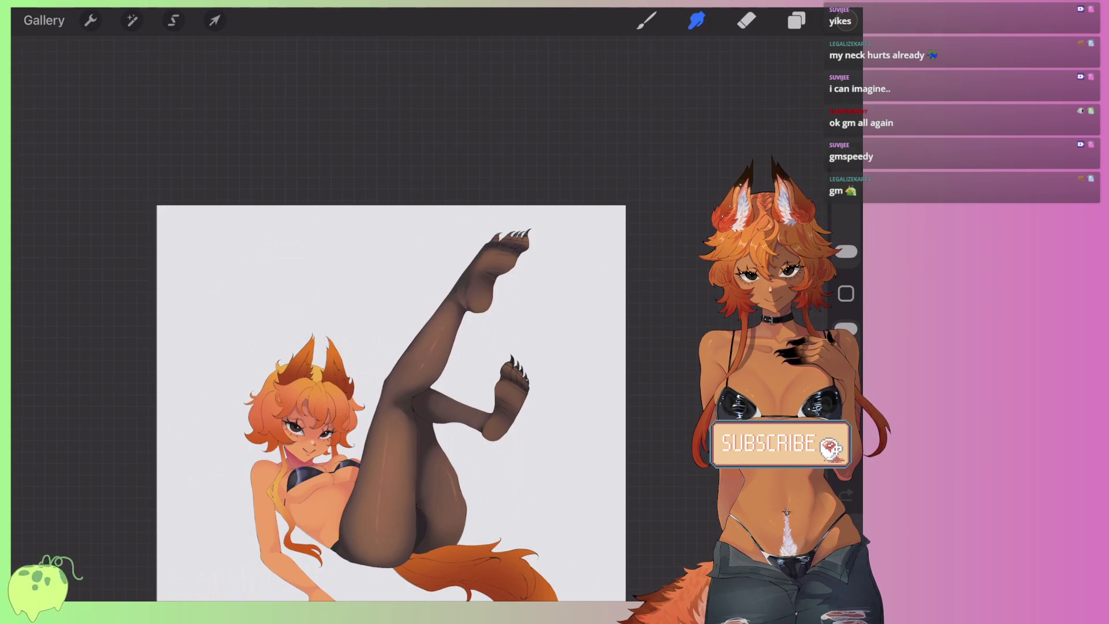
key(l)
click(763, 332)
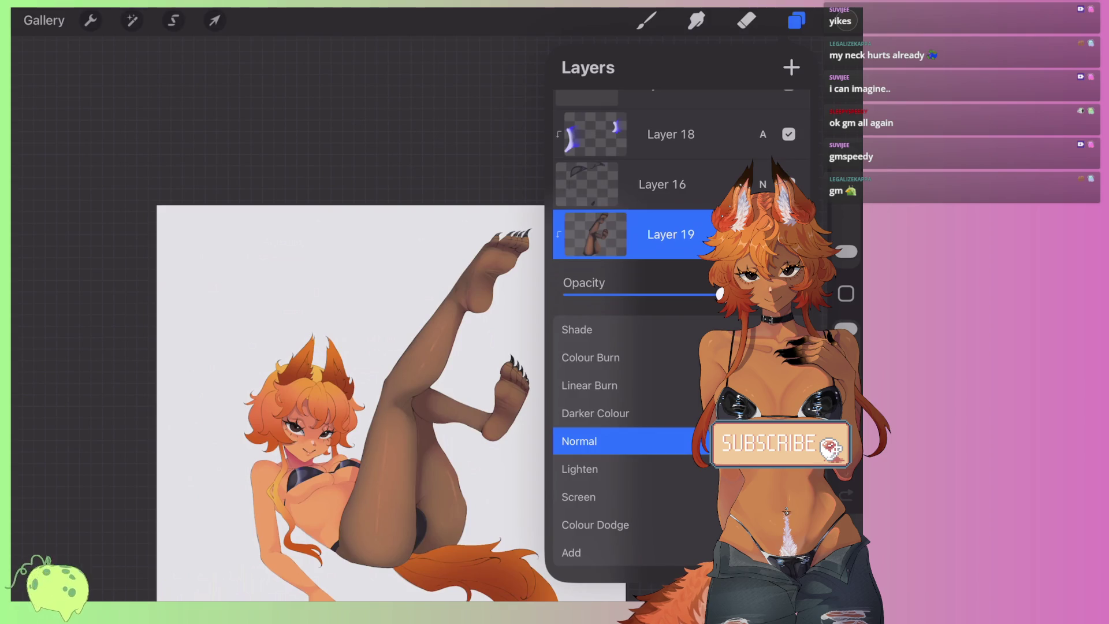
mouse_move(720, 294)
mouse_down()
mouse_move(567, 295)
mouse_move(762, 295)
mouse_move(748, 295)
mouse_up()
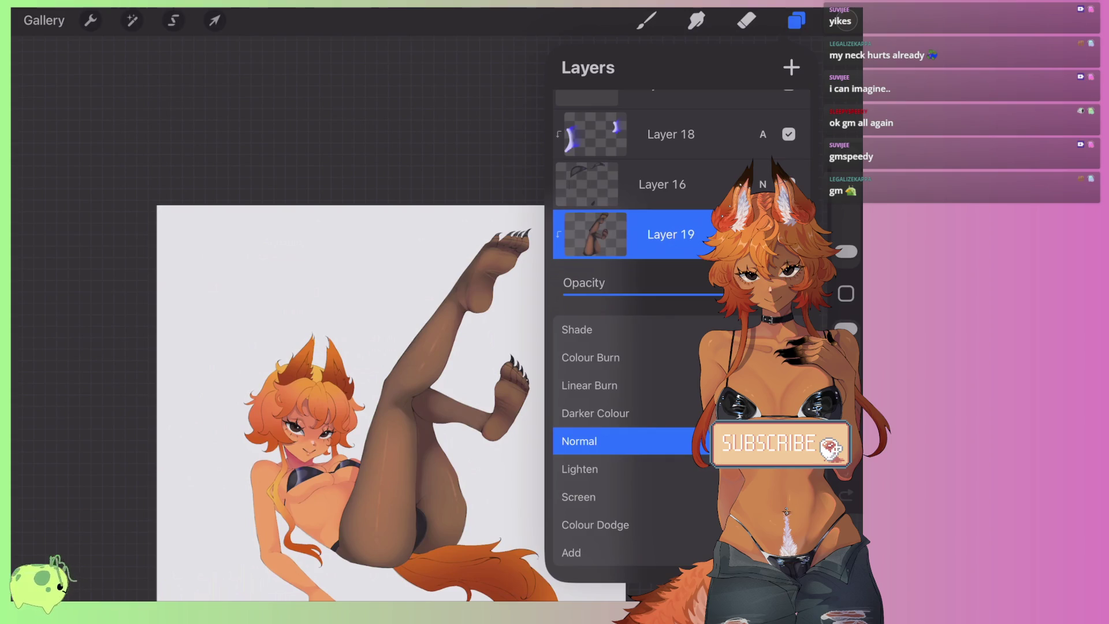
Step: Switch Layer 19 to Multiply and fine-tune its opacity
scroll(624, 439, up, 1)
scroll(624, 439, up, 1)
scroll(624, 439, up, 1)
scroll(624, 439, up, 1)
scroll(624, 439, up, 1)
scroll(624, 439, up, 1)
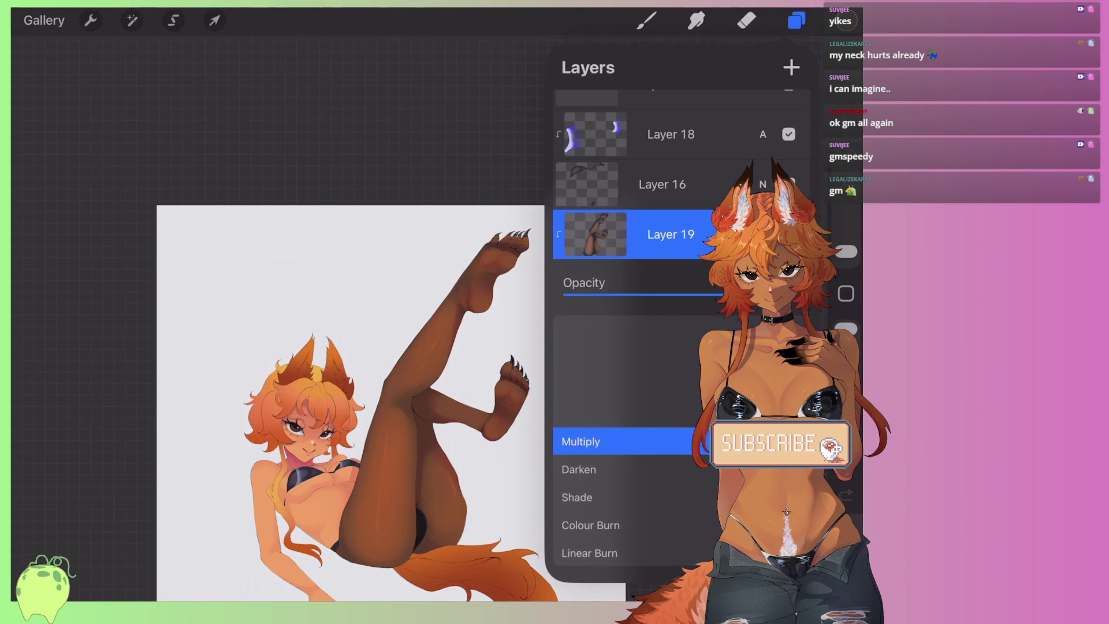
drag(729, 295, 721, 295)
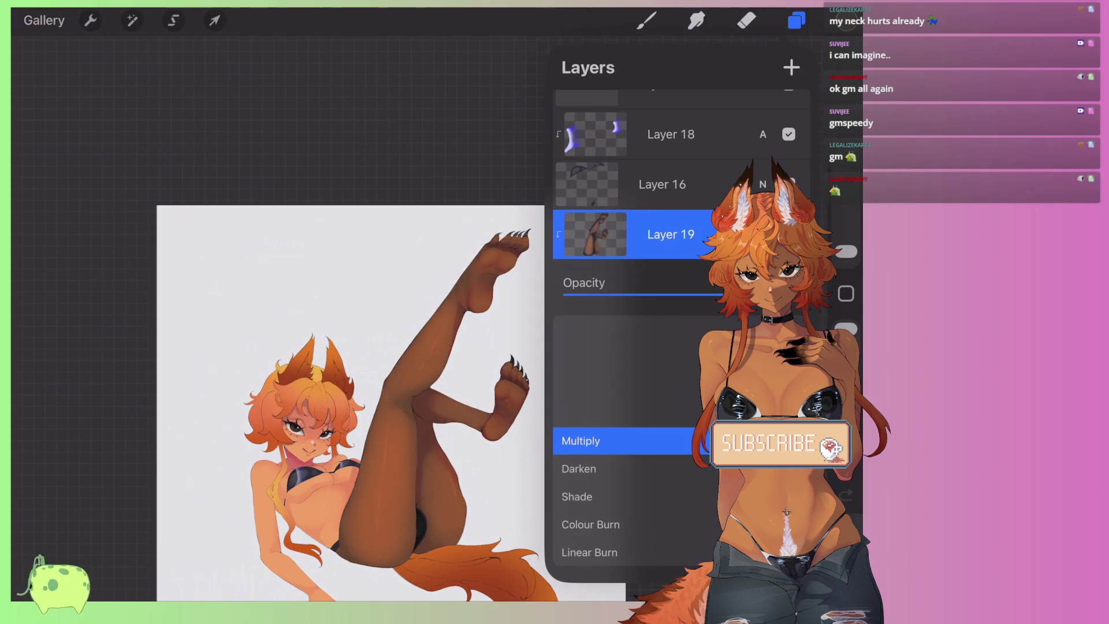
click(762, 234)
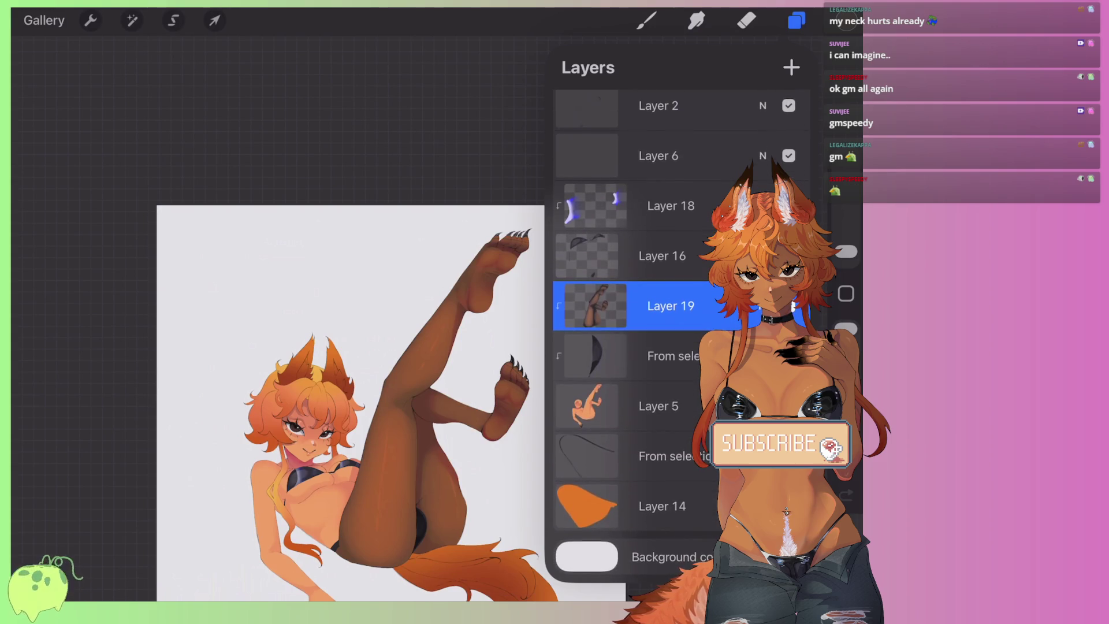
click(846, 20)
Step: Pick a darker brown and drop it onto the legs
drag(624, 240, 562, 261)
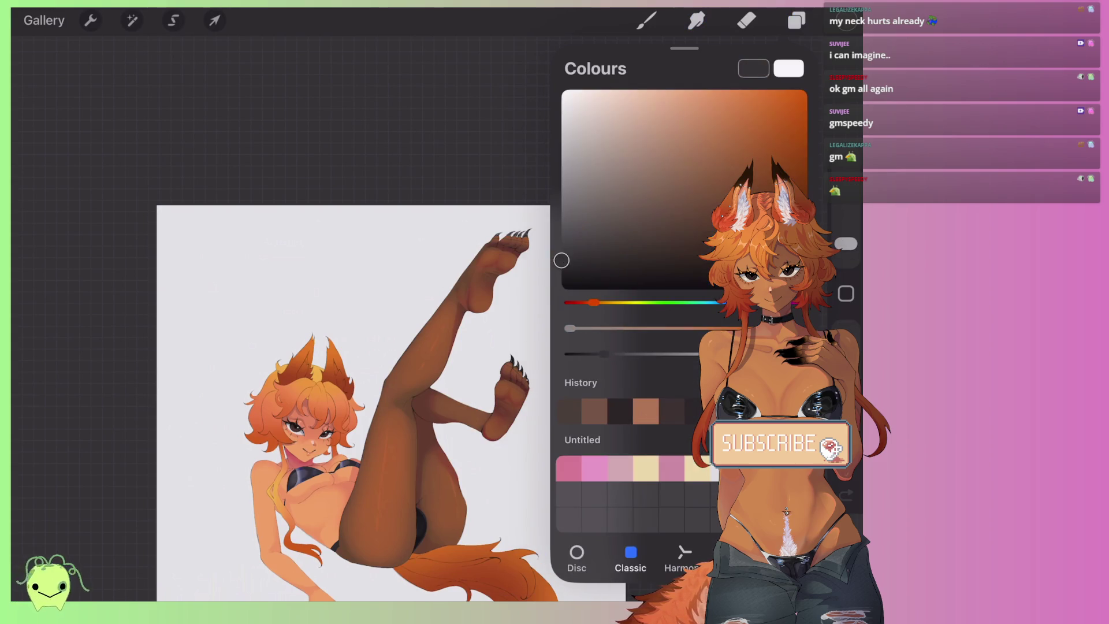
drag(846, 20, 451, 427)
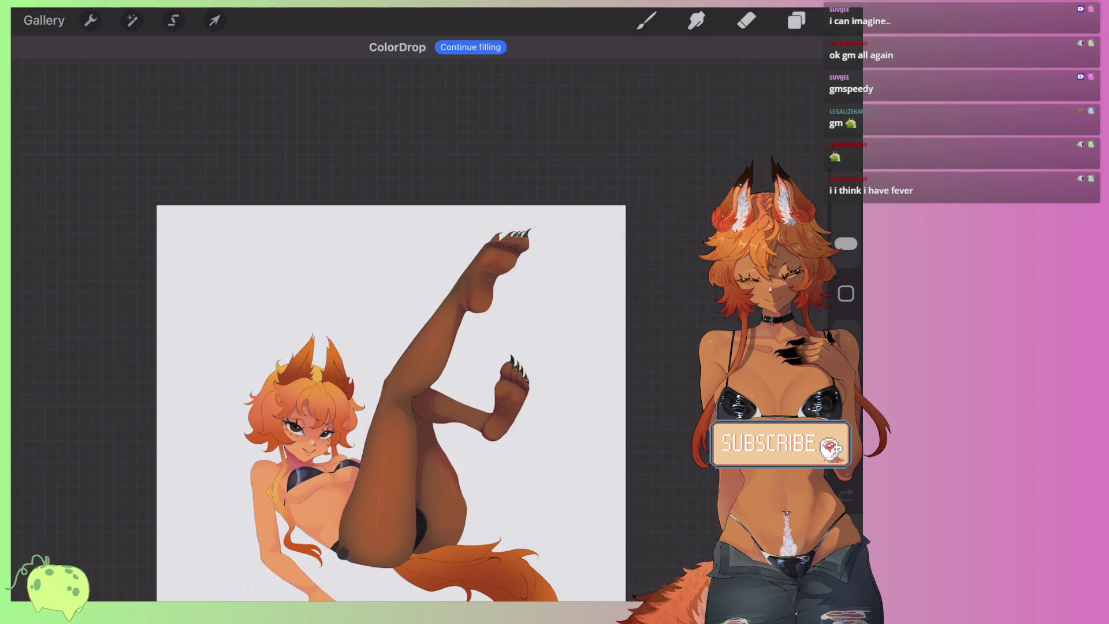
scroll(381, 323, up, 5)
scroll(382, 323, up, 2)
scroll(381, 323, down, 2)
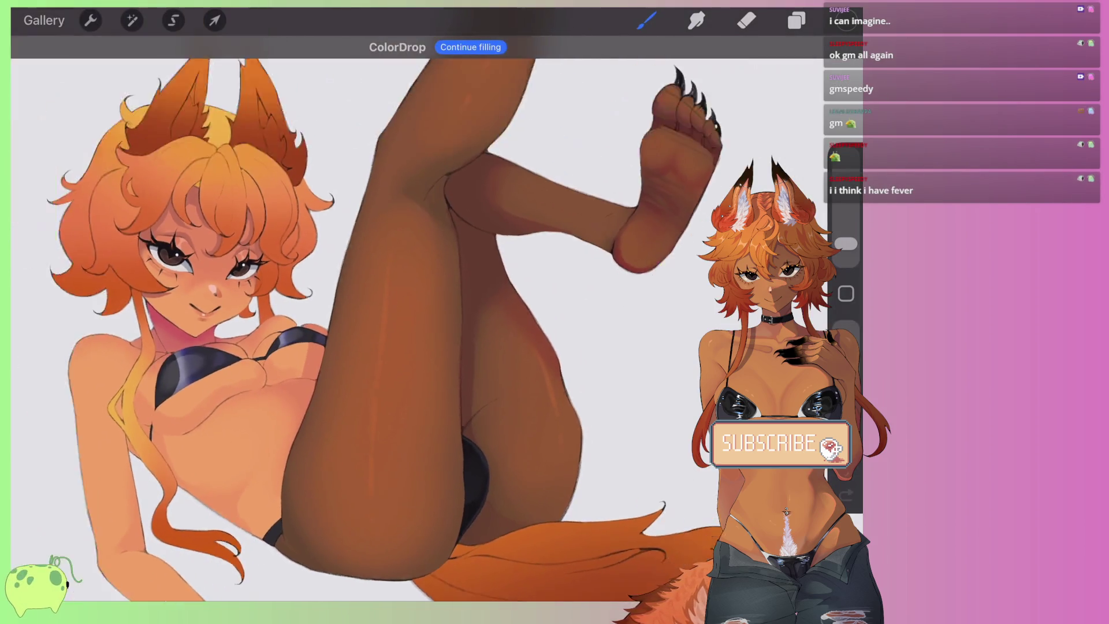
scroll(404, 324, up, 3)
scroll(404, 323, up, 2)
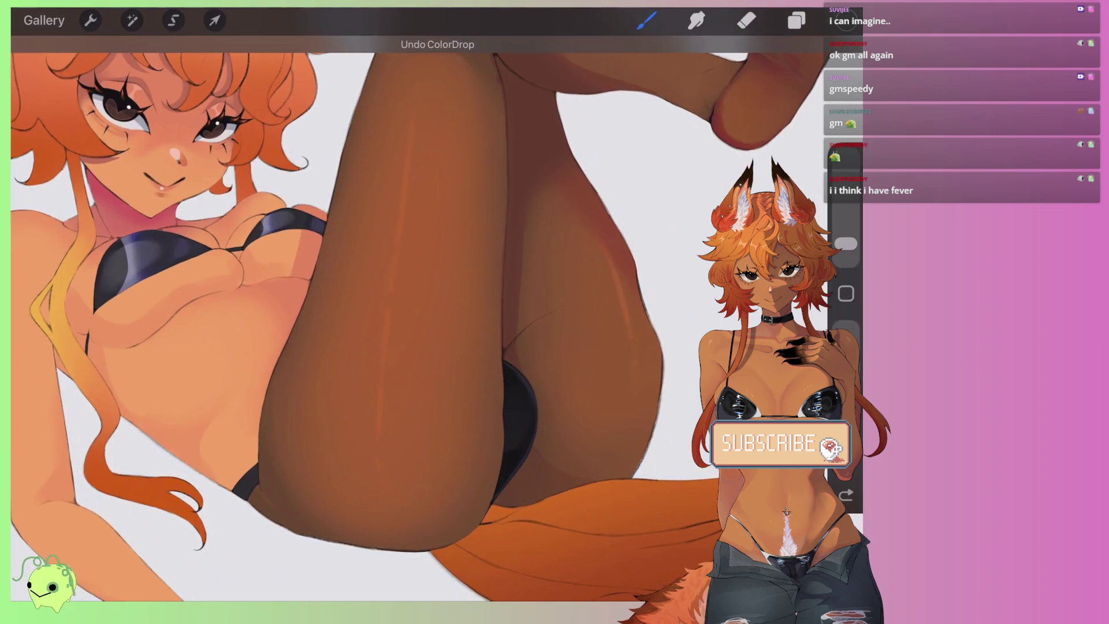
Step: Try a different brown fill on the leg, then undo the fills
click(847, 20)
drag(562, 260, 564, 267)
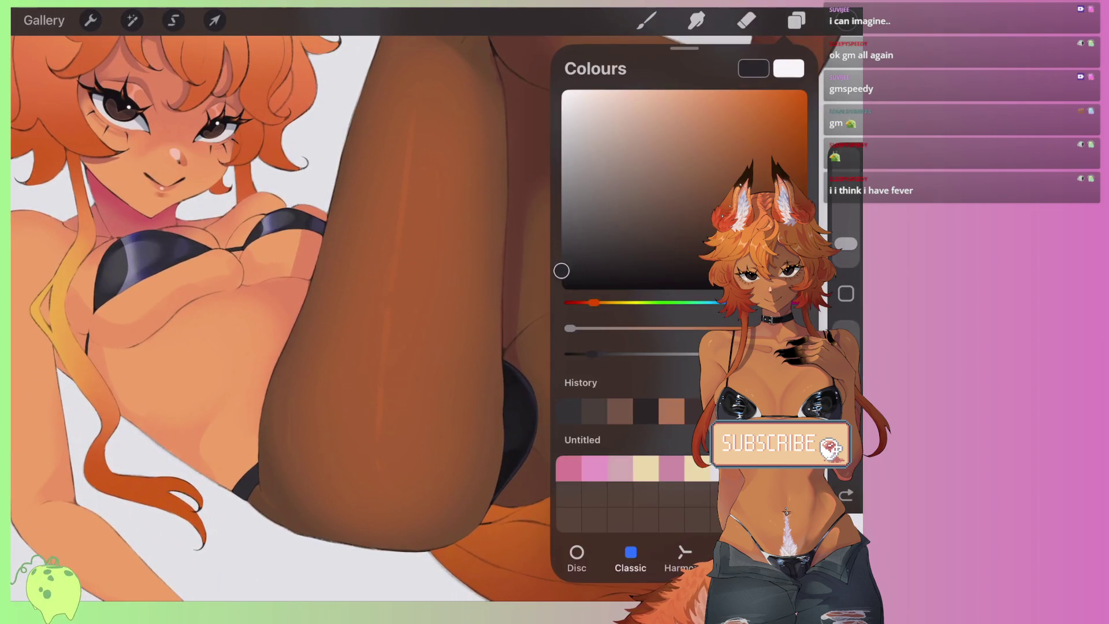
drag(847, 20, 362, 398)
key(ctrl+z)
scroll(420, 312, down, 3)
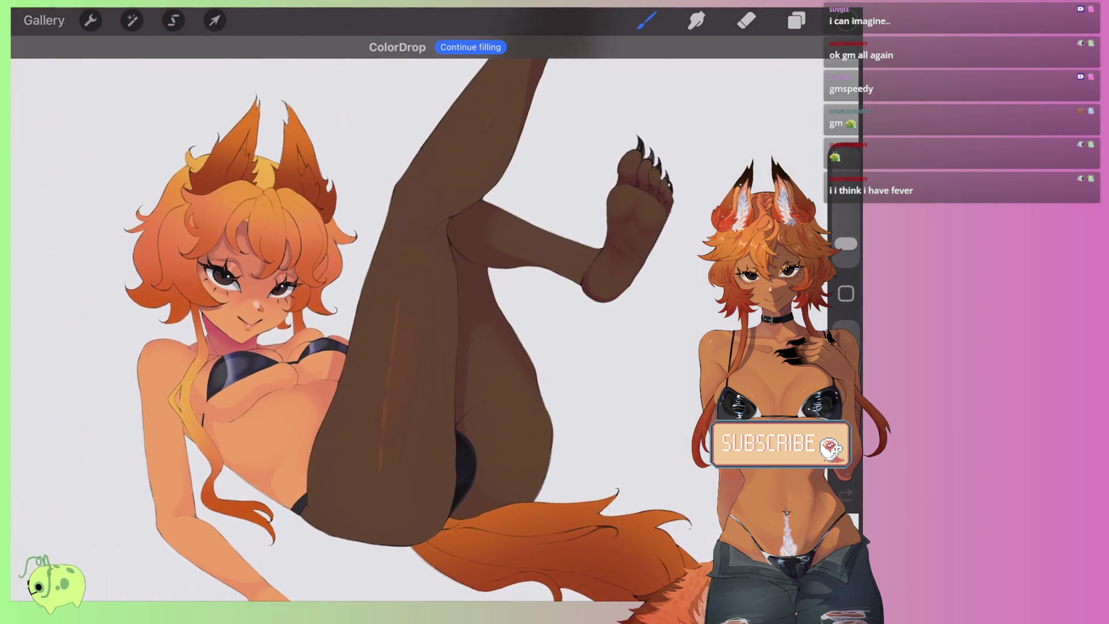
scroll(420, 312, up, 4)
key(ctrl+z)
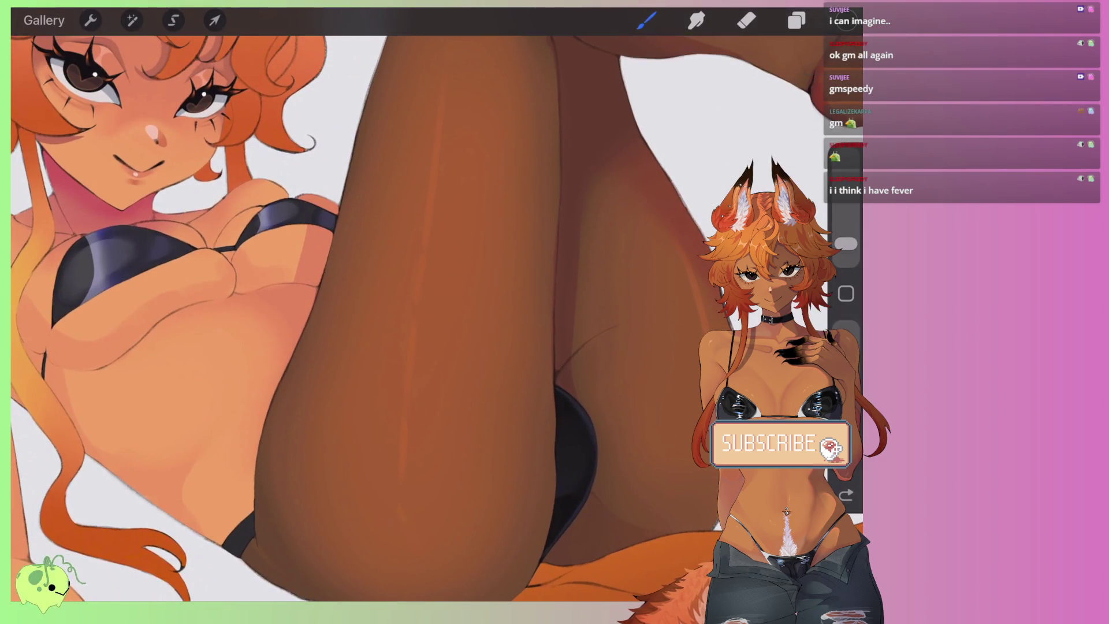
Step: Drop another brown shade onto the leg and undo it
click(846, 20)
drag(559, 267, 561, 223)
drag(846, 20, 405, 289)
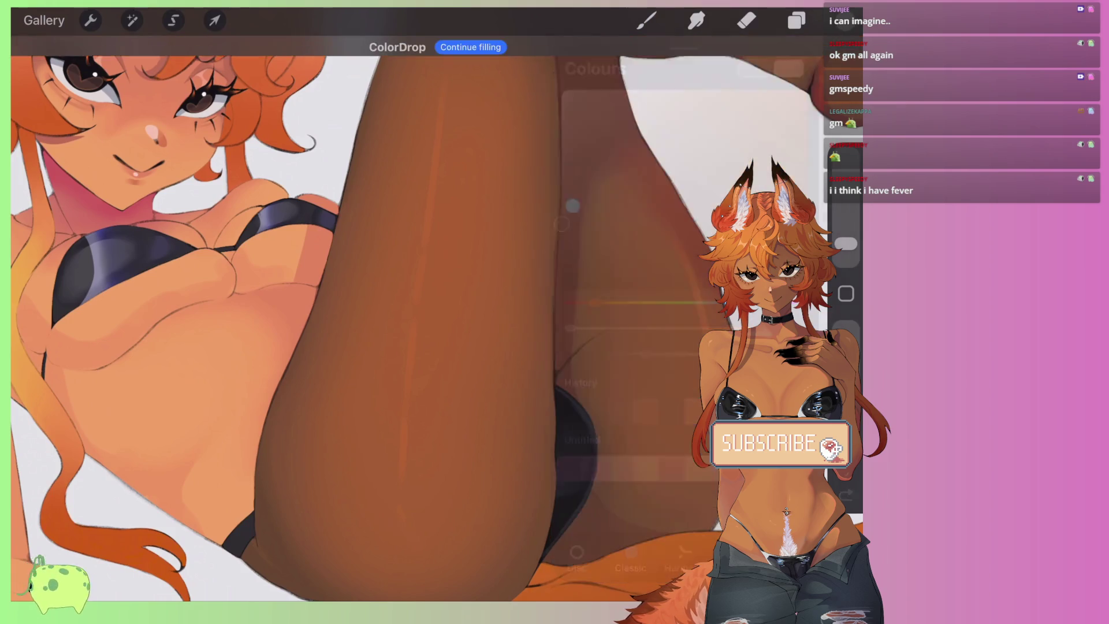
scroll(367, 312, down, 1)
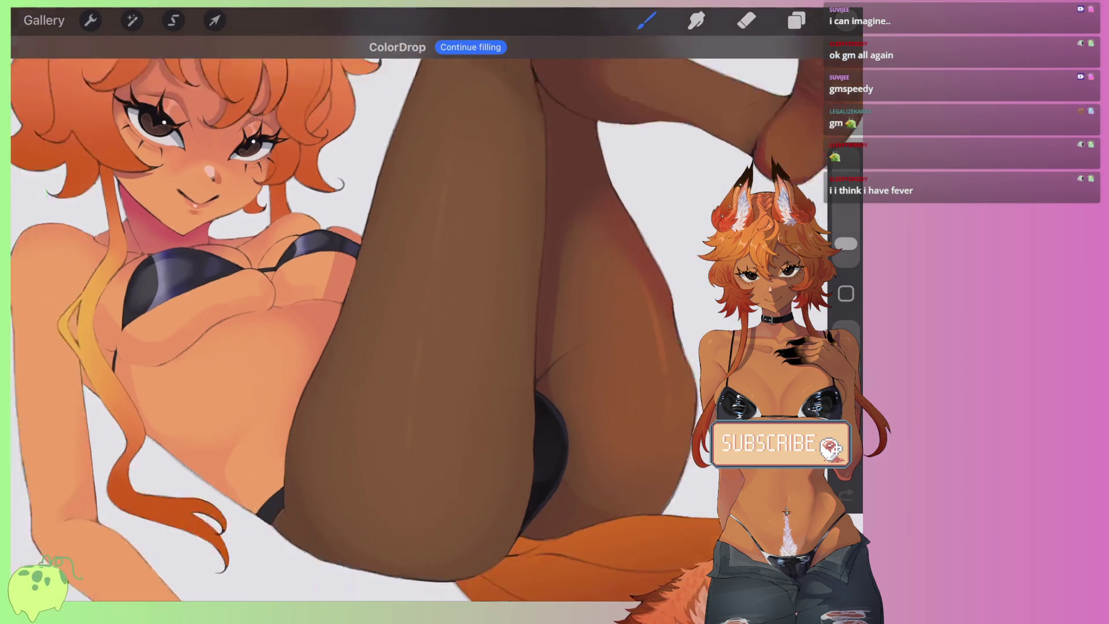
scroll(404, 312, down, 2)
scroll(405, 312, up, 3)
scroll(405, 312, down, 3)
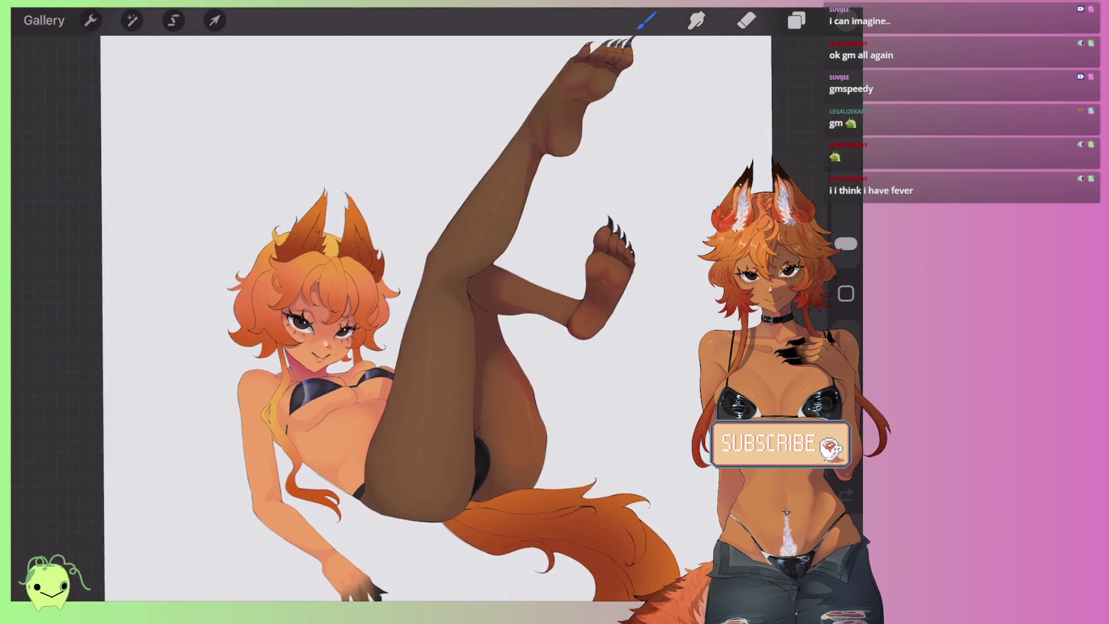
key(ctrl+z)
scroll(370, 312, up, 3)
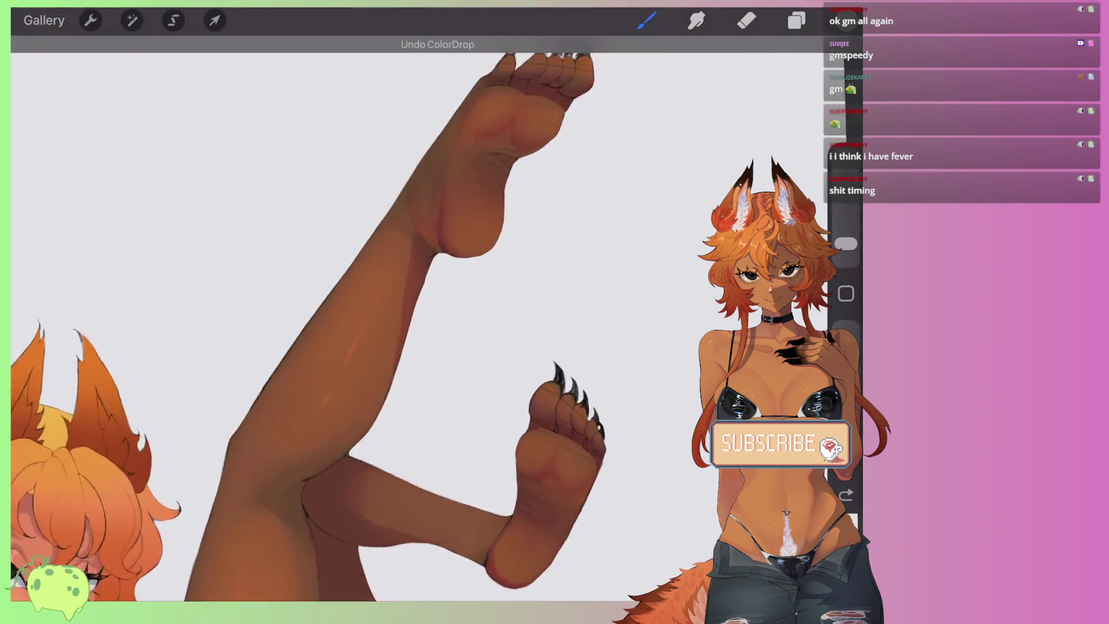
scroll(370, 312, up, 3)
scroll(370, 312, up, 2)
Step: Refill the leg with darker brown, then undo and redo the foot fill
drag(846, 20, 404, 347)
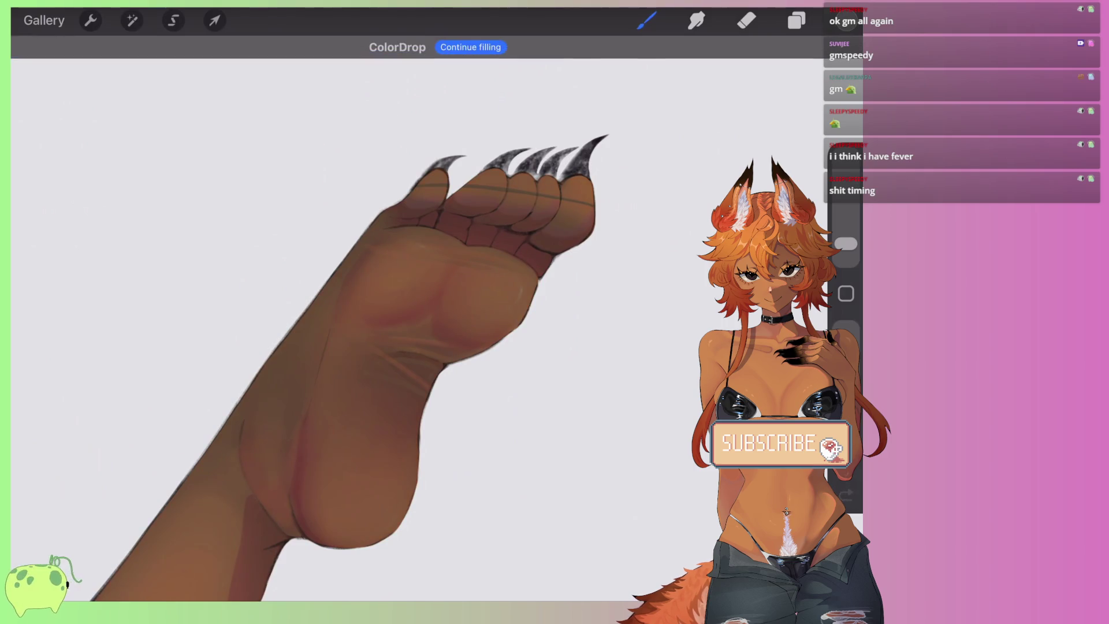
scroll(404, 312, down, 5)
scroll(405, 312, down, 2)
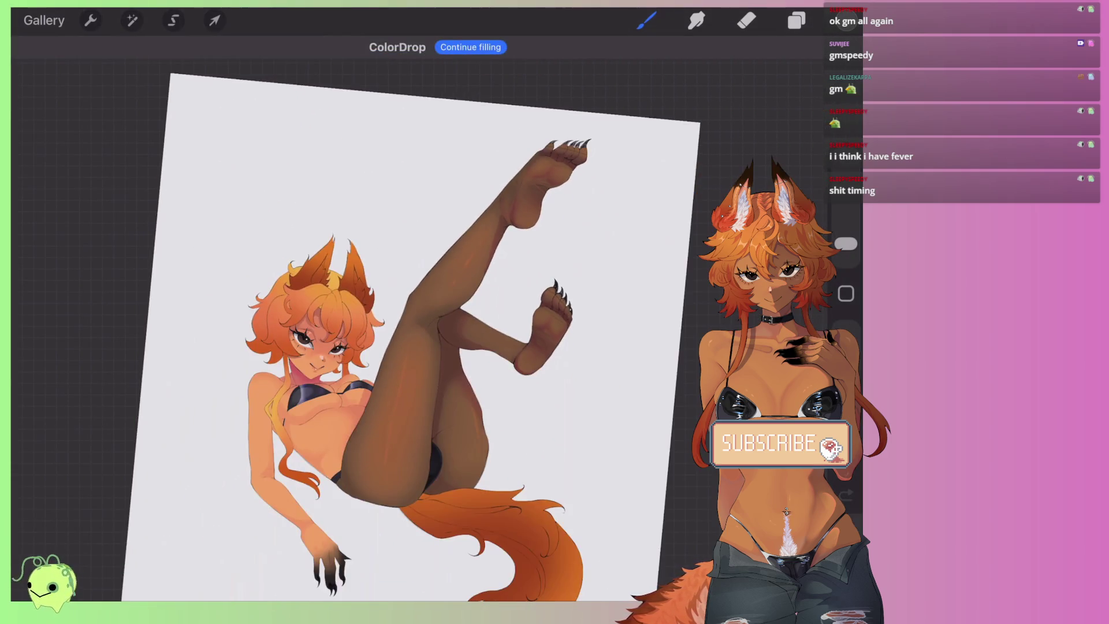
scroll(520, 324, up, 2)
scroll(520, 324, up, 2)
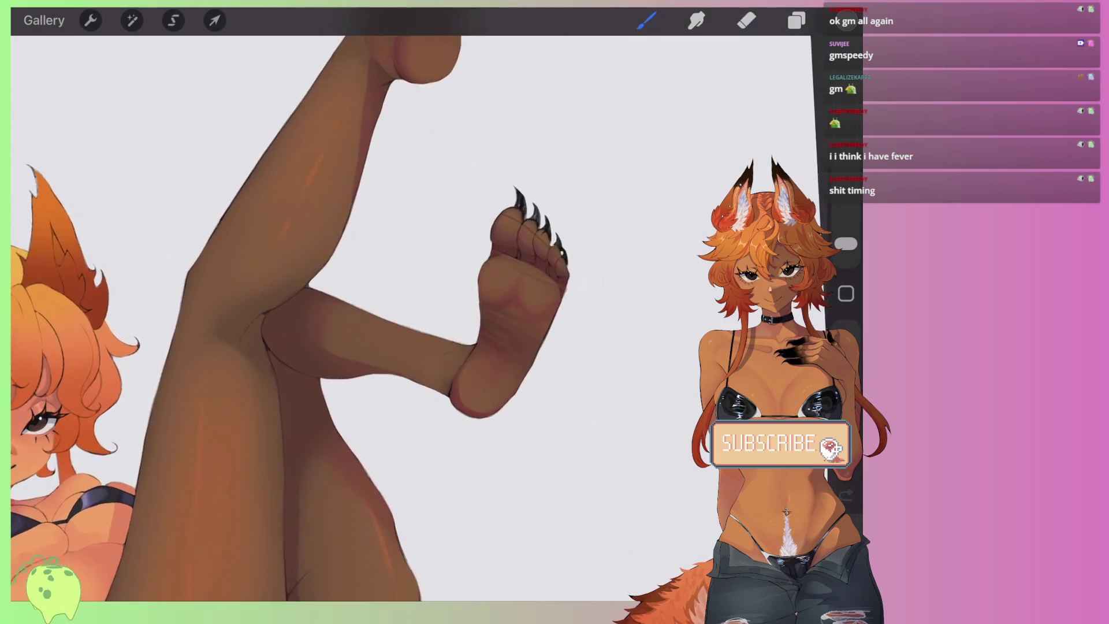
scroll(520, 323, up, 2)
scroll(346, 312, down, 1)
scroll(347, 312, down, 2)
scroll(347, 312, down, 2)
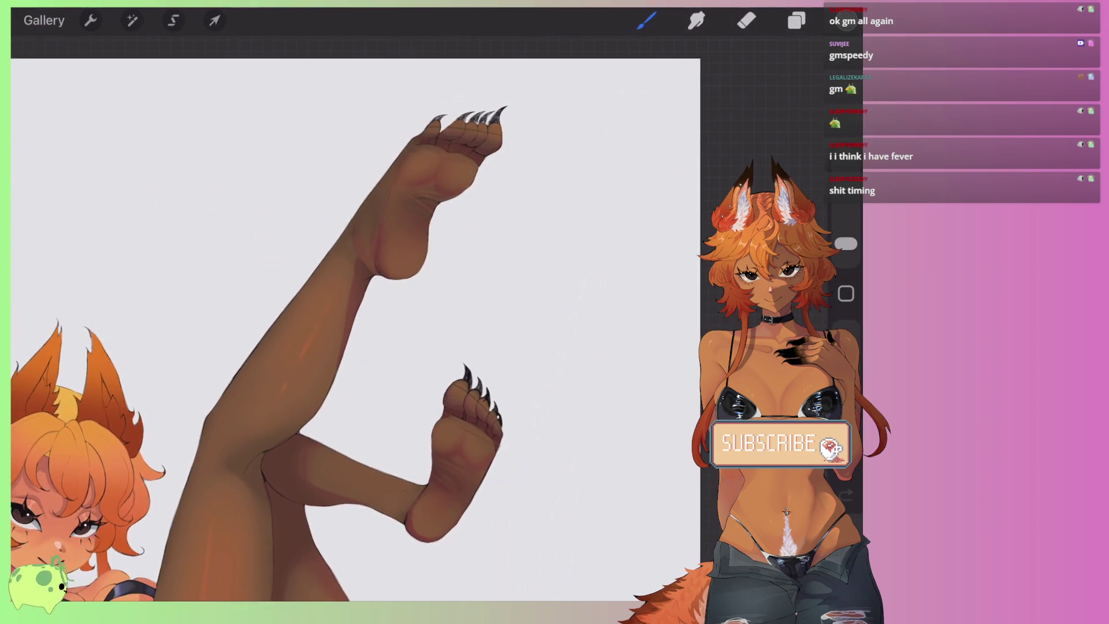
key(ctrl+z)
key(ctrl+shift+z)
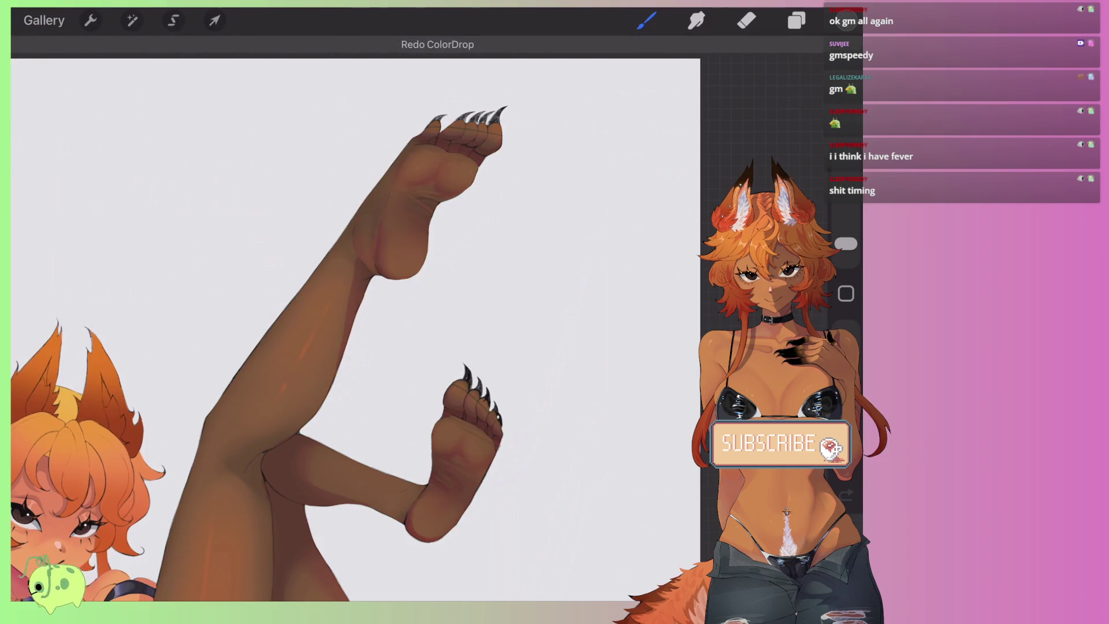
Step: Drop a darker brown onto the upper foot and extend the fill to the lower leg
click(846, 20)
drag(562, 220, 562, 245)
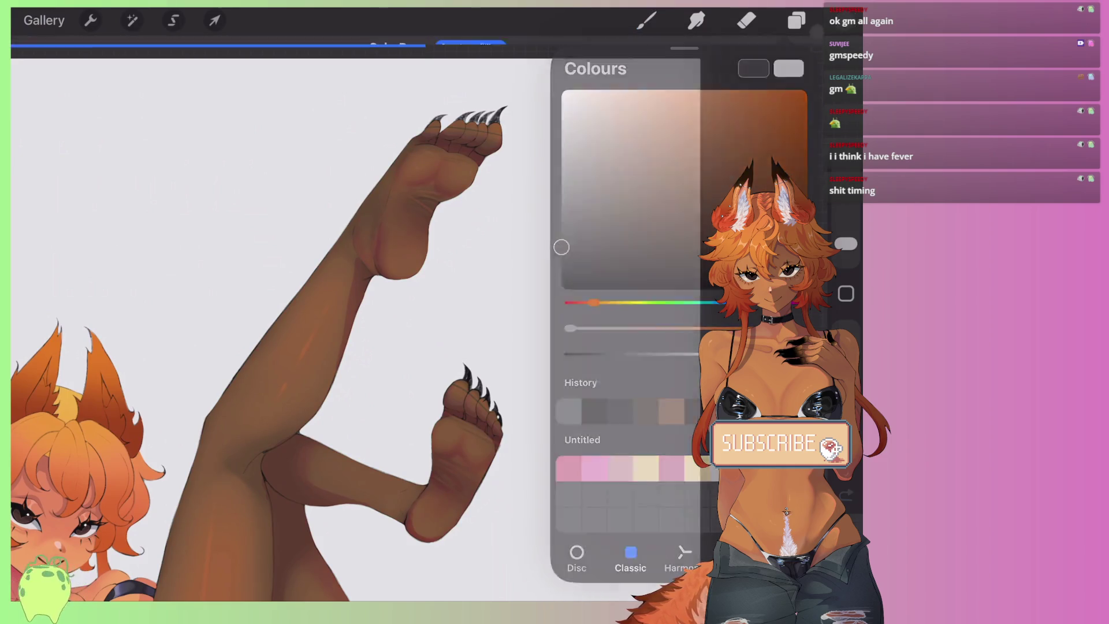
drag(846, 20, 444, 170)
click(266, 434)
scroll(356, 330, down, 3)
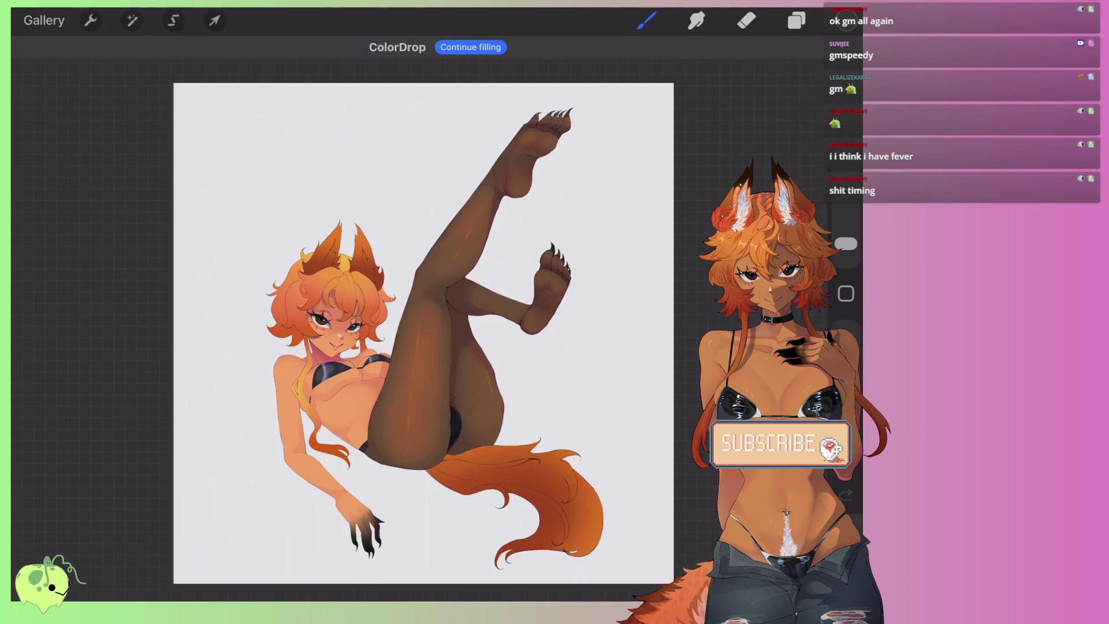
scroll(405, 318, up, 2)
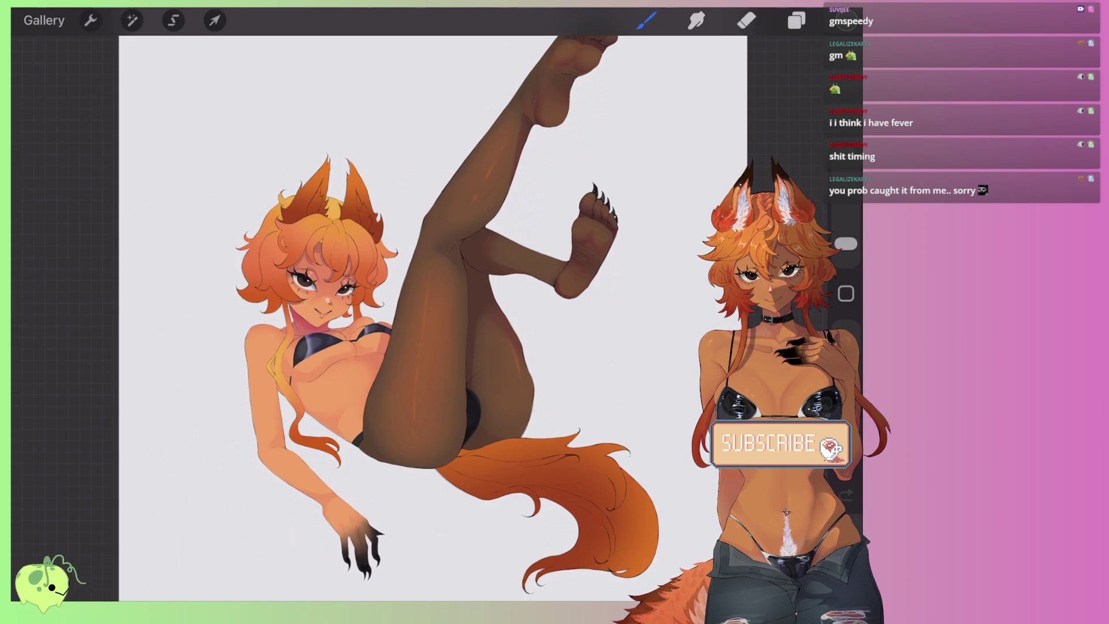
Step: Paint crease strokes at the hip fold, undoing the unwanted and faint orange ones
scroll(468, 393, up, 3)
scroll(468, 393, up, 3)
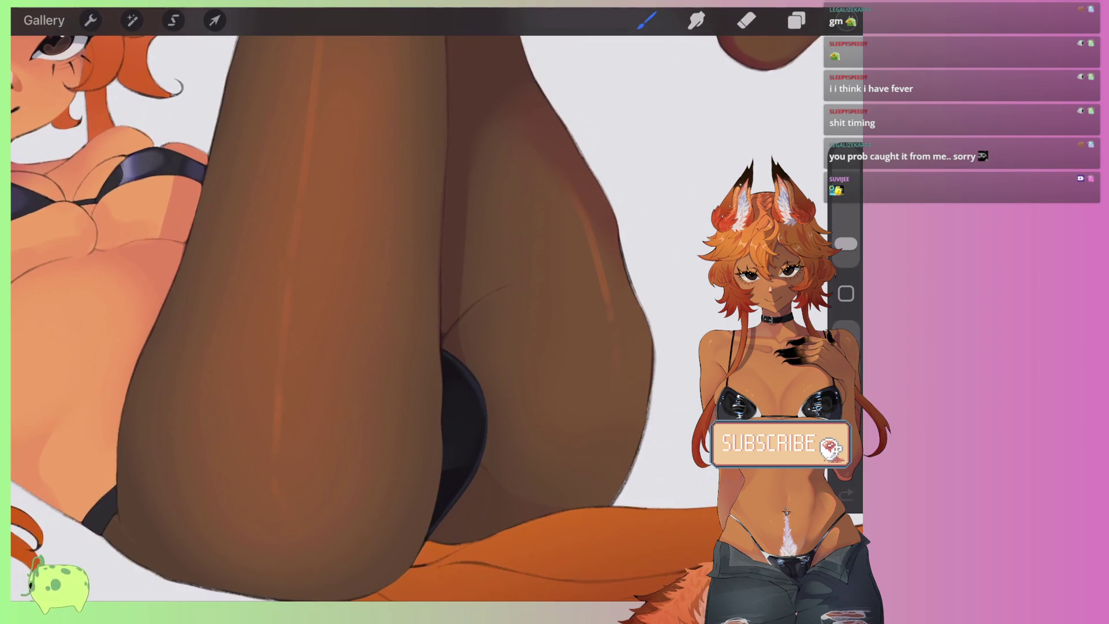
scroll(405, 318, down, 5)
scroll(404, 318, down, 2)
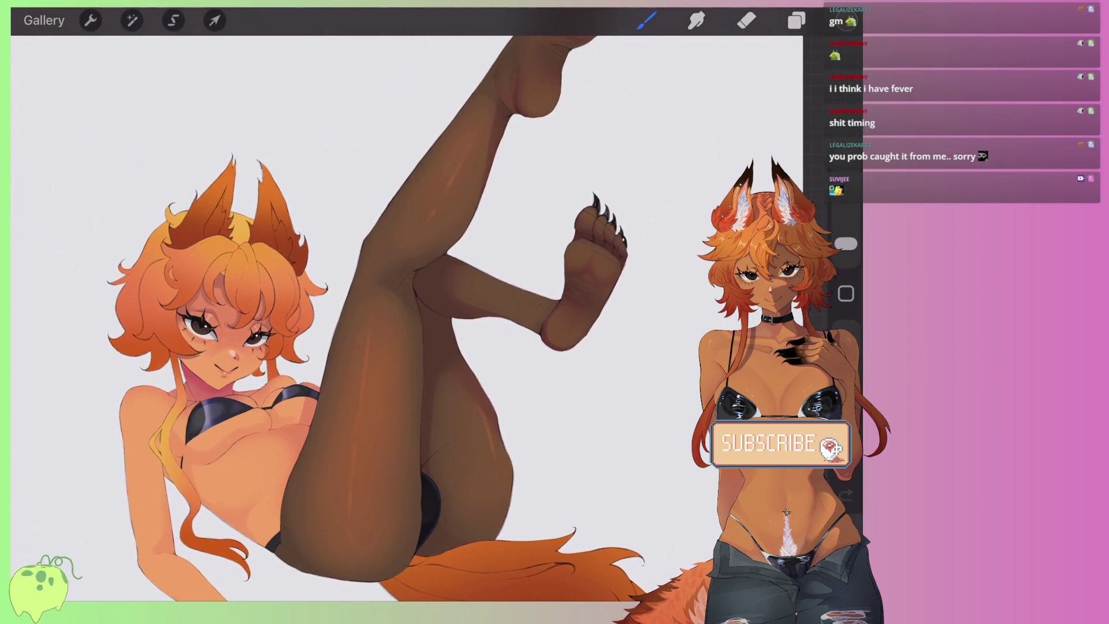
scroll(439, 404, up, 3)
scroll(439, 404, up, 3)
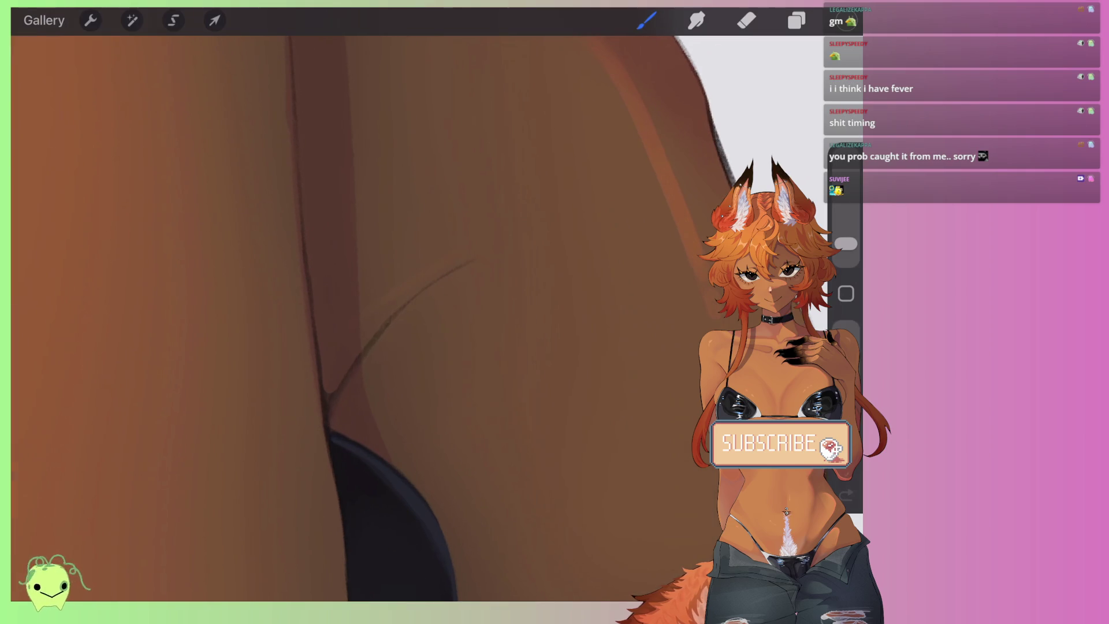
key(ctrl+z)
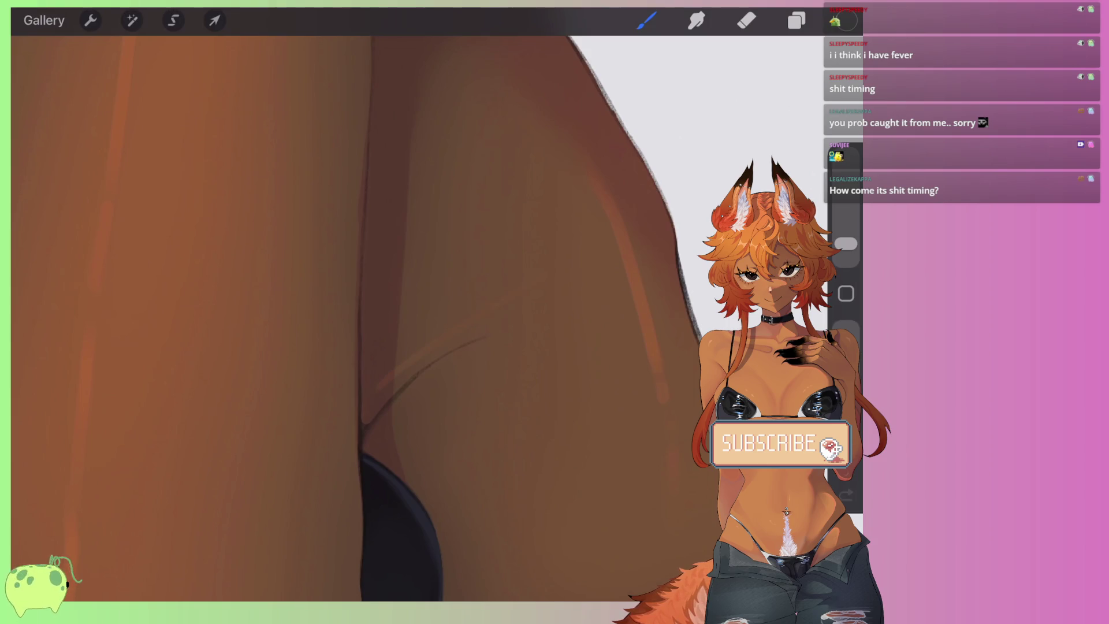
scroll(405, 317, down, 2)
key(ctrl+z)
scroll(404, 318, up, 2)
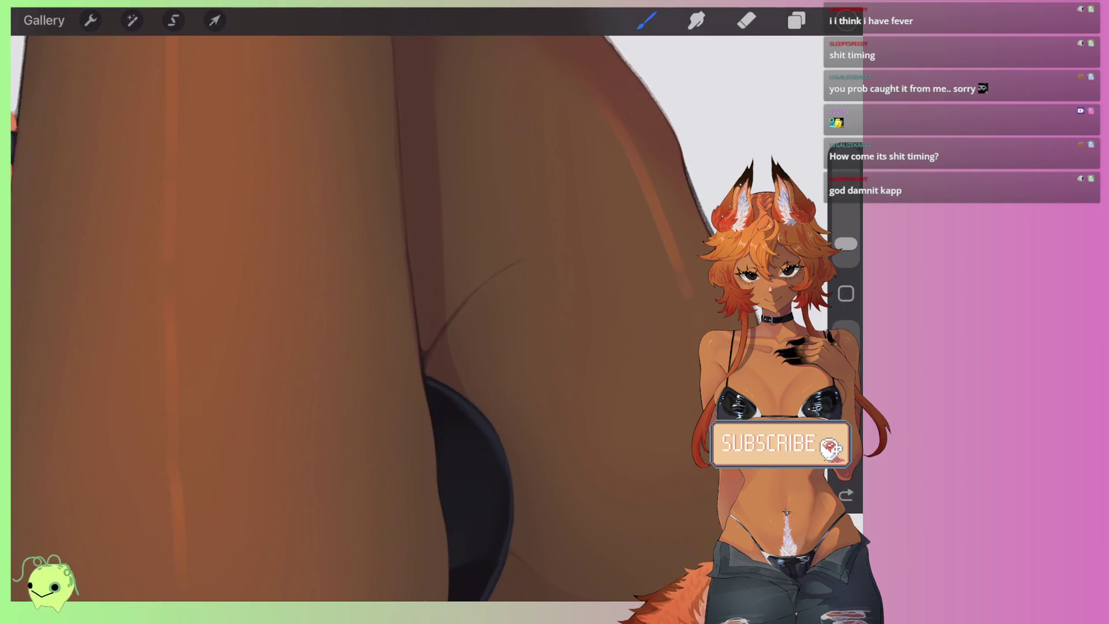
click(593, 287)
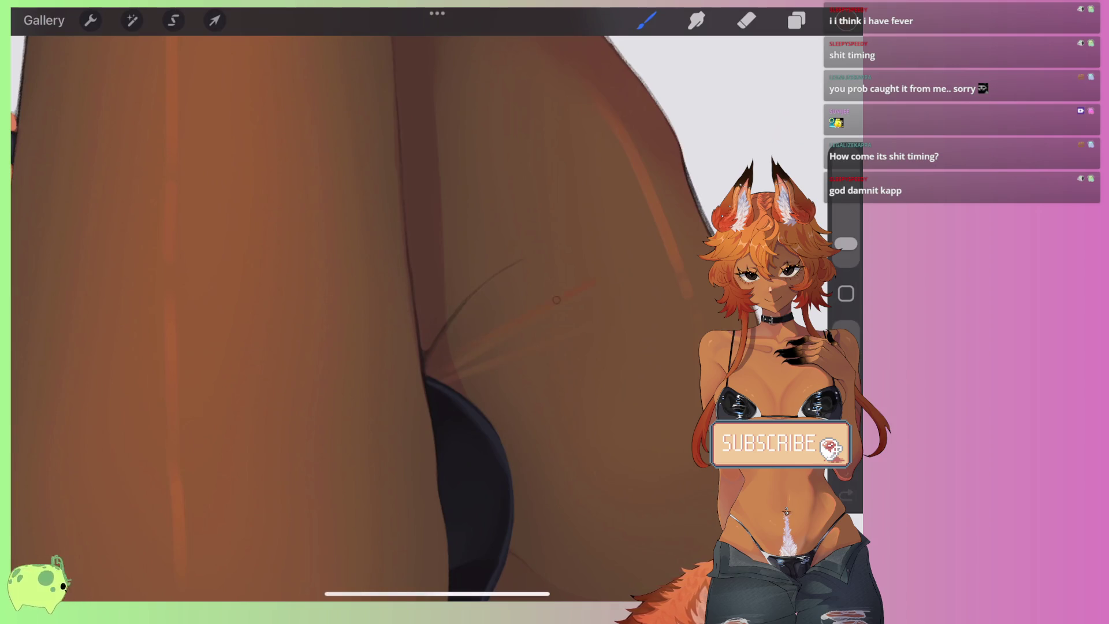
key(ctrl+z)
Step: Darken the crease colour, then smudge the hip creases with a 3% Smudge brush
drag(694, 228, 580, 267)
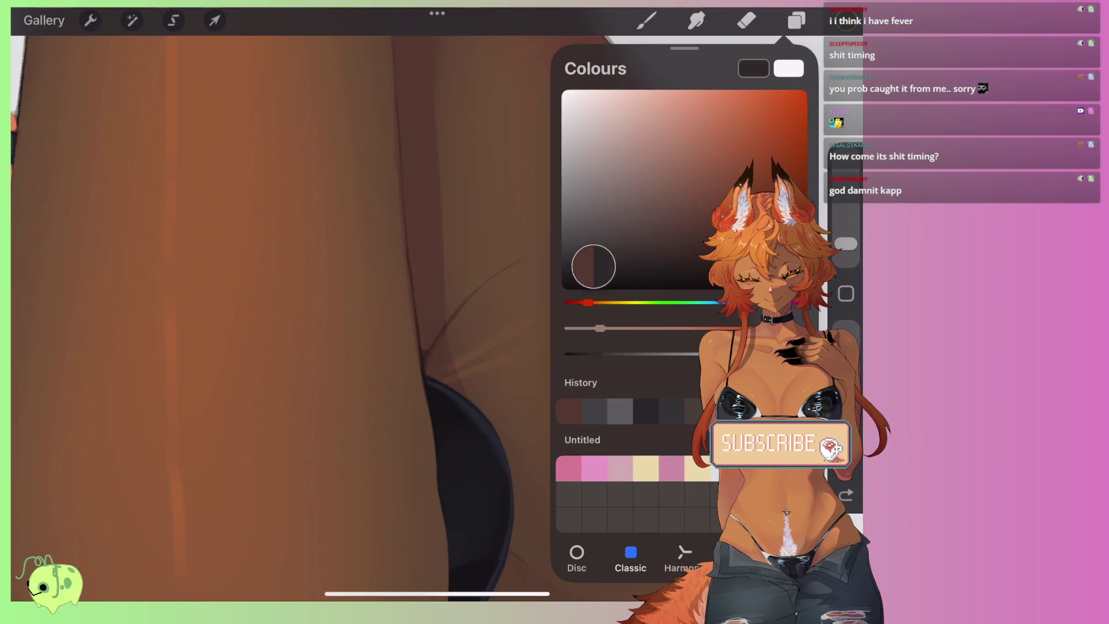
click(453, 357)
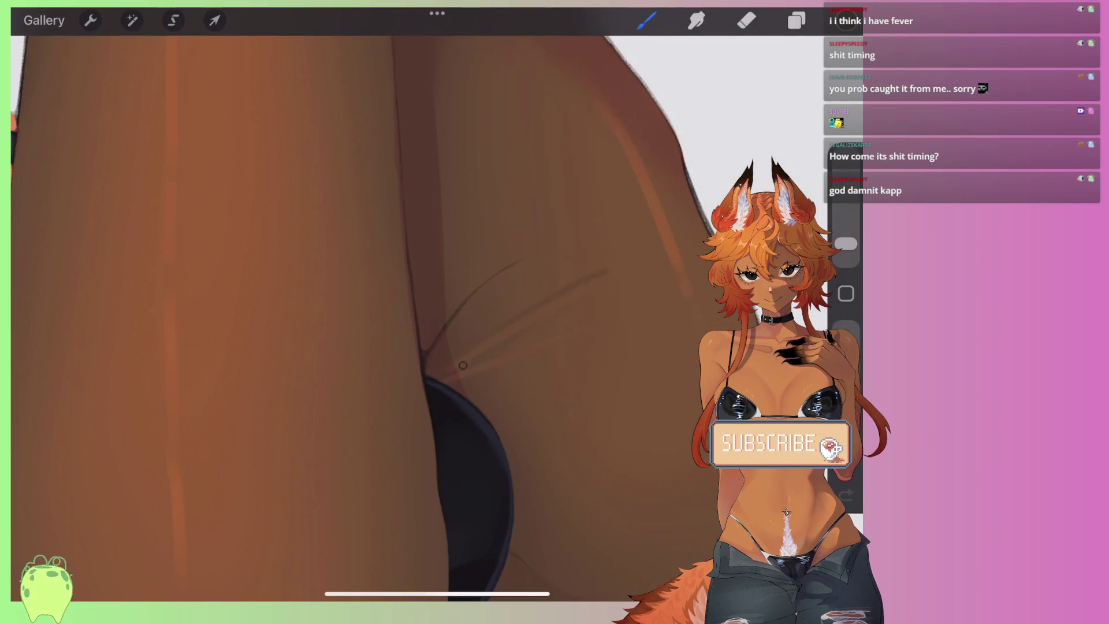
scroll(420, 312, down, 5)
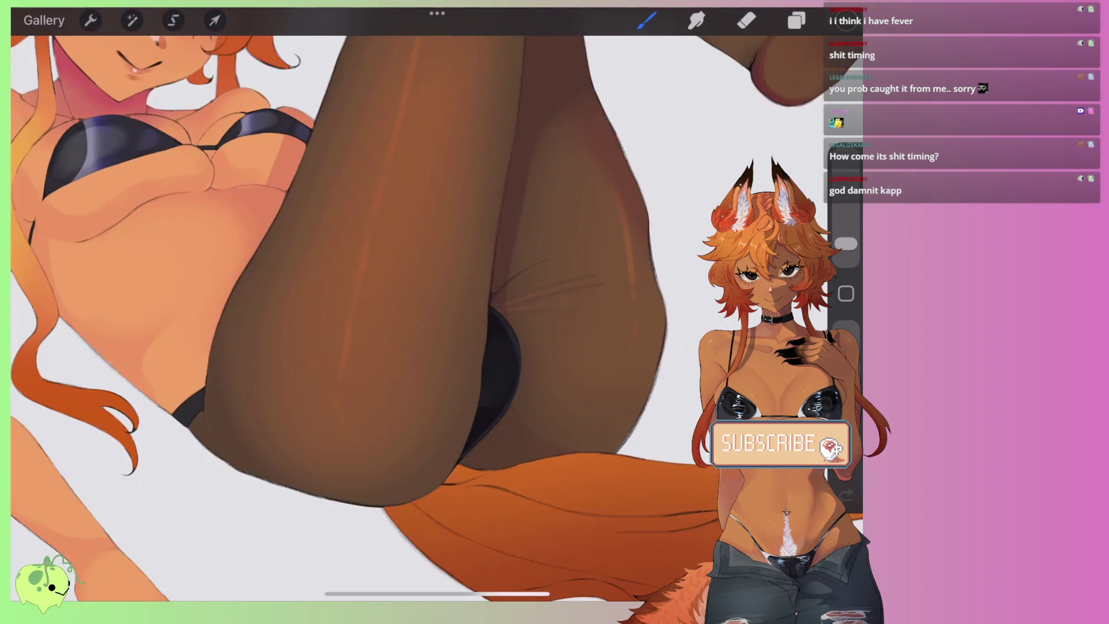
scroll(421, 312, up, 5)
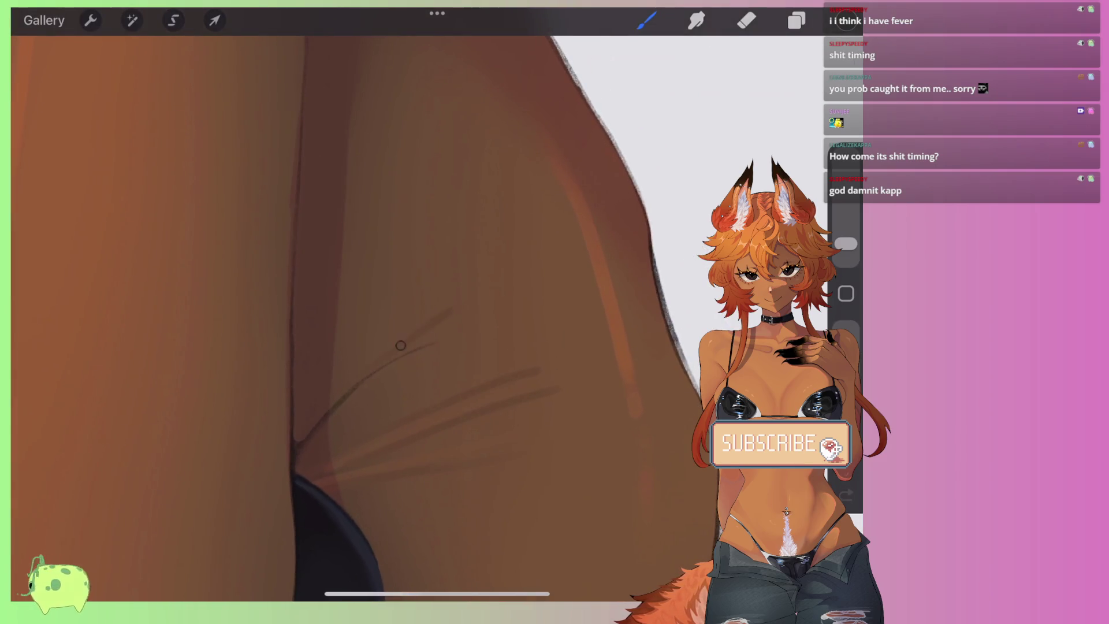
key(s)
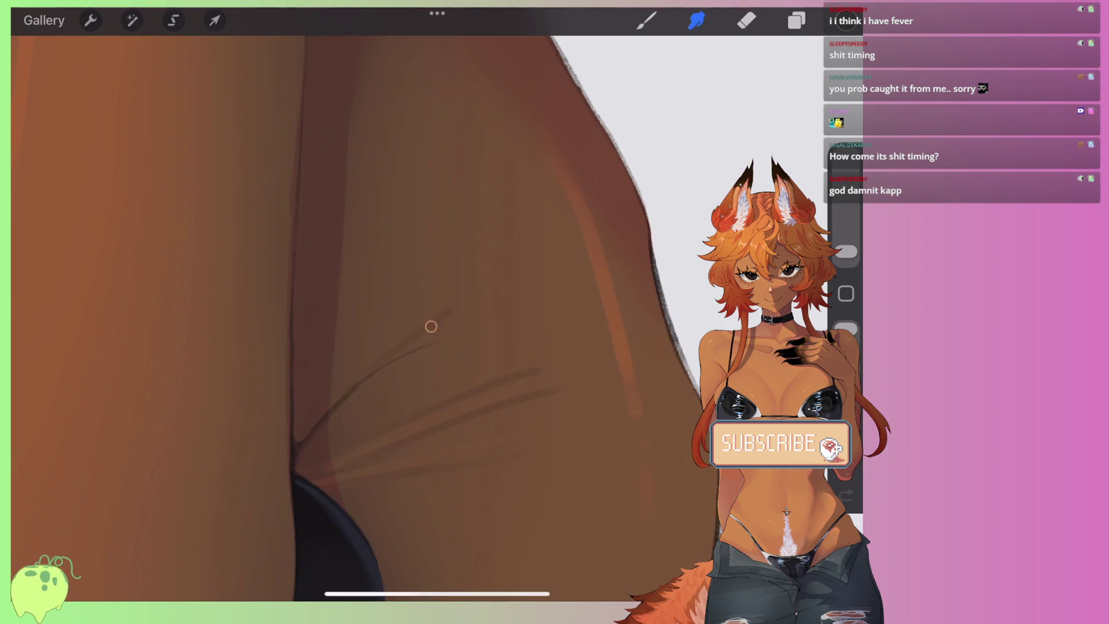
drag(846, 251, 846, 243)
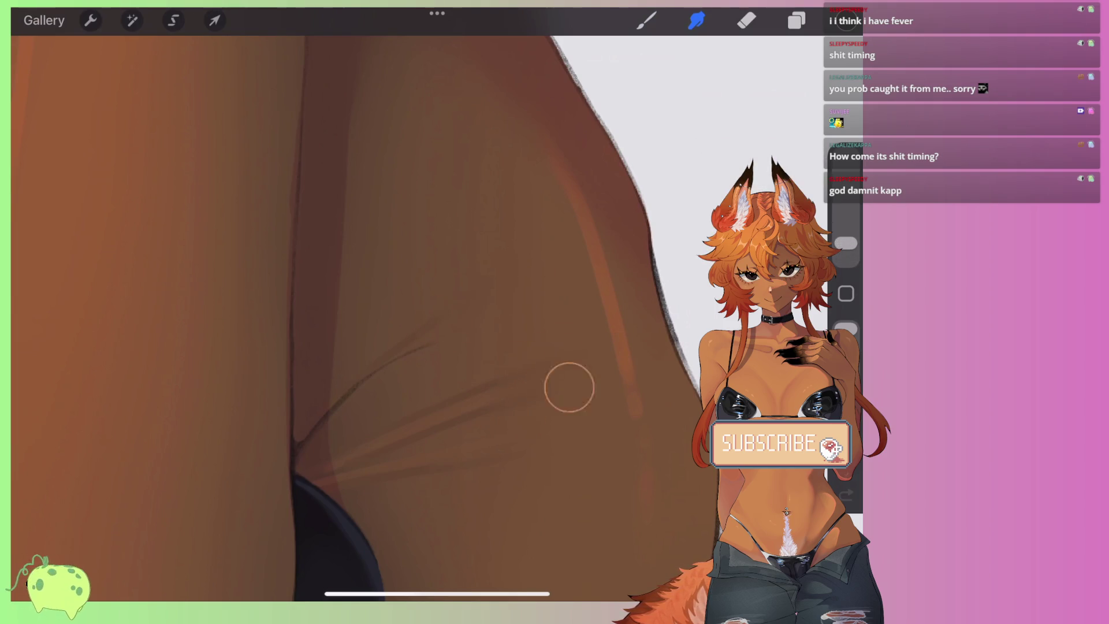
scroll(370, 312, down, 5)
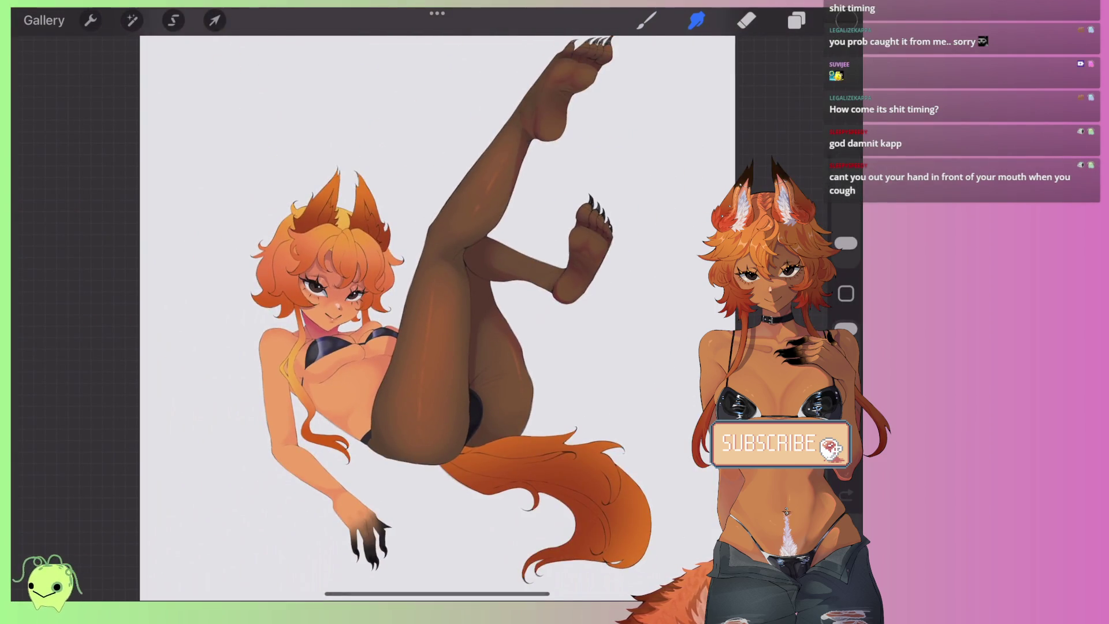
Step: Pick the shadow colour and paint along the fold where the raised thigh overlaps the other
scroll(404, 312, up, 3)
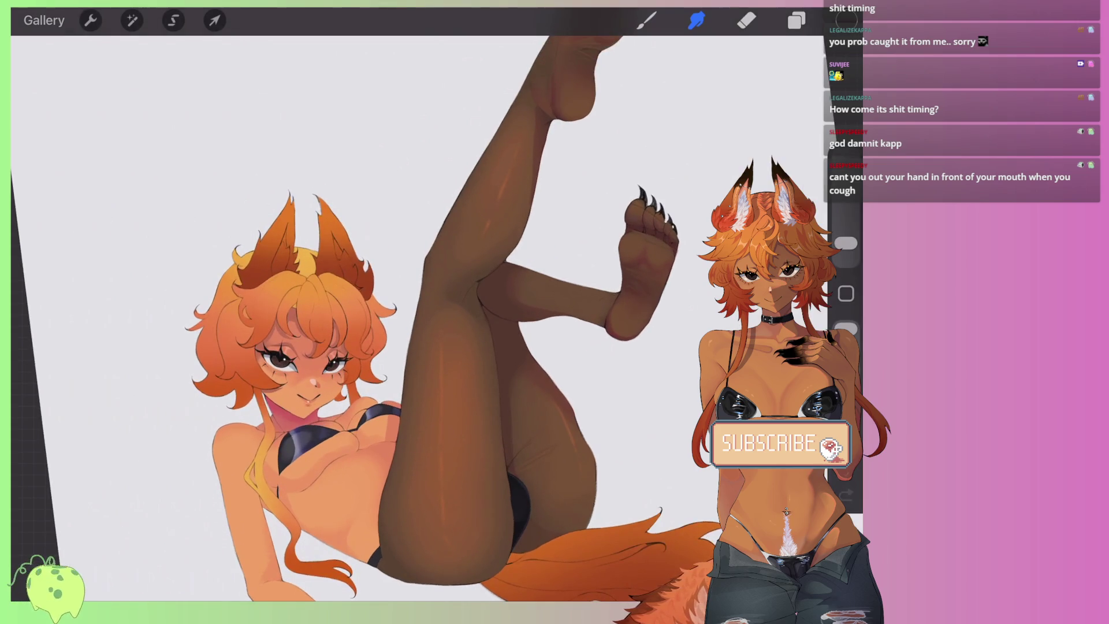
scroll(370, 312, up, 5)
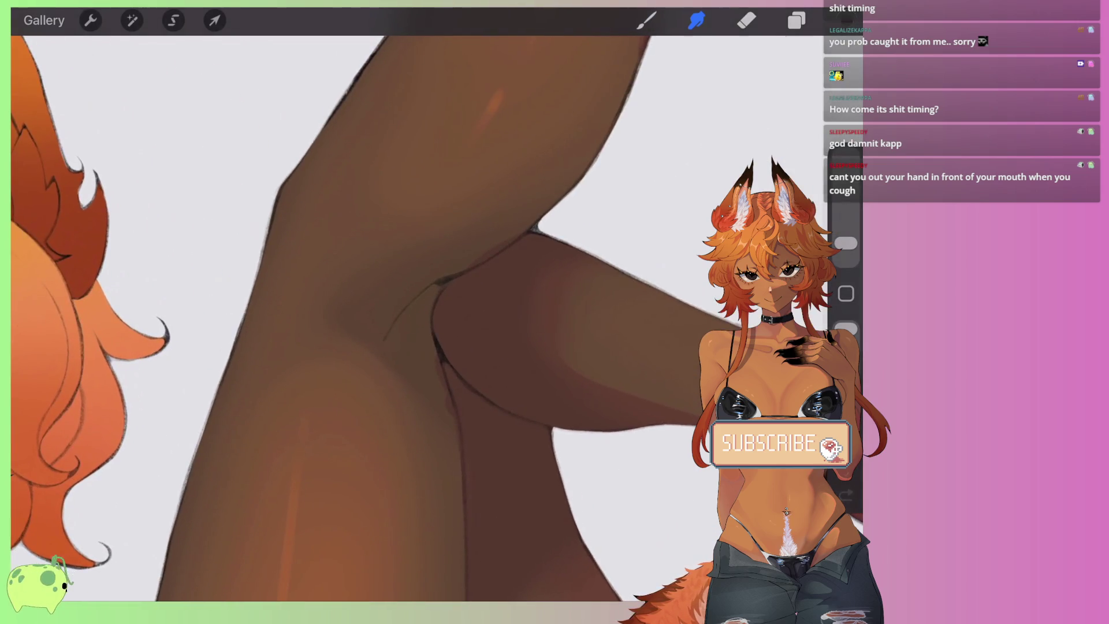
click(847, 20)
click(404, 314)
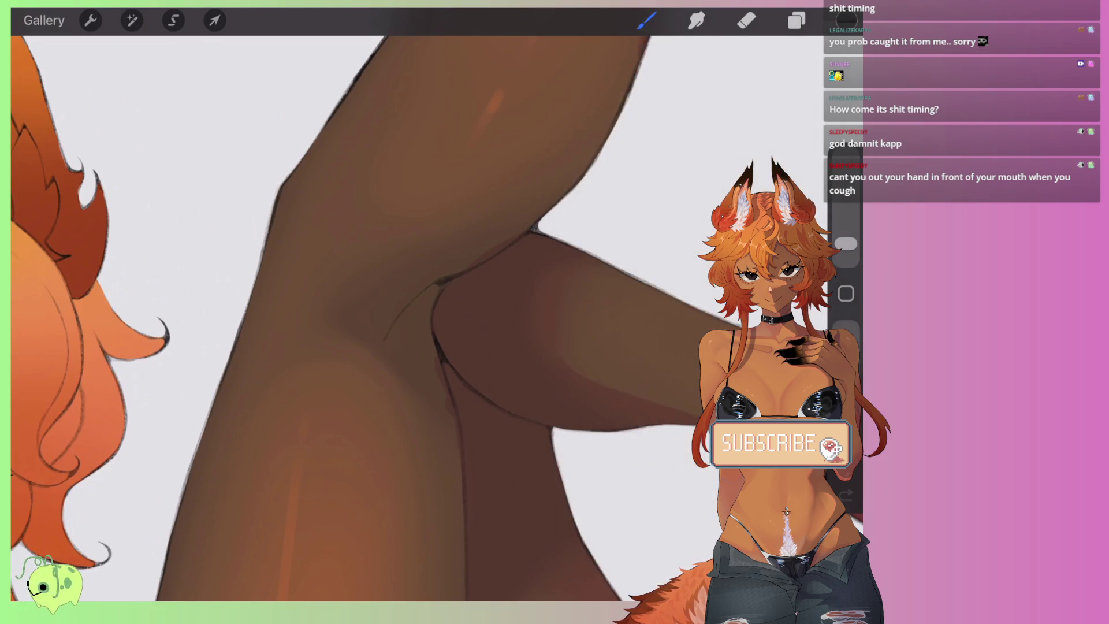
click(846, 20)
click(846, 21)
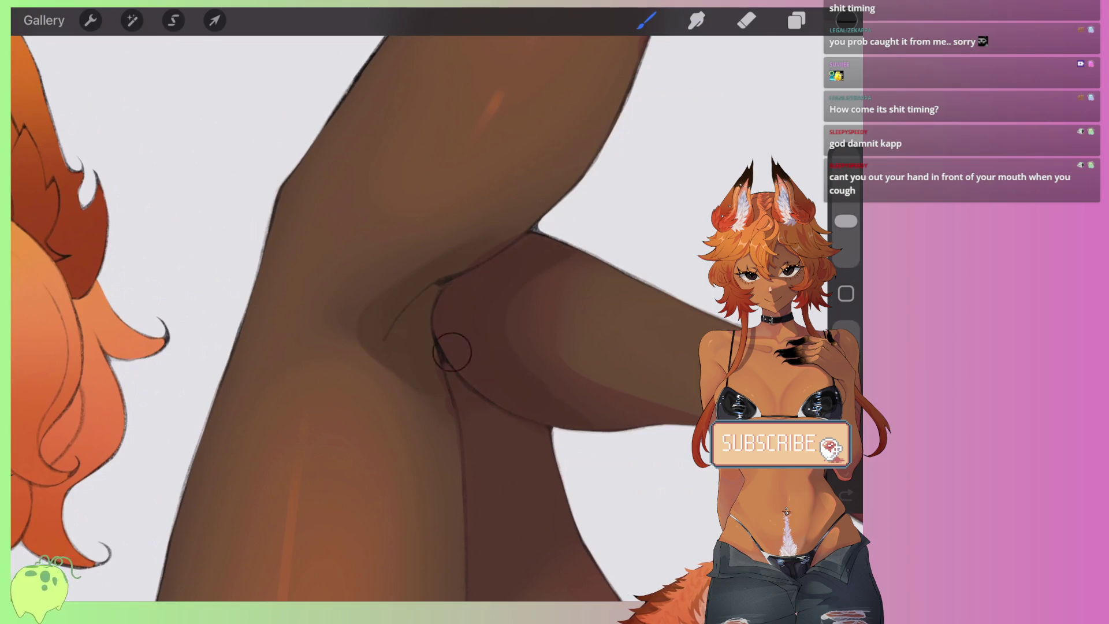
scroll(347, 318, down, 3)
scroll(346, 318, down, 3)
scroll(347, 318, down, 2)
scroll(347, 317, down, 2)
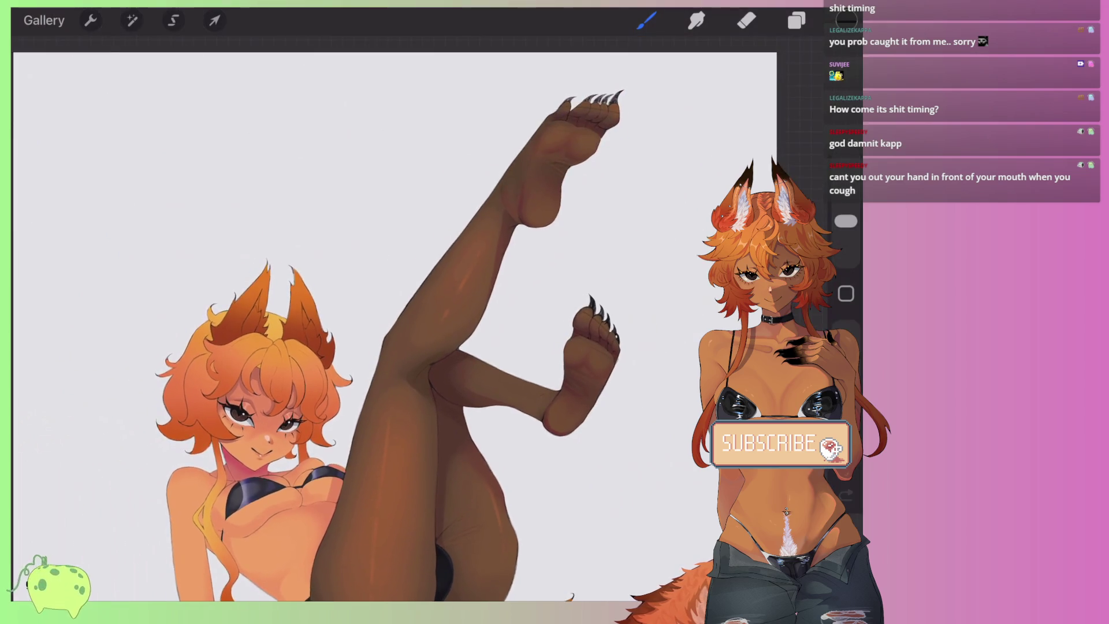
scroll(347, 318, down, 2)
scroll(346, 318, down, 1)
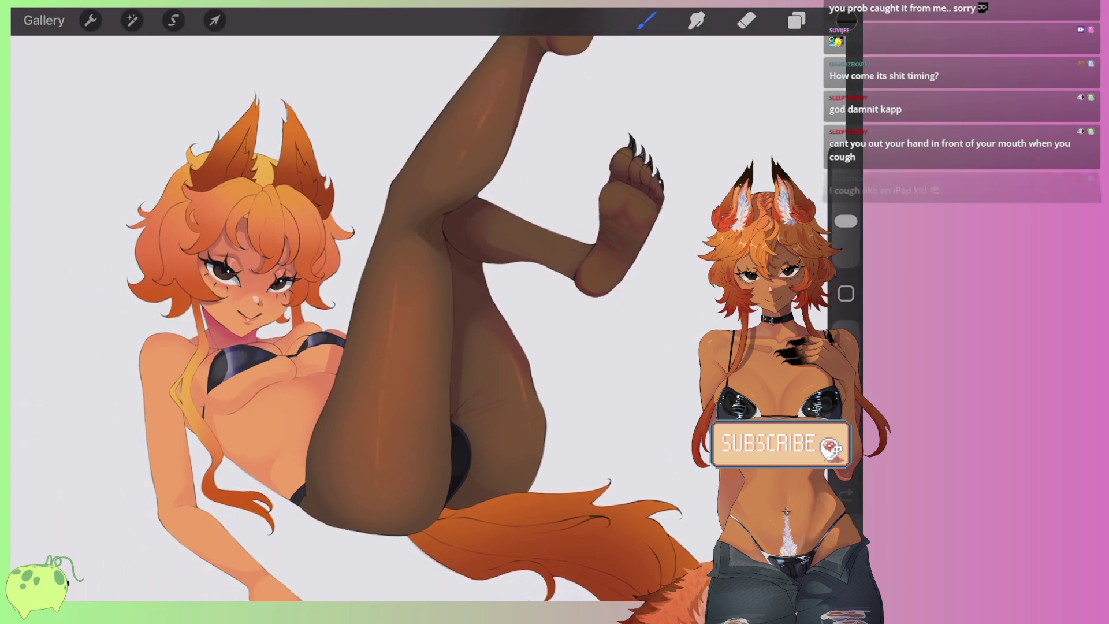
scroll(346, 318, down, 1)
scroll(346, 318, up, 2)
scroll(346, 317, up, 3)
scroll(347, 317, up, 2)
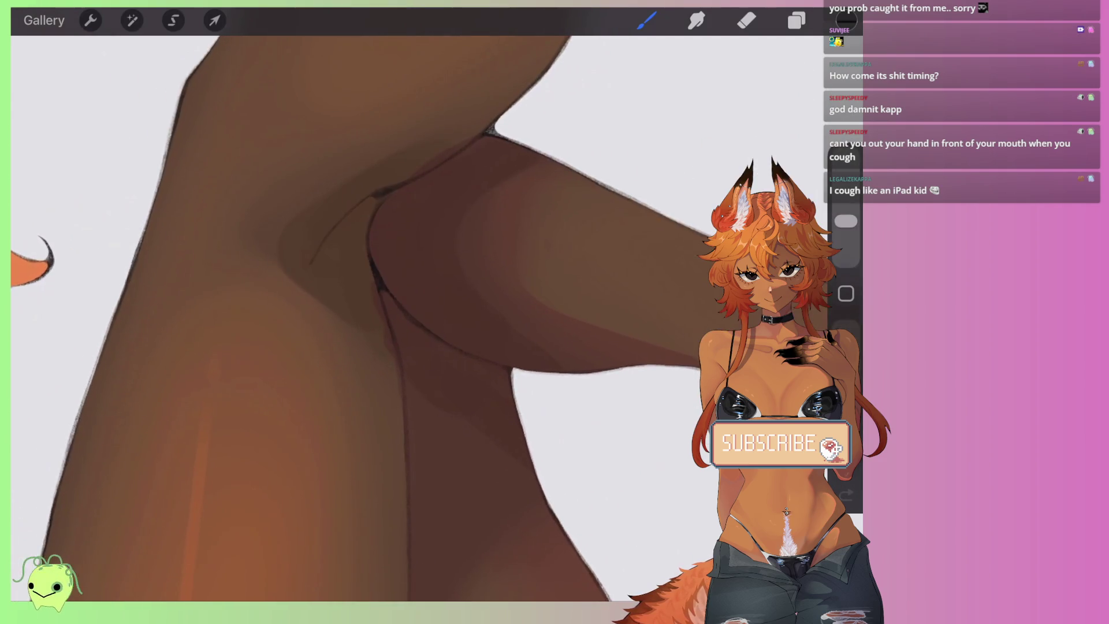
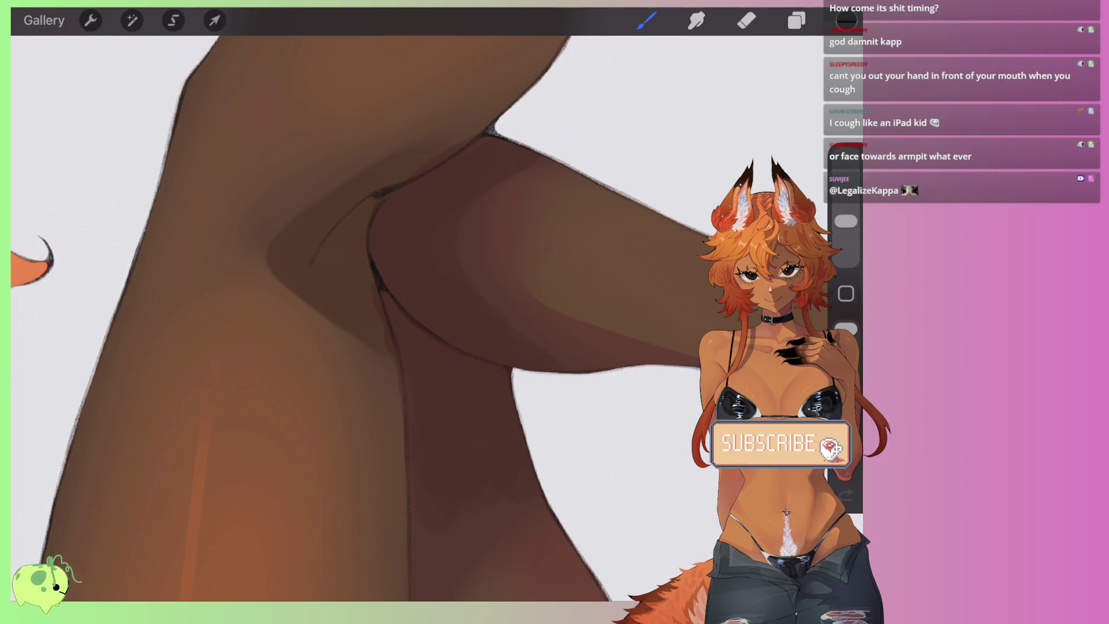
Step: Switch to Smudge with a larger size to blend the armpit shading
key(s)
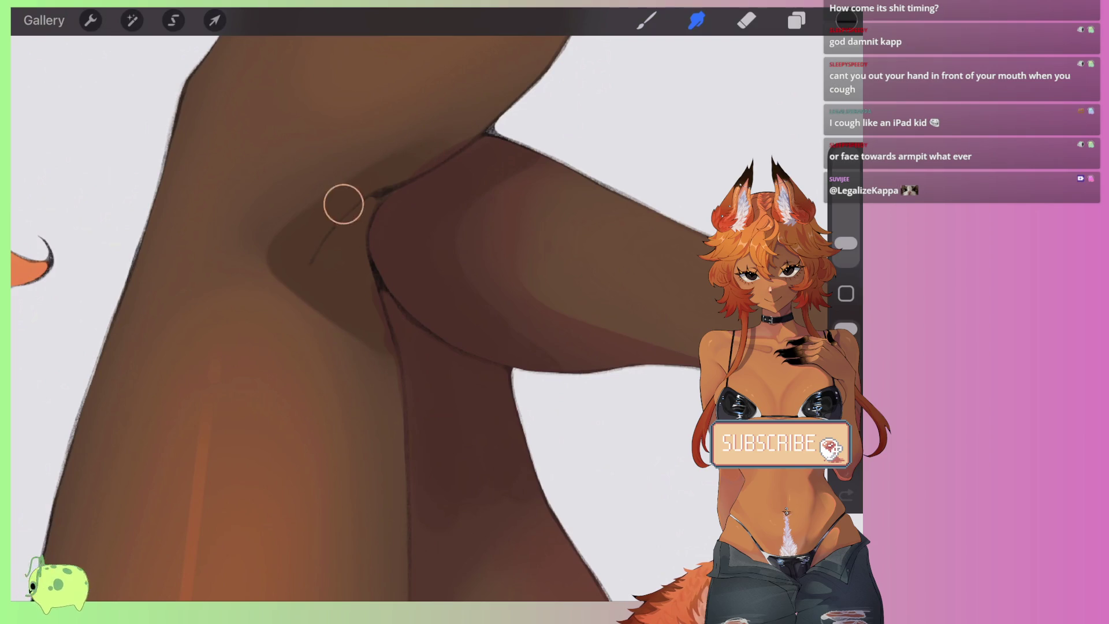
drag(846, 243, 846, 237)
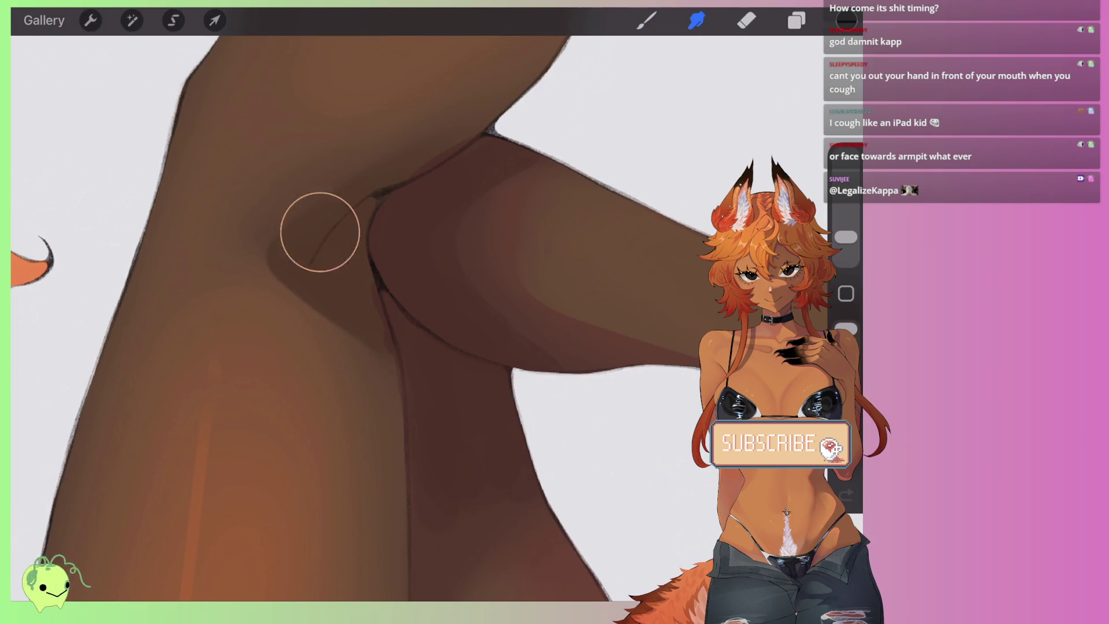
scroll(404, 289, down, 2)
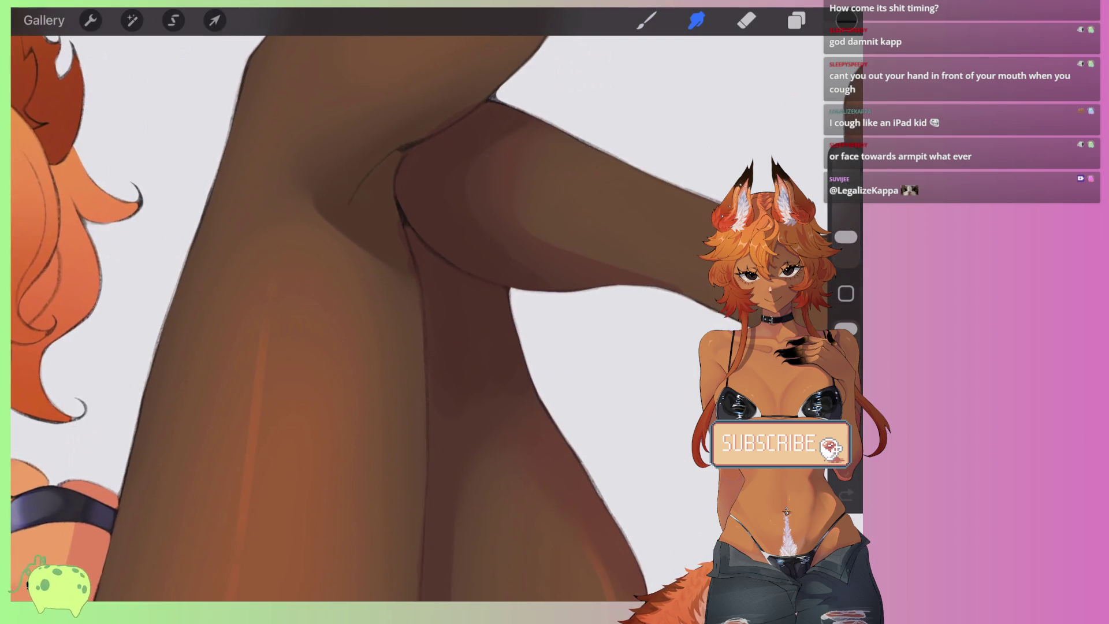
scroll(454, 322, up, 2)
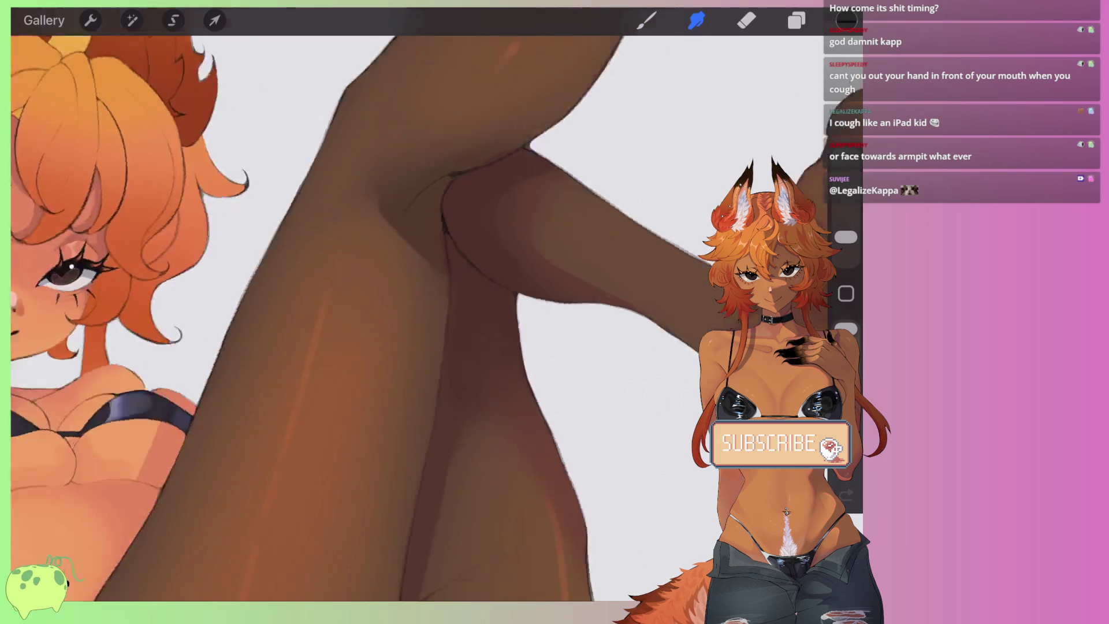
scroll(243, 191, up, 2)
Step: Redo the dark brown stroke along the arm, return to Smudge, and show the layers
key(b)
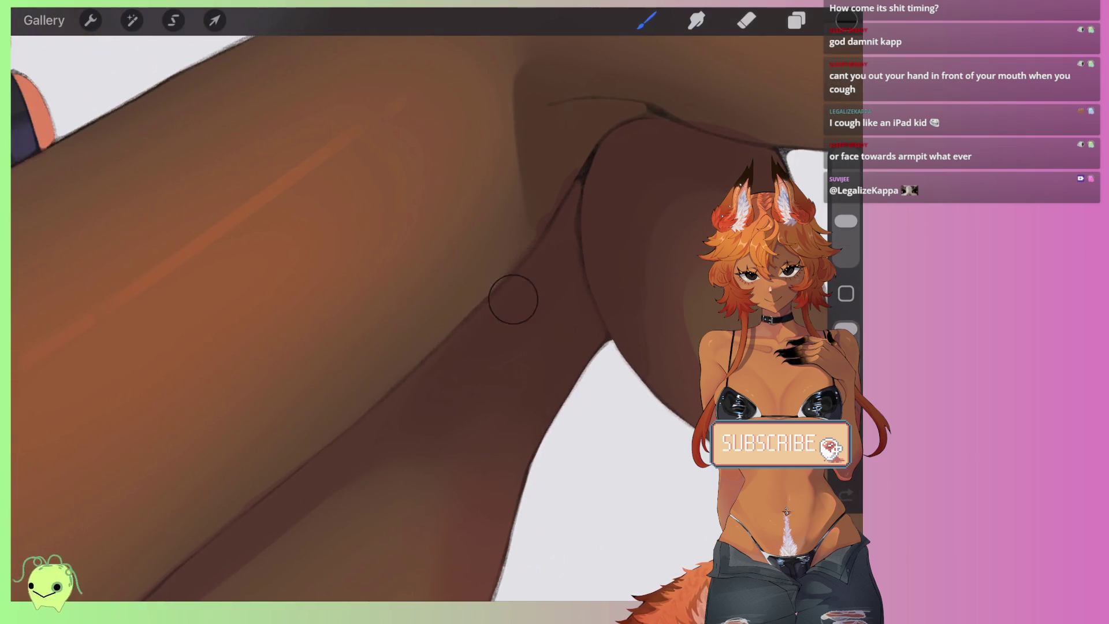
key(ctrl+z)
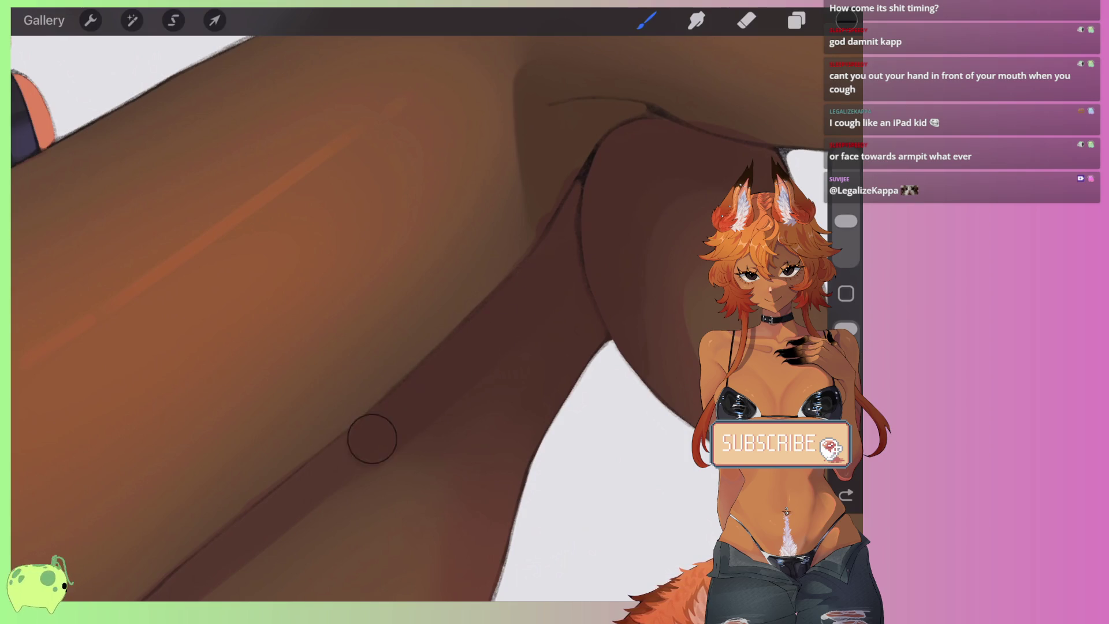
drag(327, 506, 286, 534)
scroll(376, 317, down, 2)
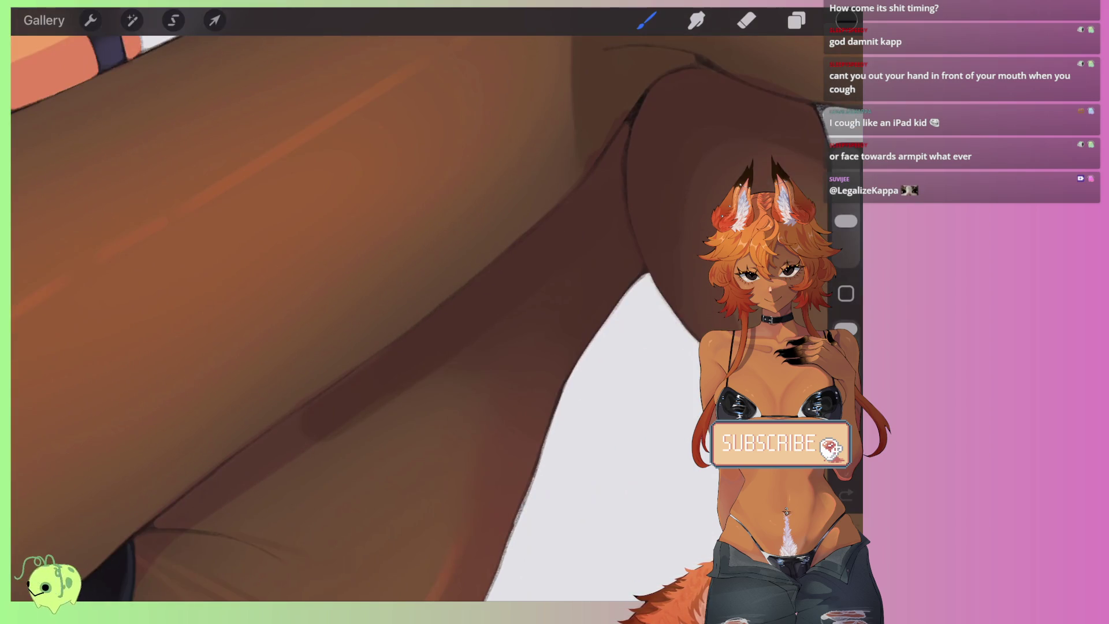
key(s)
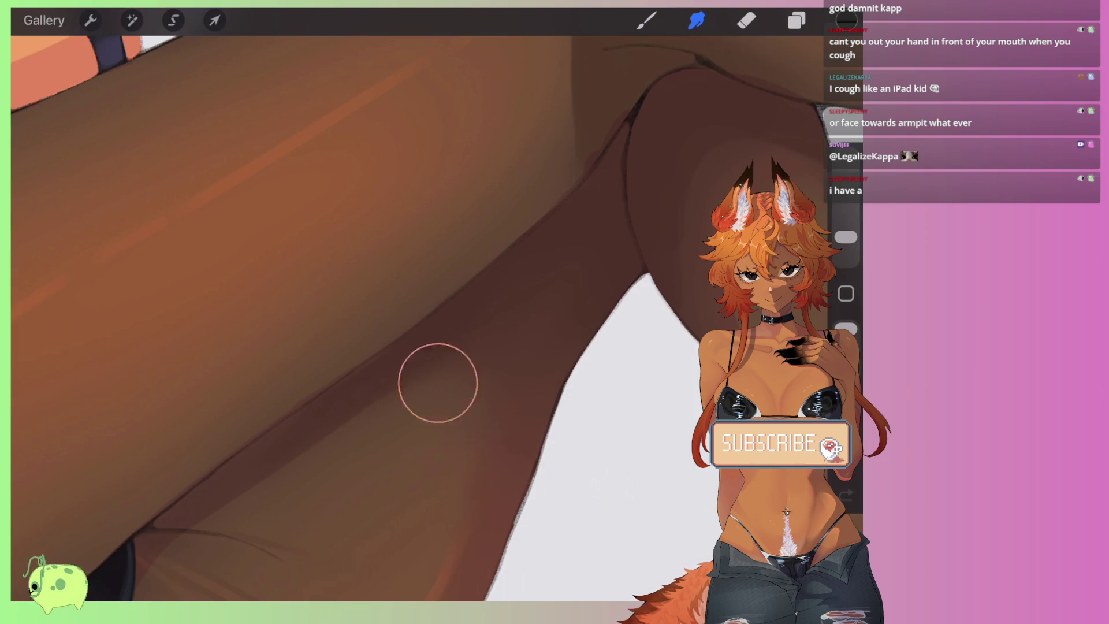
scroll(437, 382, down, 5)
click(797, 20)
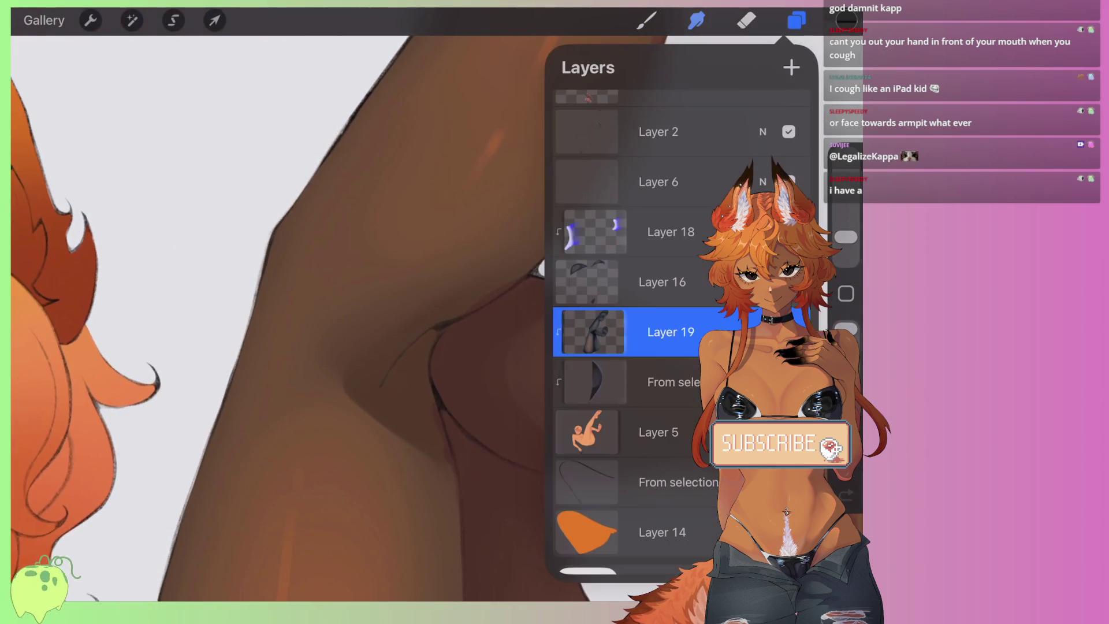
Step: Hide Layer 19's dark brown shading and make Layer 5 the active layer
click(789, 332)
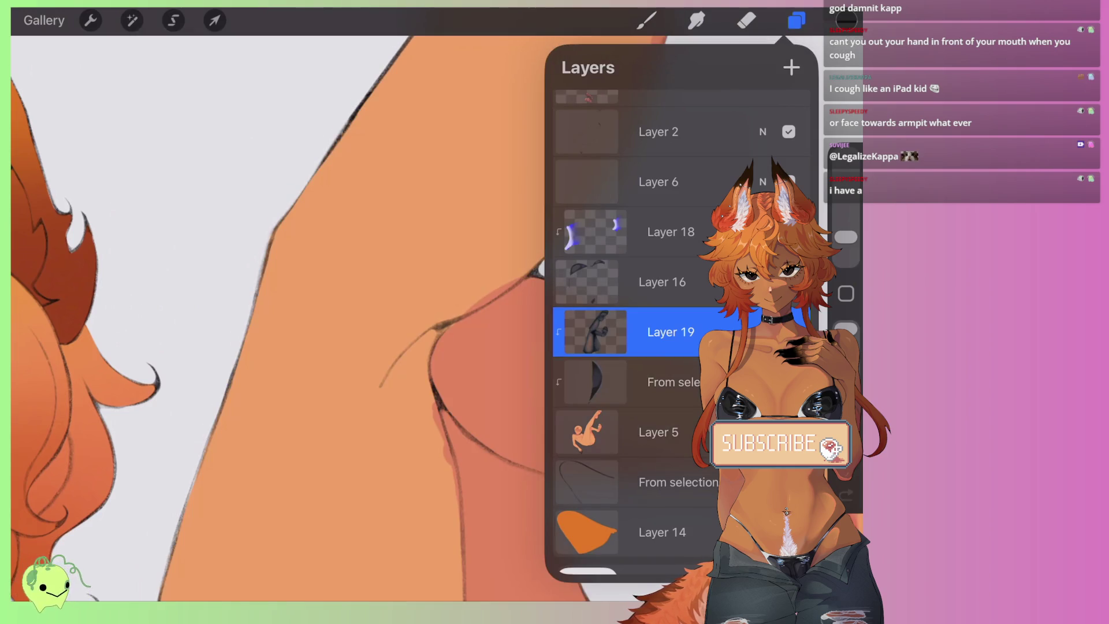
click(658, 432)
scroll(346, 318, up, 3)
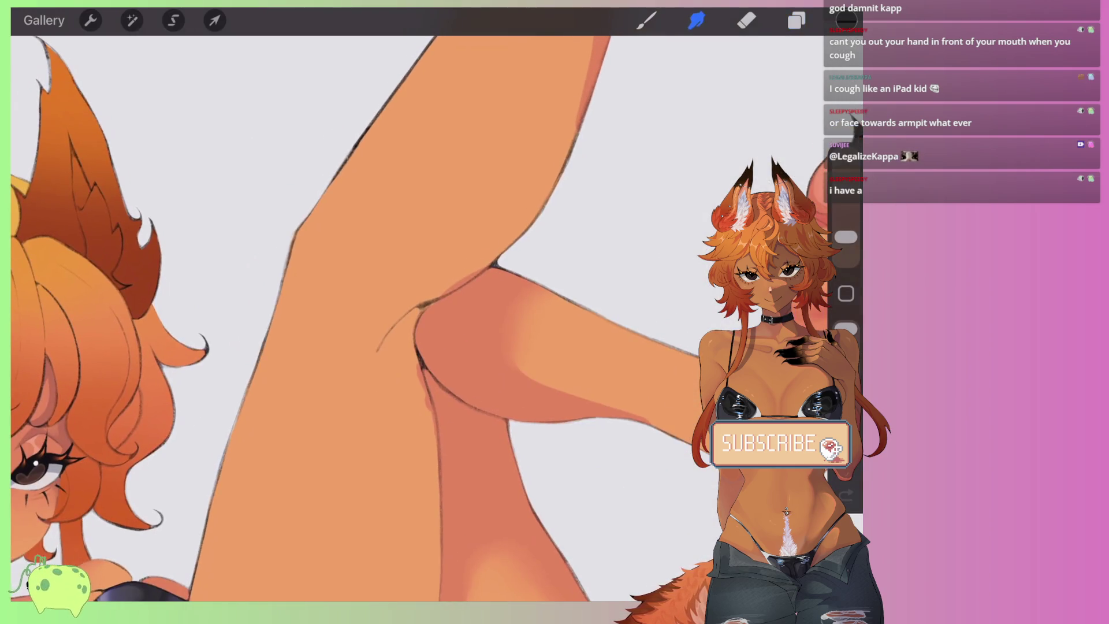
click(697, 20)
click(647, 20)
scroll(404, 317, up, 2)
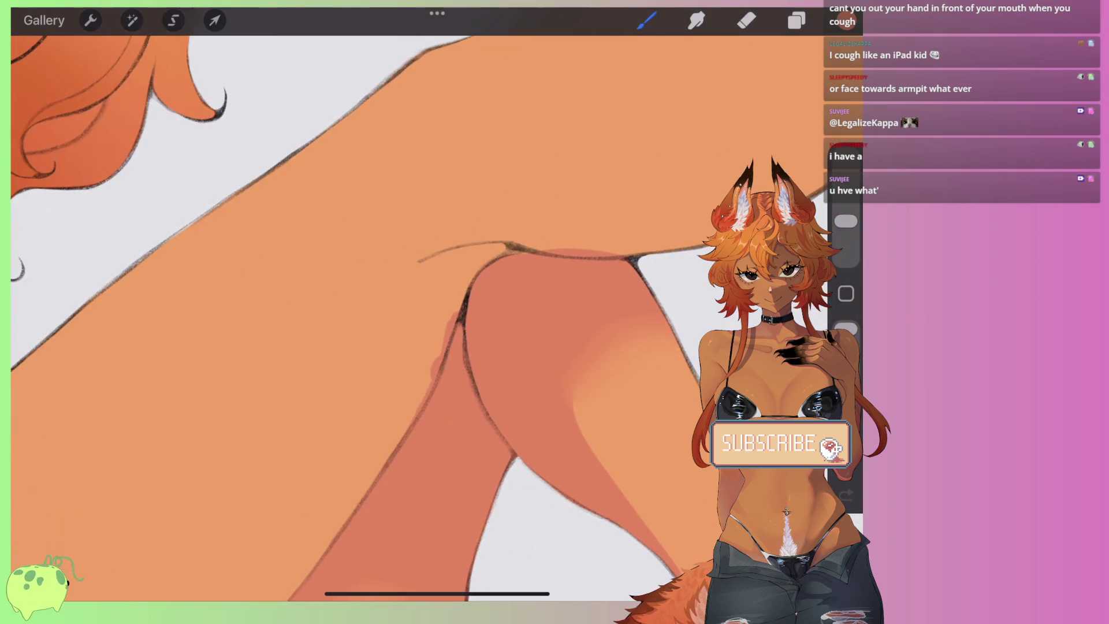
scroll(404, 318, down, 2)
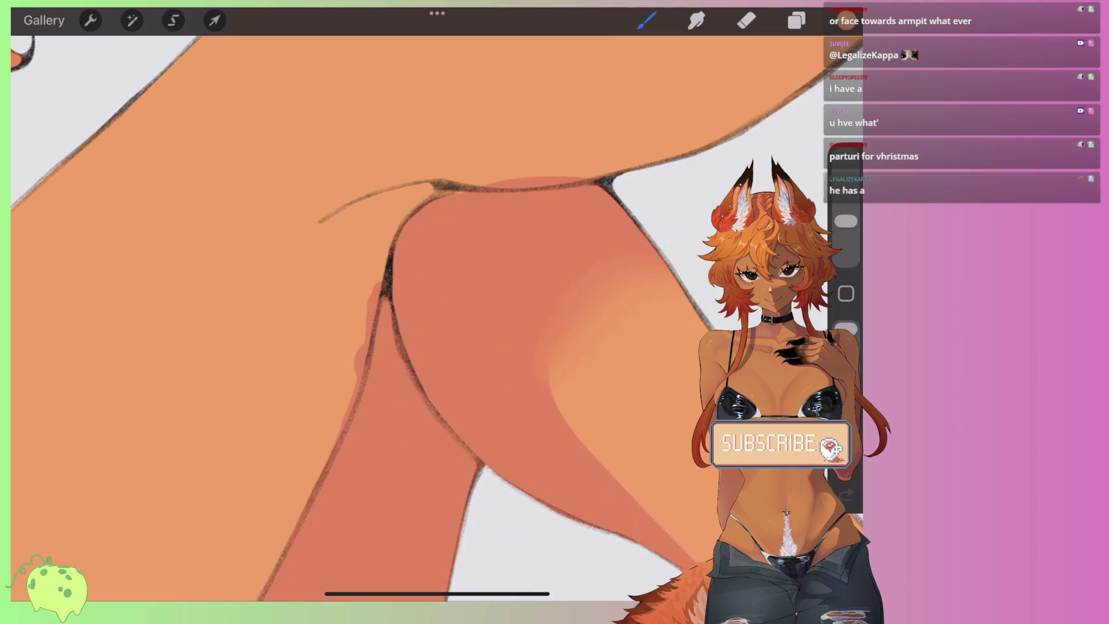
Step: Shift the paint colour from orange to reddish and choose the Monoline brush
click(847, 21)
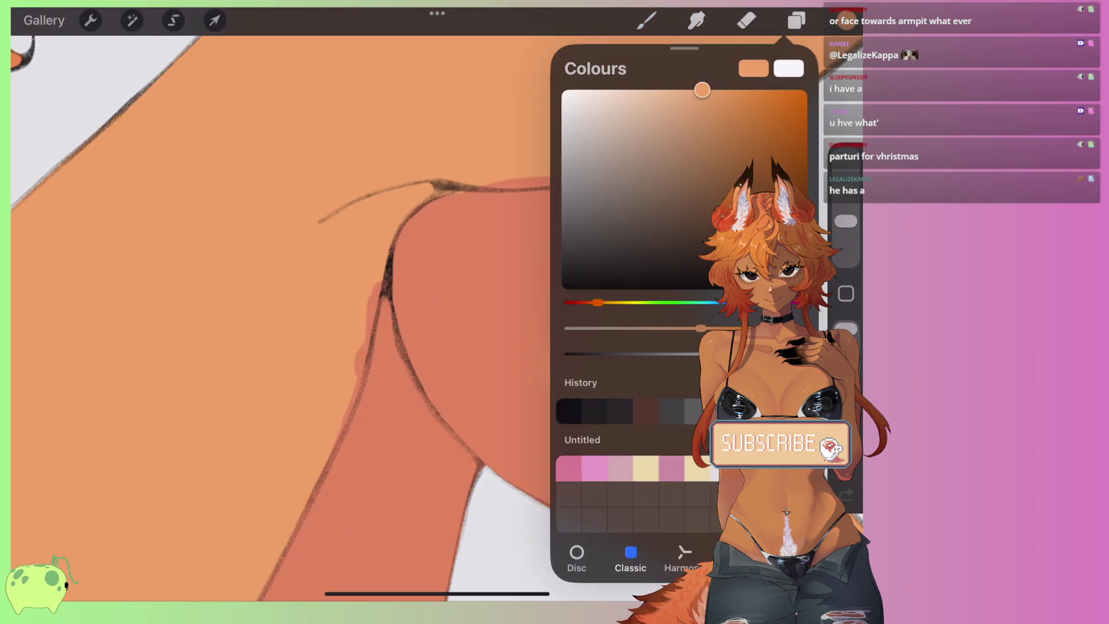
drag(597, 302, 588, 303)
click(702, 97)
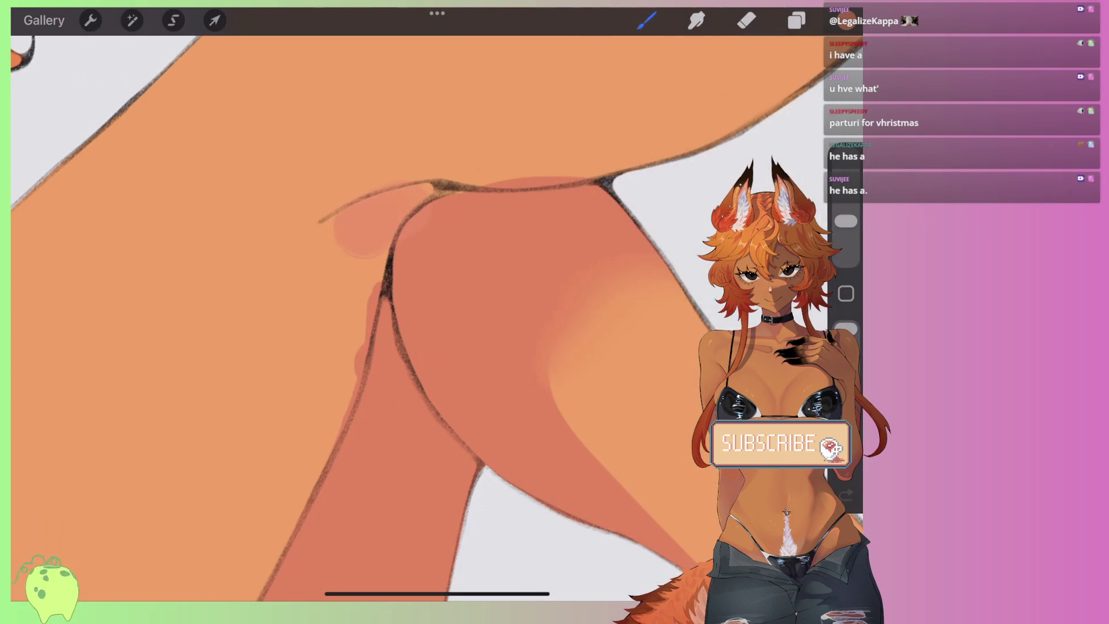
key(ctrl+z)
click(647, 21)
click(664, 240)
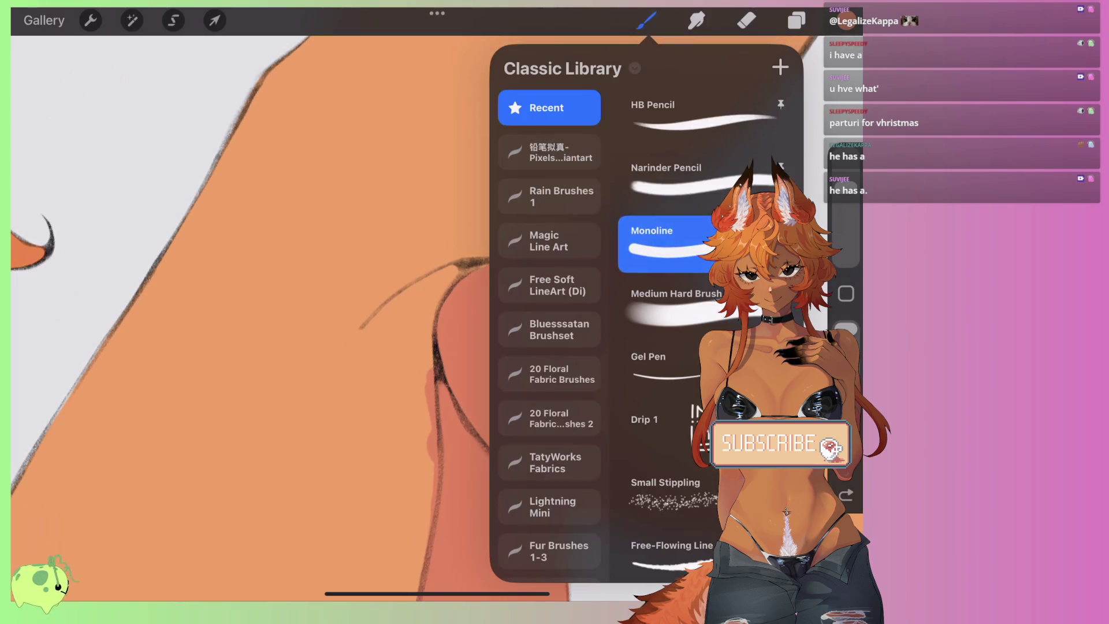
Step: Paint reddish crease shadows in the fold between leg and thigh
drag(846, 190, 846, 215)
mouse_move(358, 353)
mouse_down()
mouse_move(450, 272)
mouse_move(422, 370)
mouse_move(425, 424)
mouse_up()
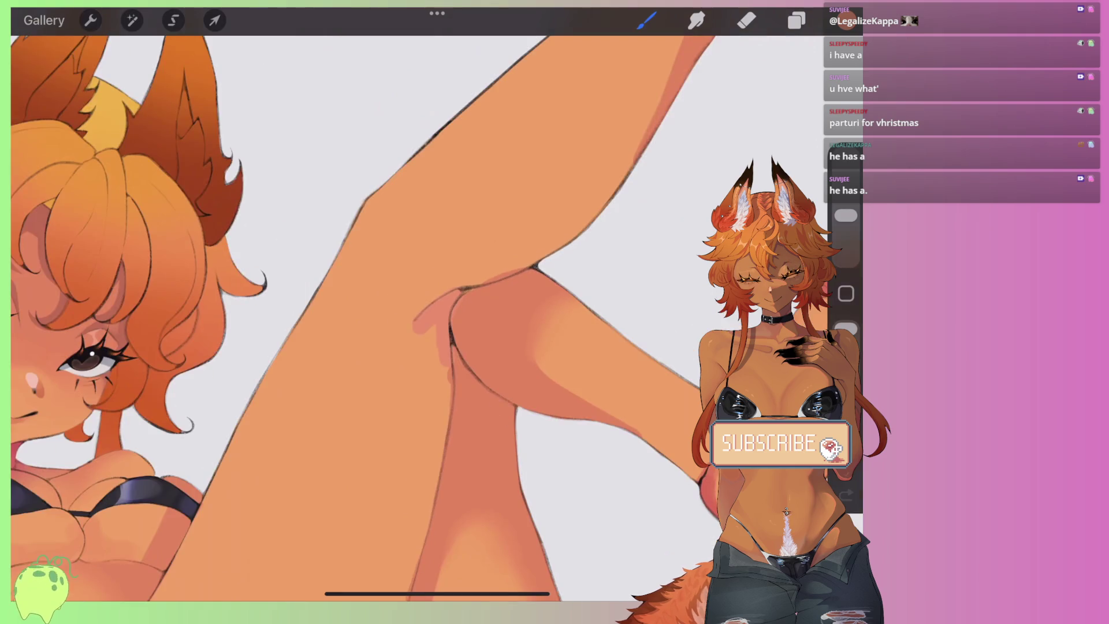
scroll(289, 312, down, 3)
scroll(462, 300, up, 3)
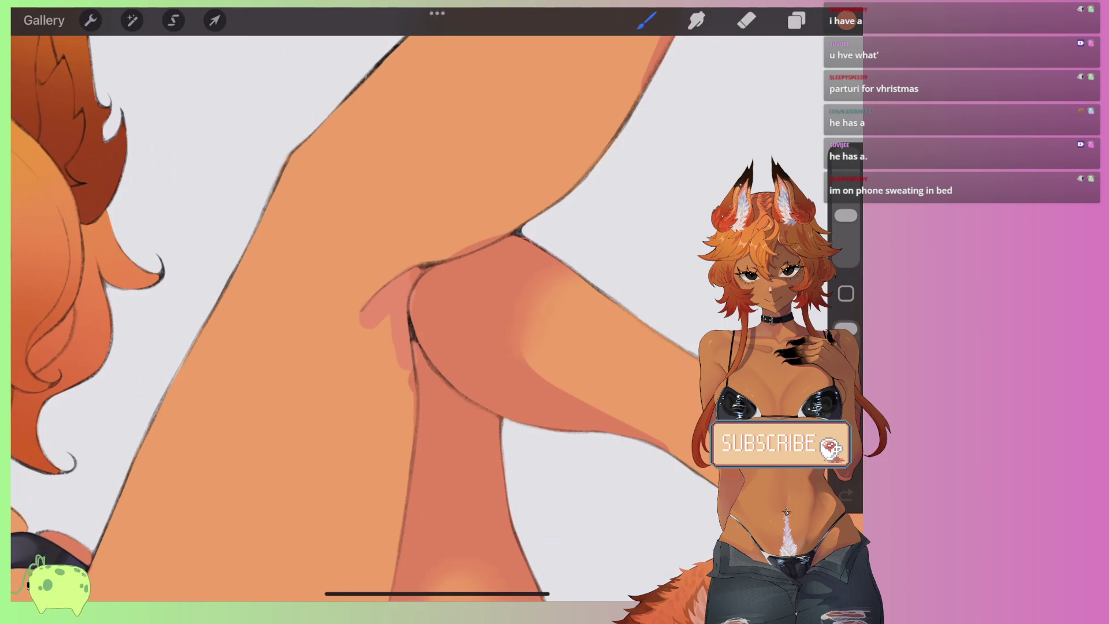
mouse_move(405, 274)
mouse_down()
mouse_move(344, 312)
mouse_move(411, 393)
mouse_up()
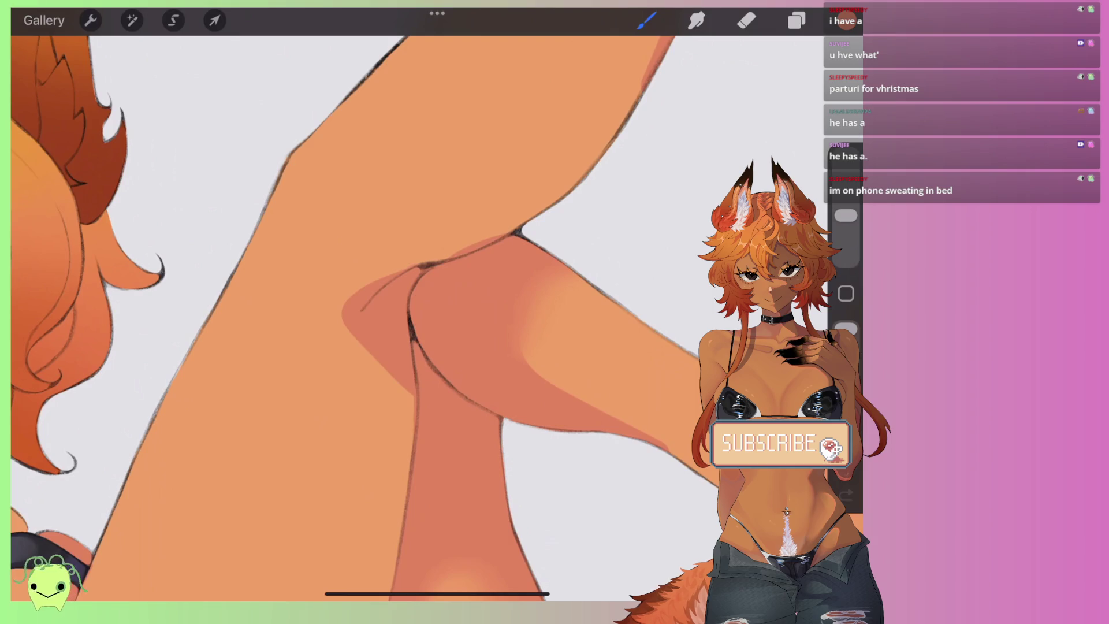
scroll(375, 312, down, 3)
scroll(376, 312, down, 2)
scroll(375, 312, up, 3)
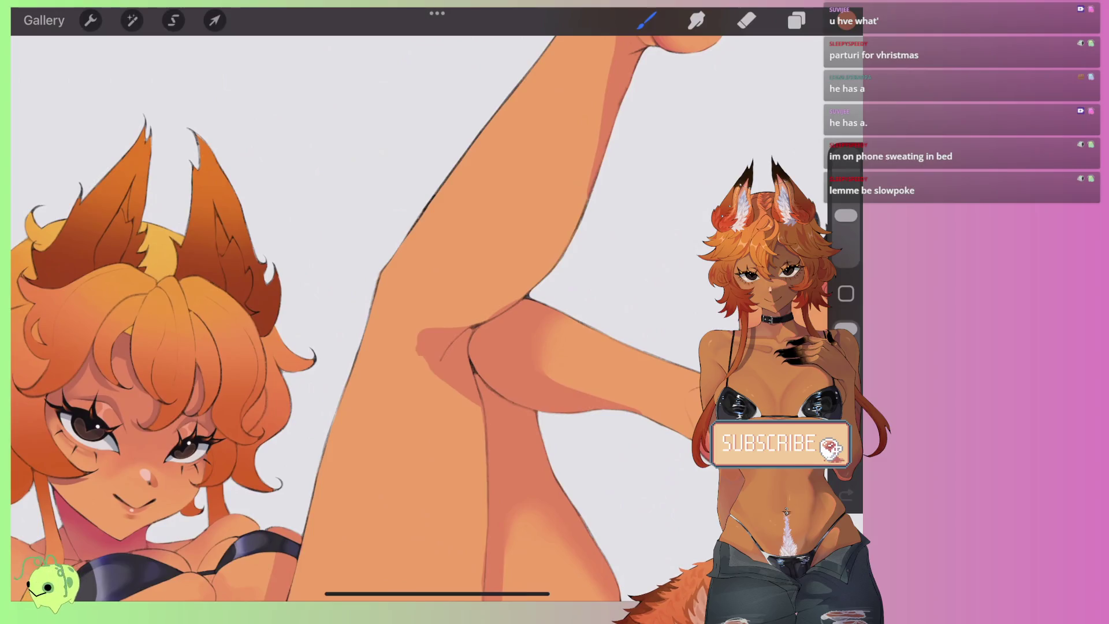
scroll(375, 312, down, 3)
scroll(376, 312, up, 2)
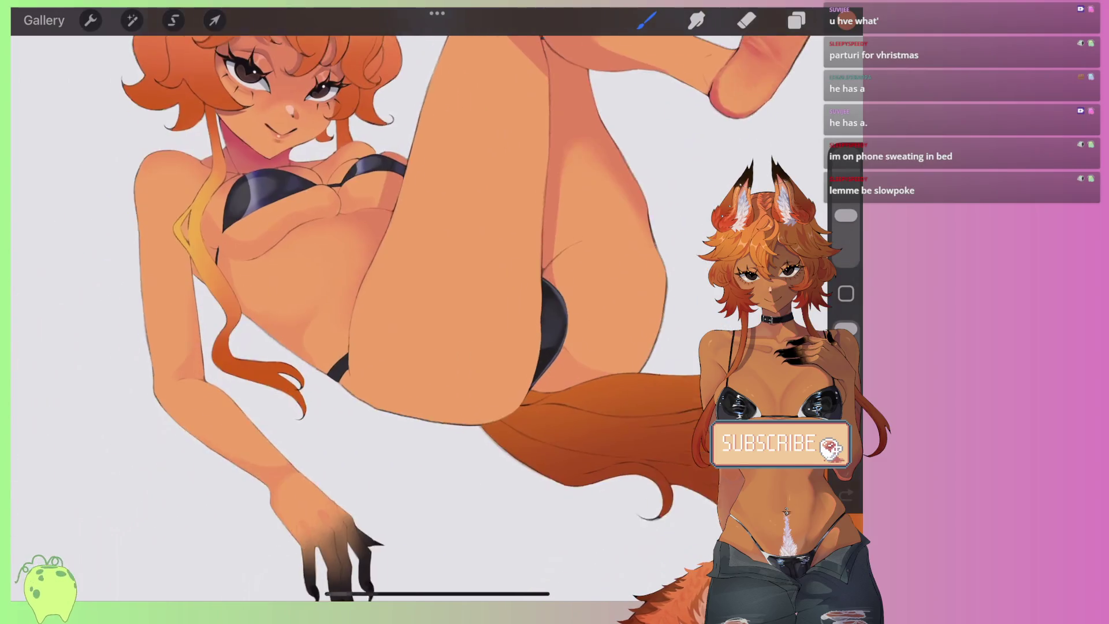
scroll(376, 312, up, 3)
scroll(358, 318, up, 2)
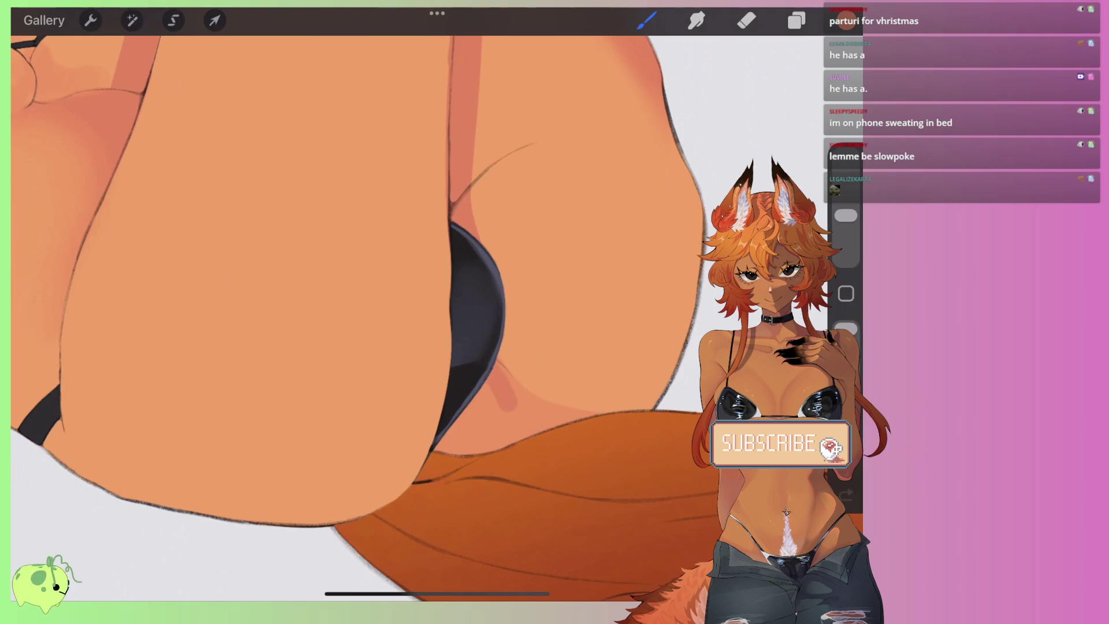
Step: Shade the skin beside the black bikini and under the breast, discarding a thigh stroke
drag(497, 370, 456, 445)
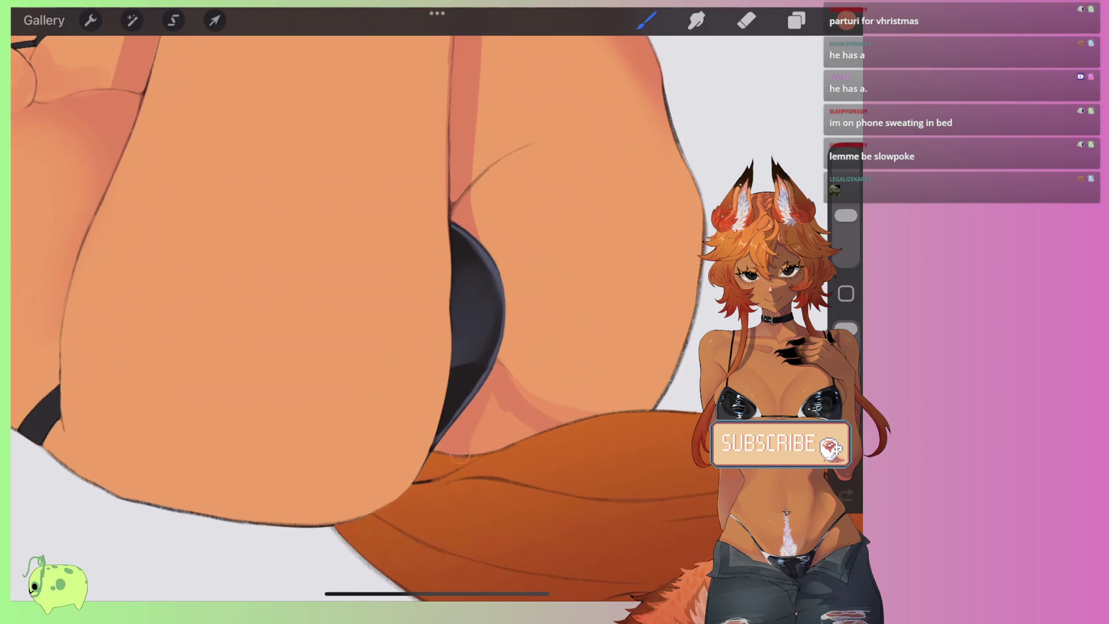
drag(543, 419, 491, 448)
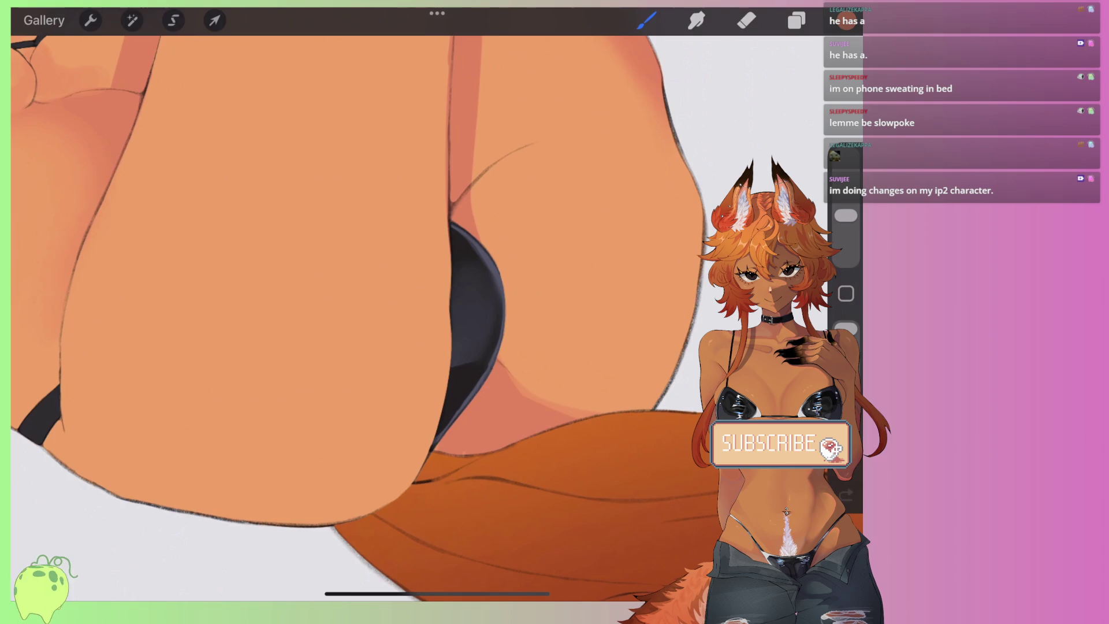
scroll(375, 312, down, 3)
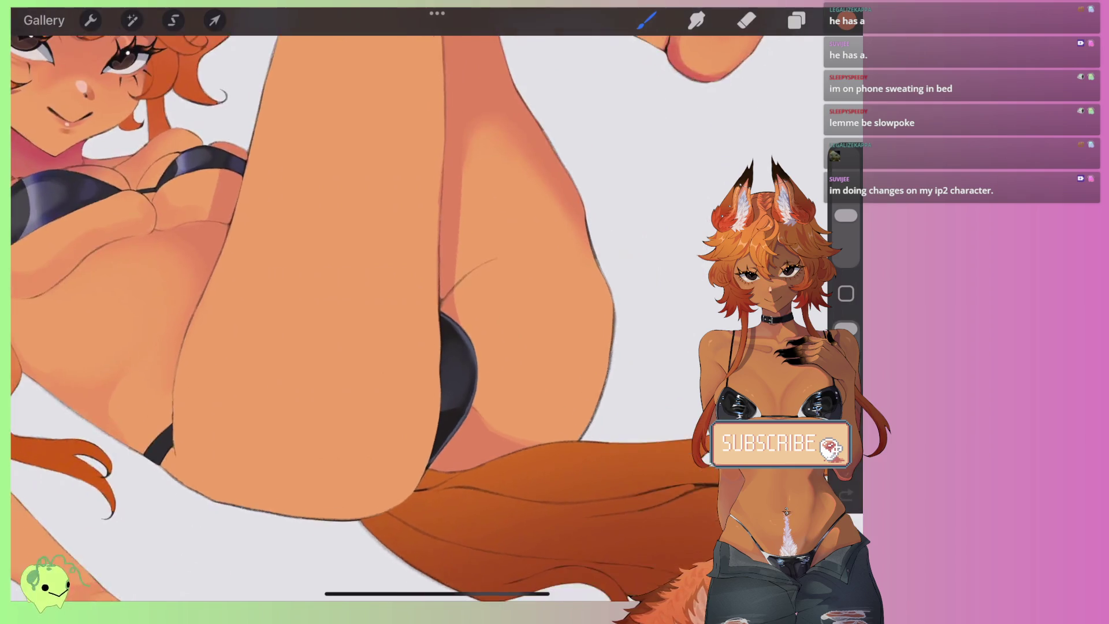
scroll(404, 289, up, 4)
drag(465, 290, 378, 332)
key(ctrl+z)
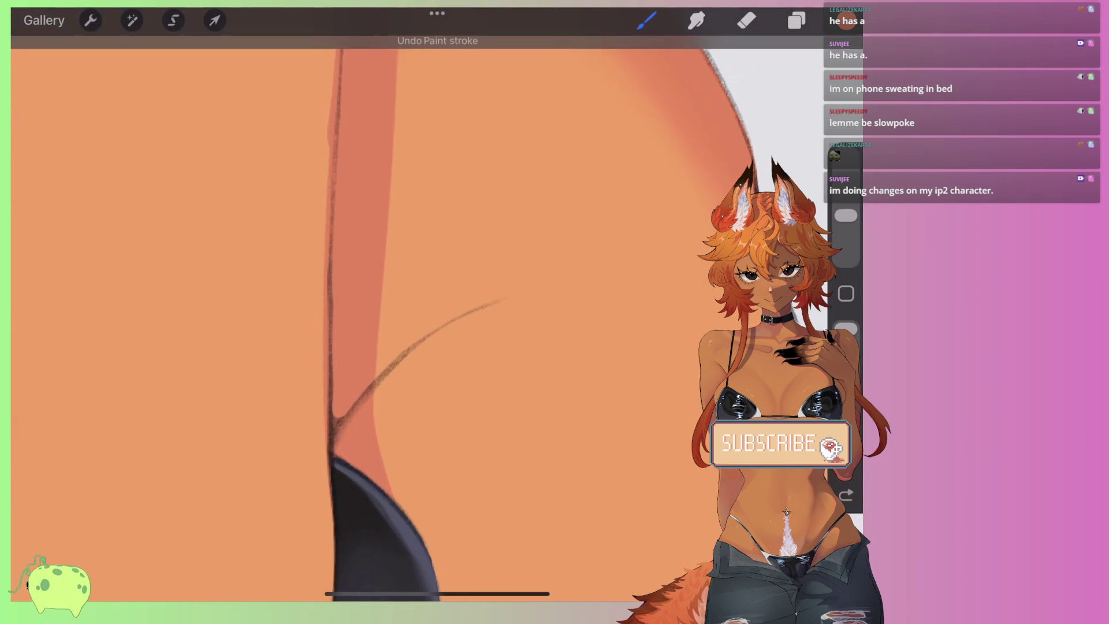
Step: Try a longer thigh shading stroke and a tip smudge, undoing both, then reopen layers
drag(557, 258, 378, 332)
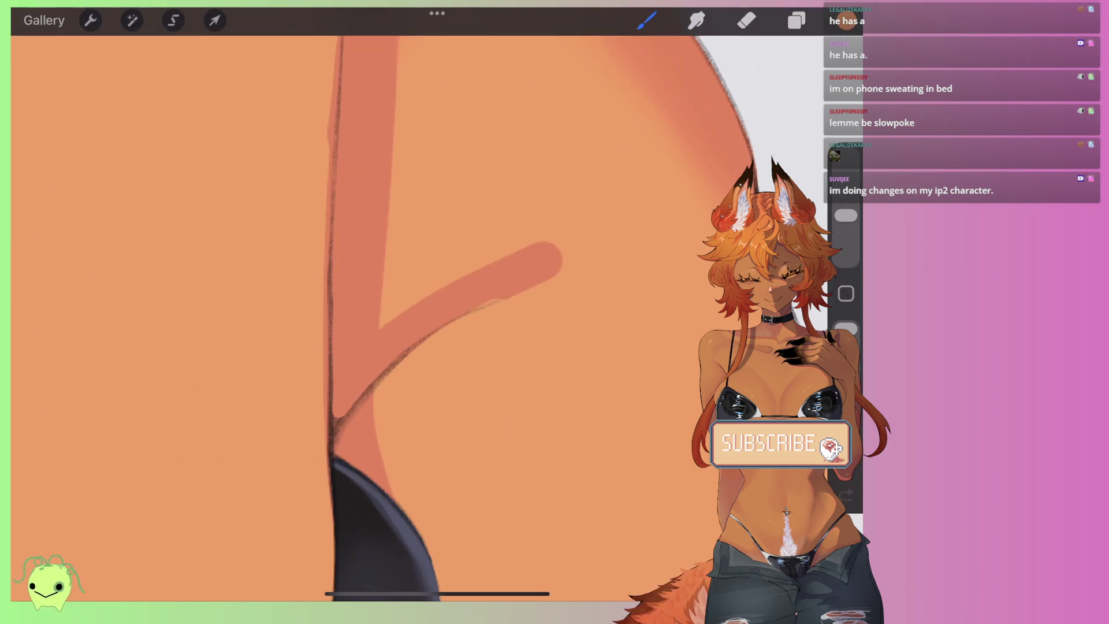
key(ctrl+z)
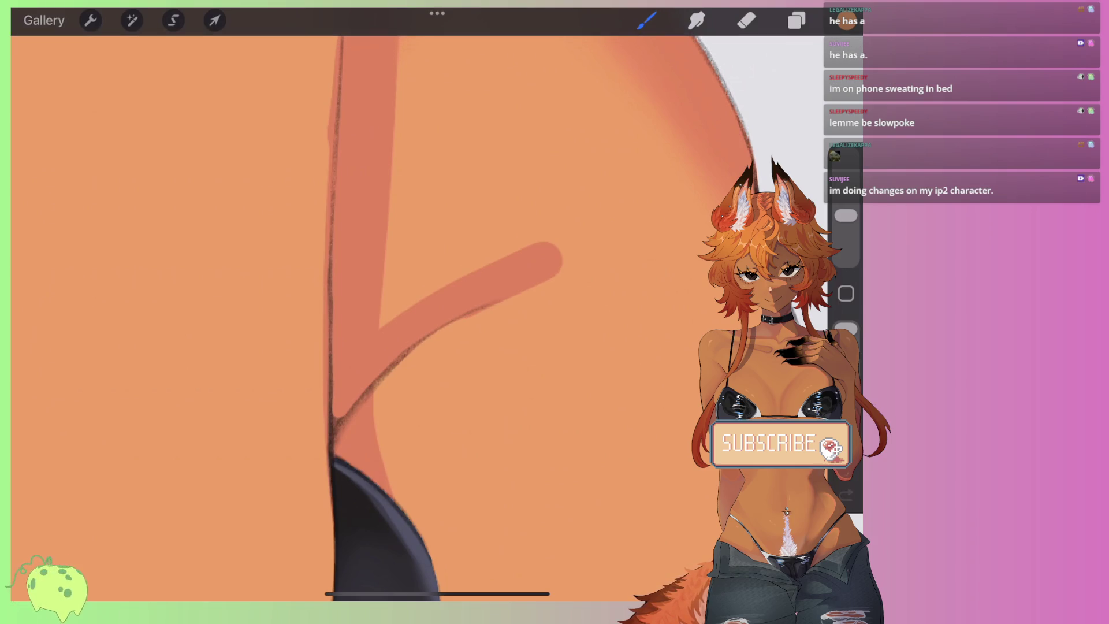
key(s)
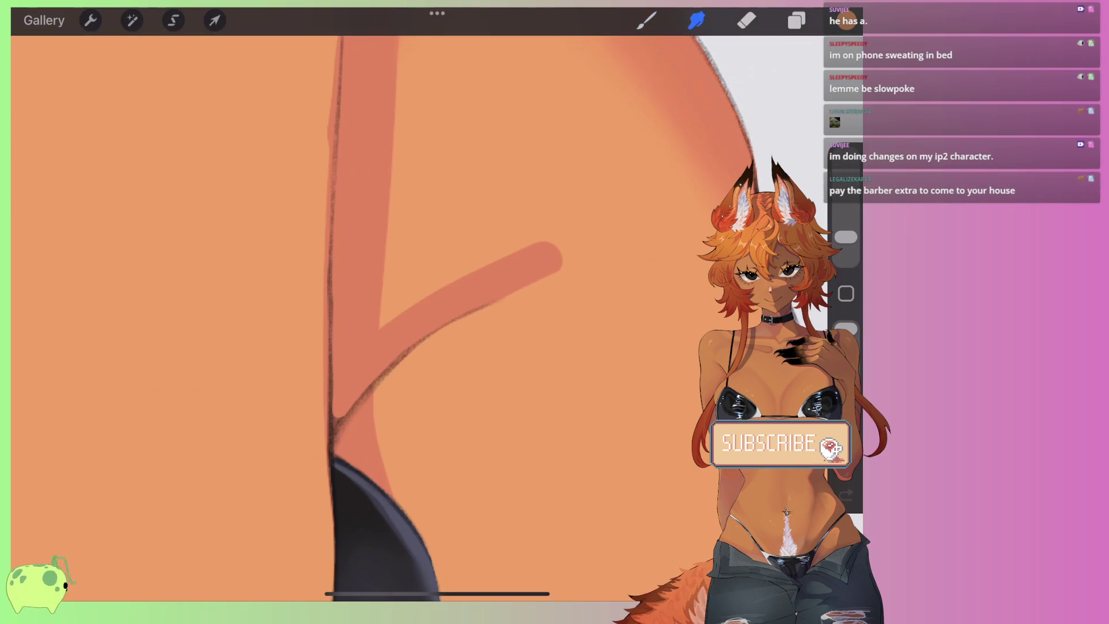
mouse_move(483, 248)
mouse_down()
mouse_move(463, 254)
mouse_move(608, 205)
mouse_move(501, 250)
mouse_move(479, 218)
mouse_move(394, 309)
mouse_move(379, 298)
mouse_move(409, 129)
mouse_move(453, 226)
mouse_move(504, 231)
mouse_move(404, 248)
mouse_move(428, 166)
mouse_move(411, 255)
mouse_move(640, 191)
mouse_move(389, 280)
mouse_move(408, 97)
mouse_move(510, 220)
mouse_move(631, 201)
mouse_move(565, 99)
mouse_move(668, 129)
mouse_move(587, 77)
mouse_up()
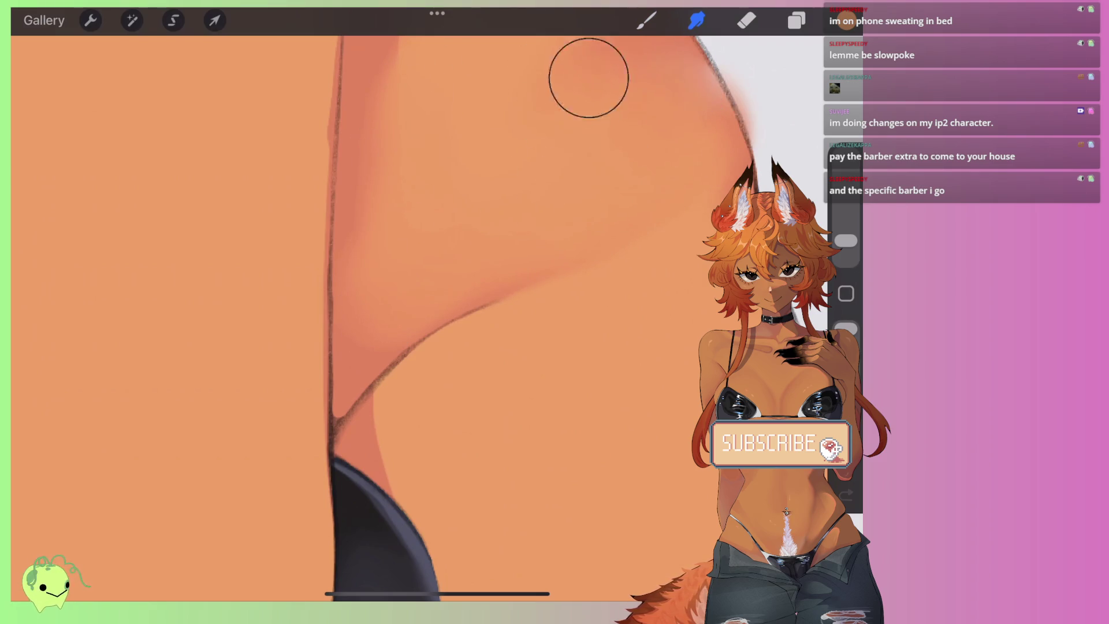
key(ctrl+z)
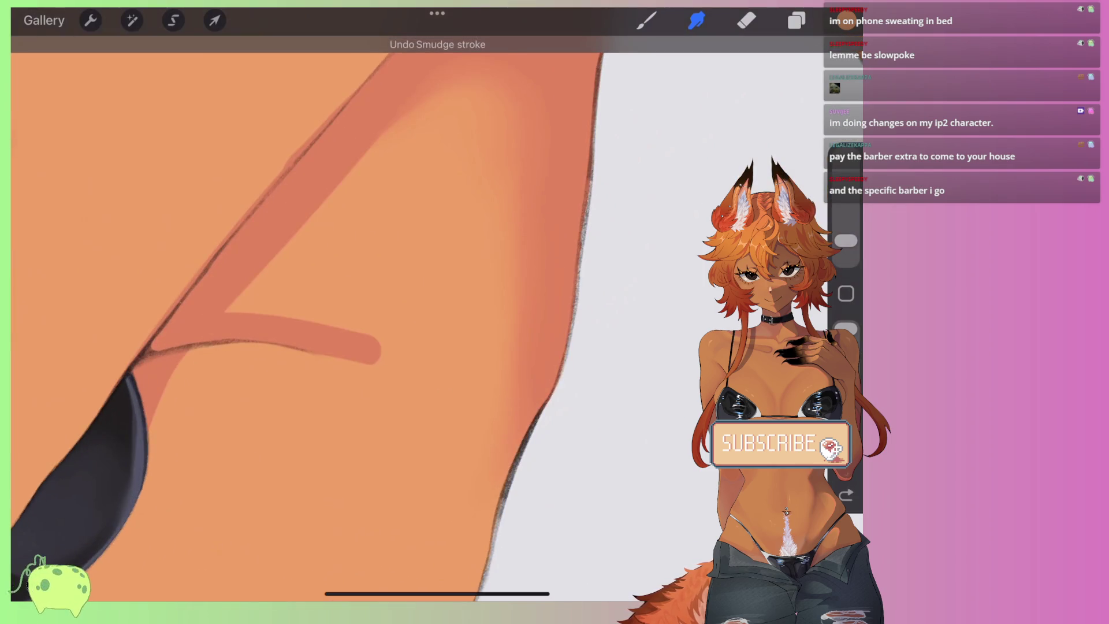
click(796, 20)
Step: On Layer 5, smudge the reddish stroke into the thigh skin and crease
click(590, 404)
click(589, 404)
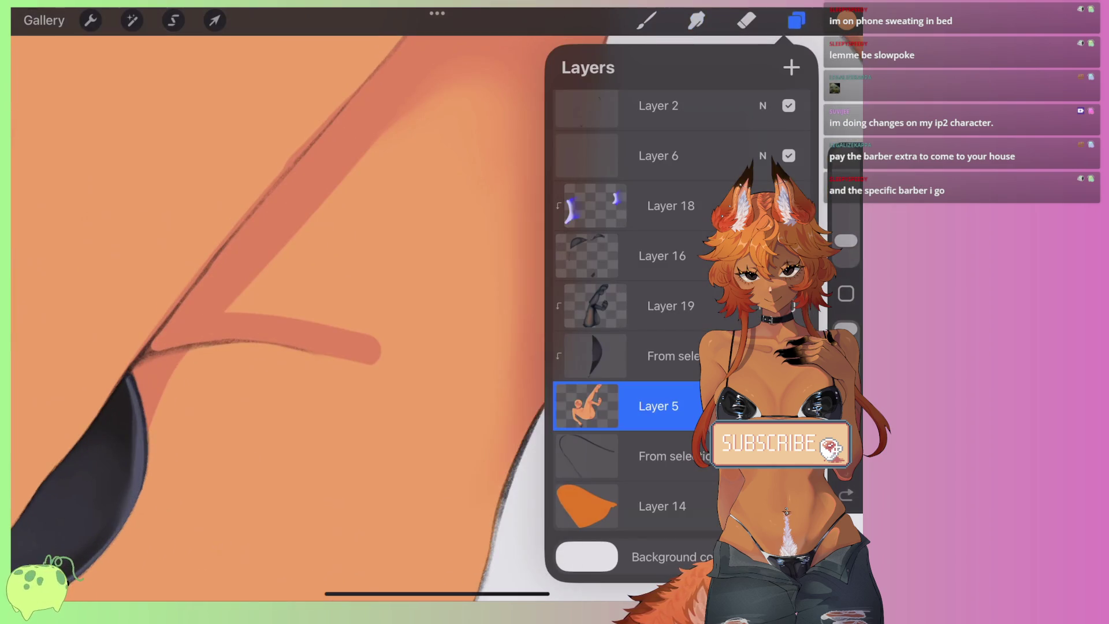
click(796, 20)
click(696, 20)
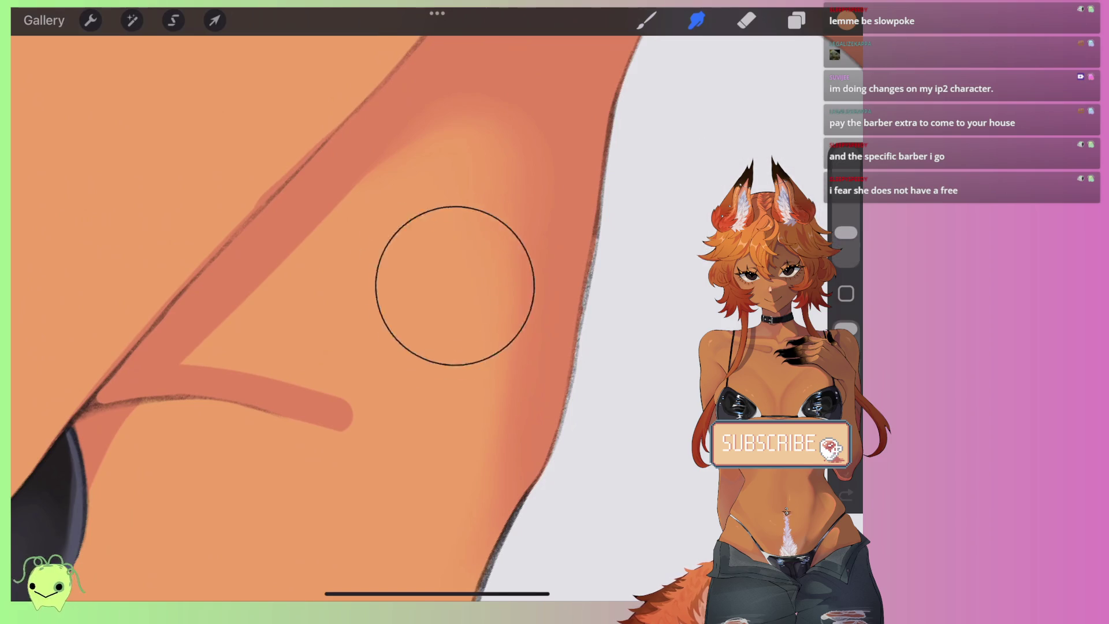
mouse_move(423, 245)
mouse_down()
mouse_move(302, 322)
mouse_move(383, 366)
mouse_move(489, 379)
mouse_move(310, 329)
mouse_move(248, 319)
mouse_move(246, 334)
mouse_move(356, 243)
mouse_move(433, 346)
mouse_move(508, 148)
mouse_move(409, 198)
mouse_move(436, 397)
mouse_up()
scroll(437, 318, down, 10)
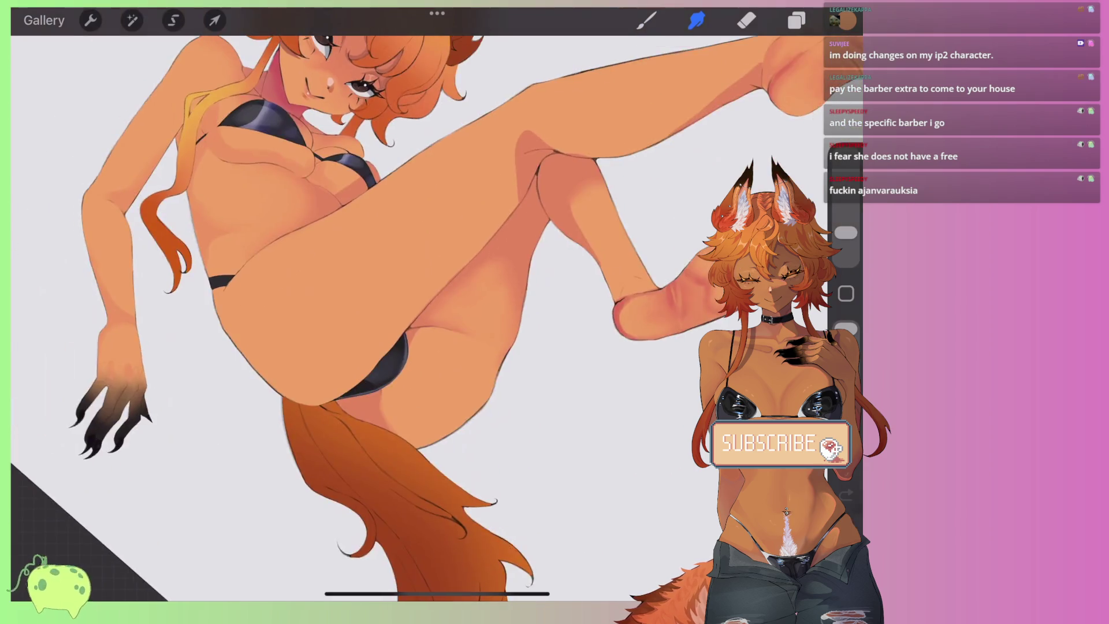
scroll(437, 317, up, 10)
mouse_move(502, 292)
mouse_down()
mouse_move(522, 285)
mouse_move(403, 339)
mouse_move(507, 347)
mouse_move(409, 330)
mouse_move(463, 341)
mouse_up()
Step: Switch to painting with the Medium Hard Brush from the Classic Library
key(b)
scroll(437, 317, down, 5)
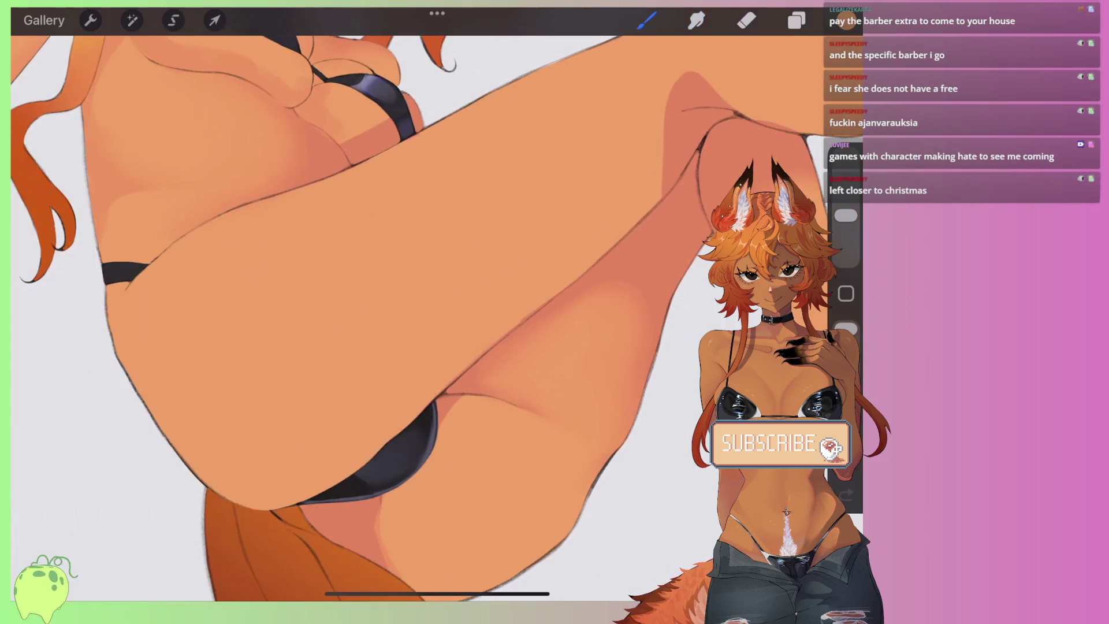
scroll(436, 318, up, 3)
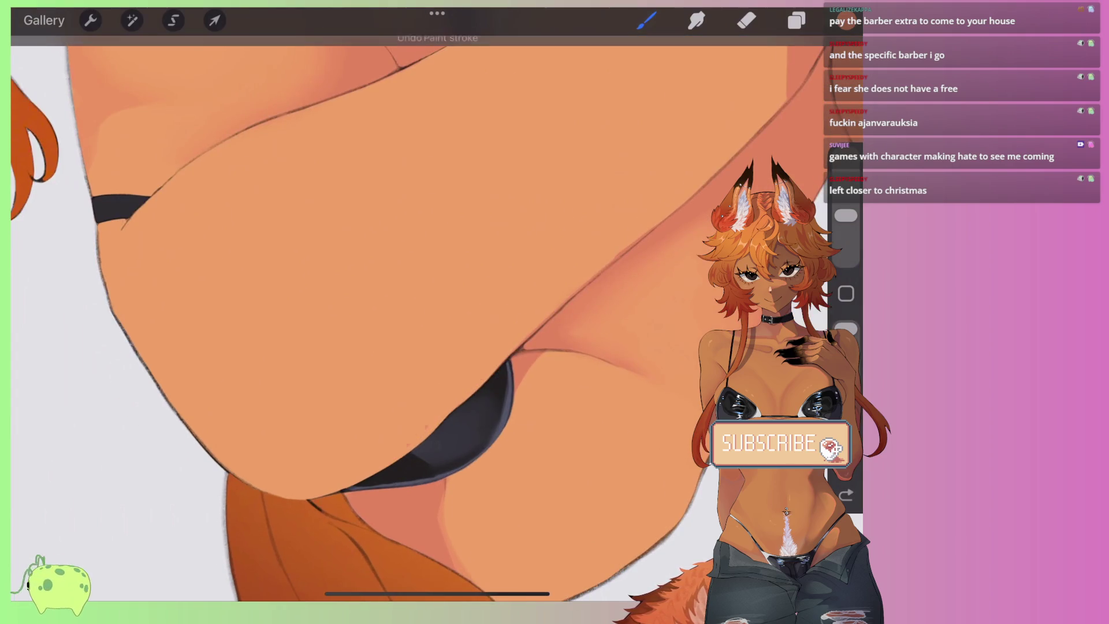
click(646, 21)
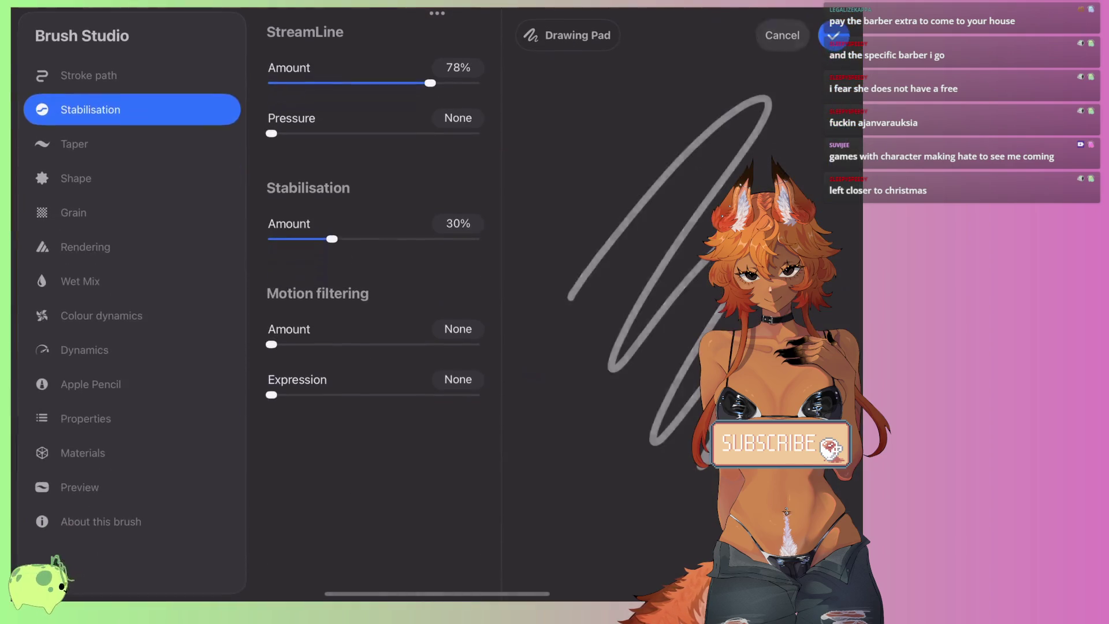
click(837, 34)
click(676, 306)
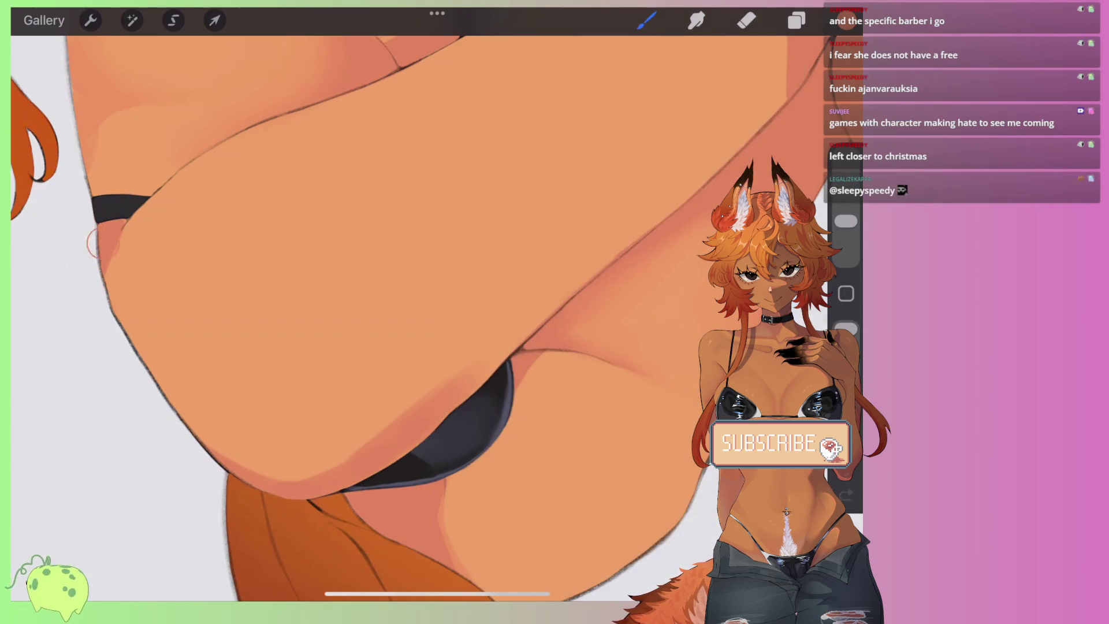
Step: Paint soft reddish shading down the torso edge
drag(92, 244, 124, 370)
drag(128, 221, 192, 416)
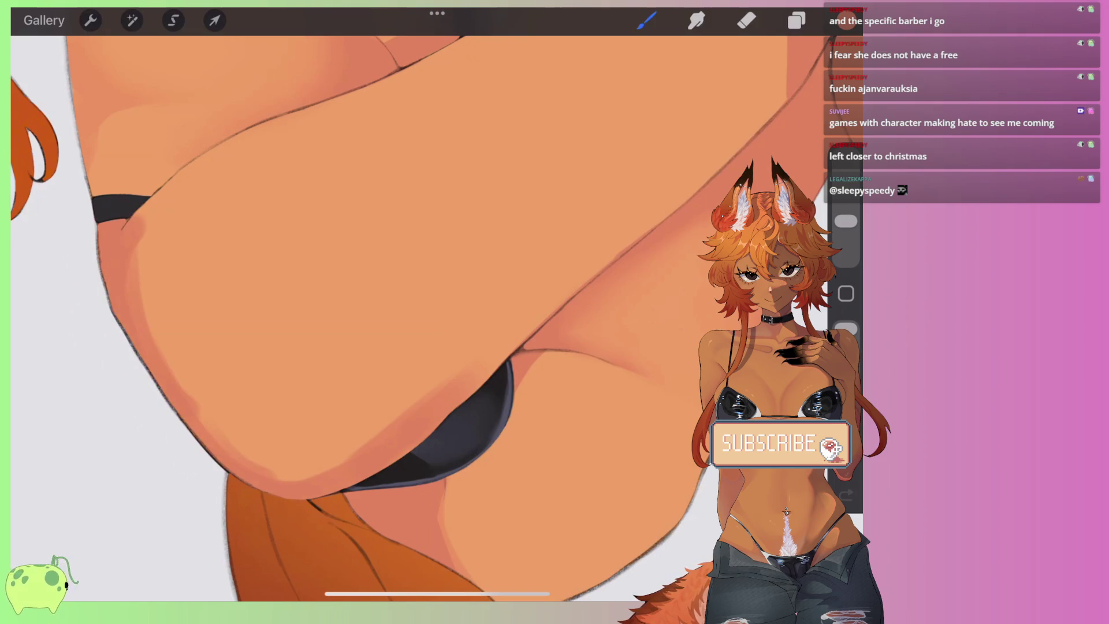
scroll(422, 312, down, 5)
scroll(231, 231, up, 3)
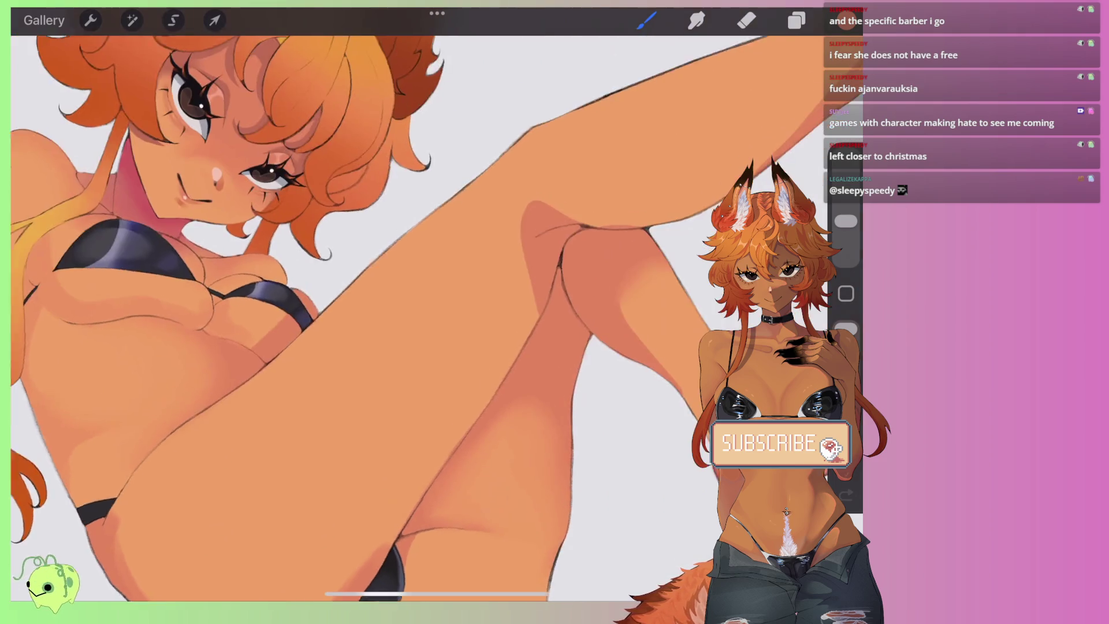
scroll(231, 231, up, 2)
scroll(421, 312, down, 2)
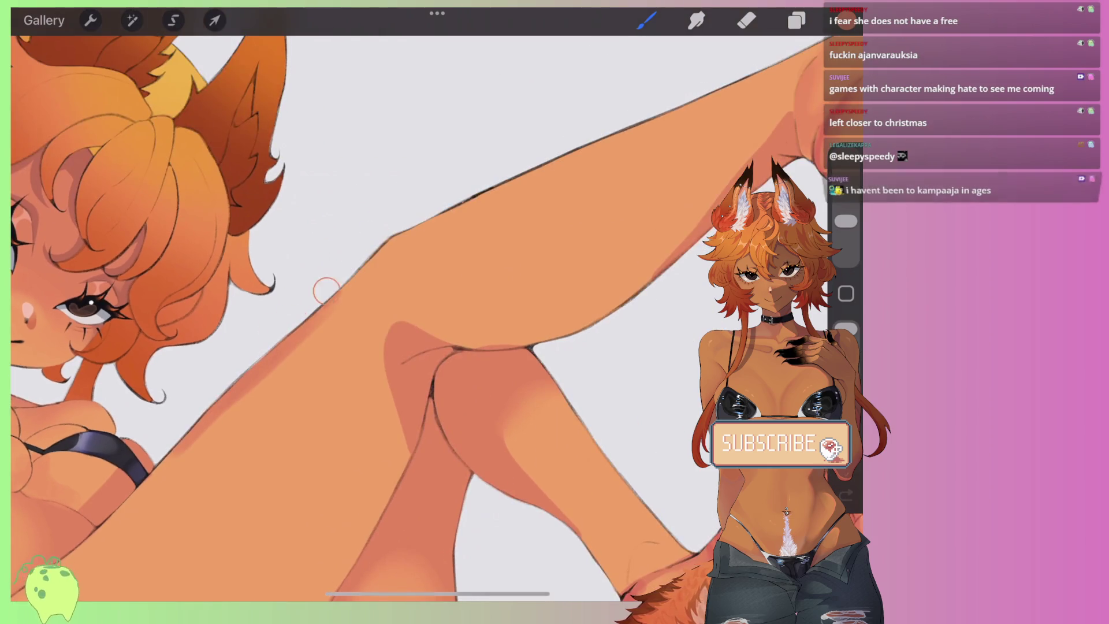
scroll(420, 218, right, 3)
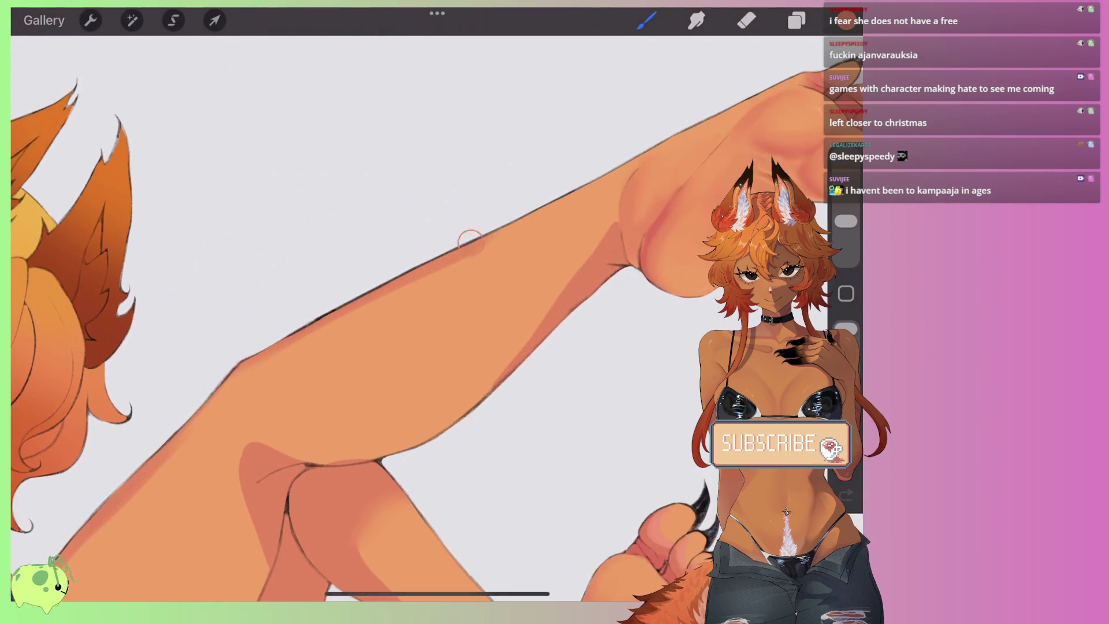
scroll(578, 231, up, 3)
scroll(422, 312, up, 2)
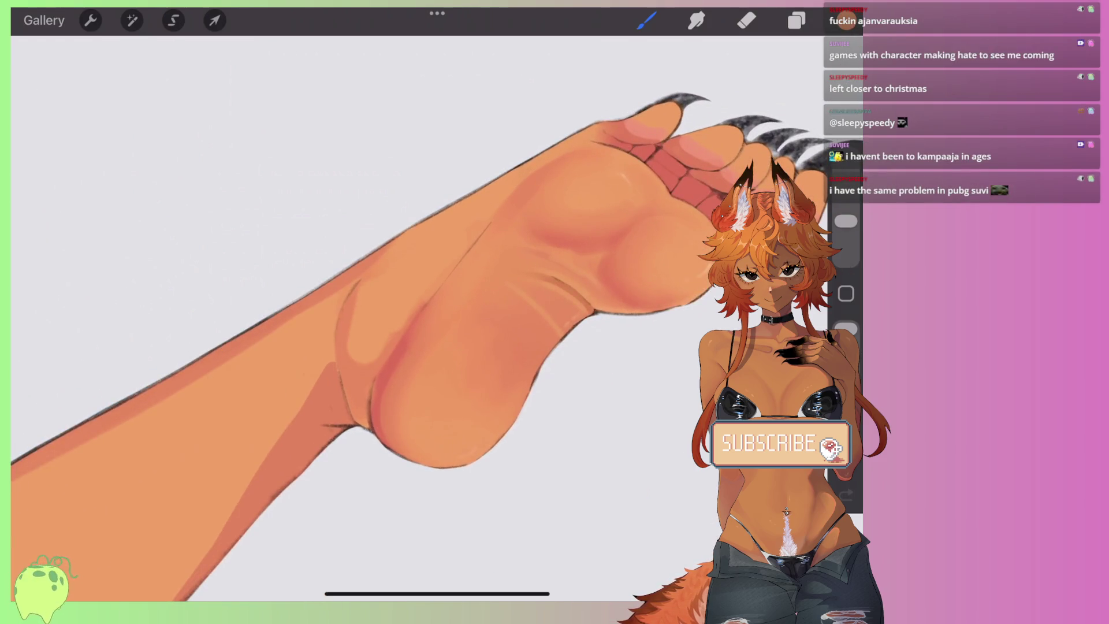
Step: Darken the leg near the raised foot, discarding a small stroke near the toes
mouse_move(324, 301)
mouse_down()
mouse_move(309, 373)
mouse_move(289, 314)
mouse_move(404, 232)
mouse_up()
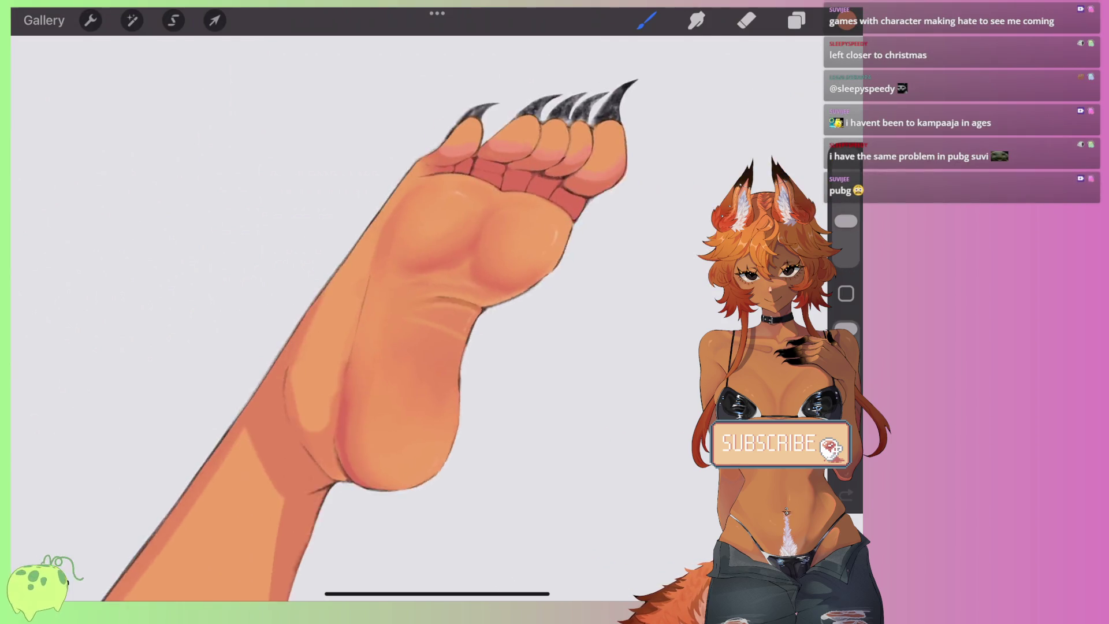
drag(312, 234, 376, 144)
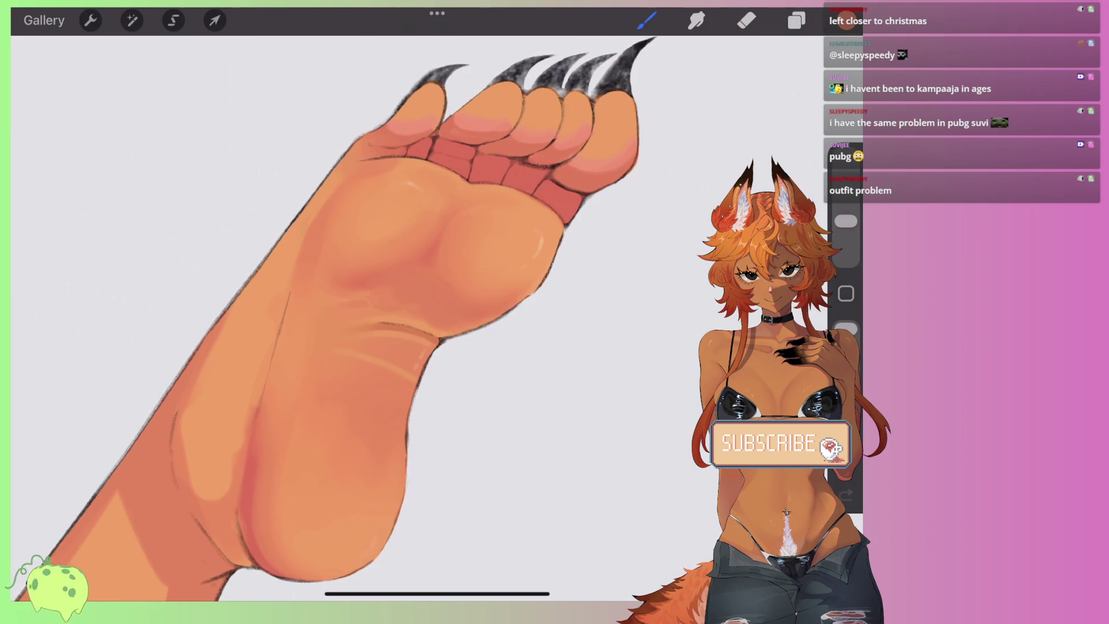
drag(346, 346, 393, 283)
mouse_move(346, 347)
mouse_down()
mouse_move(398, 260)
mouse_move(347, 346)
mouse_move(376, 260)
mouse_up()
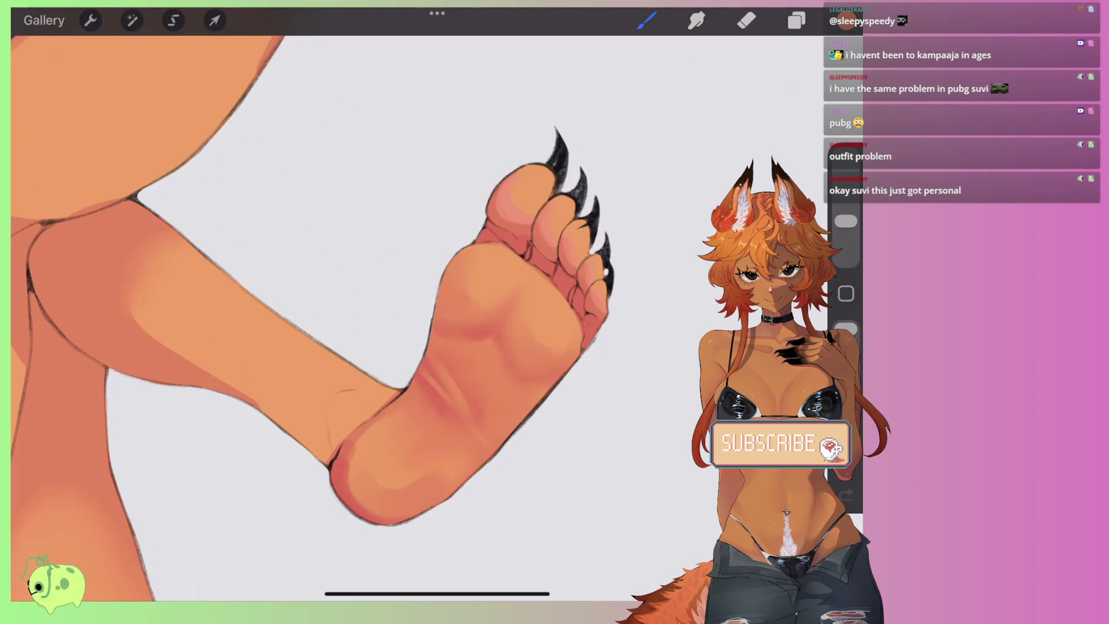
scroll(312, 317, down, 5)
scroll(312, 317, up, 5)
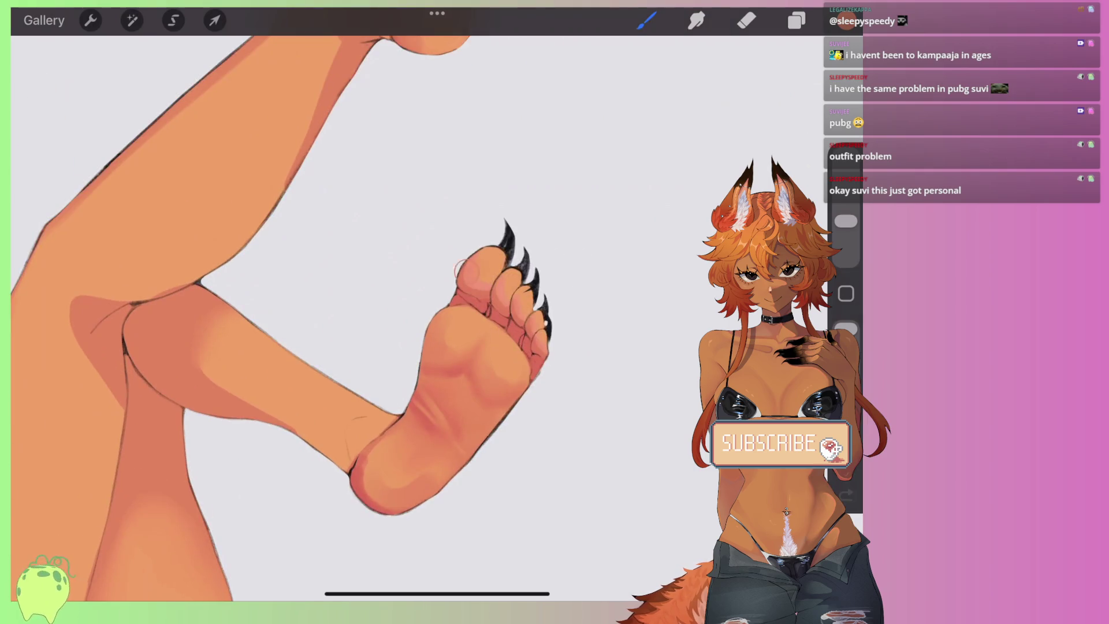
scroll(312, 317, down, 5)
key(ctrl+z)
scroll(312, 318, up, 5)
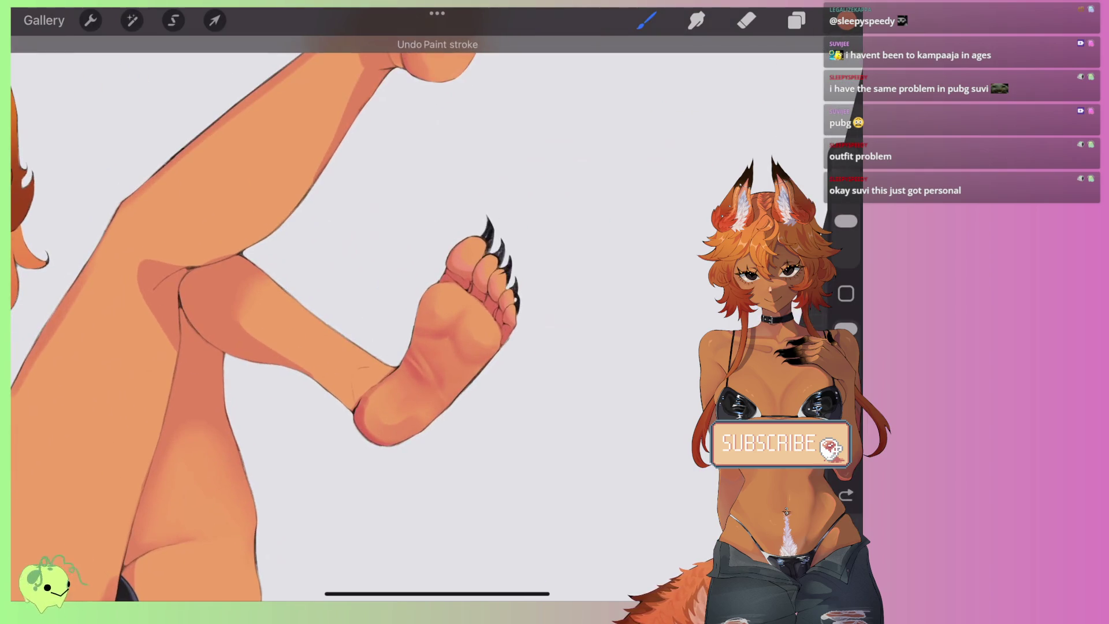
Step: Shade the thigh underside above the tail and along the outer and inner leg edges
drag(523, 358, 812, 127)
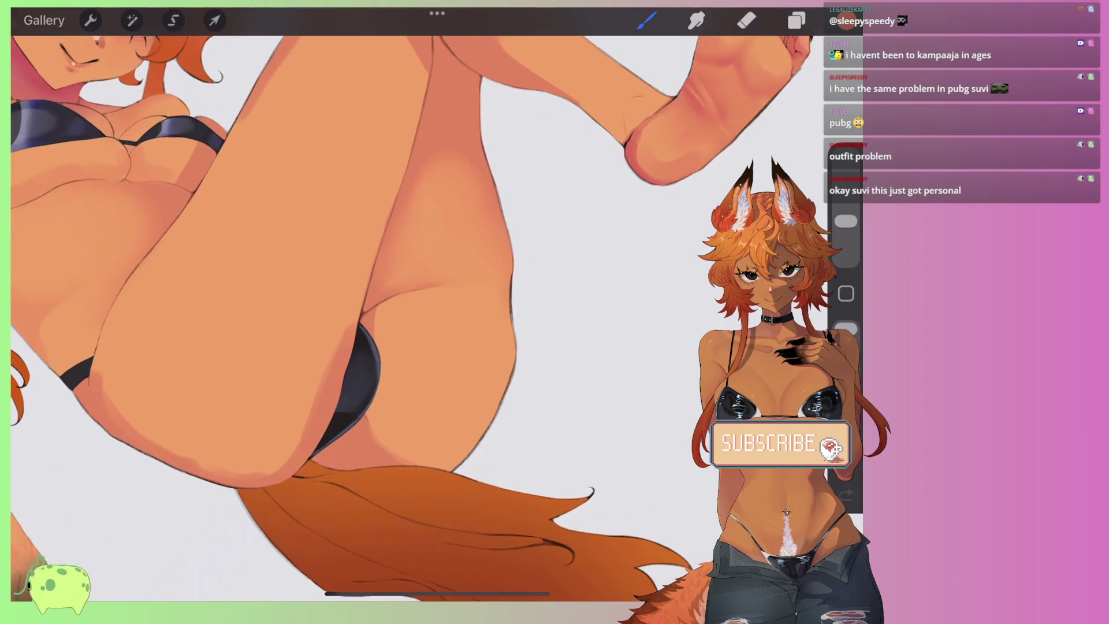
drag(396, 471, 465, 456)
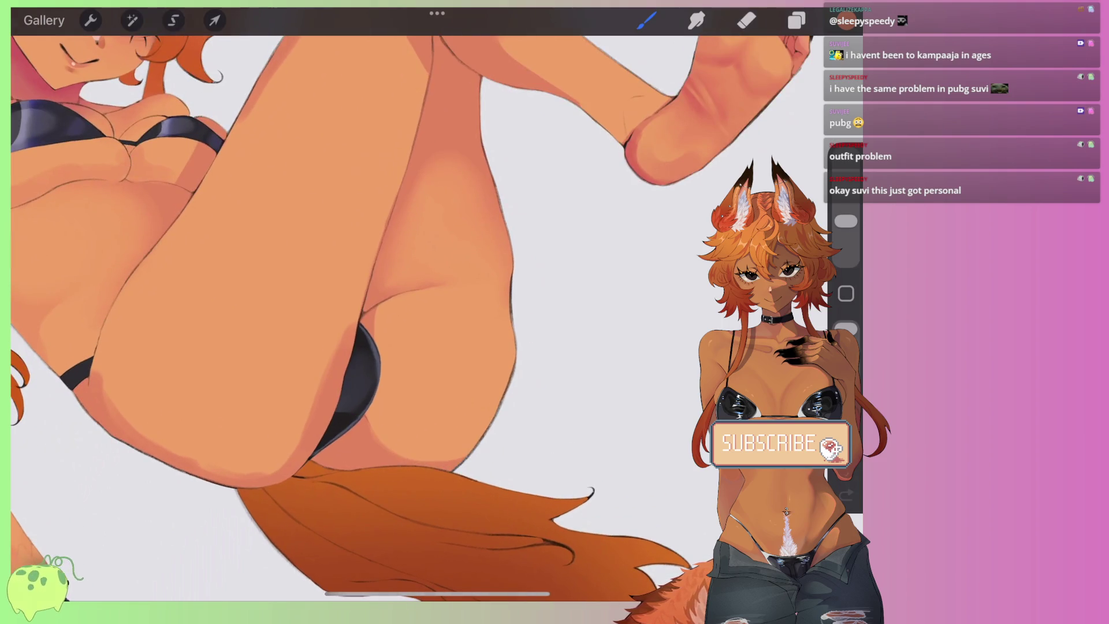
scroll(410, 318, down, 5)
scroll(410, 318, up, 5)
scroll(410, 318, down, 5)
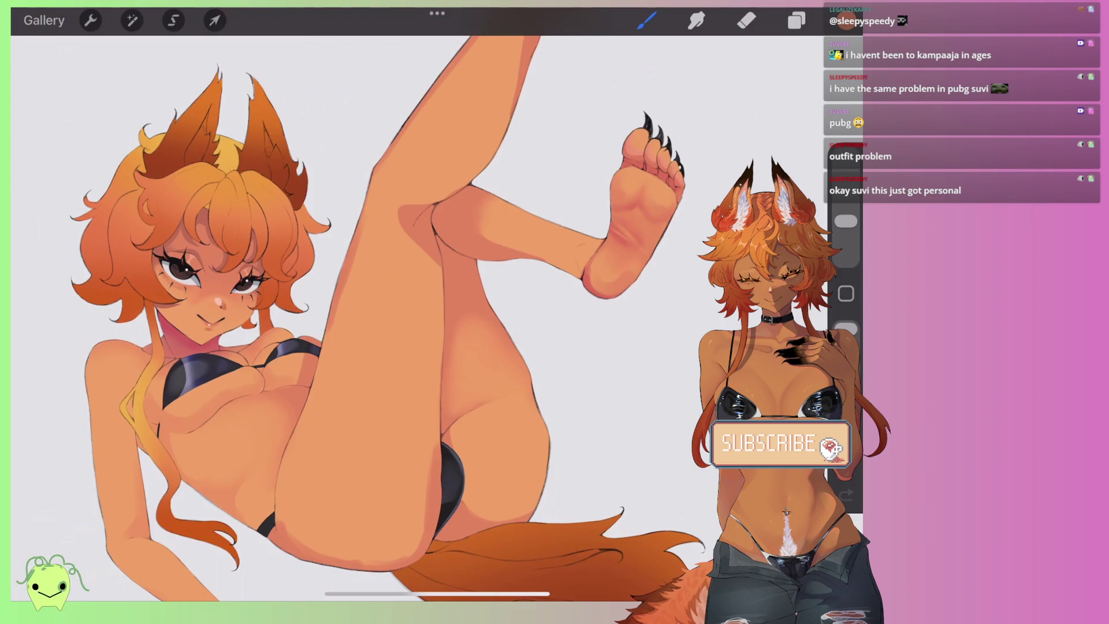
scroll(405, 318, up, 3)
drag(327, 315, 250, 550)
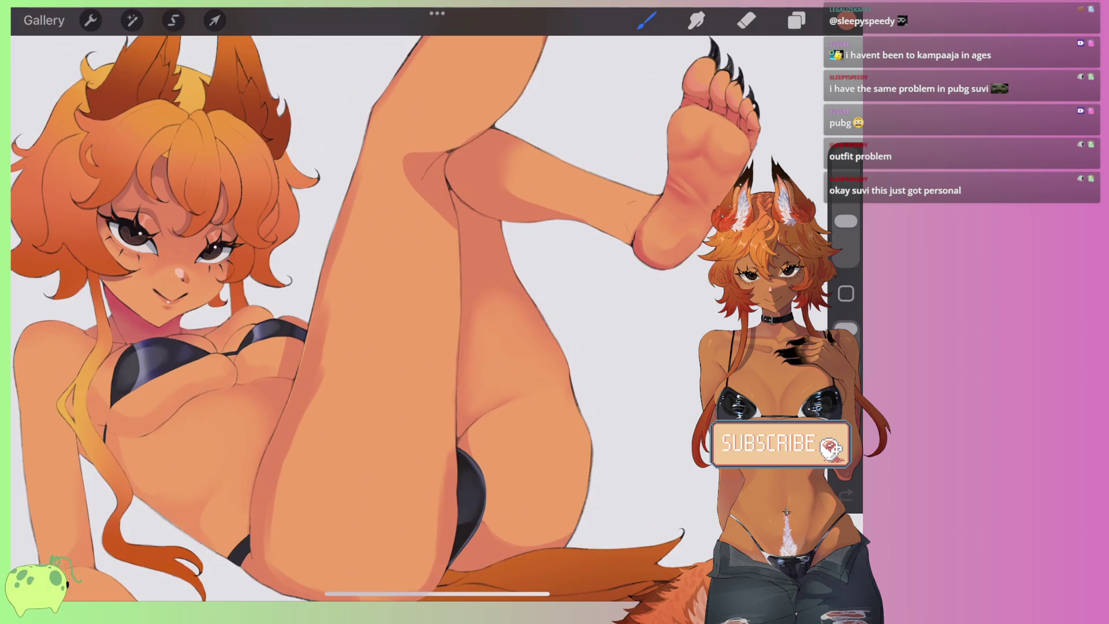
drag(459, 240, 442, 487)
key(s)
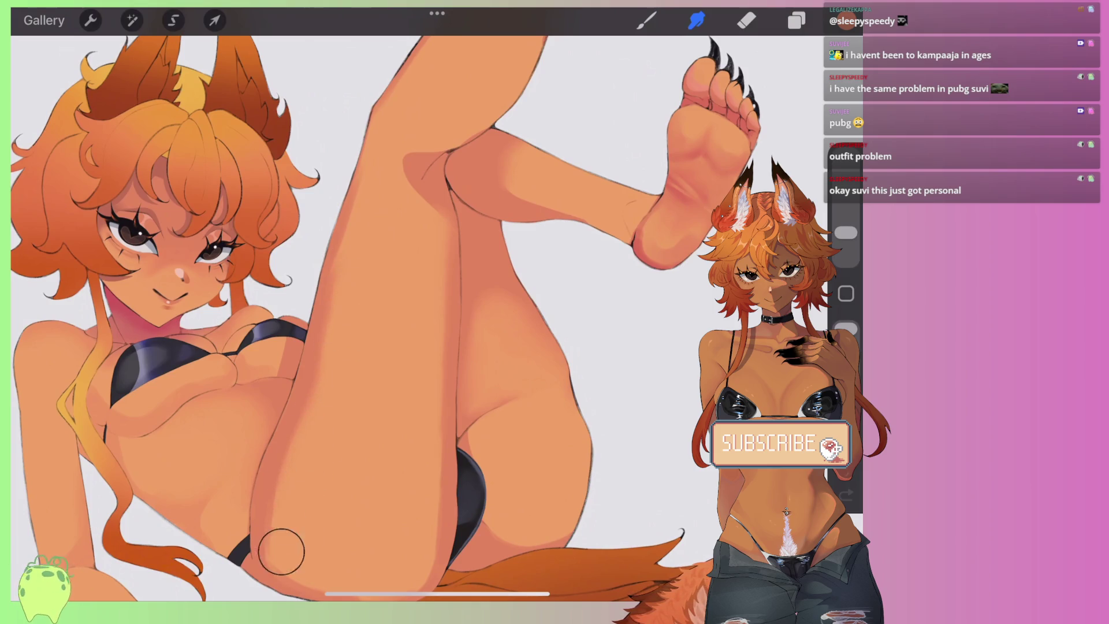
Step: Smudge the leg shading, discarding one unwanted smudge stroke
scroll(347, 347, up, 5)
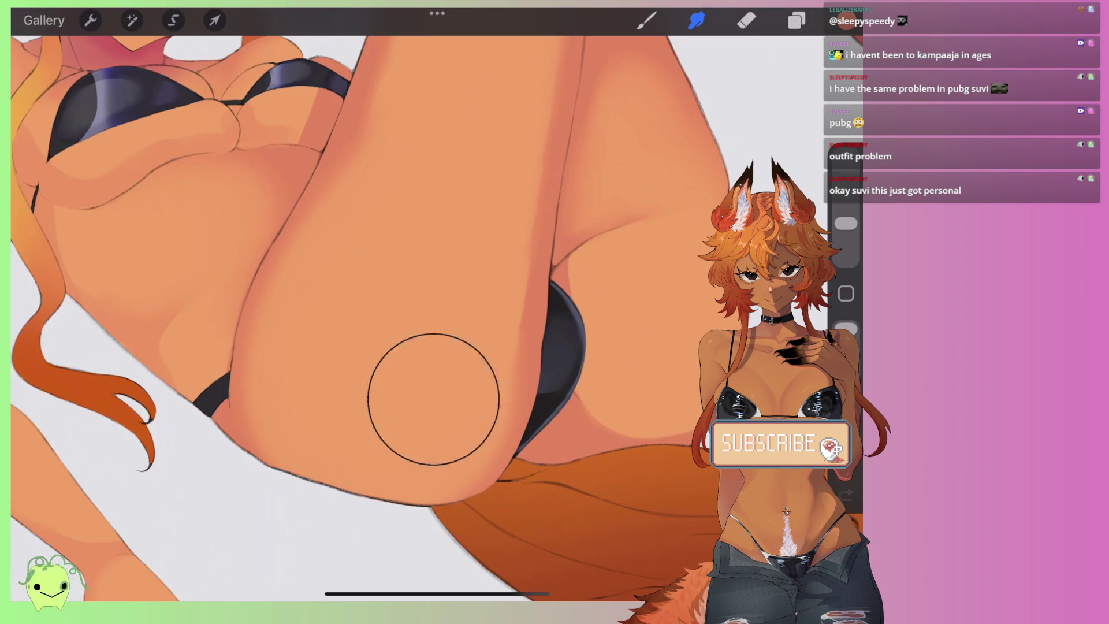
scroll(416, 306, down, 3)
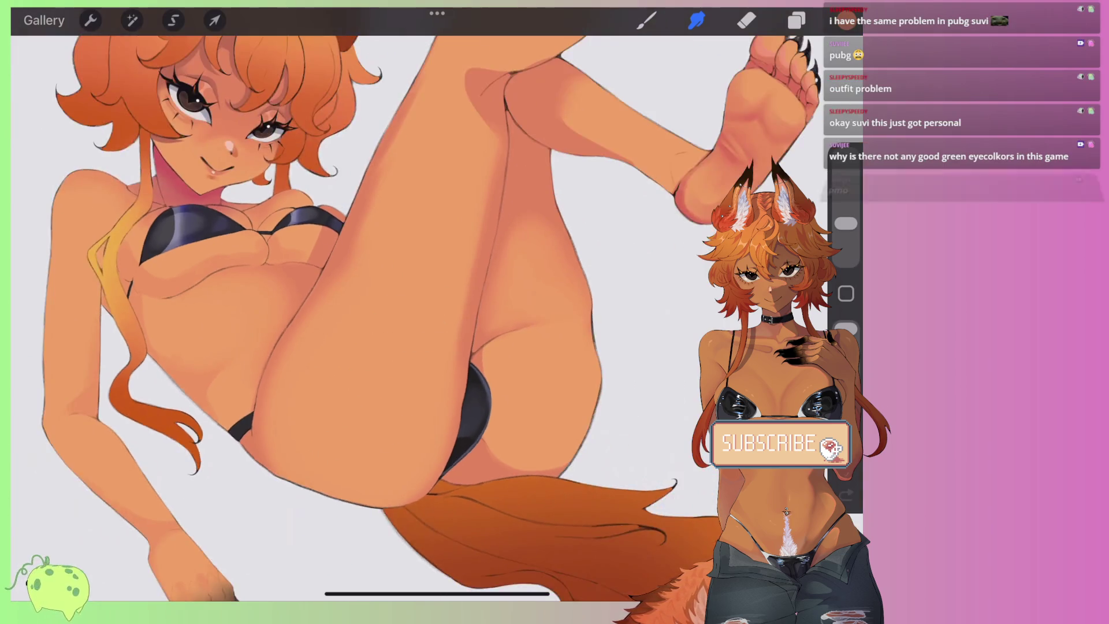
scroll(231, 173, up, 3)
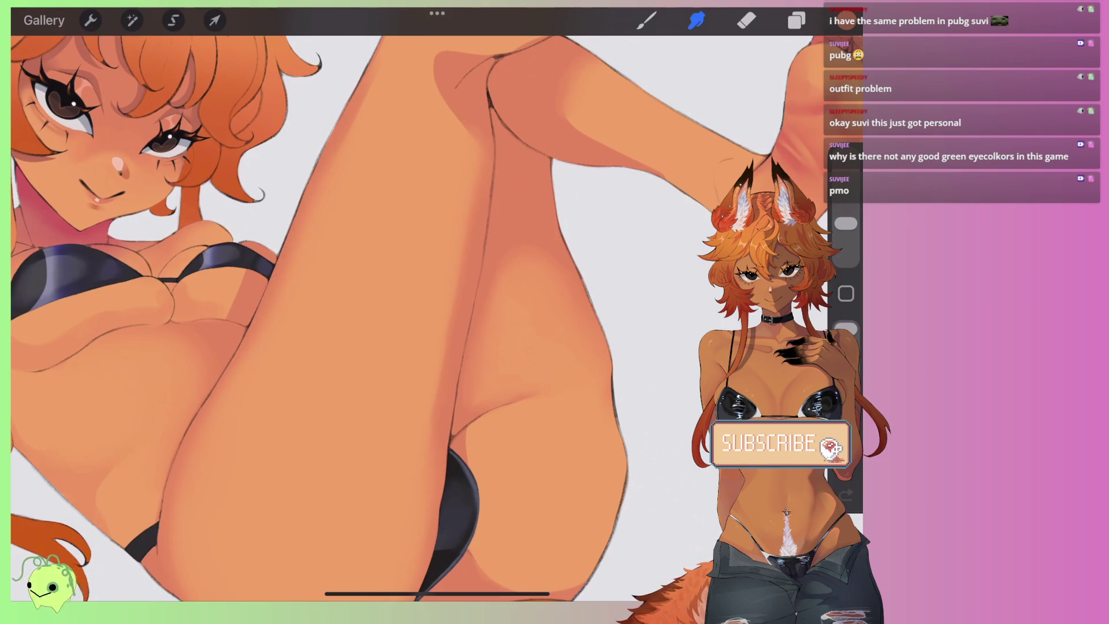
scroll(416, 306, down, 2)
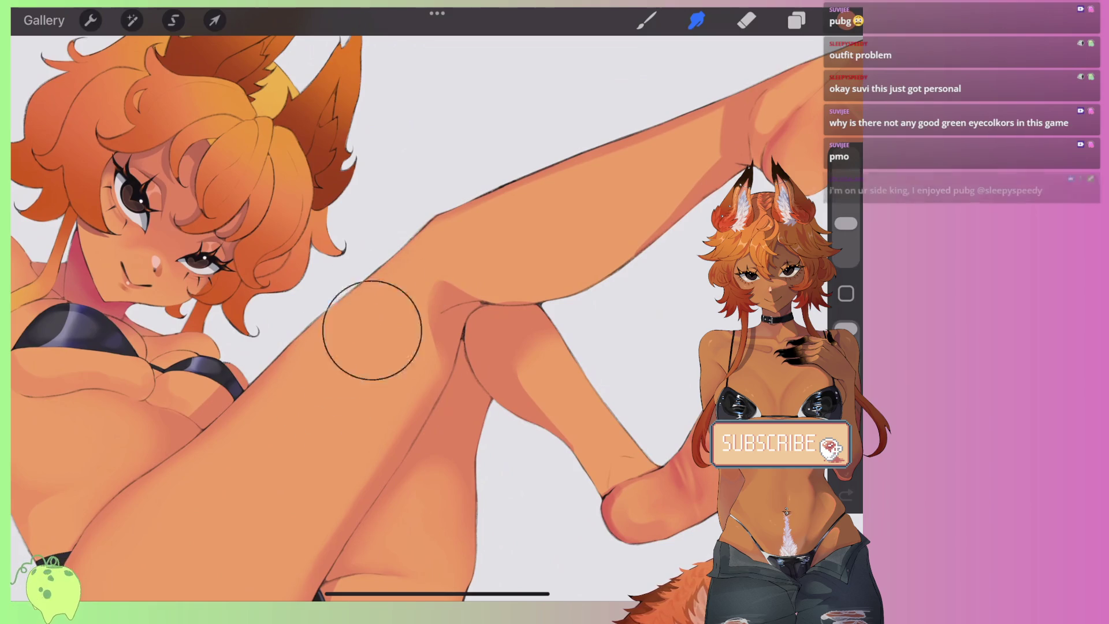
scroll(415, 306, up, 3)
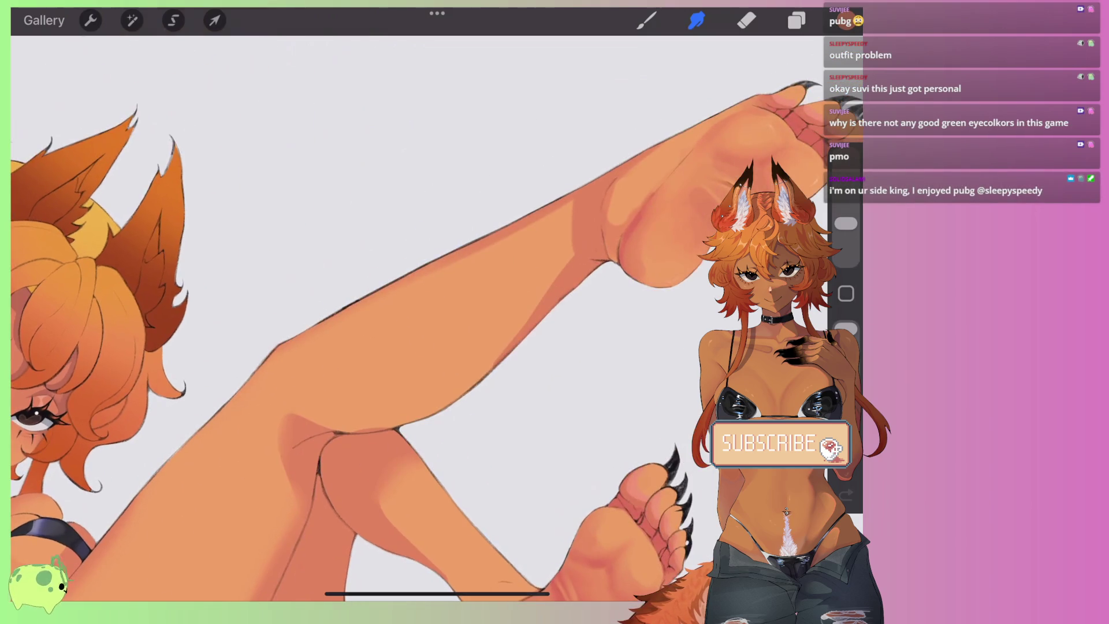
scroll(436, 341, up, 3)
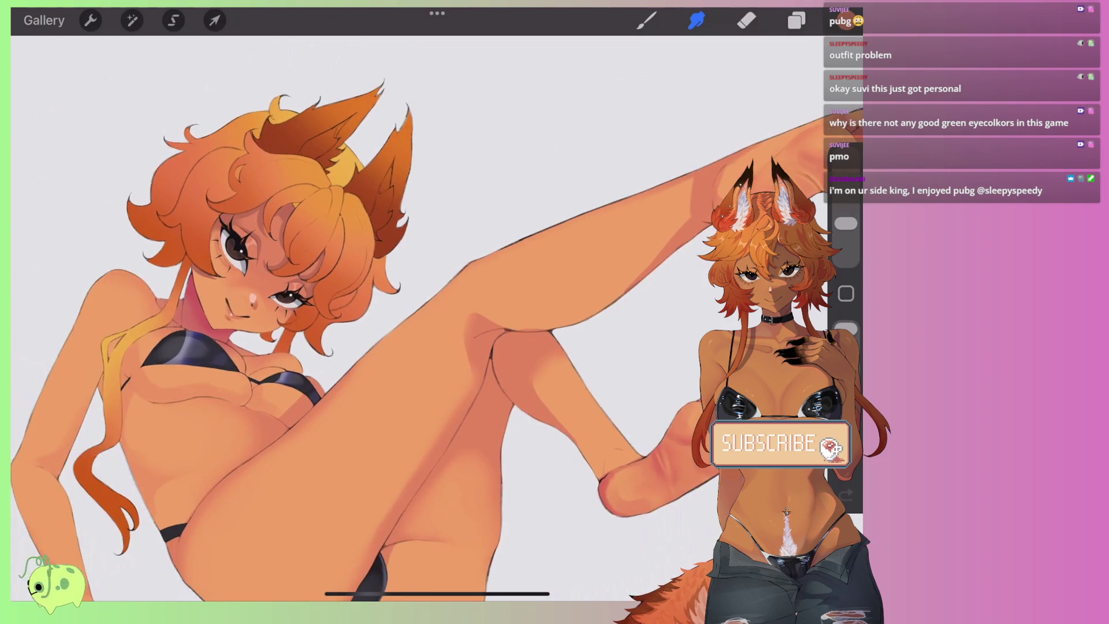
key(ctrl+z)
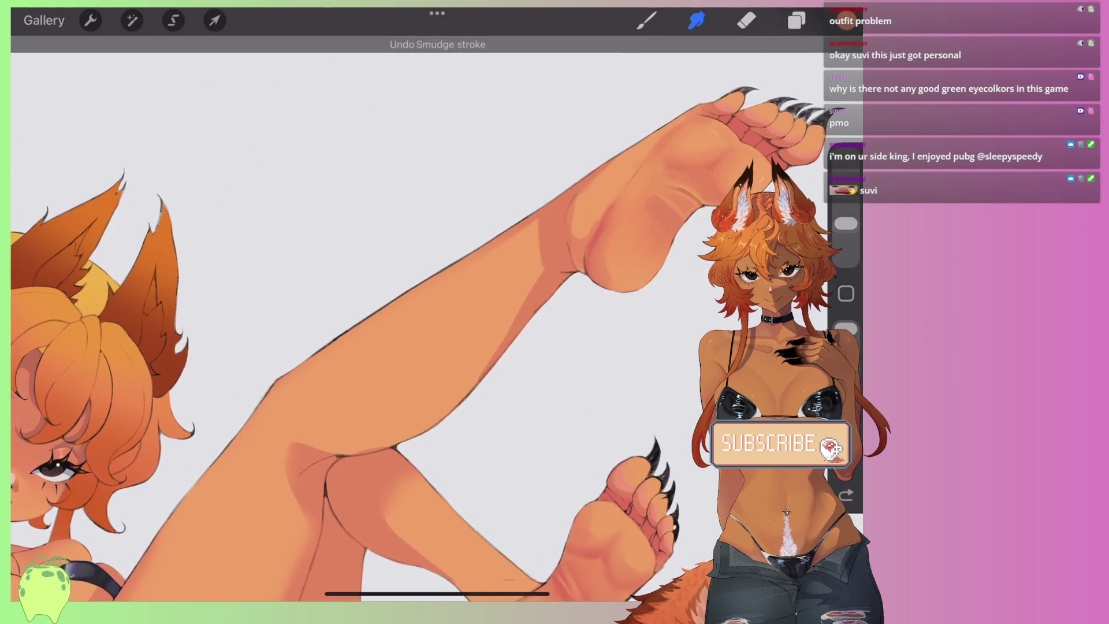
scroll(427, 318, up, 3)
Step: Enlarge the smudge brush slightly and retry the leg blend, undoing a bad pass
drag(846, 238, 846, 232)
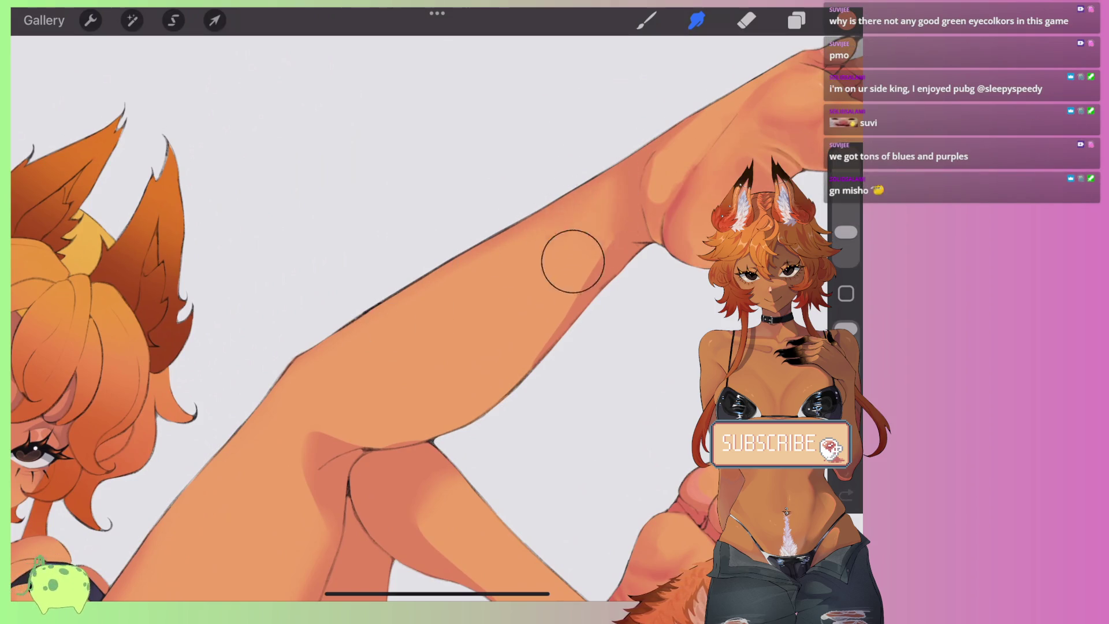
scroll(502, 218, up, 5)
scroll(502, 219, up, 3)
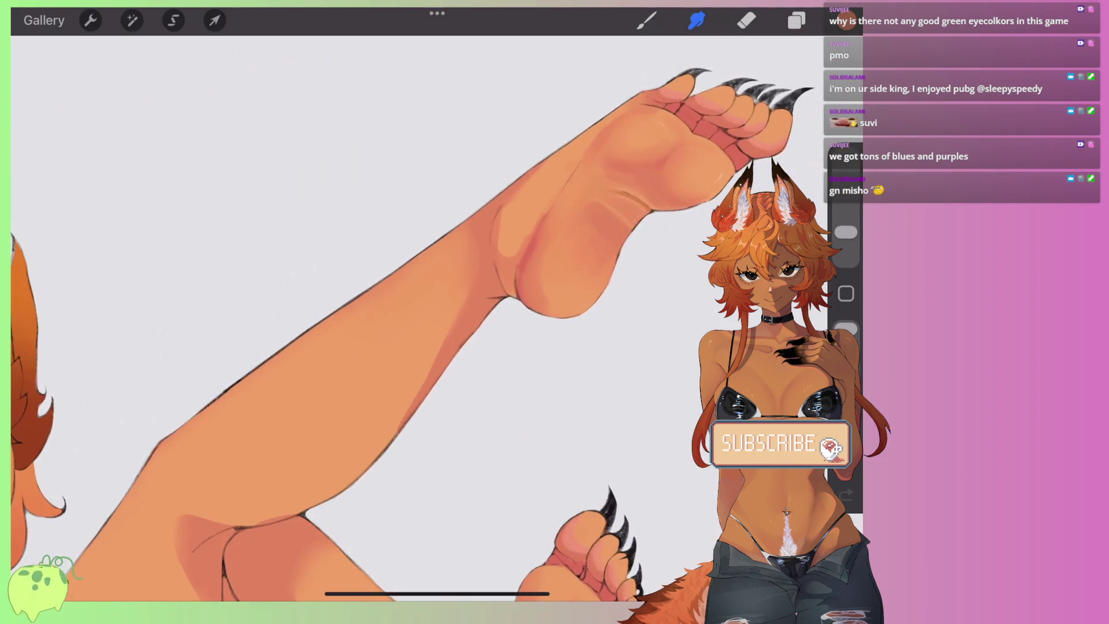
scroll(405, 318, down, 3)
scroll(404, 317, up, 3)
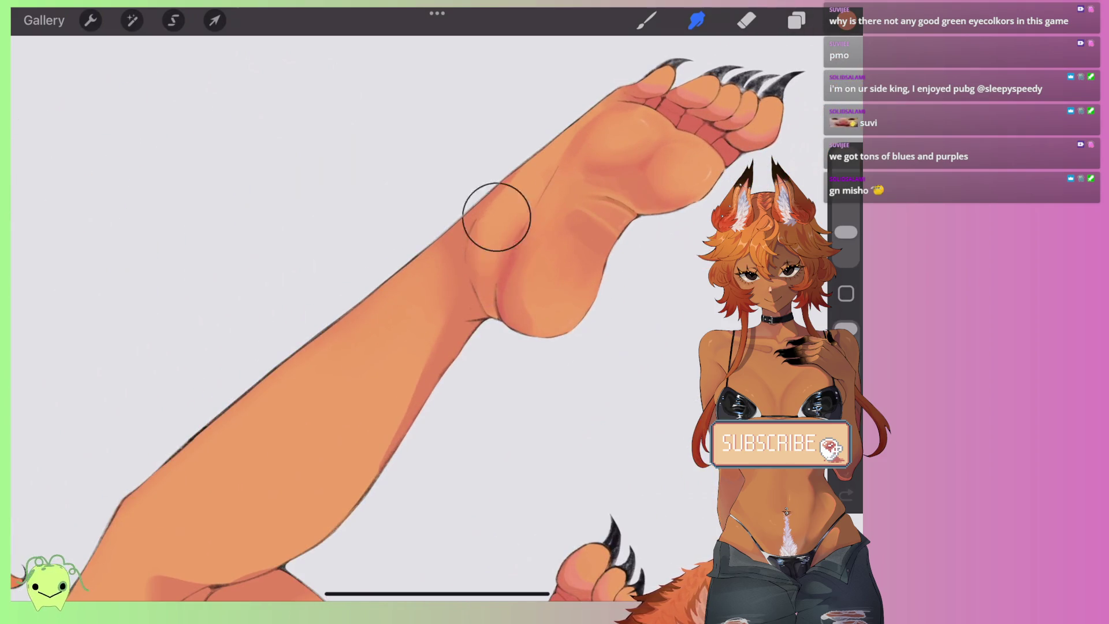
scroll(404, 318, down, 3)
scroll(404, 318, up, 3)
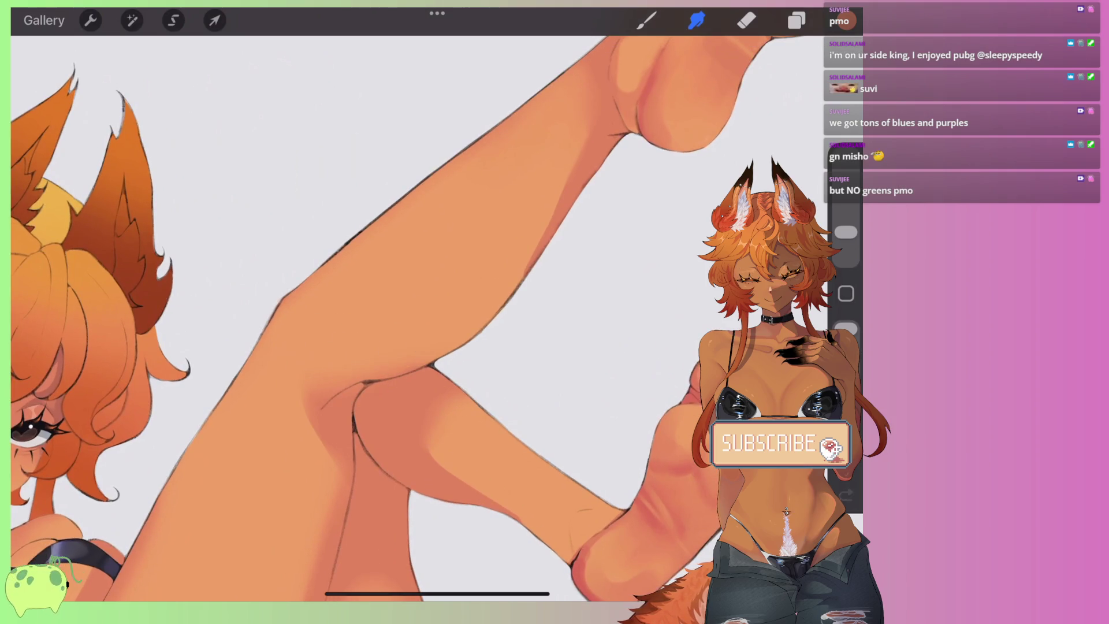
scroll(404, 318, down, 3)
scroll(405, 318, up, 3)
key(ctrl+z)
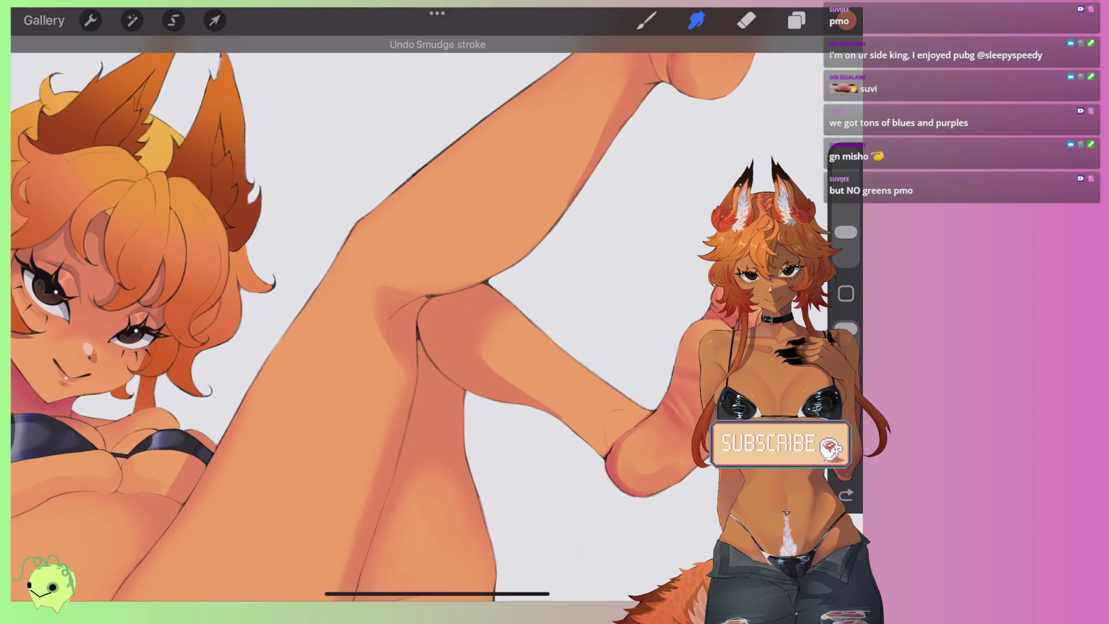
Step: Blend the shading on the raised leg and the thigh skin
drag(372, 359, 366, 310)
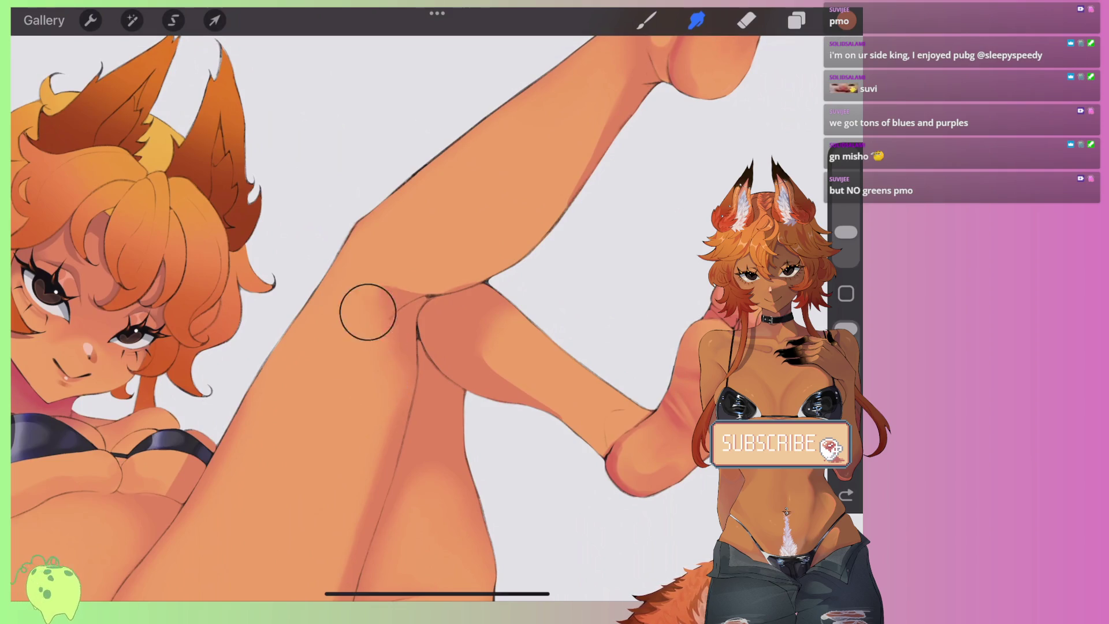
scroll(404, 318, down, 3)
scroll(405, 317, up, 3)
drag(527, 297, 548, 352)
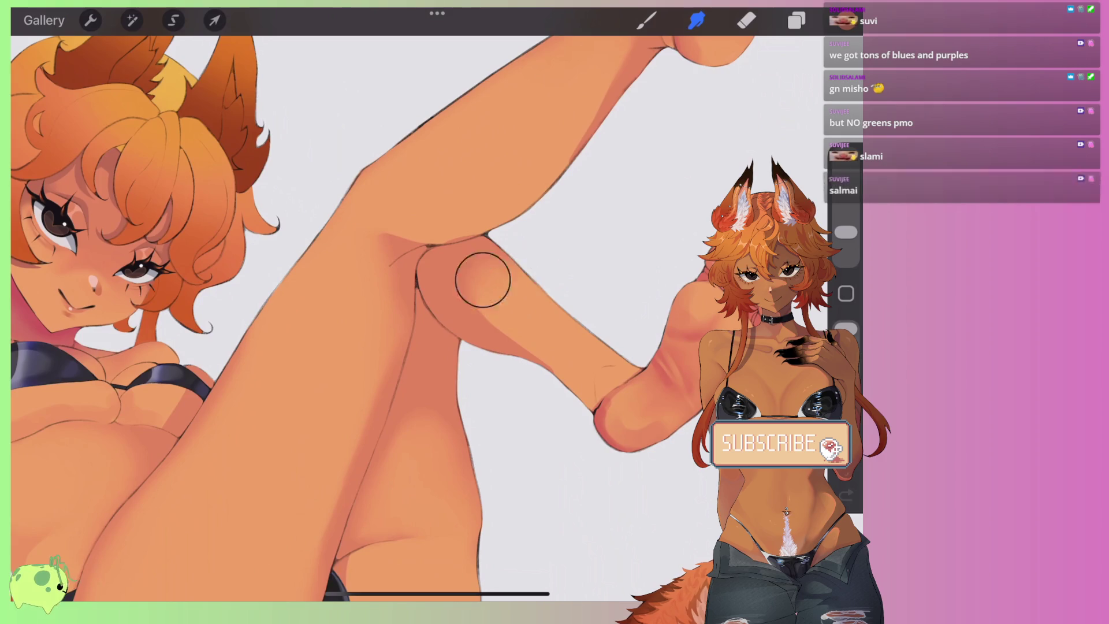
scroll(404, 318, down, 3)
scroll(404, 318, up, 2)
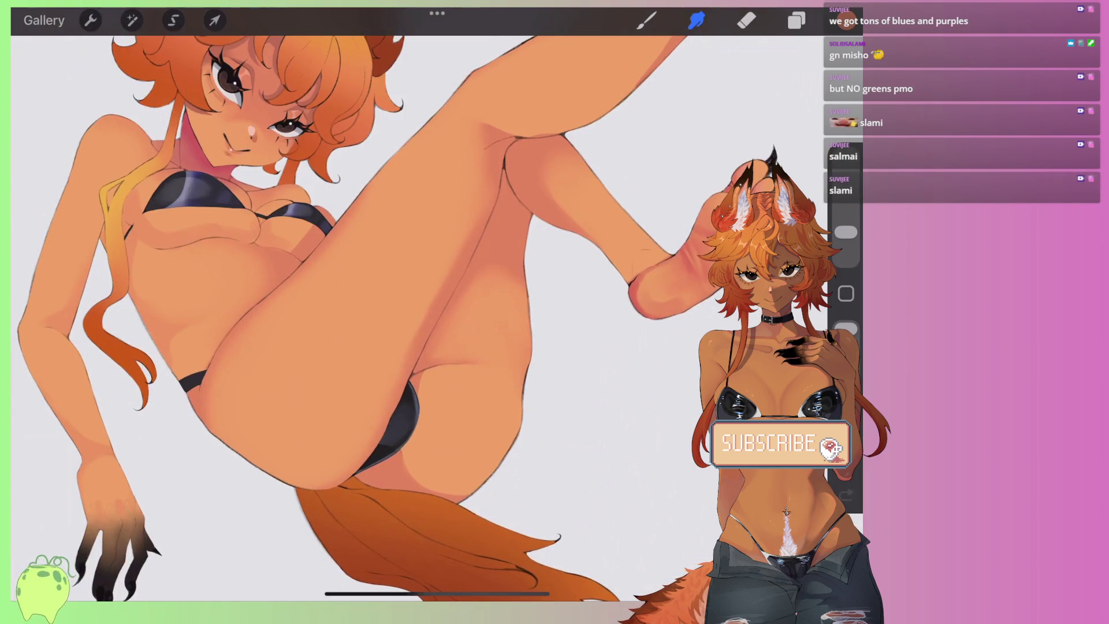
scroll(404, 317, up, 3)
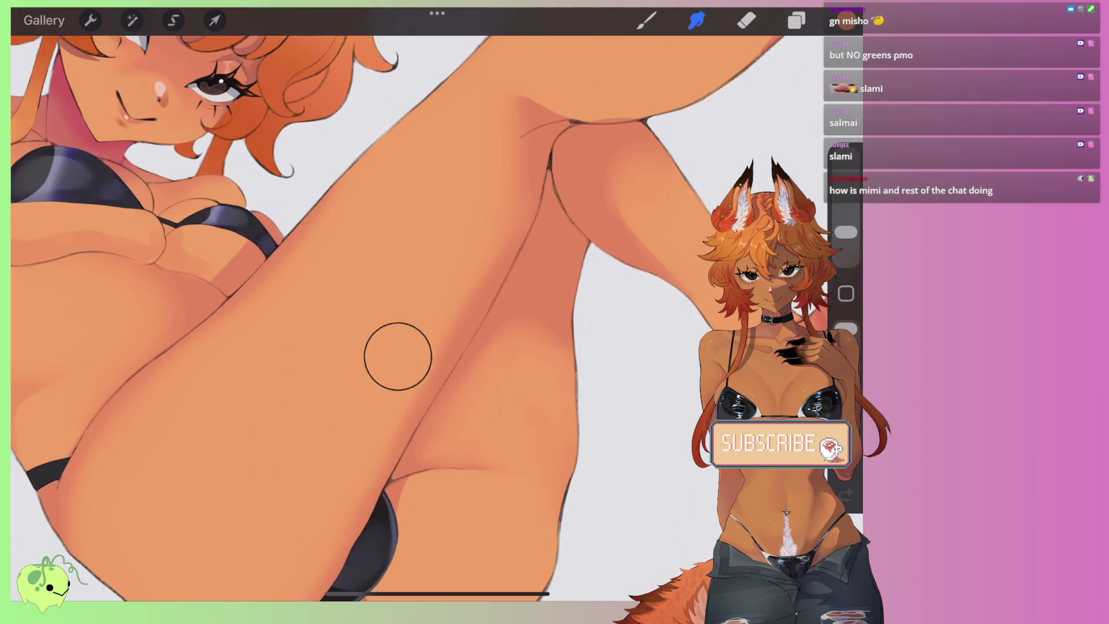
scroll(405, 318, down, 5)
scroll(405, 318, up, 3)
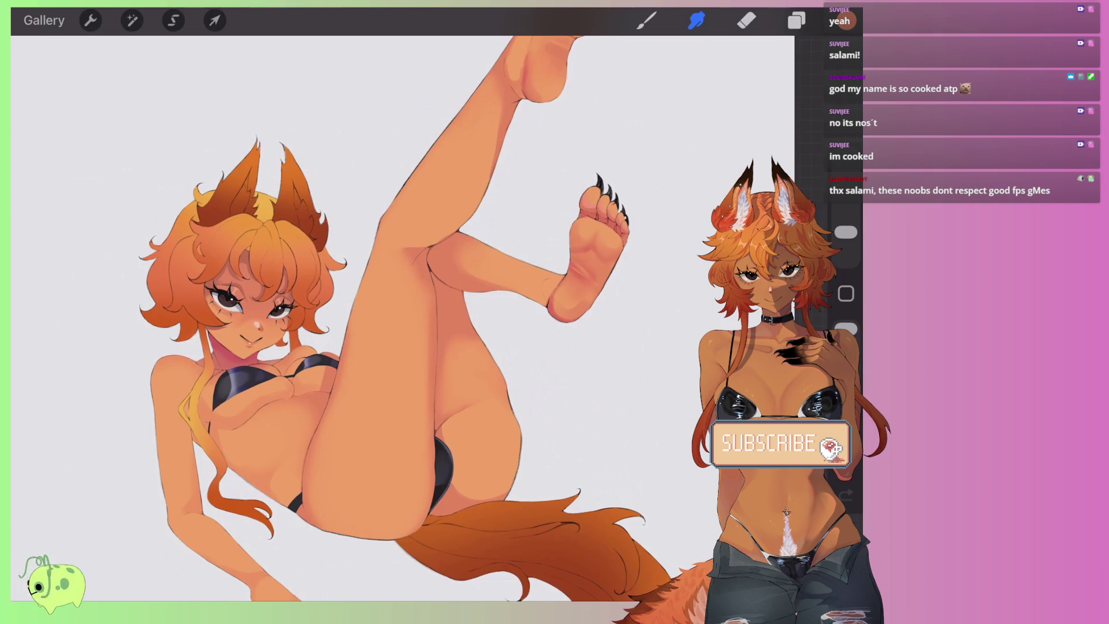
Step: Zoom out over the whole fox-girl, then zoom in on the chest with the Brush selected
scroll(404, 318, down, 2)
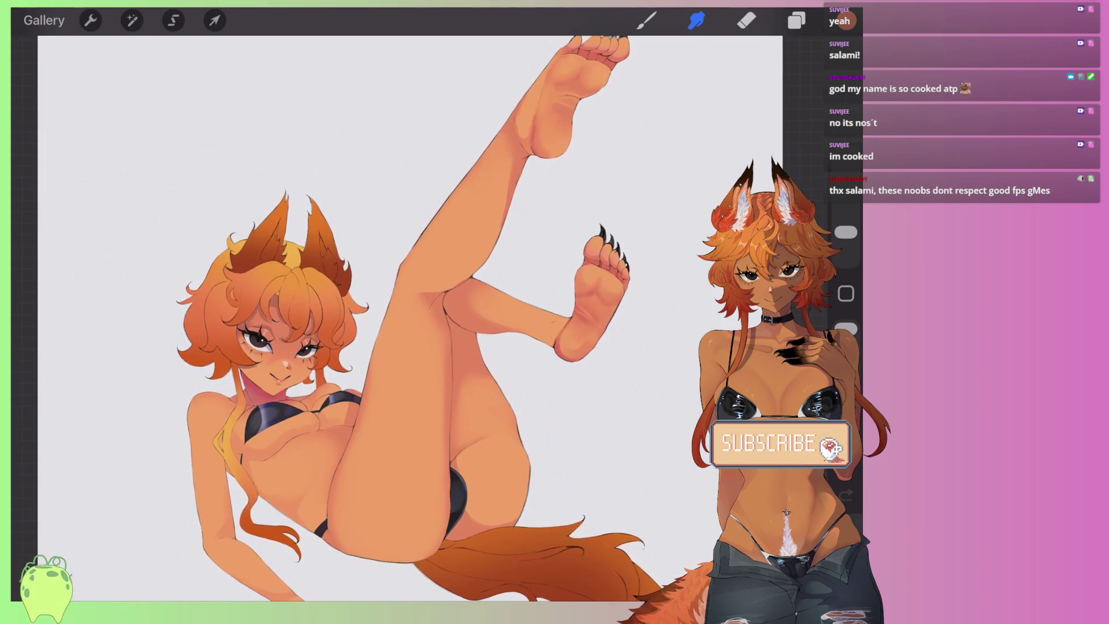
scroll(419, 312, down, 2)
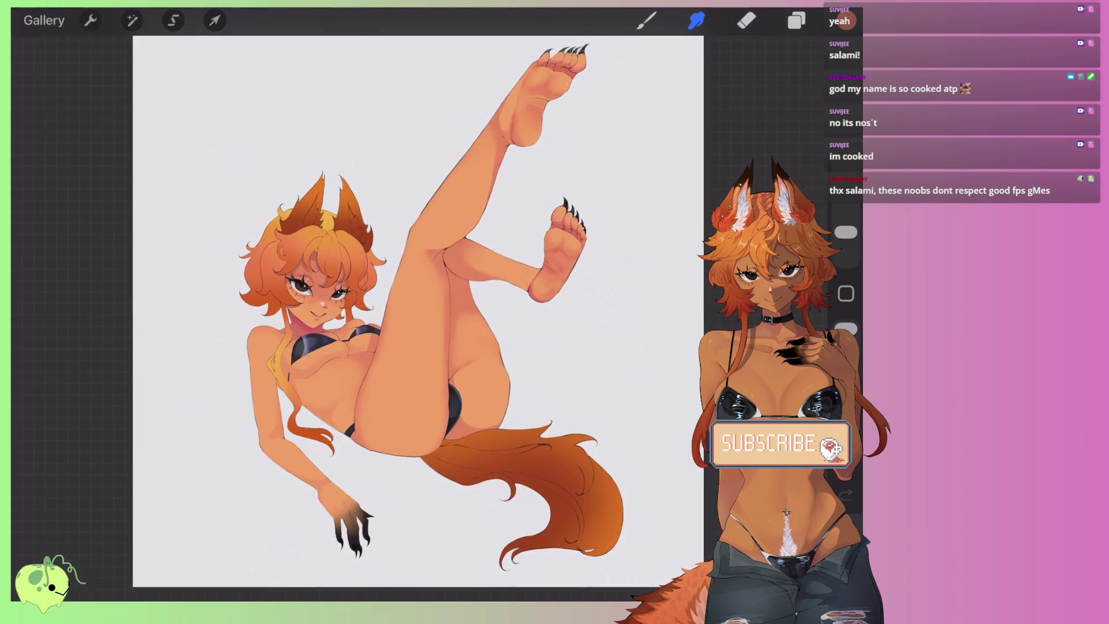
scroll(369, 312, up, 2)
scroll(370, 312, up, 2)
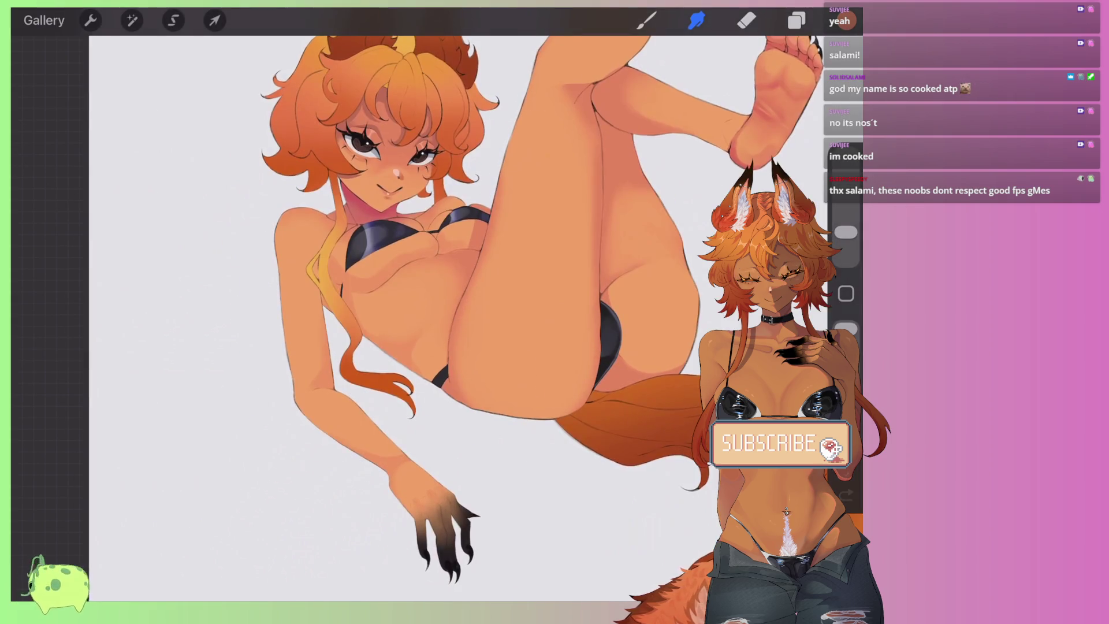
scroll(231, 260, up, 3)
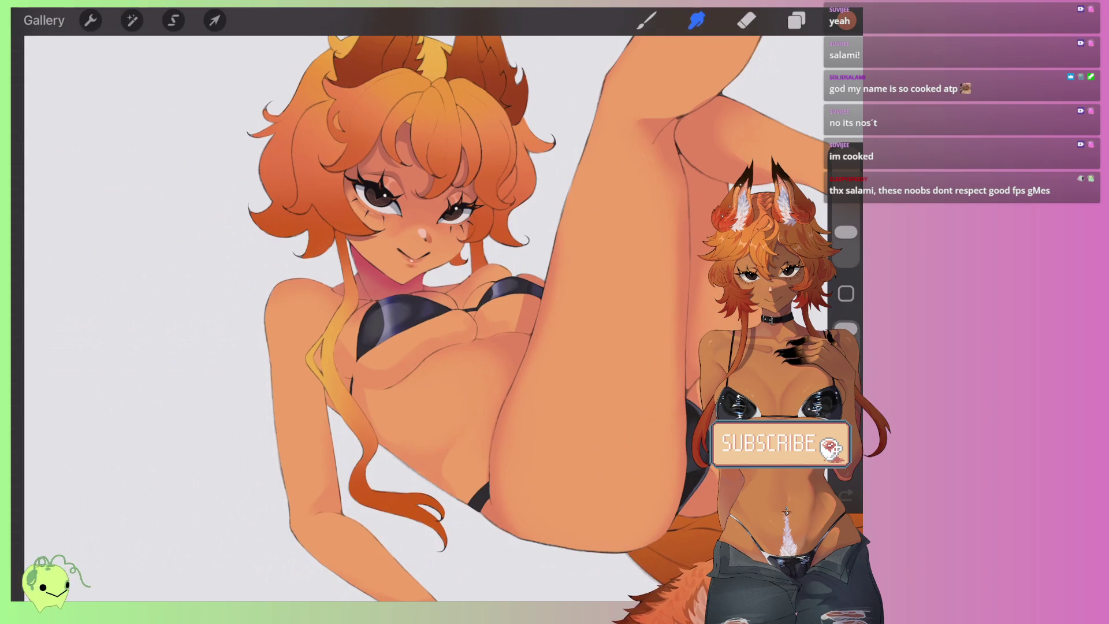
scroll(405, 312, up, 2)
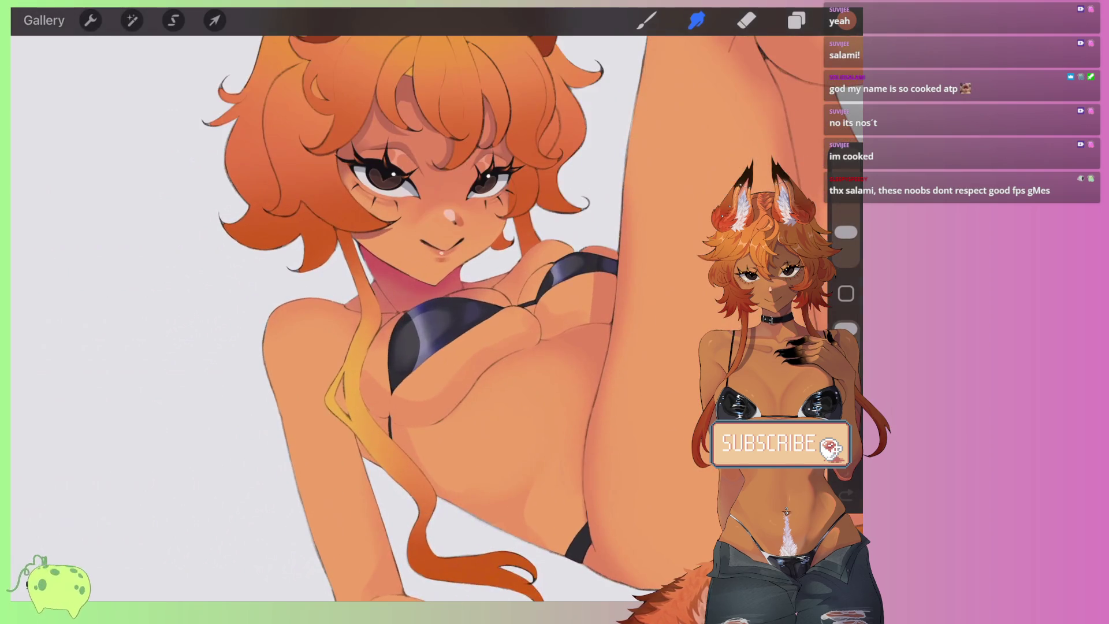
key(b)
scroll(404, 312, up, 3)
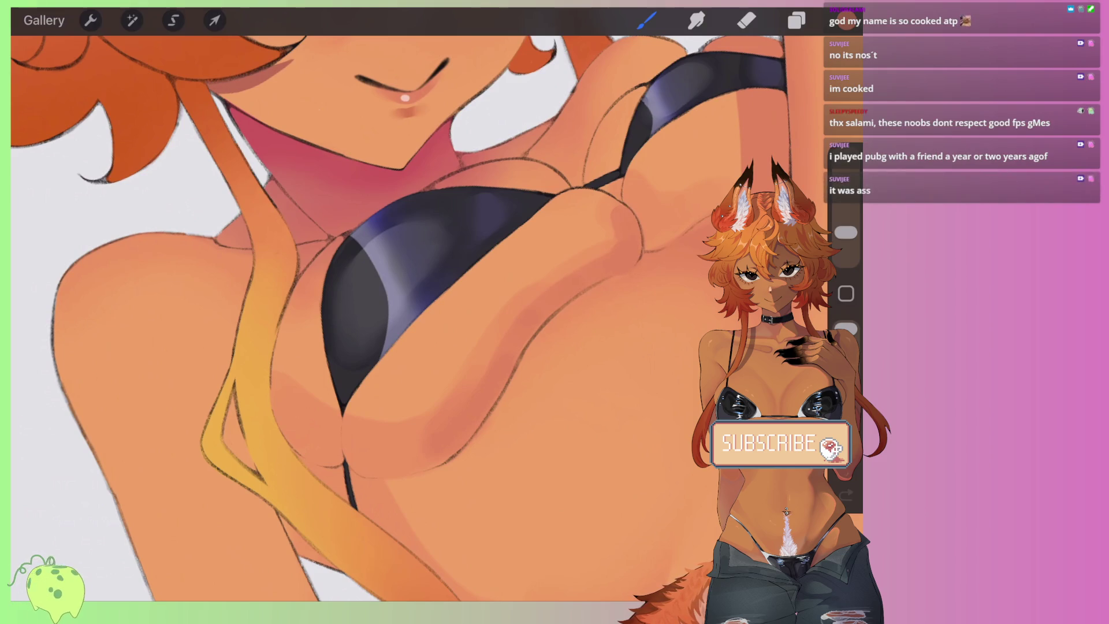
Step: Paint darker shading under the breast curve and along the left breast's lower edge
mouse_move(448, 469)
mouse_down()
mouse_move(397, 477)
mouse_move(341, 418)
mouse_up()
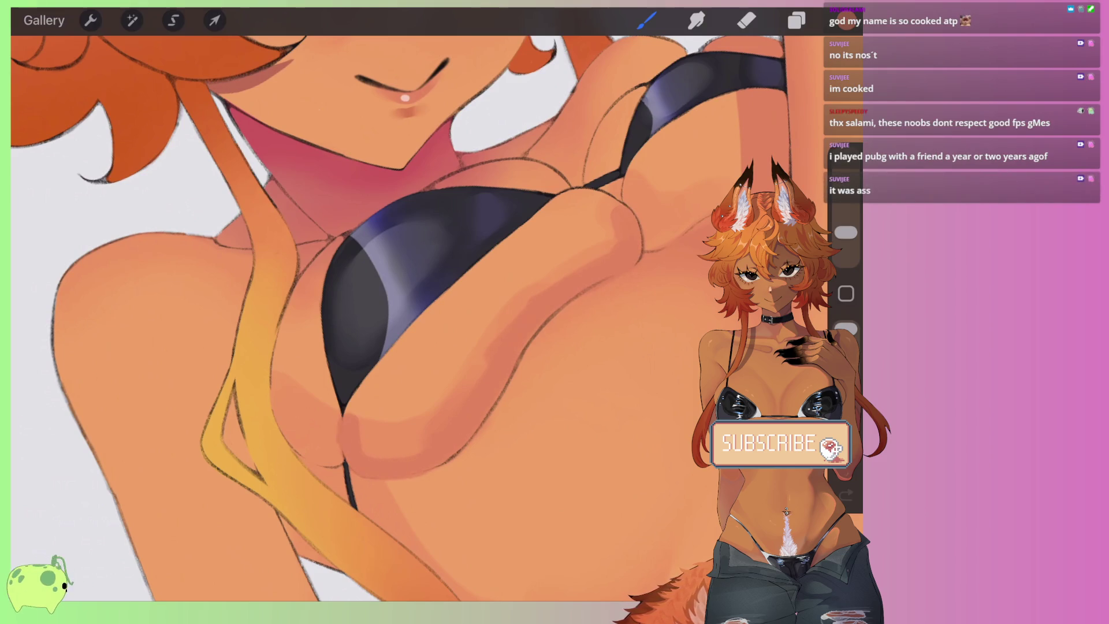
drag(340, 460, 270, 412)
drag(315, 462, 272, 398)
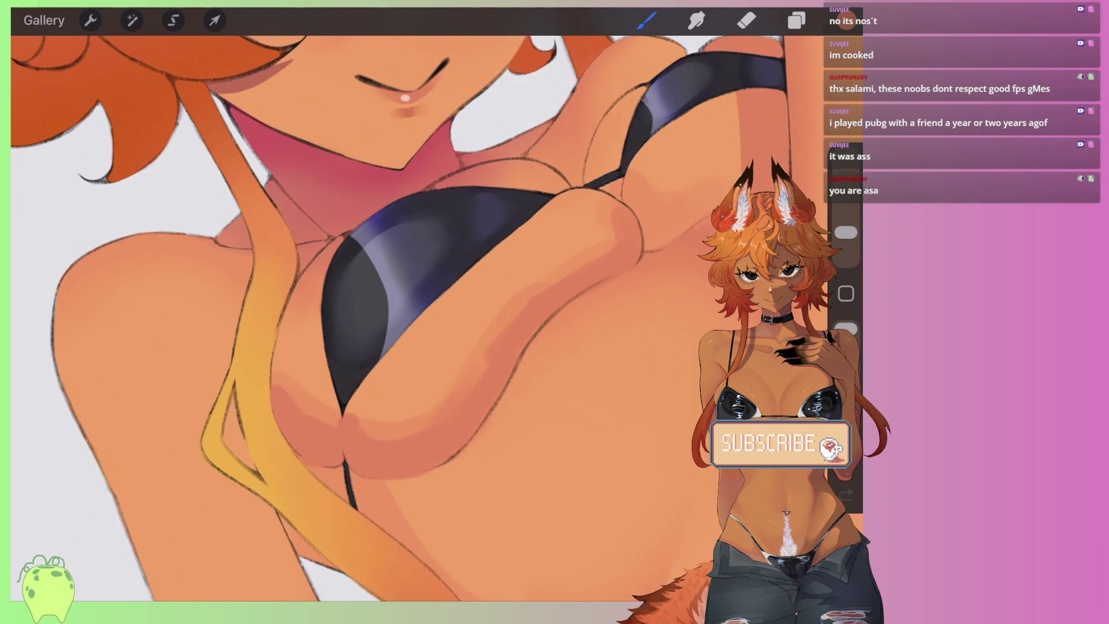
scroll(376, 312, down, 3)
scroll(375, 312, up, 3)
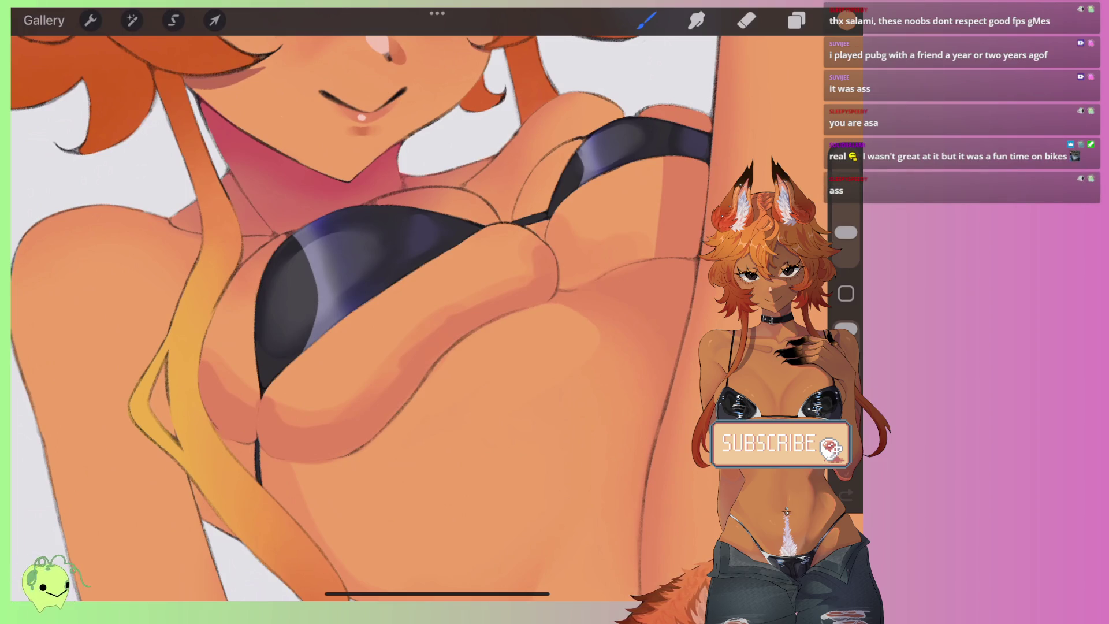
scroll(335, 300, down, 2)
scroll(335, 300, up, 4)
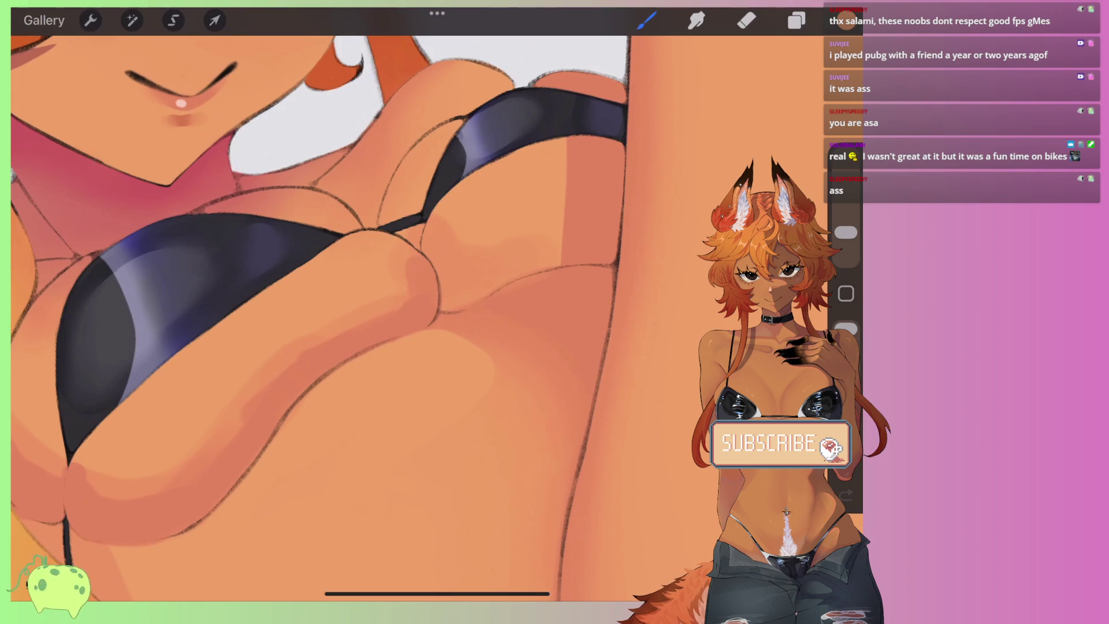
Step: Add a curved chest contour, a light pinkish skin tone and darker shading below the chest
drag(417, 239, 445, 312)
drag(533, 297, 496, 314)
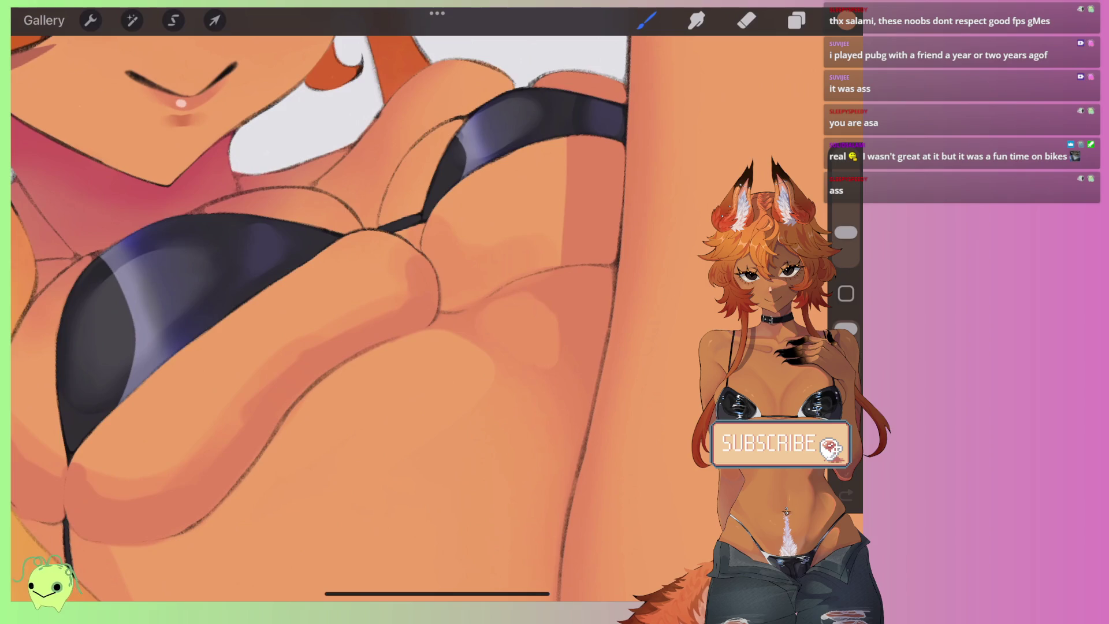
drag(498, 463, 466, 483)
drag(479, 415, 405, 479)
drag(490, 383, 443, 433)
Step: Blend the new shading below the chest and at lower left with Smudge
click(697, 21)
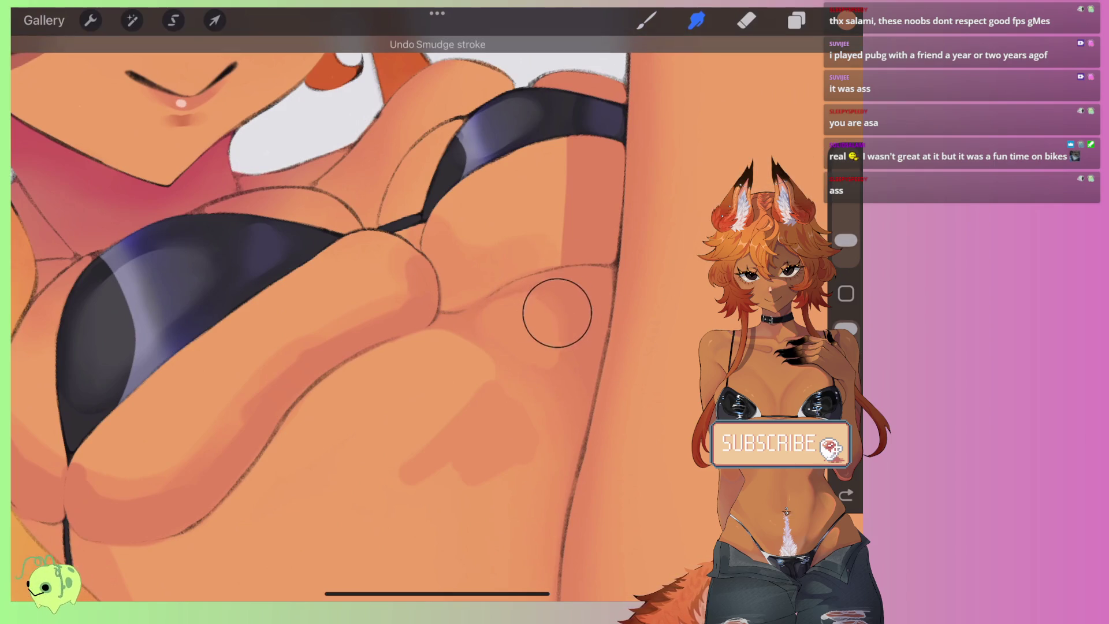
drag(558, 309, 569, 359)
mouse_move(443, 425)
mouse_down()
mouse_move(435, 431)
mouse_move(527, 456)
mouse_up()
scroll(336, 312, down, 3)
scroll(335, 312, down, 3)
scroll(335, 312, down, 2)
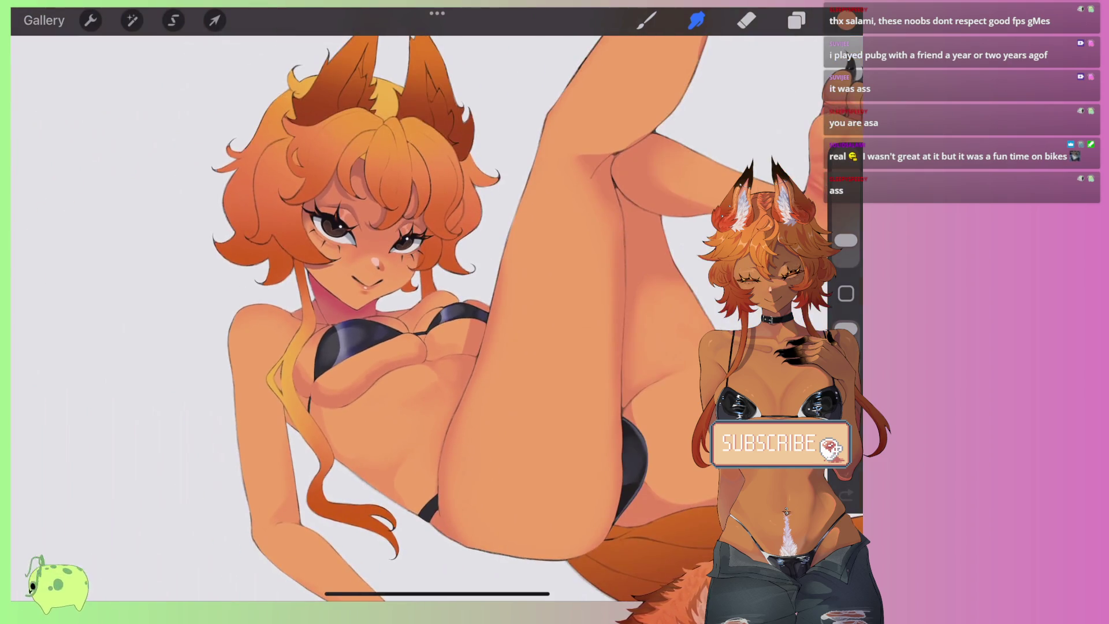
scroll(358, 312, down, 1)
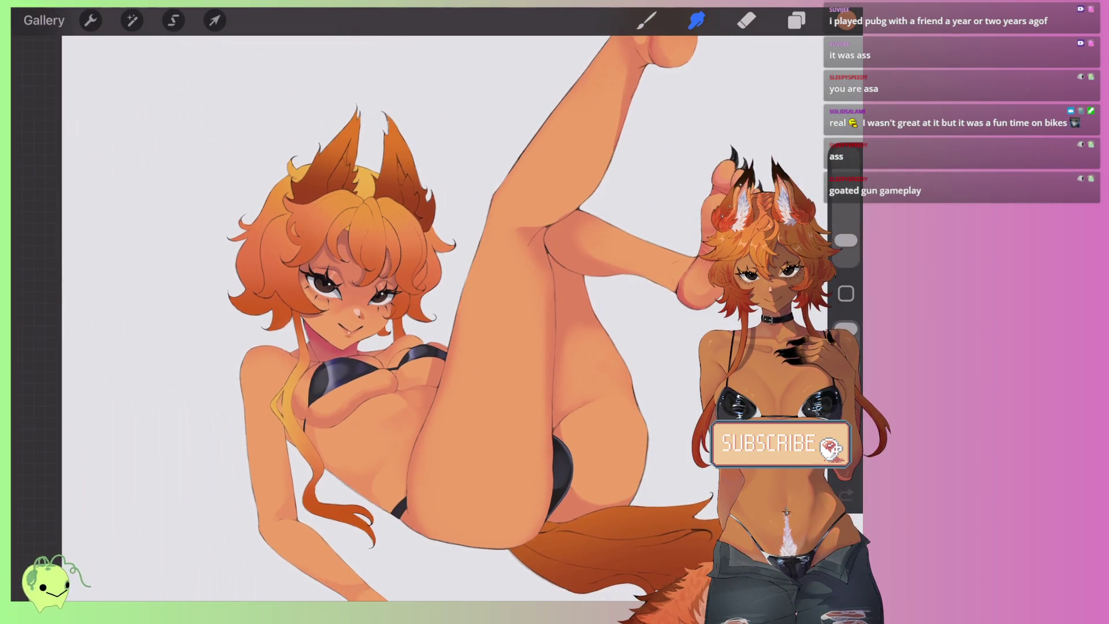
scroll(410, 387, up, 3)
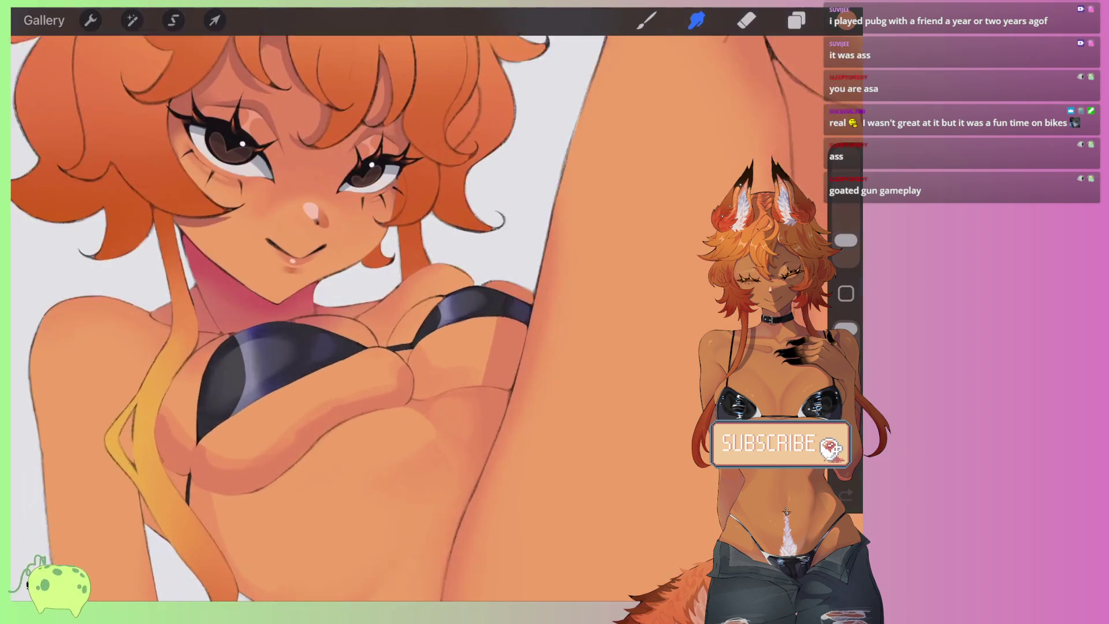
scroll(410, 387, up, 2)
scroll(397, 383, up, 2)
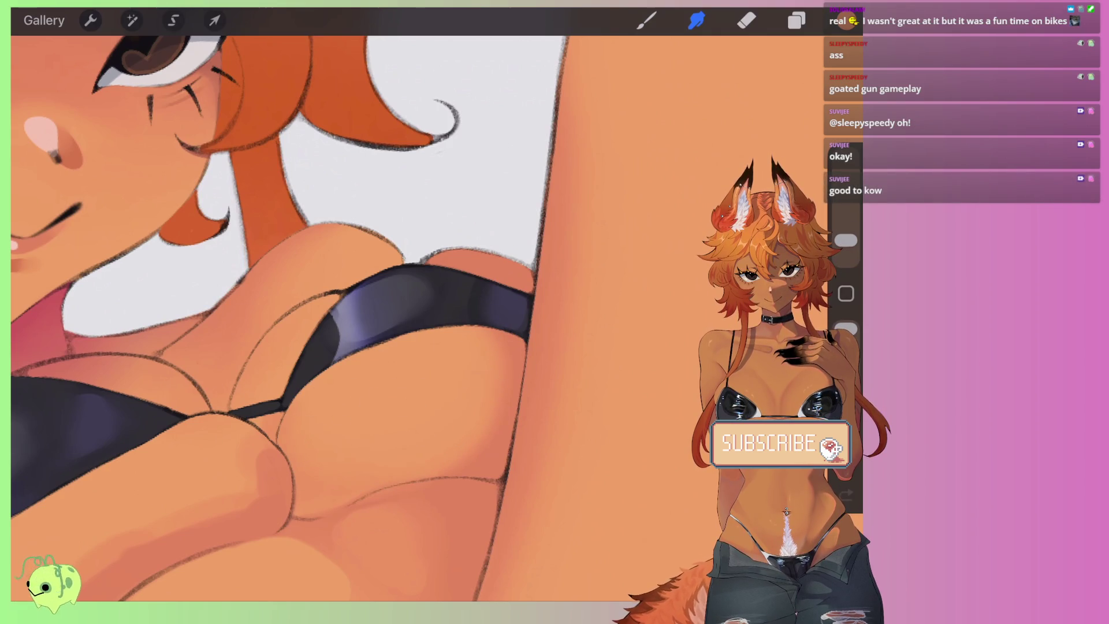
scroll(346, 318, up, 5)
scroll(347, 318, down, 5)
scroll(346, 317, down, 5)
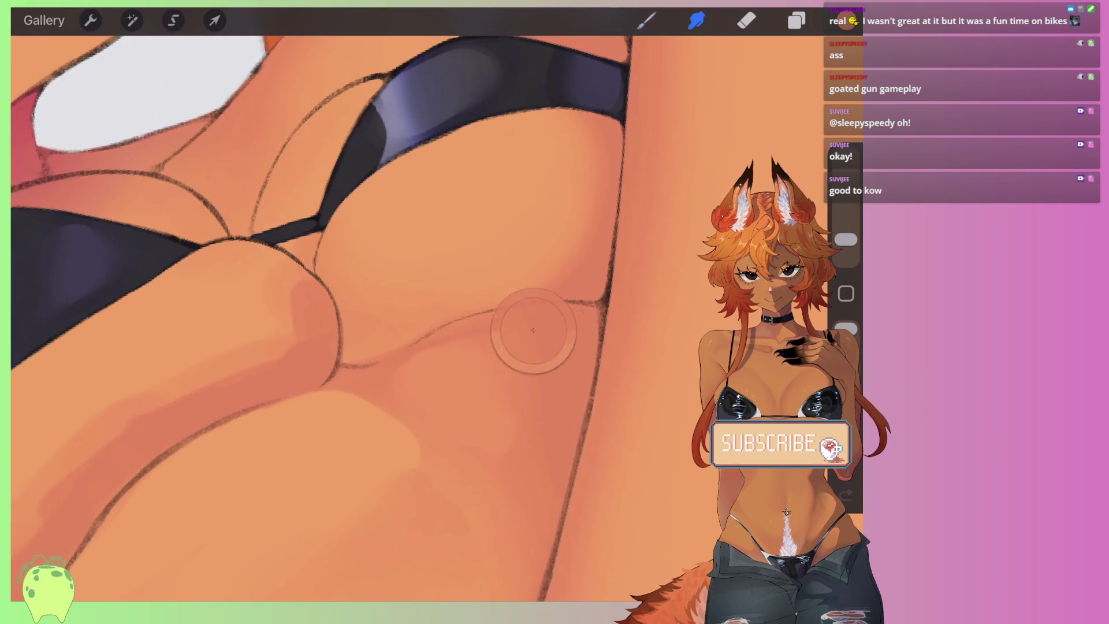
scroll(347, 317, right, 3)
Step: Eyedrop the skin colour and paint it along the lineart, undoing an overlong stroke
click(646, 20)
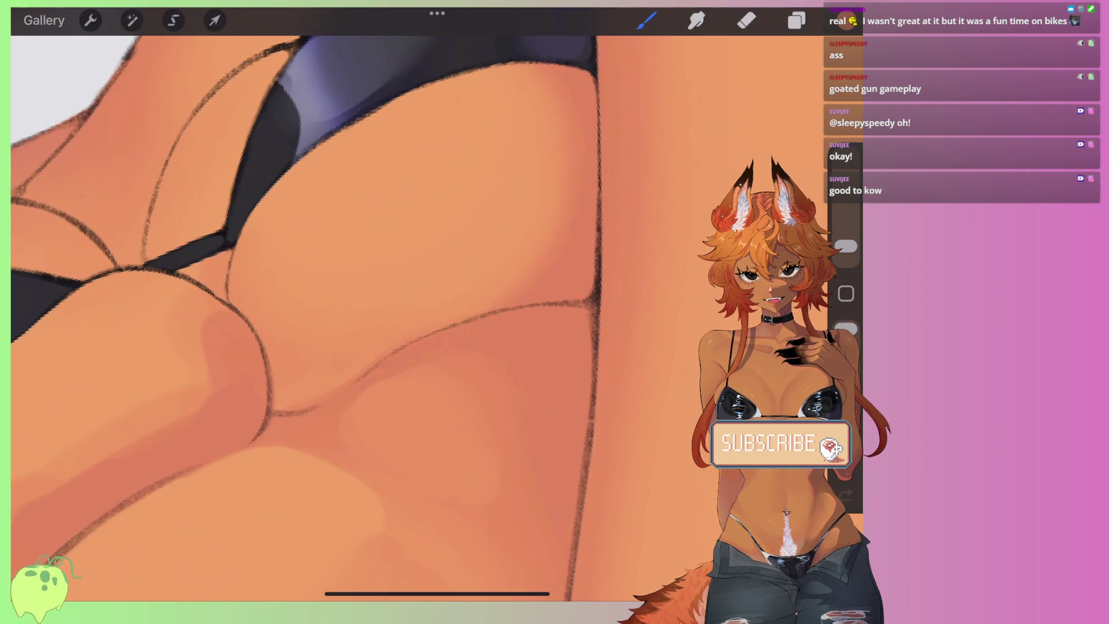
scroll(404, 289, up, 3)
click(439, 251)
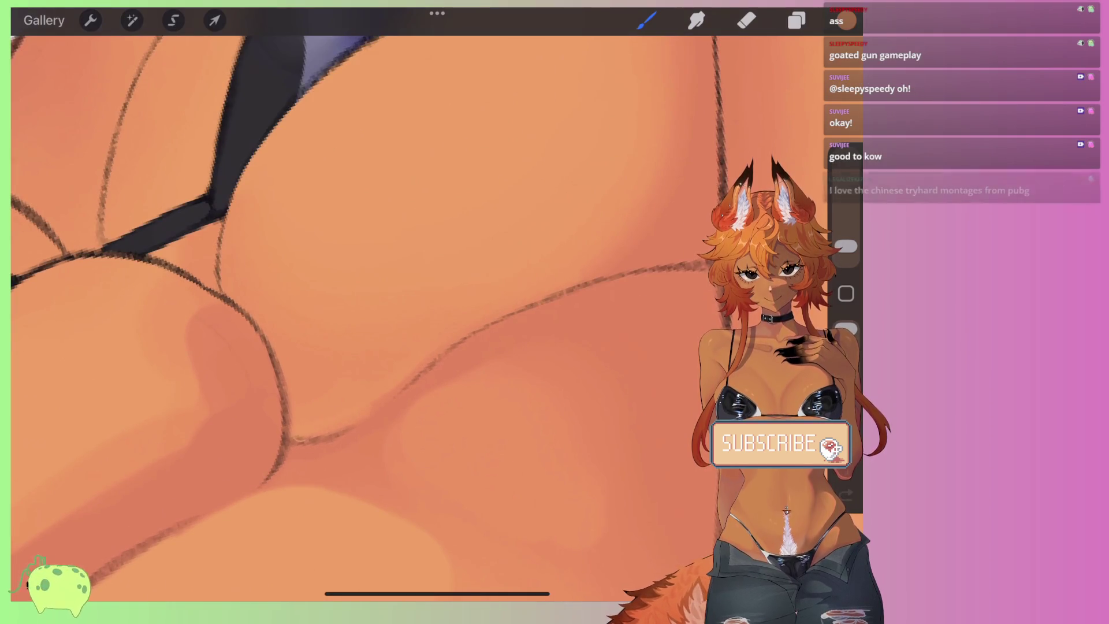
mouse_move(316, 437)
mouse_down()
mouse_move(483, 324)
mouse_move(711, 263)
mouse_up()
key(ctrl+z)
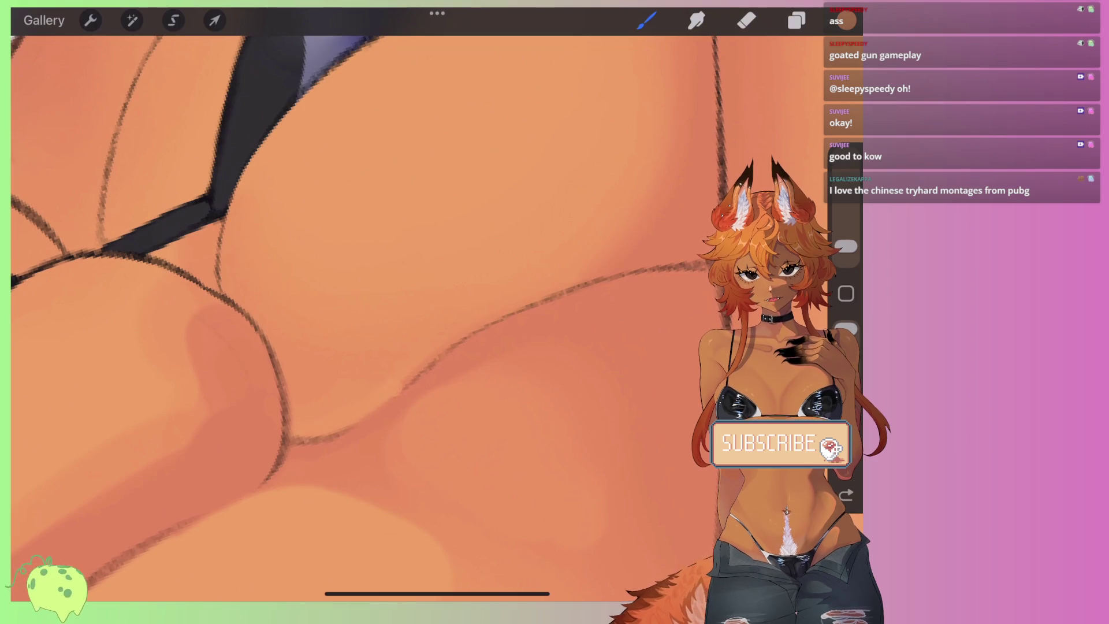
drag(407, 381, 517, 307)
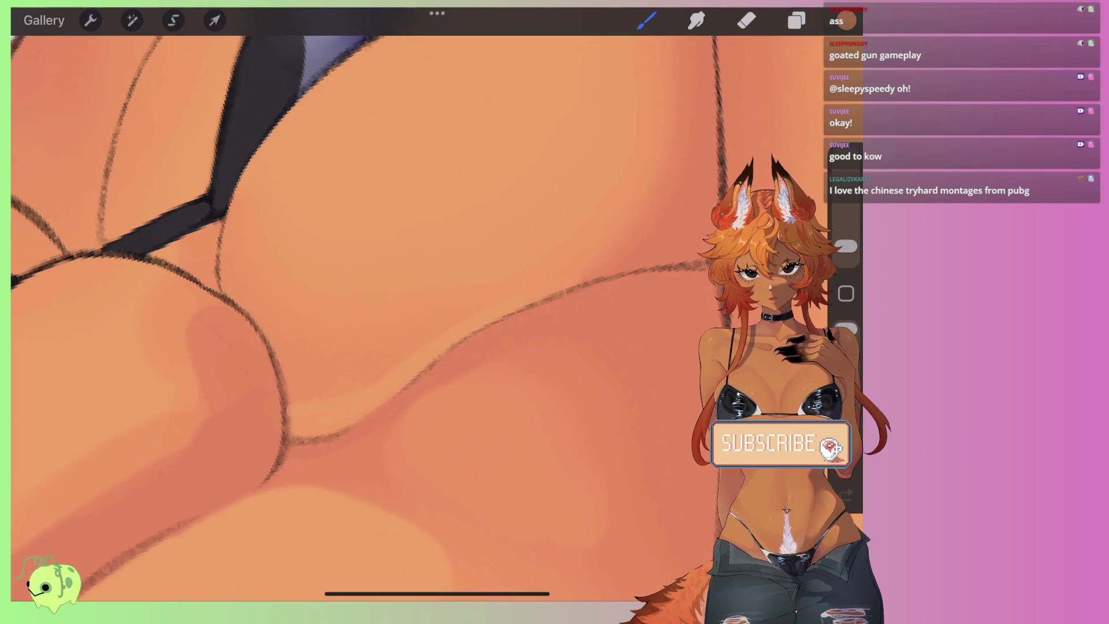
Step: Smudge the skin shading across the chest, undoing a pass that blurred the lineart
click(697, 20)
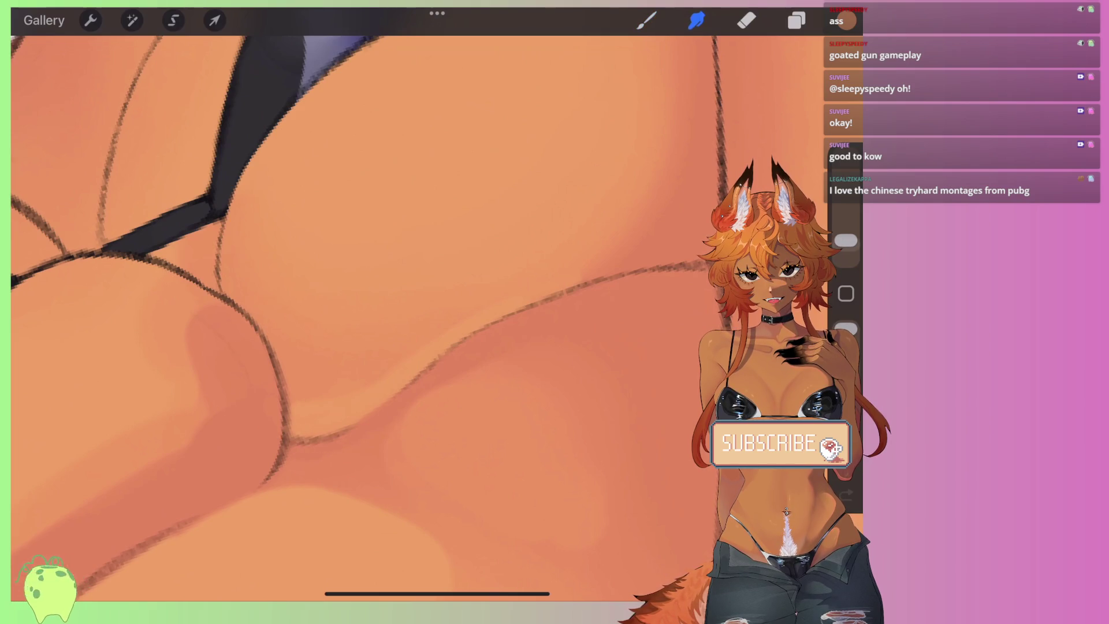
key(ctrl+z)
drag(290, 362, 405, 347)
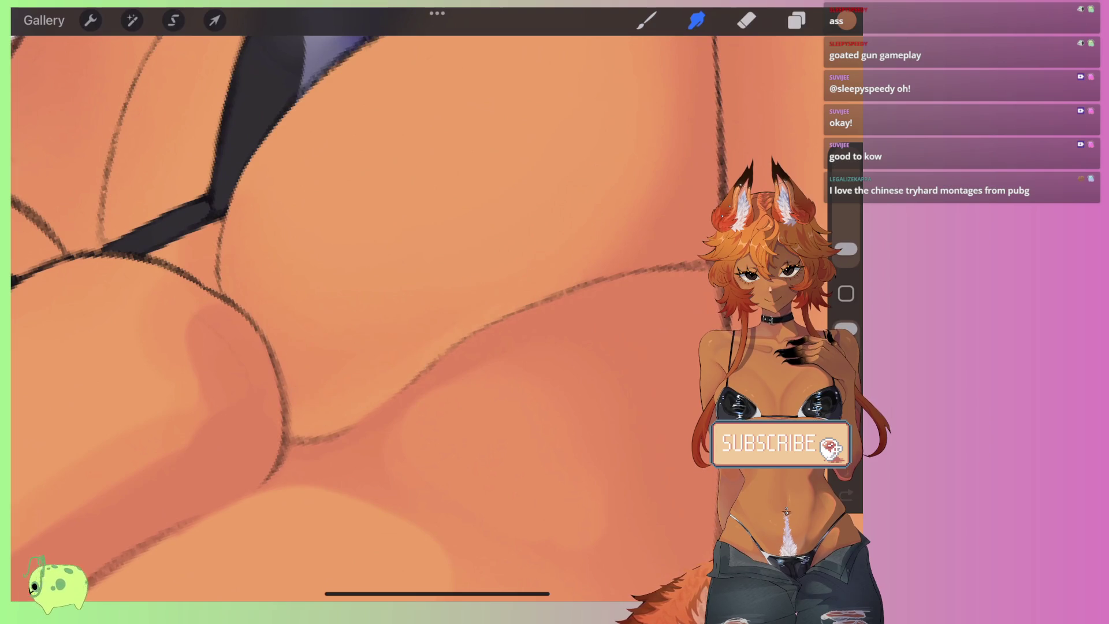
scroll(405, 311, down, 3)
scroll(404, 312, down, 3)
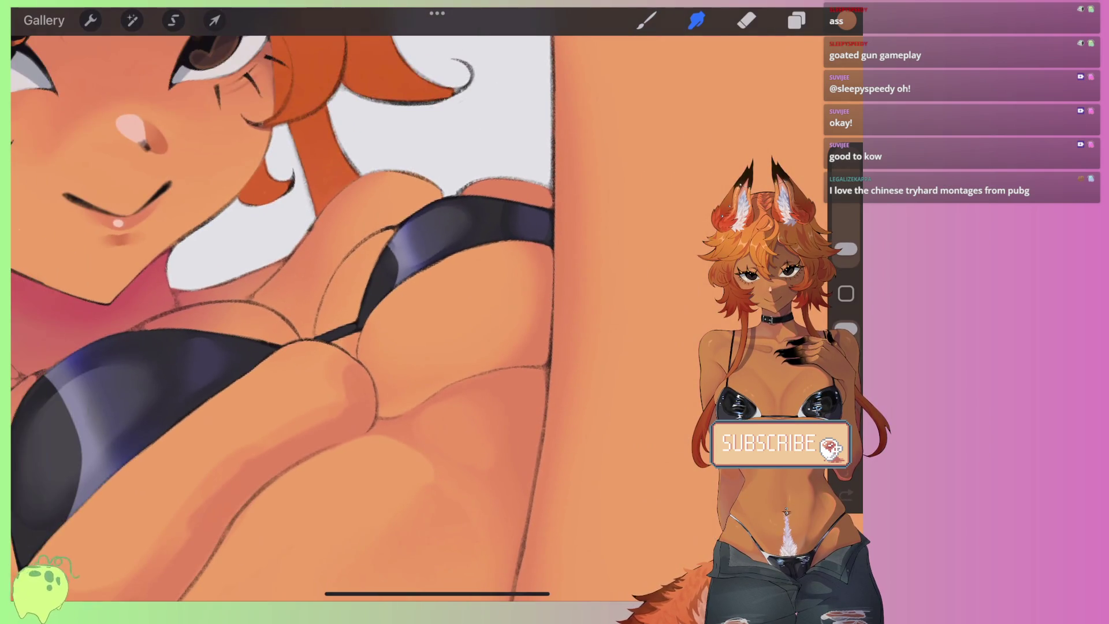
Step: Soften and blend the shading in the chest crease with Smudge
scroll(405, 312, up, 3)
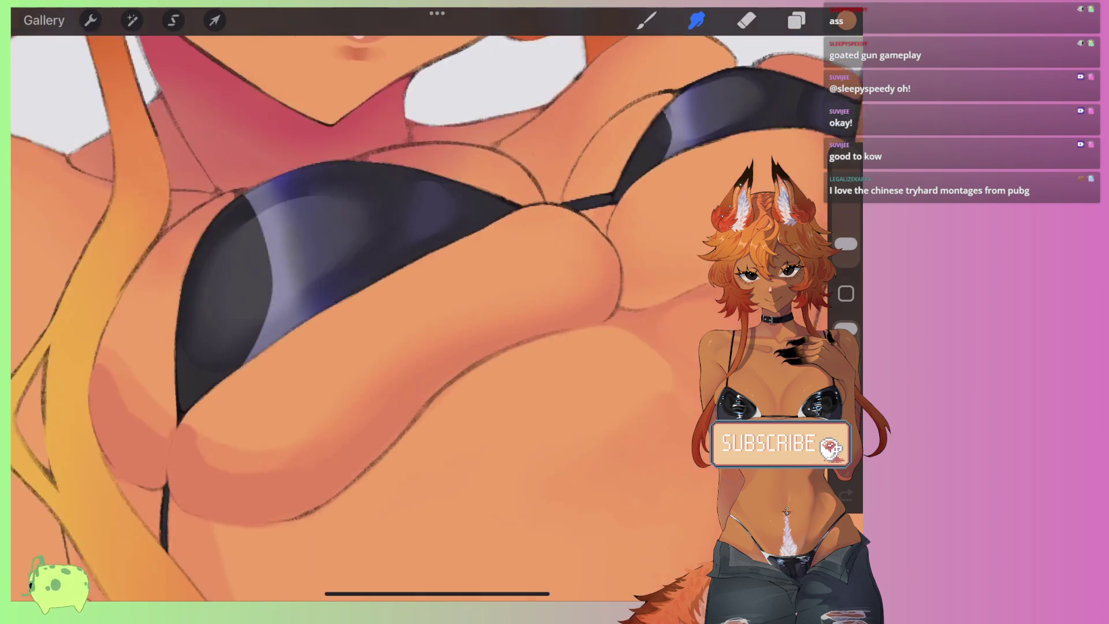
scroll(428, 328, up, 5)
drag(241, 358, 185, 410)
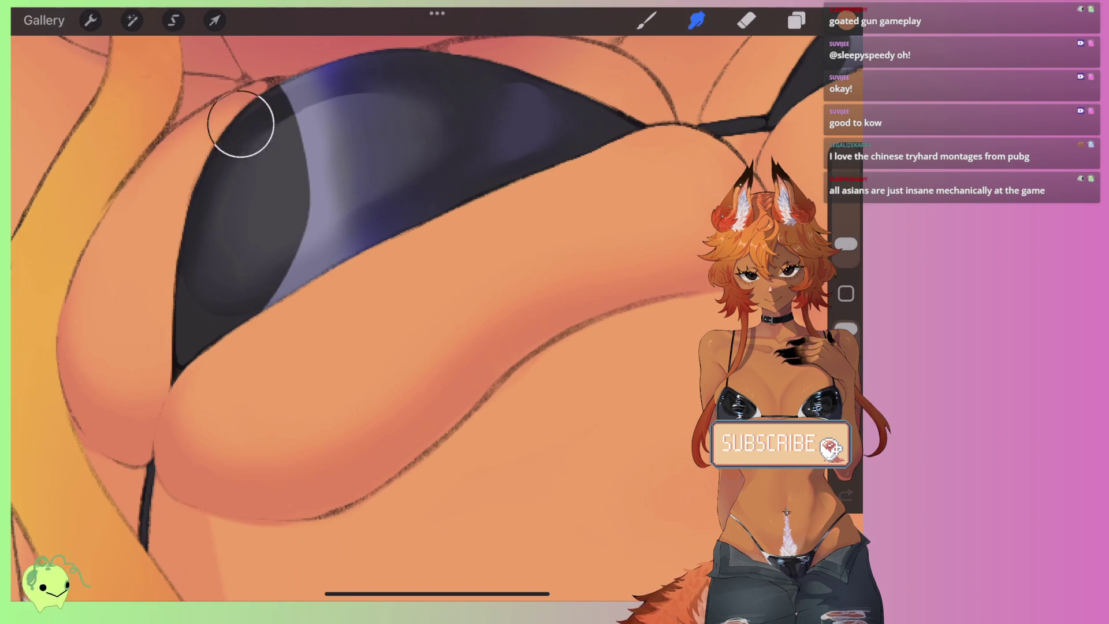
Step: Enlarge the brush and paint a brighter orange highlight along the shoulder
drag(165, 208, 292, 277)
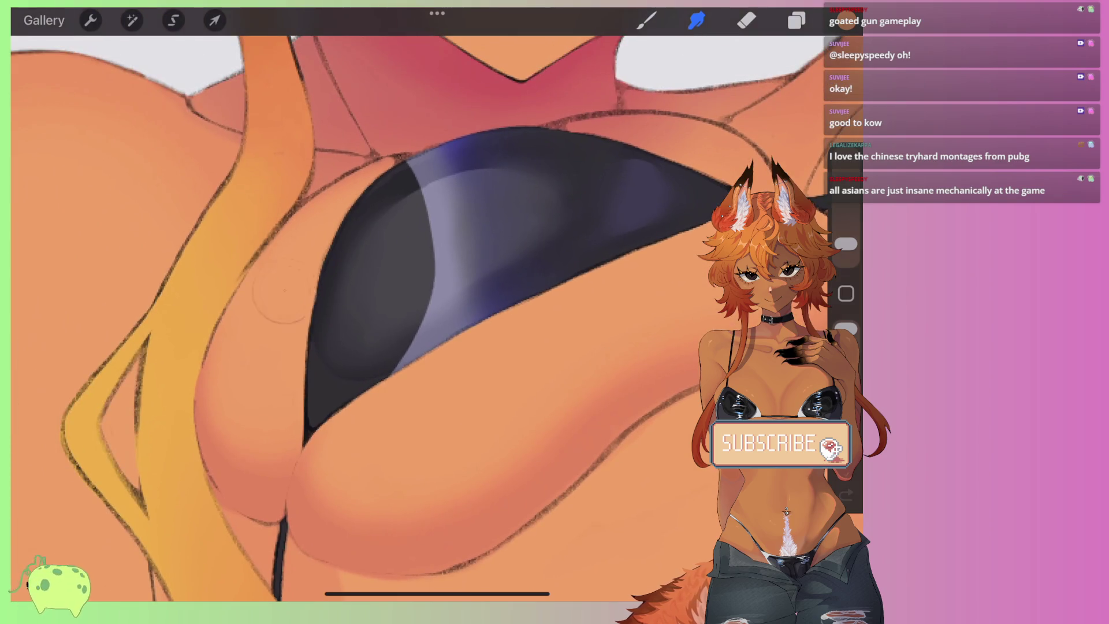
key(b)
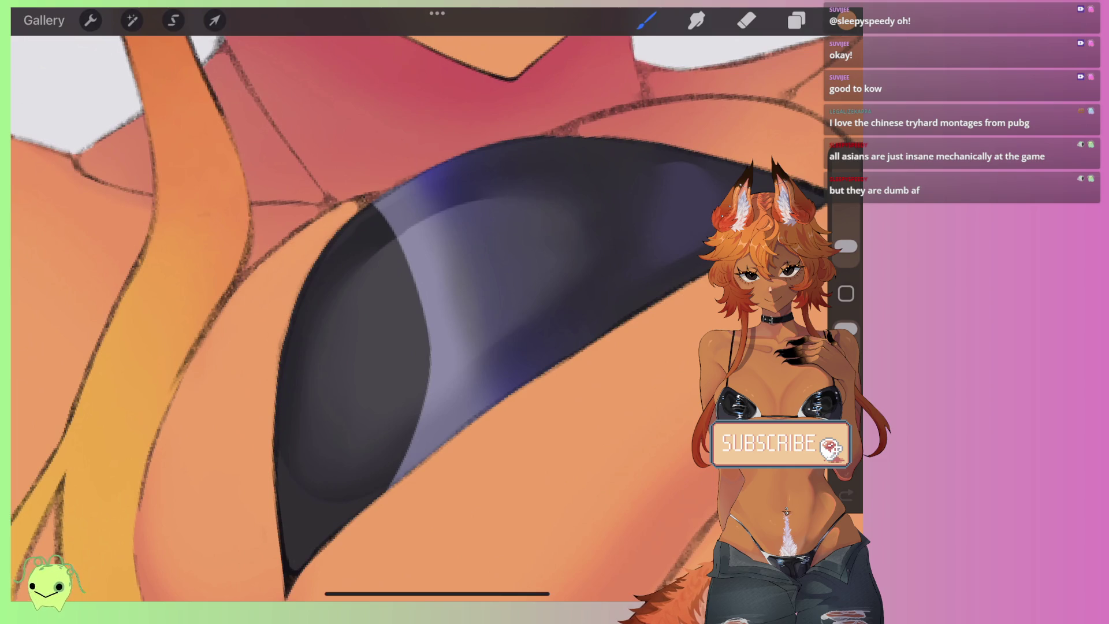
mouse_move(347, 289)
mouse_down()
mouse_move(462, 323)
mouse_move(278, 312)
mouse_move(486, 184)
mouse_move(607, 203)
mouse_move(396, 205)
mouse_up()
drag(846, 246, 846, 237)
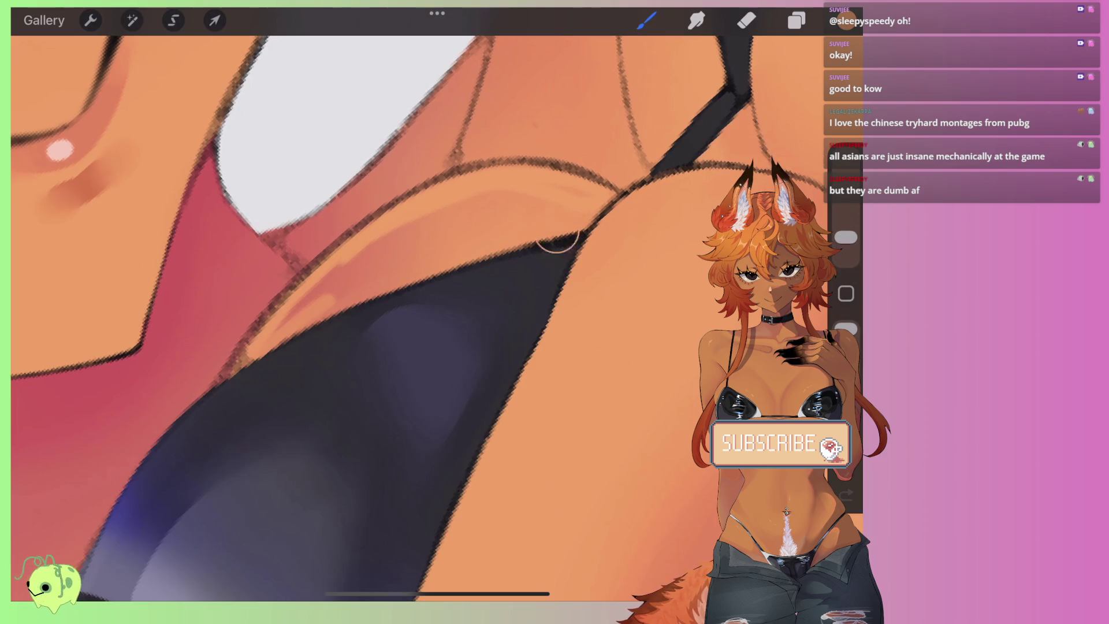
mouse_move(438, 264)
mouse_down()
mouse_move(381, 260)
mouse_move(248, 384)
mouse_up()
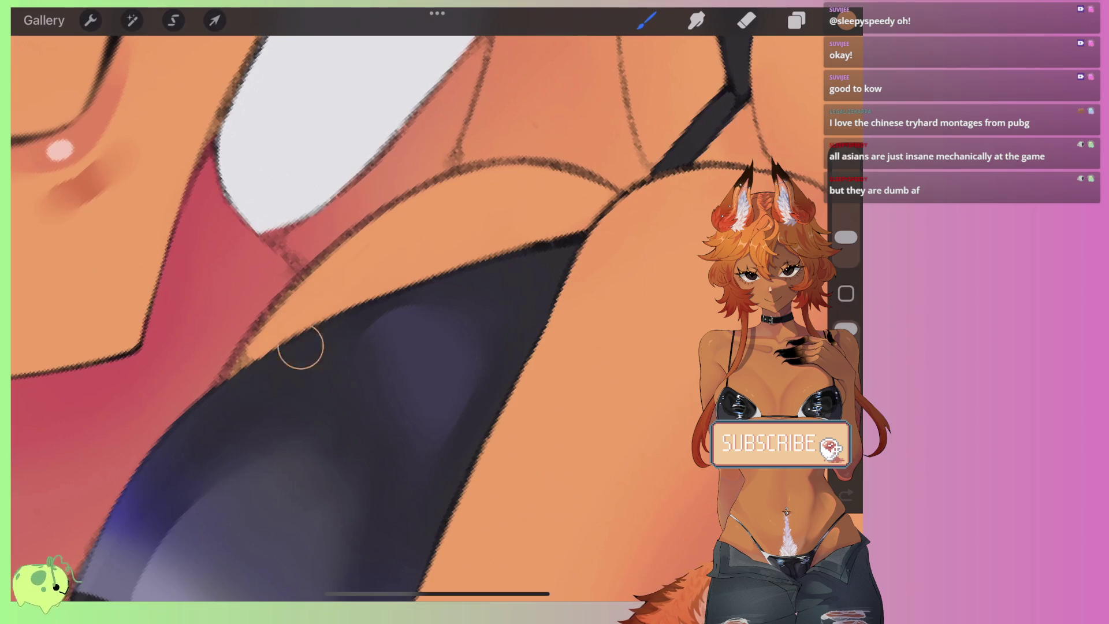
scroll(437, 305, down, 5)
scroll(404, 289, down, 2)
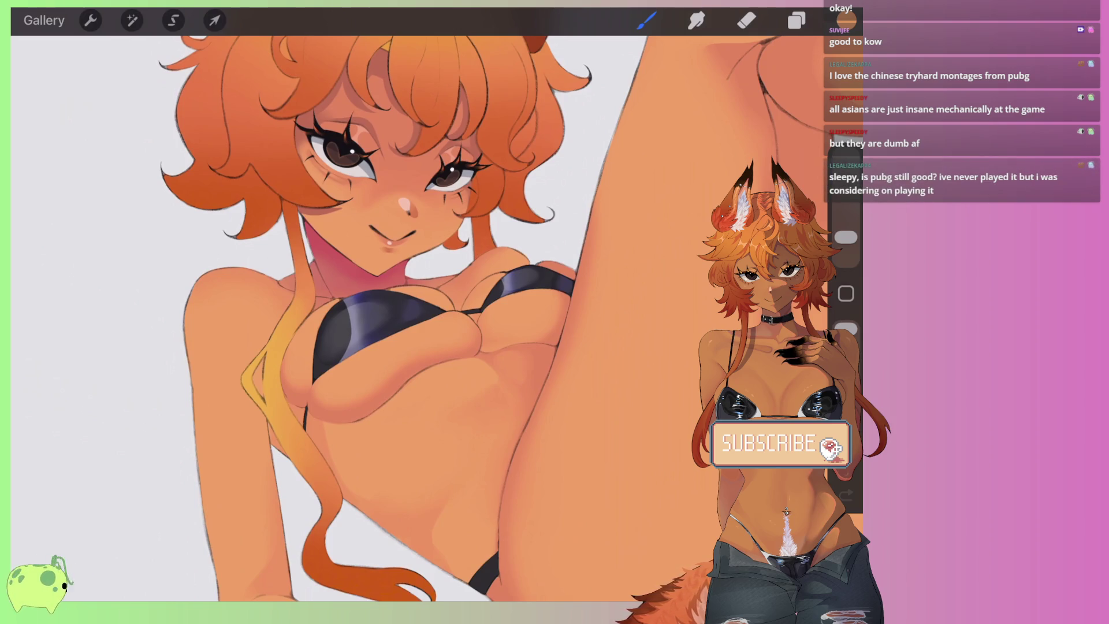
Step: Zoom onto the chest and paint a lighter stroke down the breast's right edge
scroll(518, 260, up, 3)
scroll(517, 259, up, 5)
scroll(517, 260, up, 3)
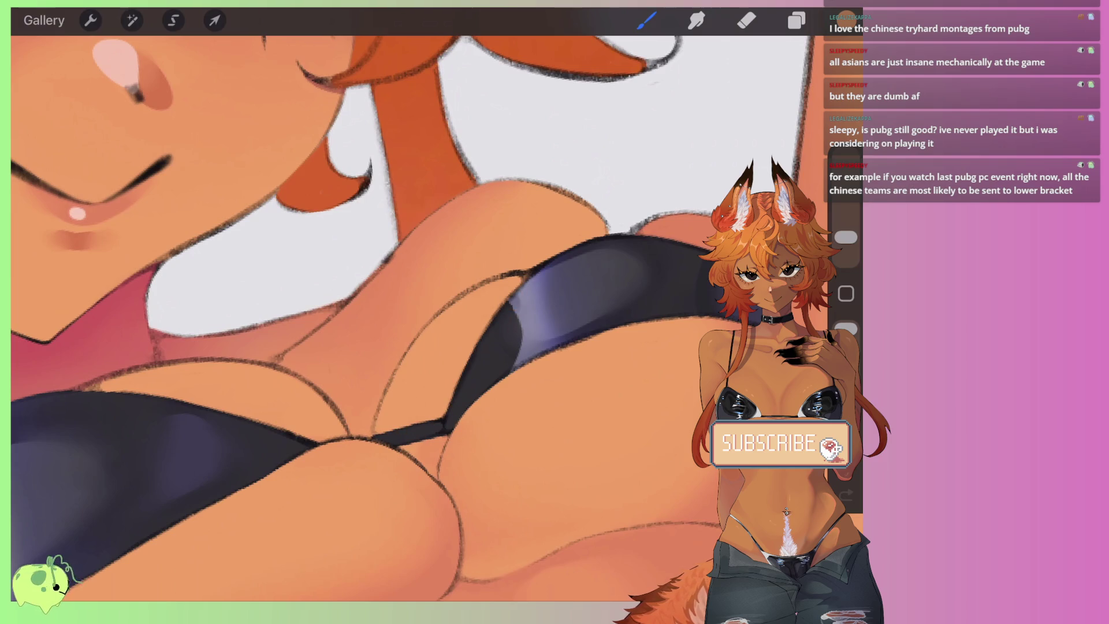
scroll(405, 318, up, 3)
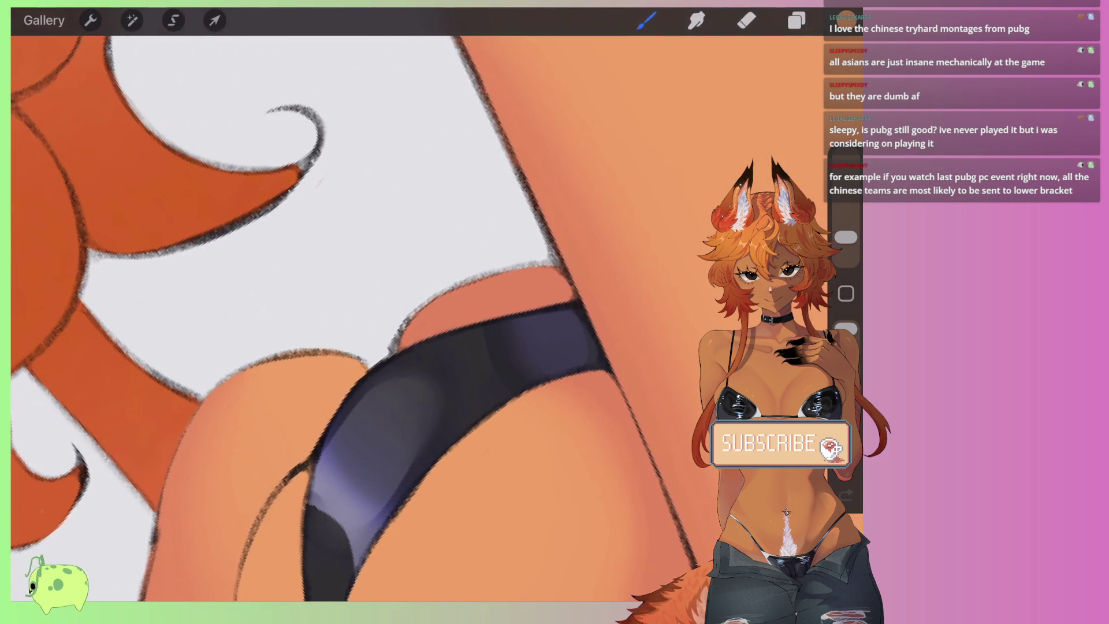
scroll(367, 318, down, 5)
scroll(370, 318, down, 2)
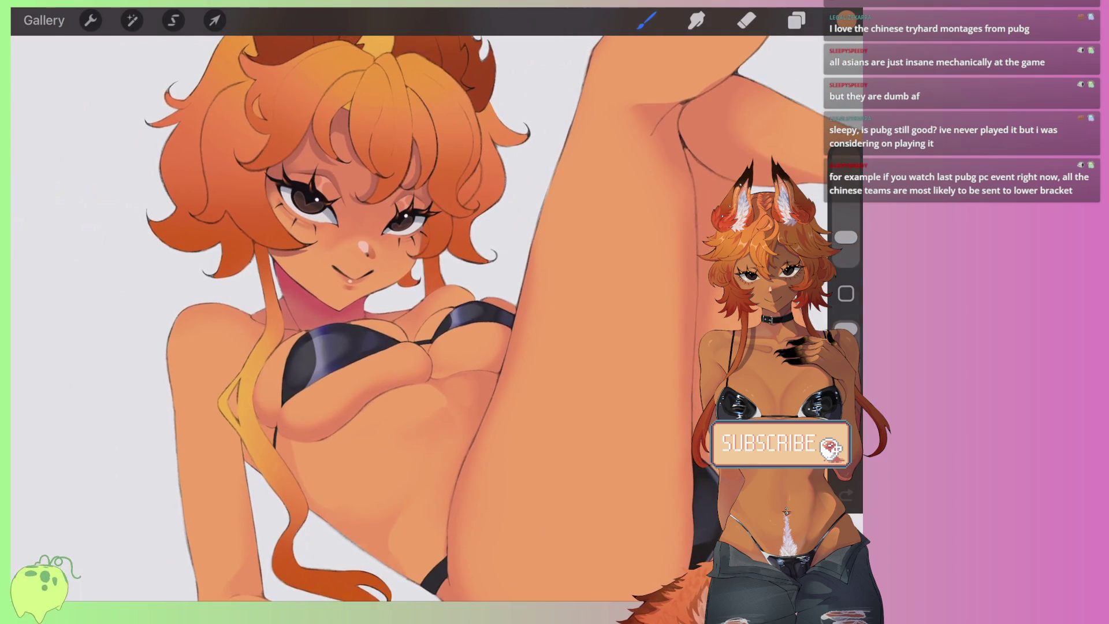
scroll(347, 318, up, 2)
scroll(346, 318, up, 4)
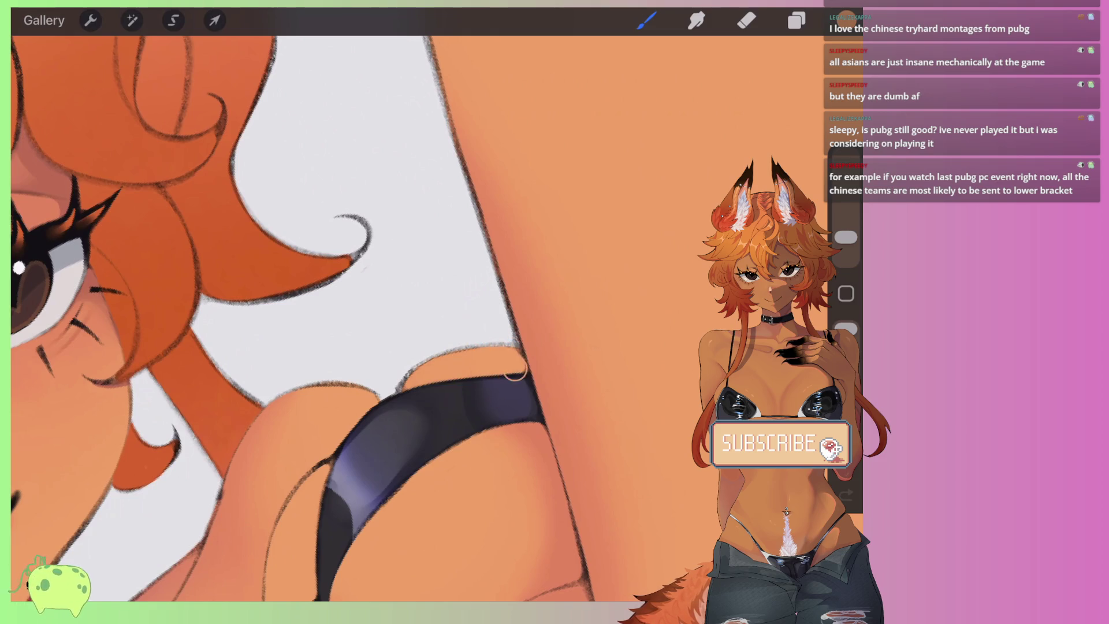
scroll(335, 311, down, 4)
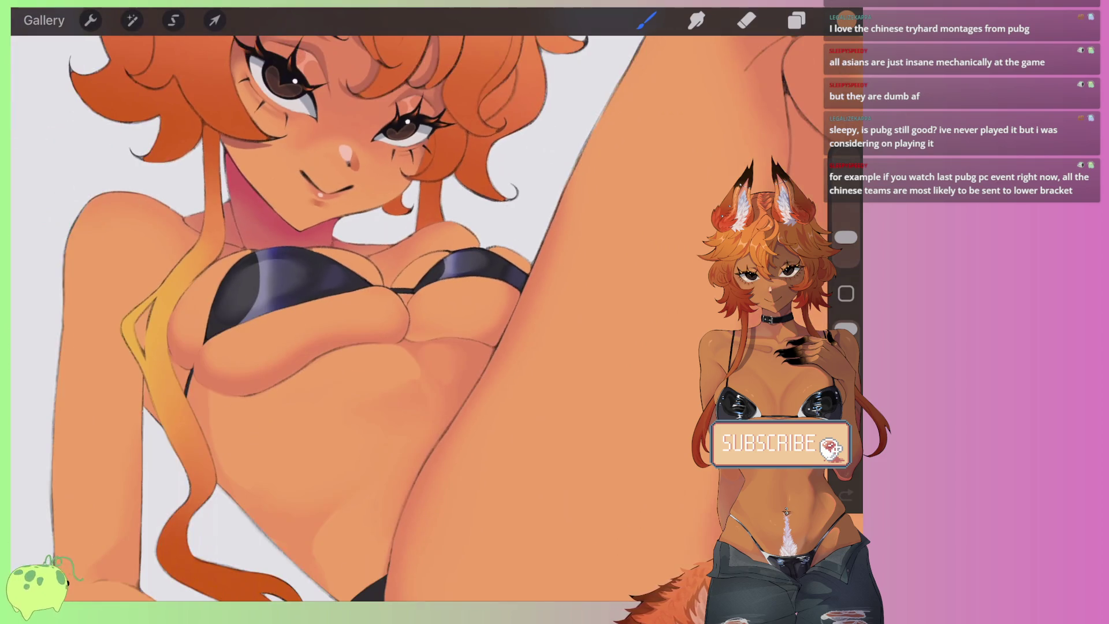
scroll(347, 289, up, 2)
scroll(347, 289, up, 2)
drag(521, 212, 481, 354)
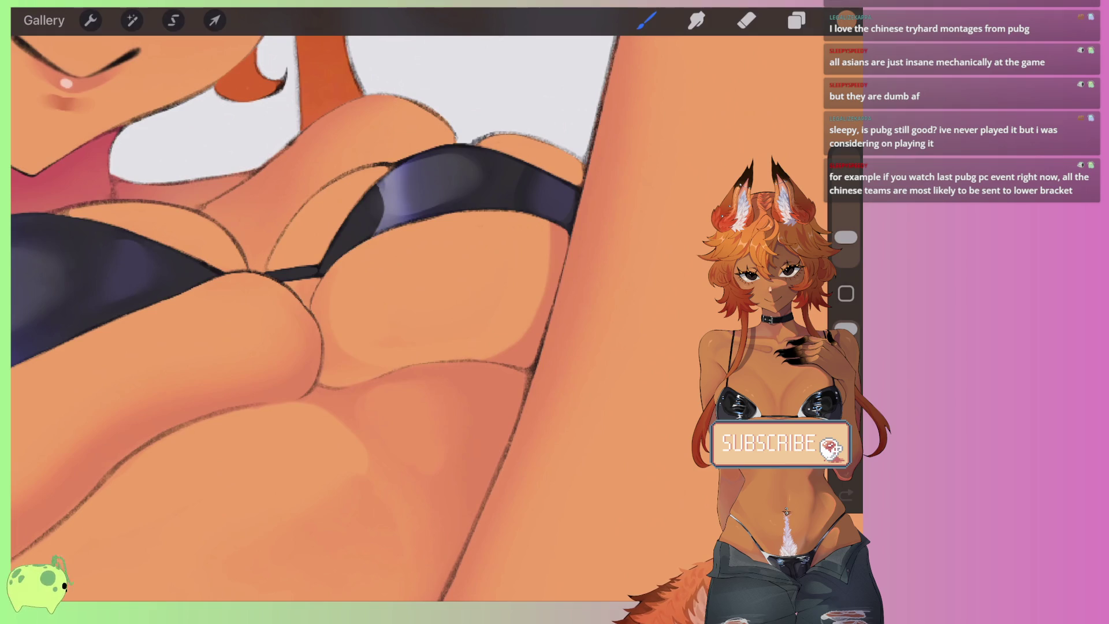
Step: Sweep a lighter highlight across the lower left side of the breast
scroll(347, 289, down, 2)
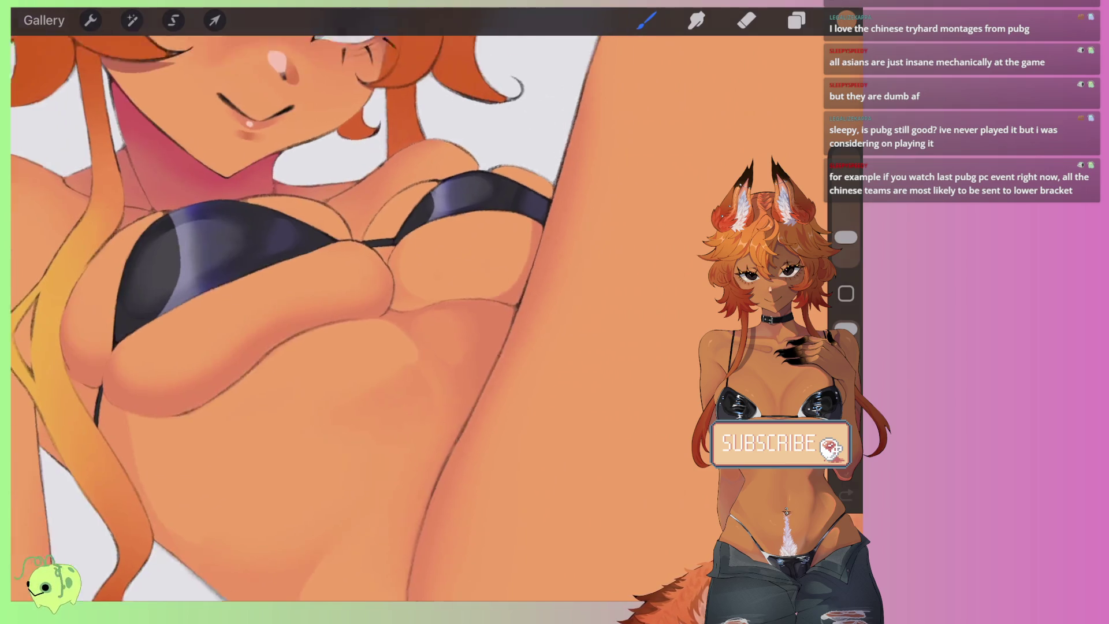
scroll(346, 288, up, 3)
drag(419, 315, 228, 439)
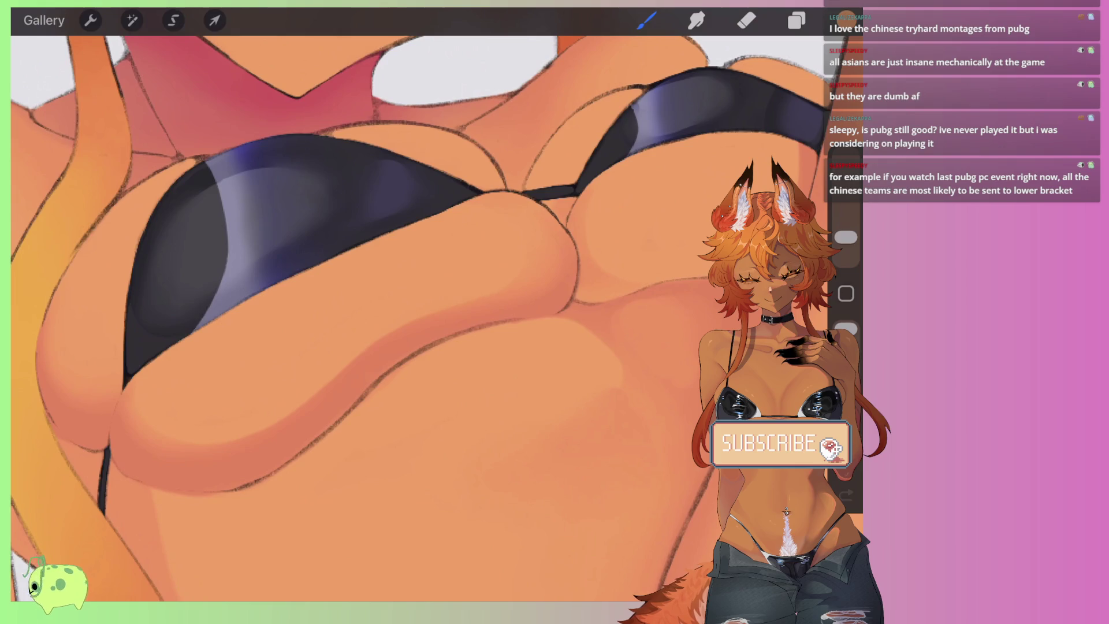
scroll(416, 312, down, 2)
scroll(416, 312, up, 2)
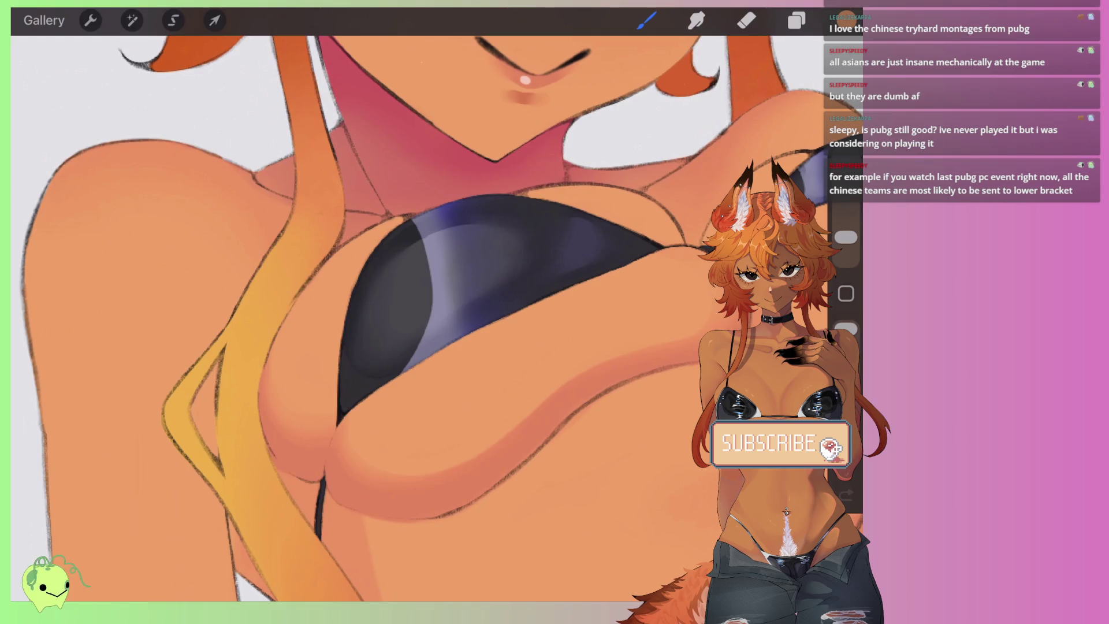
scroll(416, 311, down, 2)
scroll(416, 312, down, 1)
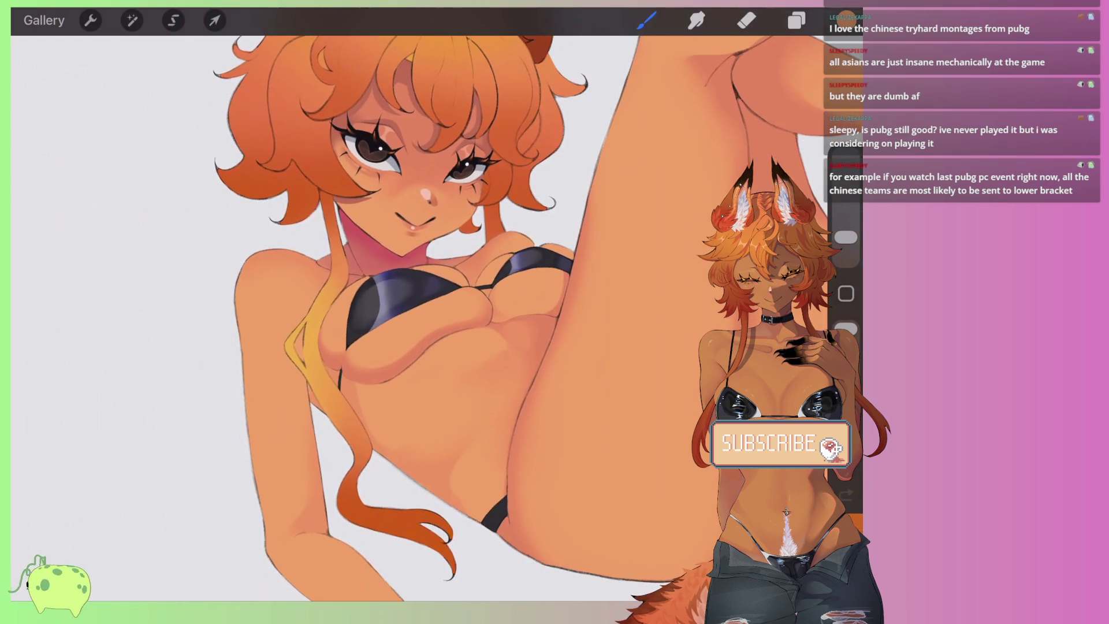
scroll(416, 312, down, 2)
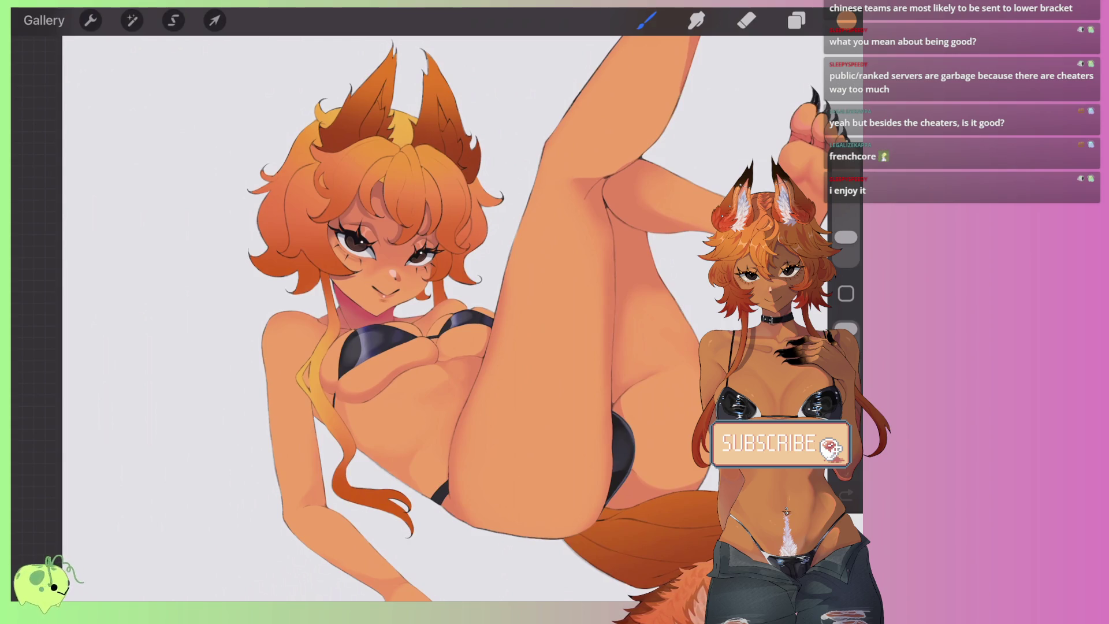
Step: Shade the hair strand's left edge and top with darker orange
scroll(289, 538, up, 2)
scroll(289, 537, up, 2)
scroll(289, 538, up, 2)
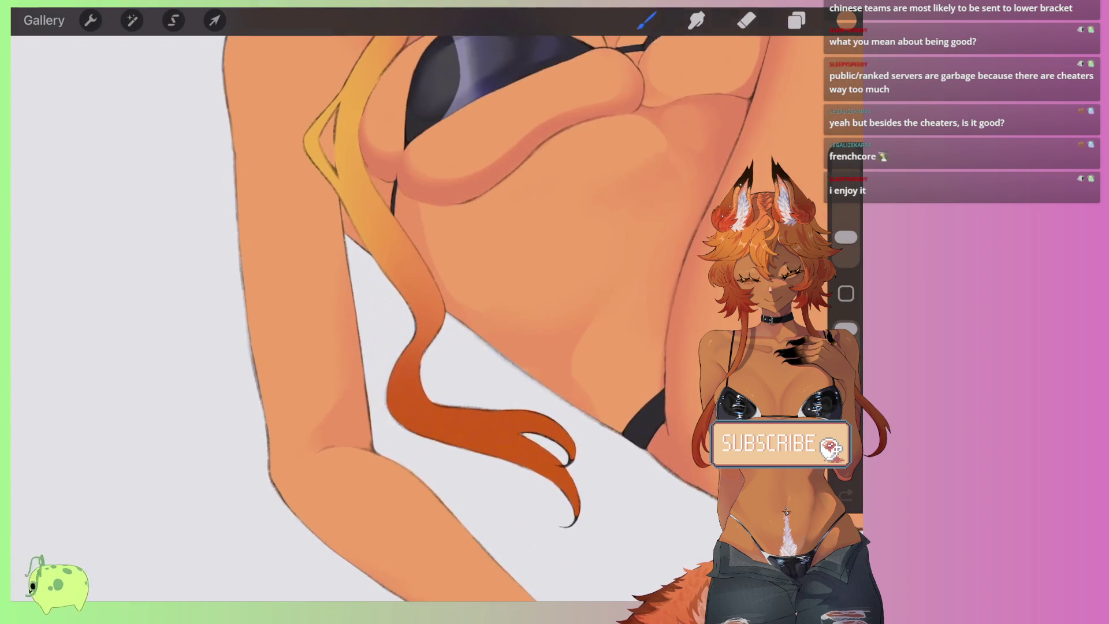
scroll(404, 312, down, 1)
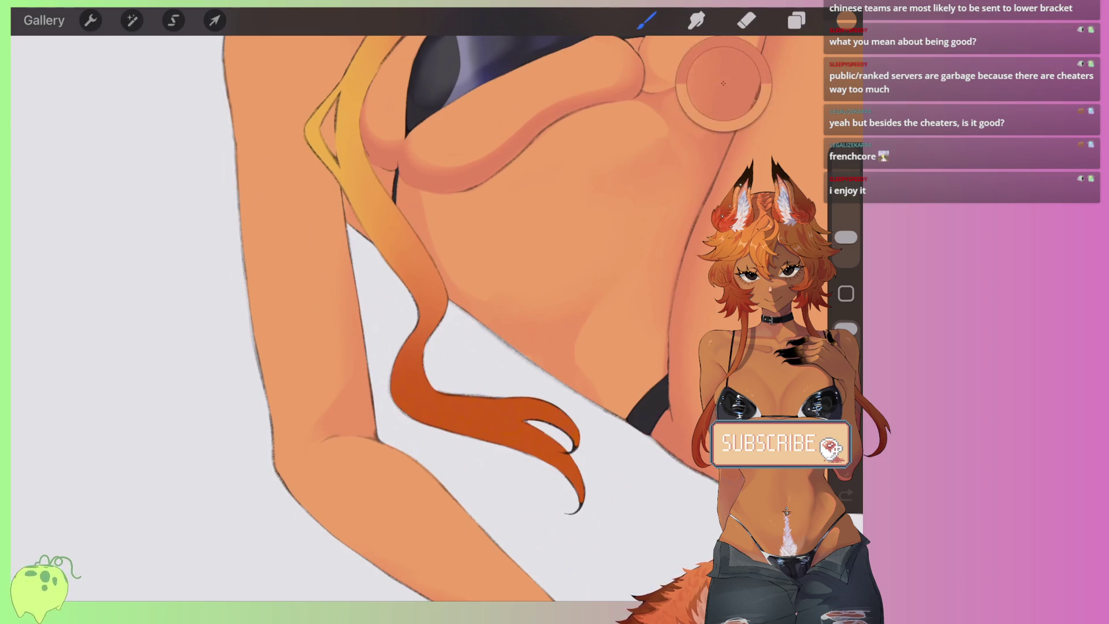
scroll(405, 312, up, 2)
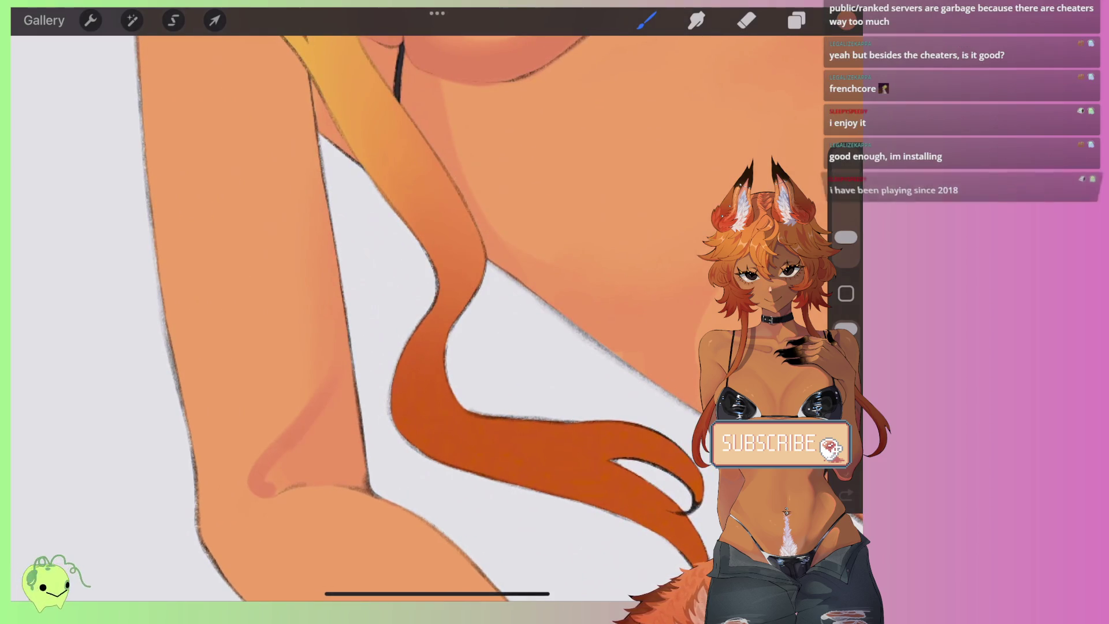
scroll(439, 318, down, 3)
scroll(405, 312, up, 2)
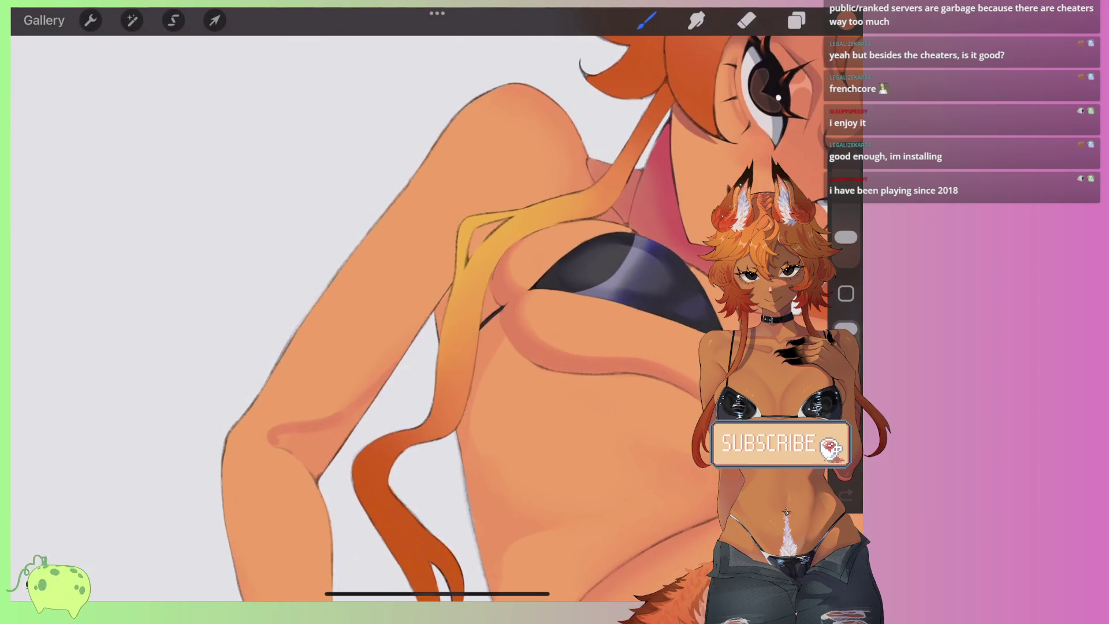
scroll(405, 312, up, 3)
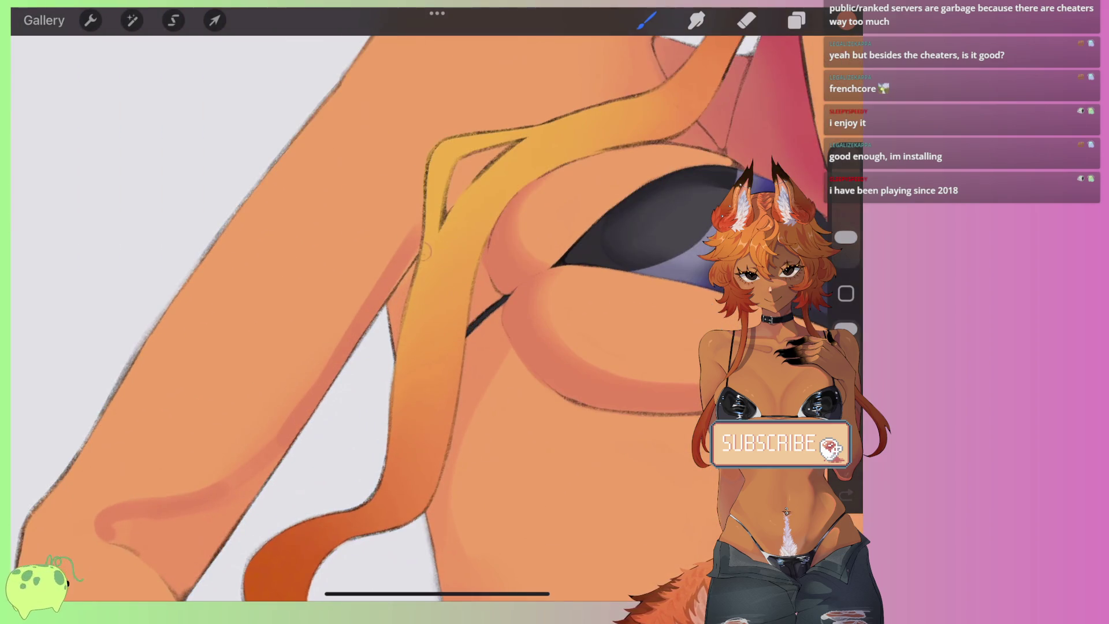
drag(415, 248, 387, 370)
drag(465, 167, 450, 186)
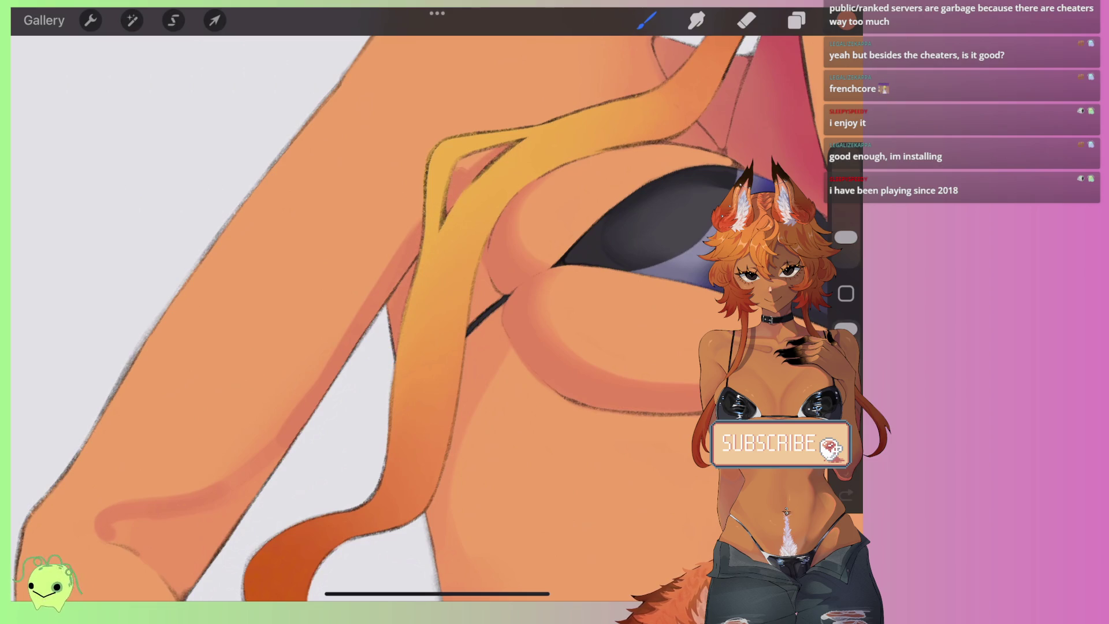
scroll(405, 312, up, 3)
scroll(404, 312, up, 2)
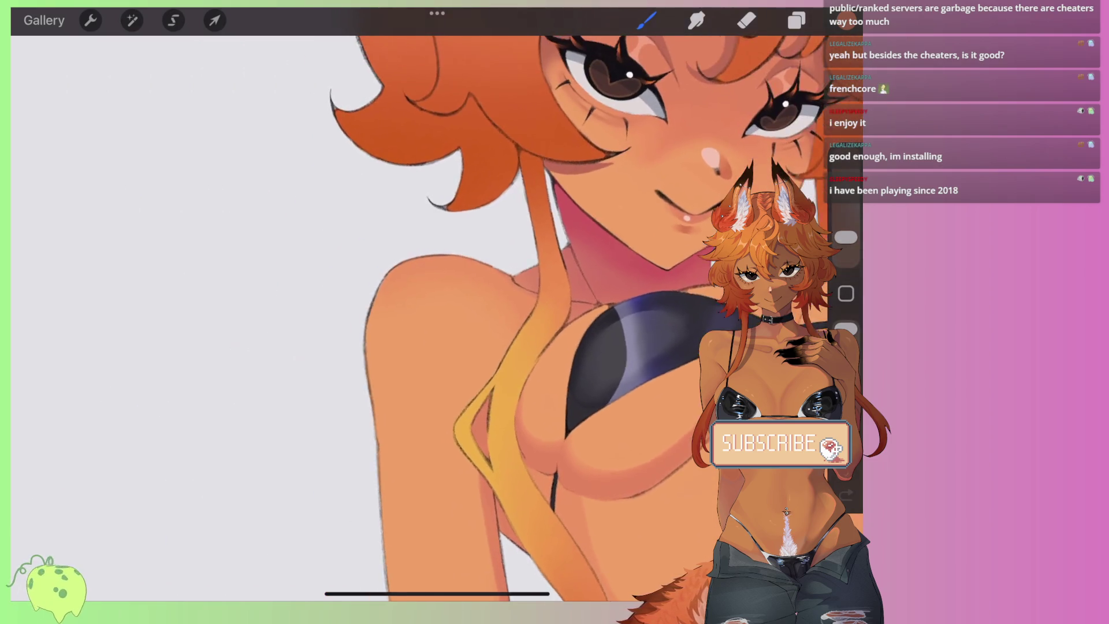
scroll(404, 312, up, 2)
scroll(405, 312, up, 3)
scroll(471, 338, down, 2)
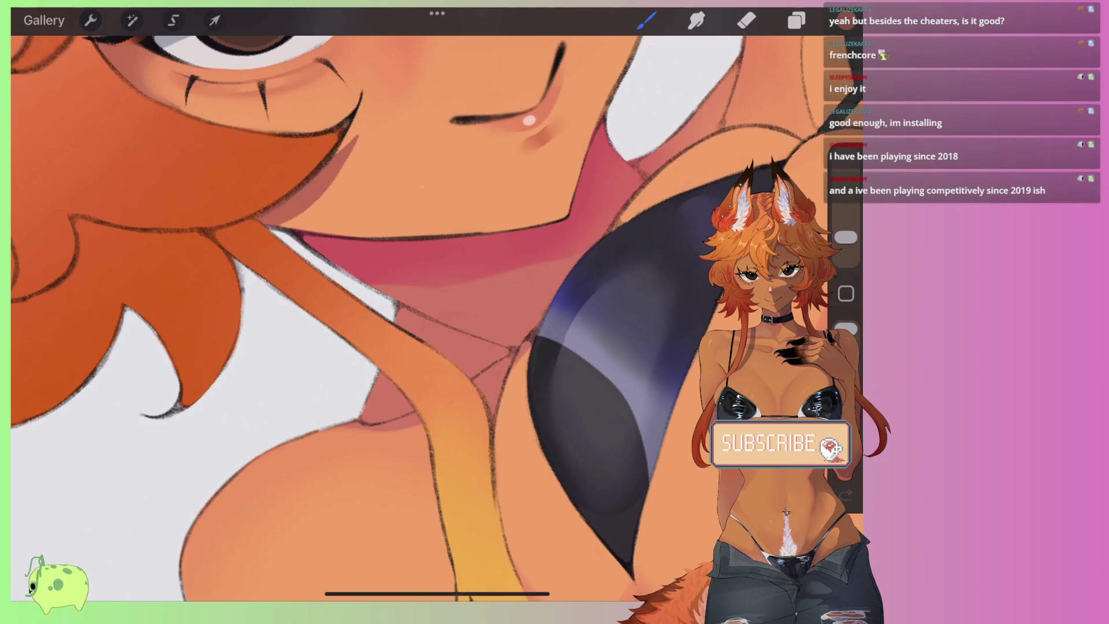
Step: Deepen the pink shading below the shoulder line
drag(333, 432, 426, 442)
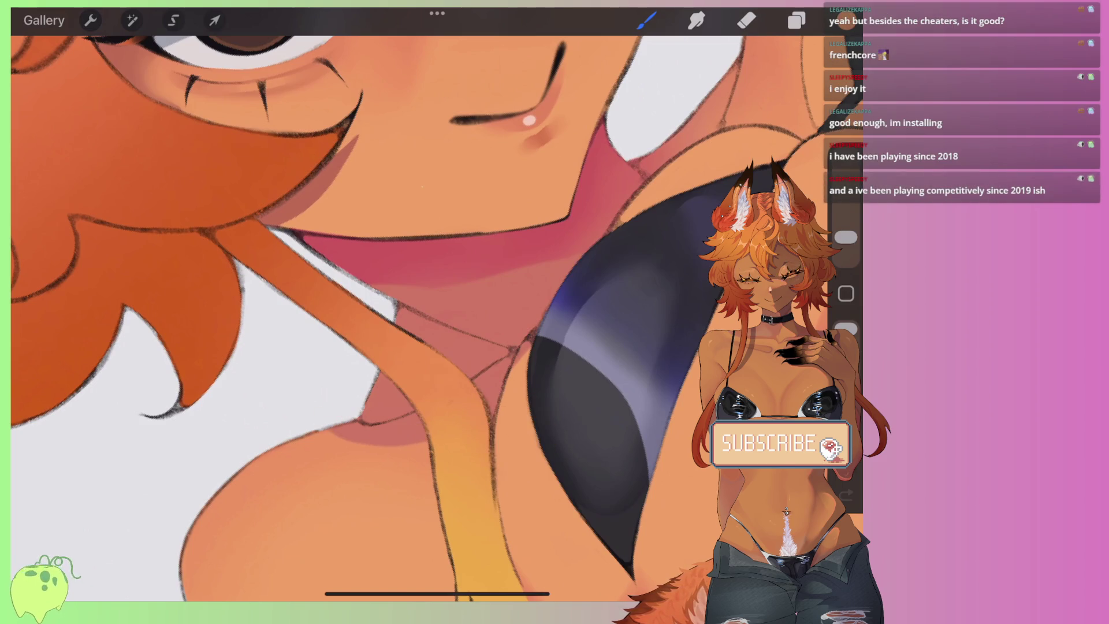
scroll(546, 332, down, 3)
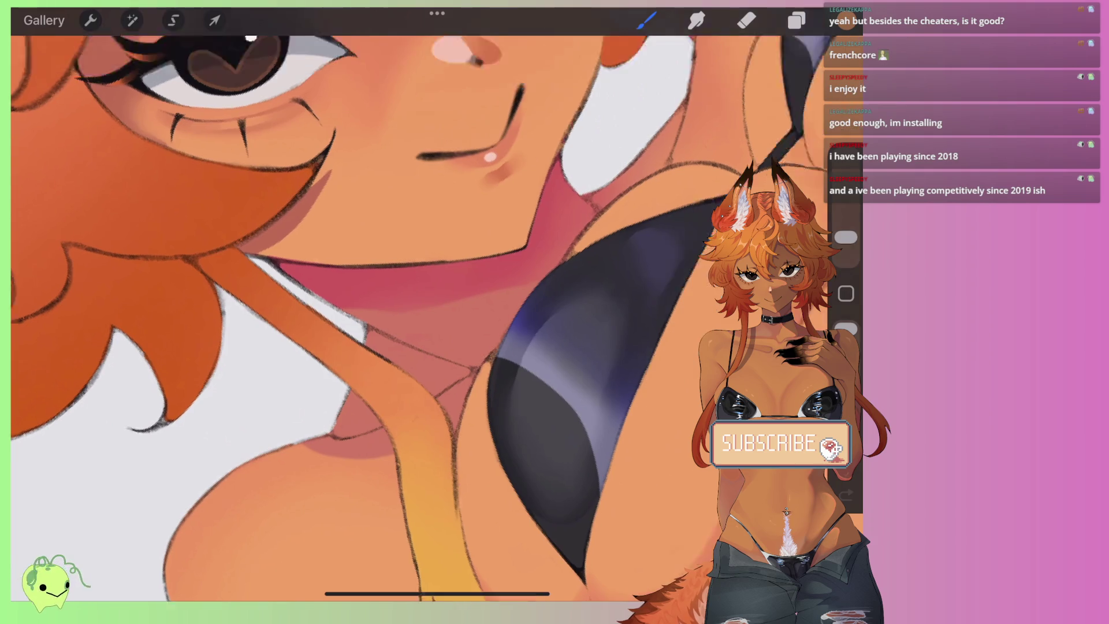
scroll(437, 312, up, 3)
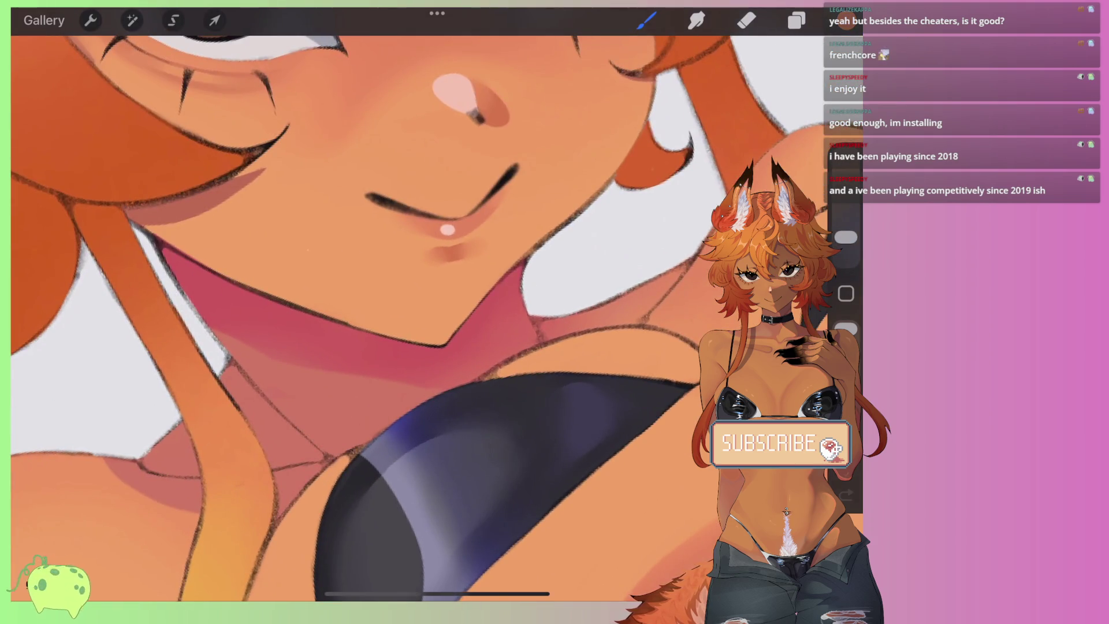
scroll(577, 289, up, 2)
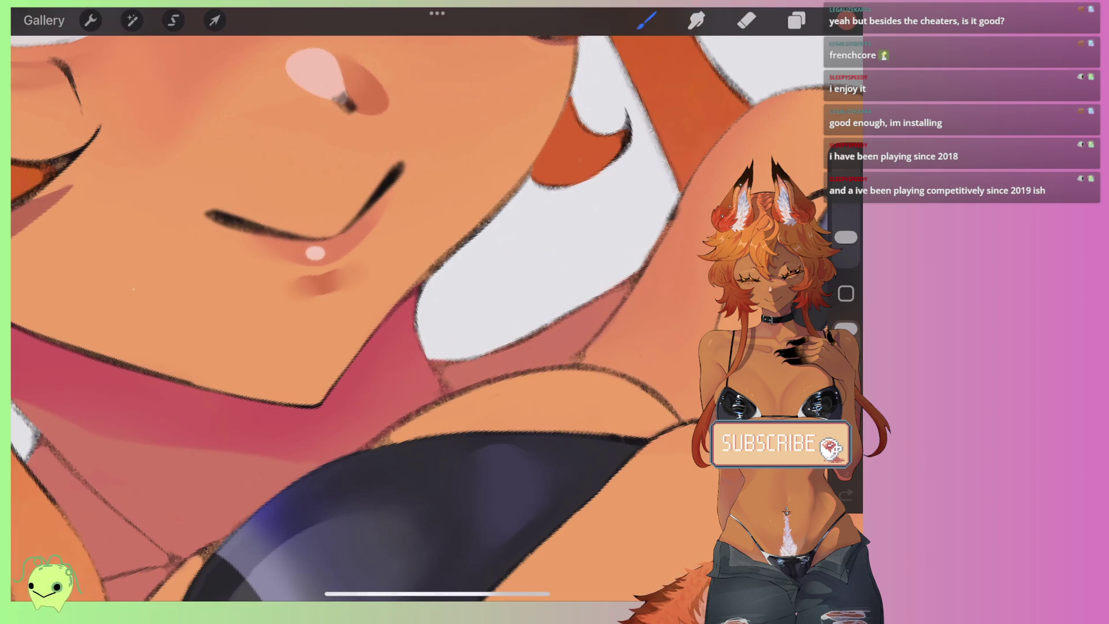
scroll(520, 337, down, 5)
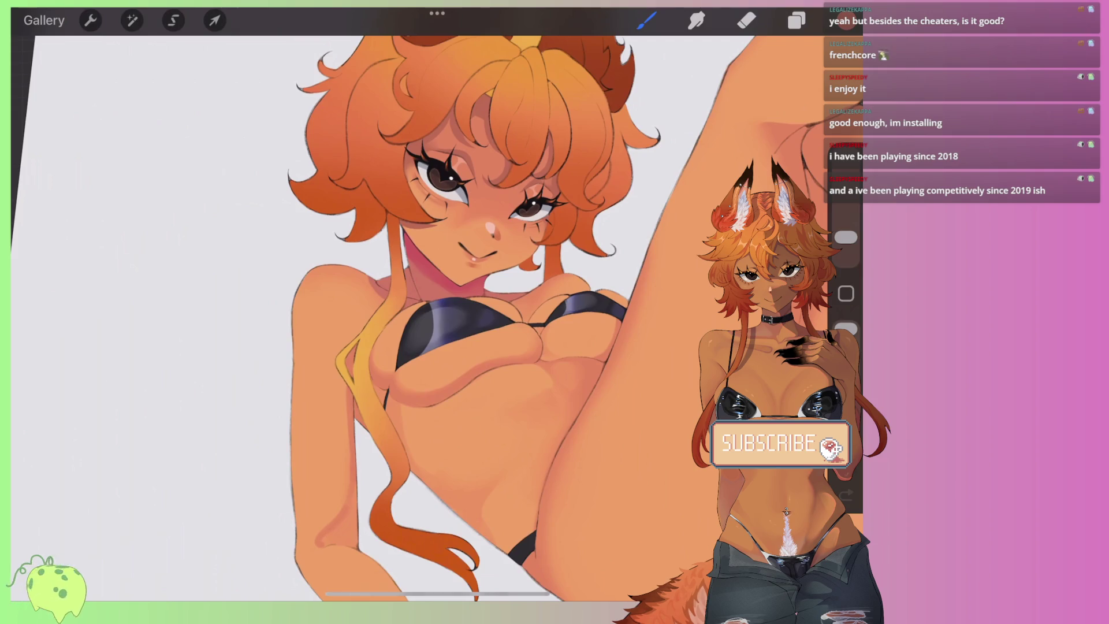
scroll(491, 318, down, 3)
scroll(480, 277, up, 5)
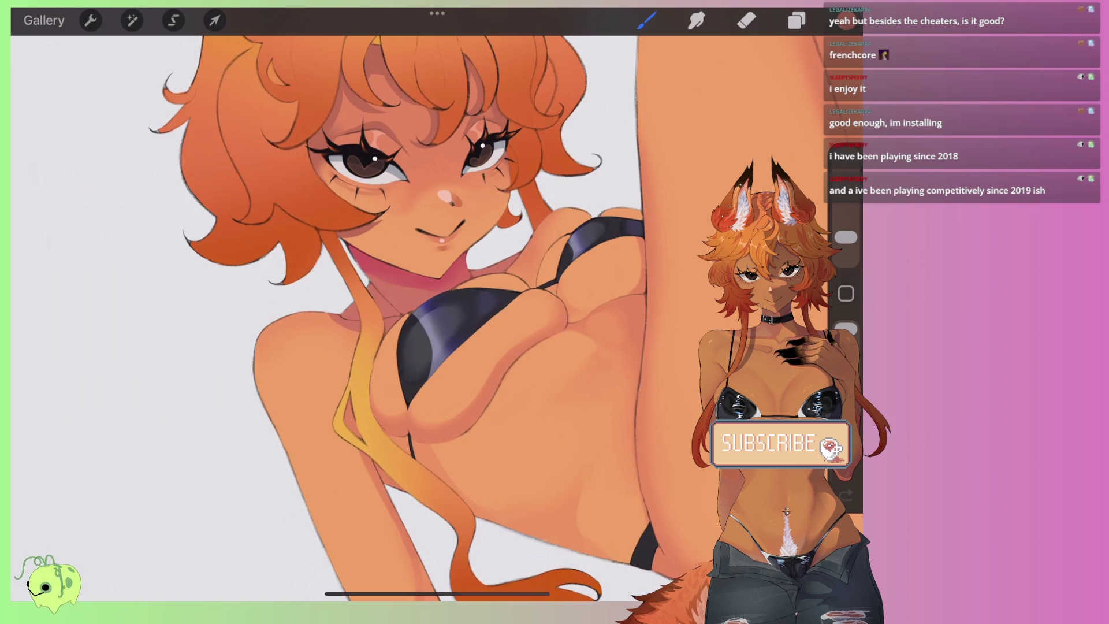
scroll(427, 312, down, 2)
scroll(428, 312, down, 2)
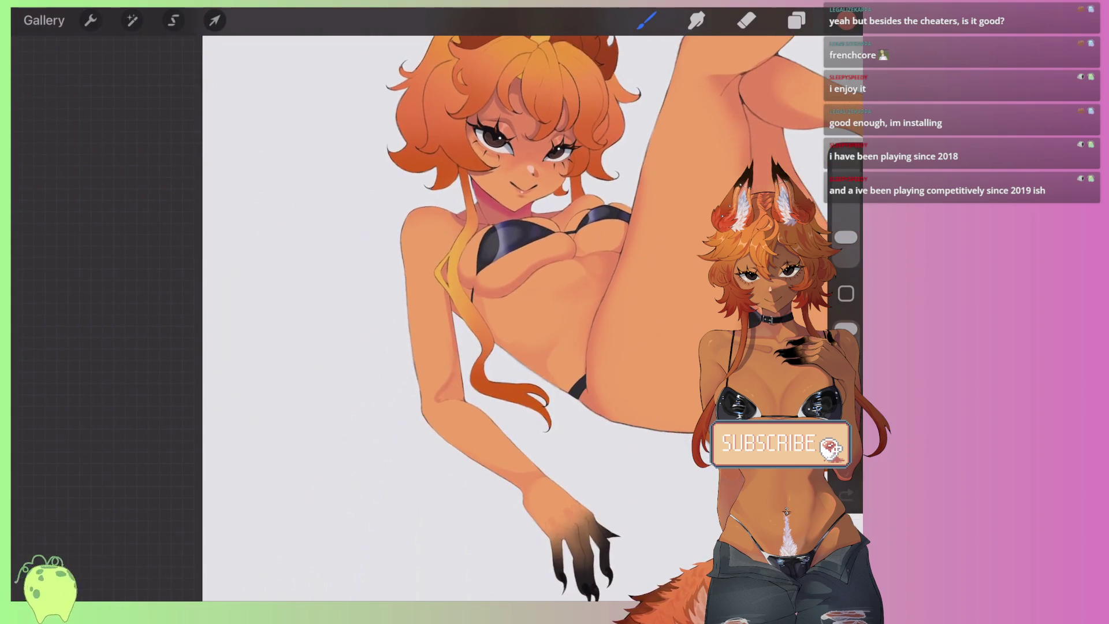
scroll(428, 312, down, 2)
scroll(439, 416, up, 3)
scroll(439, 416, up, 3)
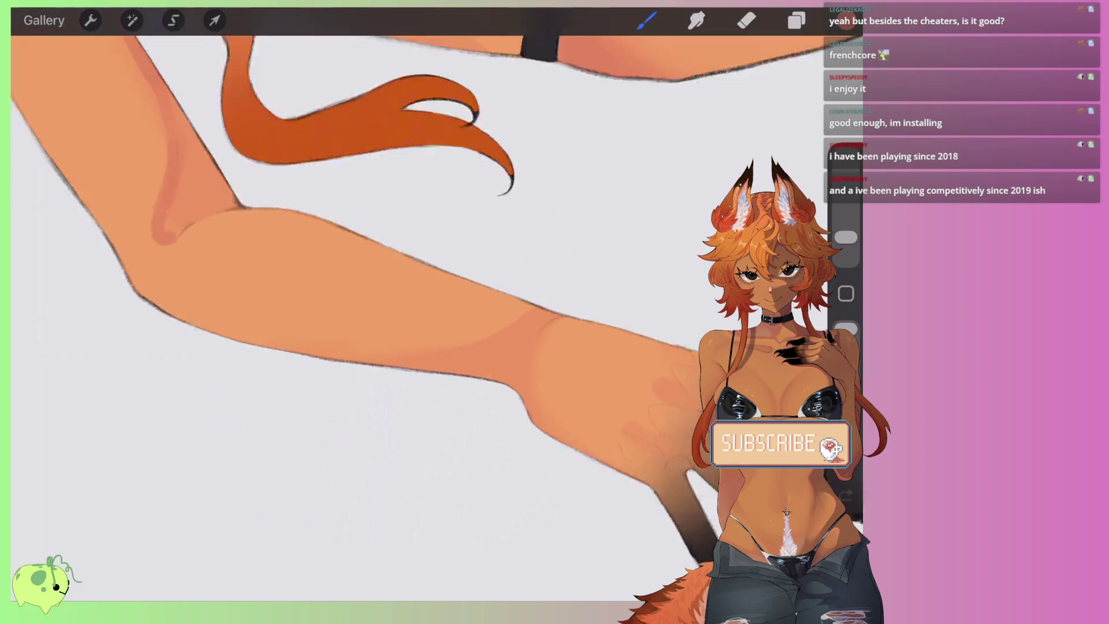
scroll(439, 416, up, 1)
Step: Paint soft darker shading on the lower arm and smudge it up to the elbow crease
mouse_move(446, 380)
mouse_down()
mouse_move(498, 374)
mouse_move(307, 376)
mouse_up()
key(s)
mouse_move(508, 369)
mouse_down()
mouse_move(470, 377)
mouse_move(518, 359)
mouse_up()
mouse_move(377, 404)
mouse_down()
mouse_move(396, 272)
mouse_move(382, 381)
mouse_move(366, 186)
mouse_up()
scroll(405, 312, down, 5)
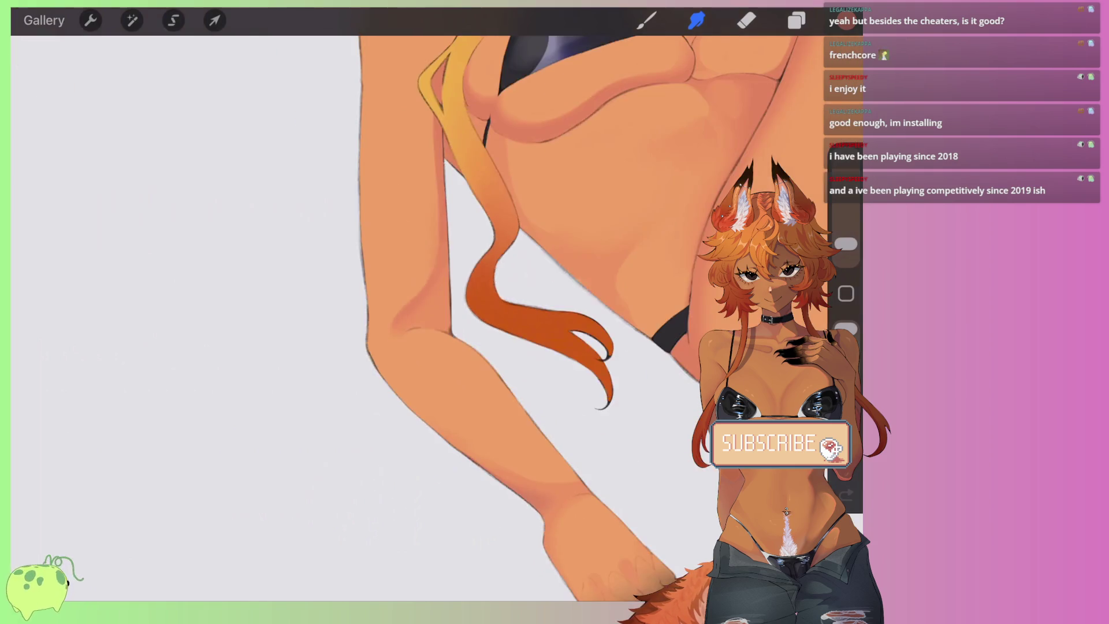
scroll(382, 395, up, 5)
mouse_move(382, 395)
mouse_down()
mouse_move(383, 241)
mouse_move(341, 498)
mouse_up()
scroll(439, 312, down, 5)
scroll(439, 312, down, 2)
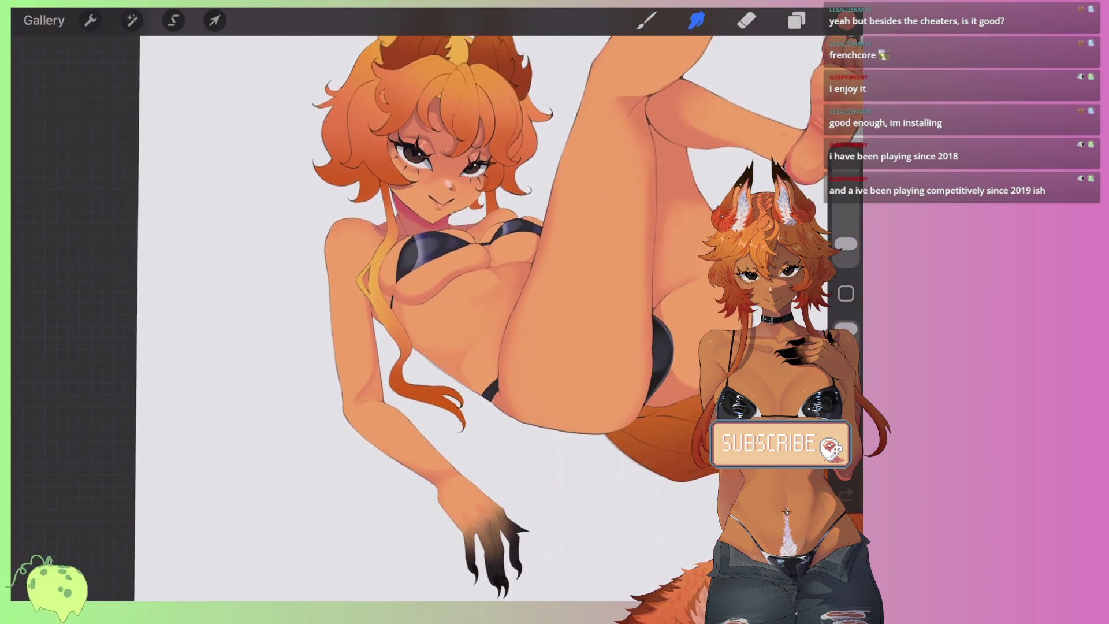
scroll(439, 312, down, 3)
scroll(439, 312, down, 3)
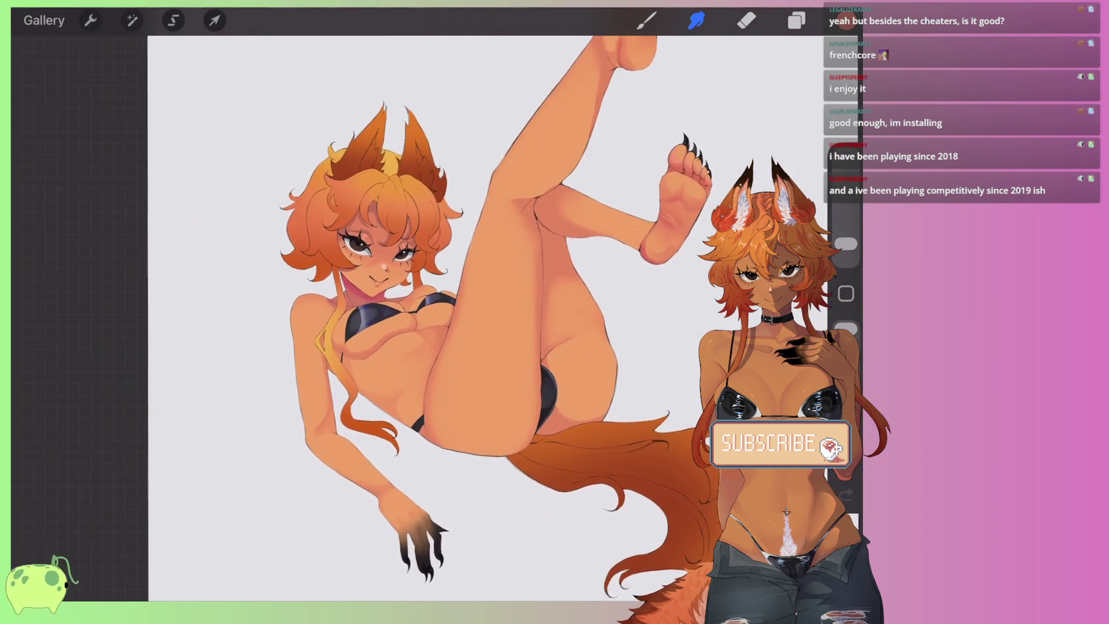
scroll(451, 318, down, 1)
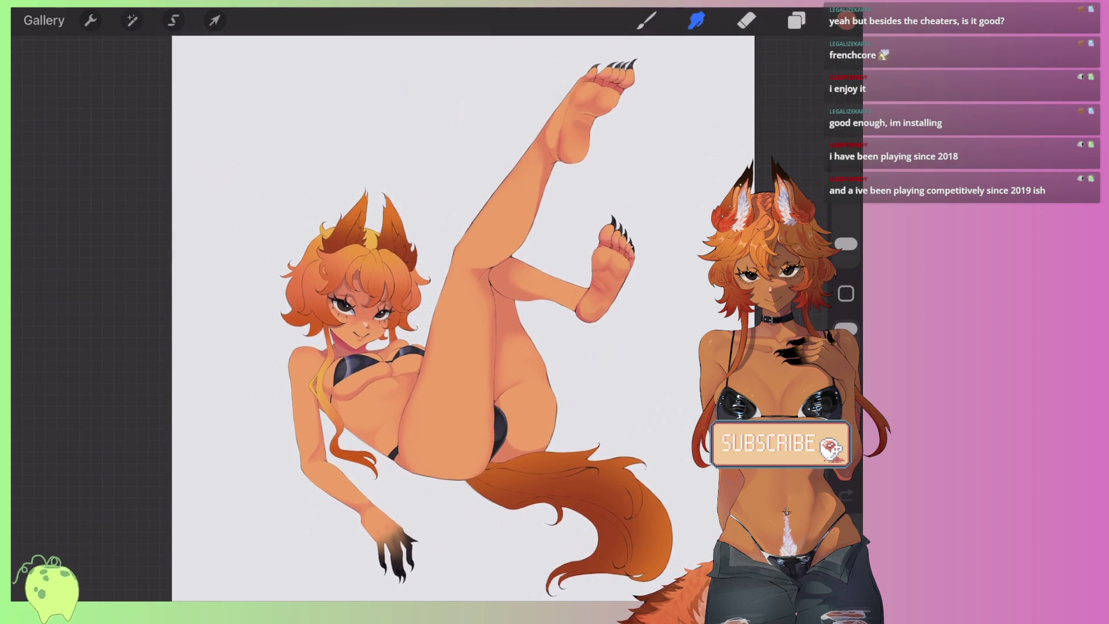
scroll(369, 289, up, 3)
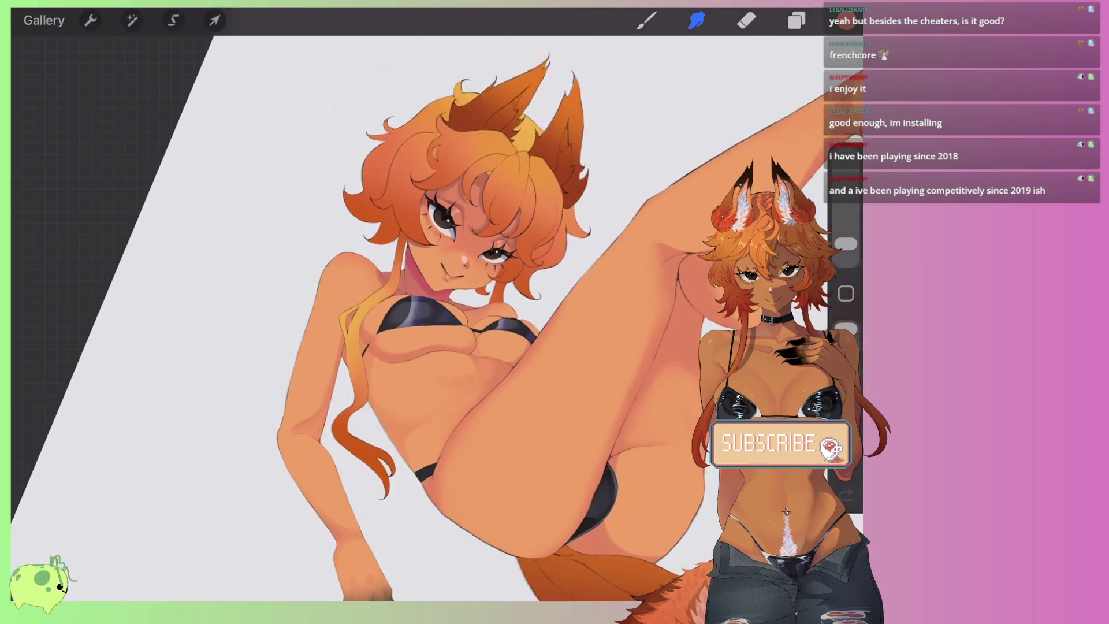
Step: Zoom to the face and sample its skin colour
scroll(370, 289, up, 5)
scroll(369, 289, up, 1)
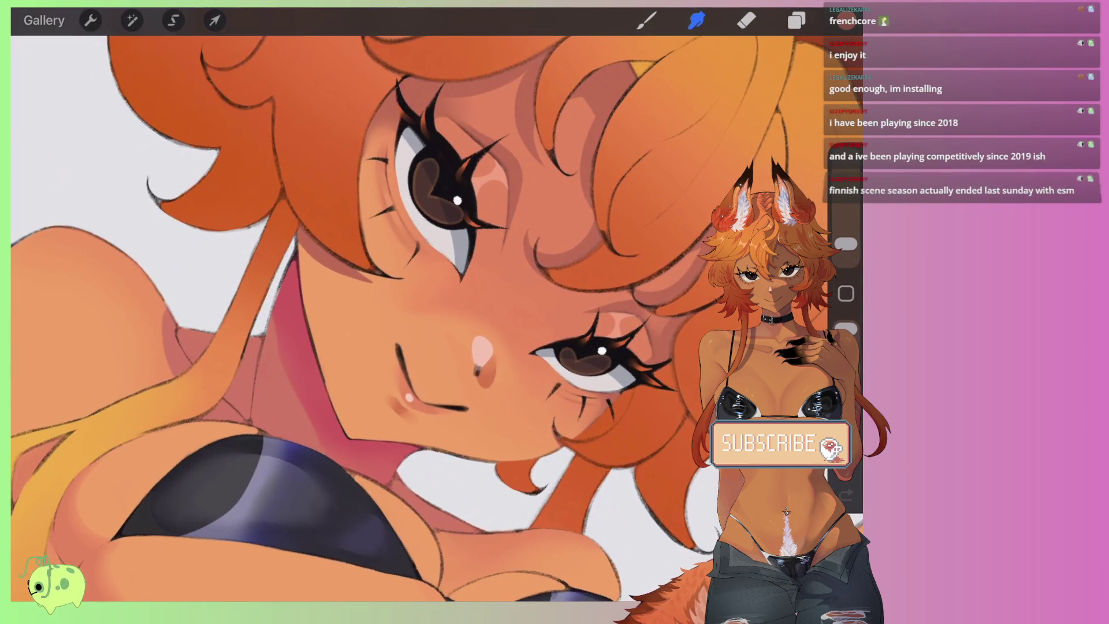
scroll(439, 312, up, 2)
scroll(439, 311, up, 3)
scroll(437, 318, up, 2)
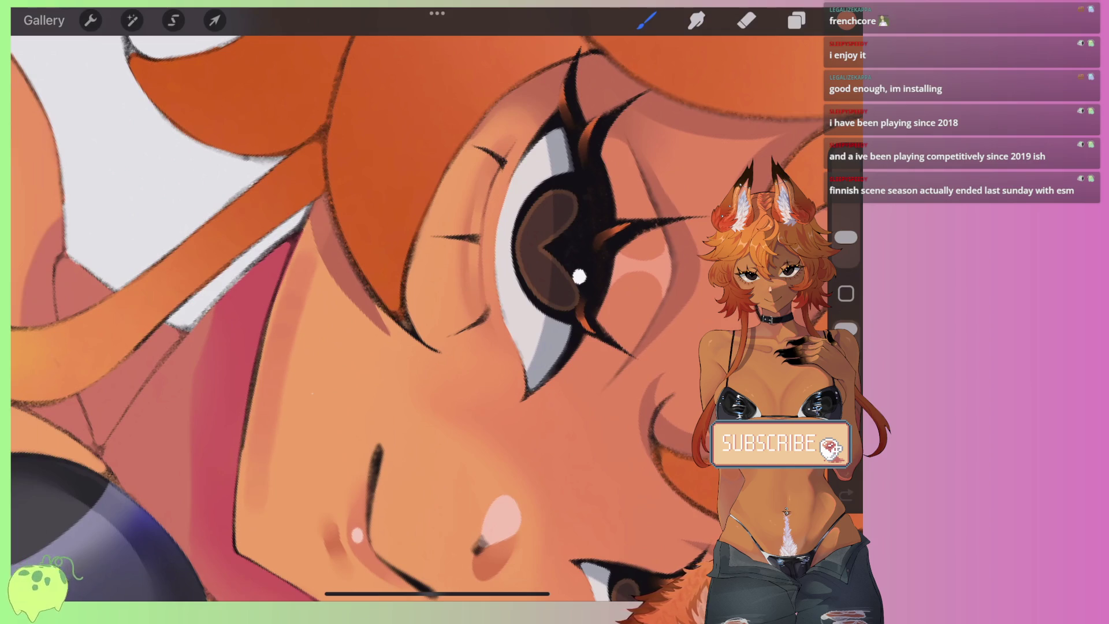
click(697, 20)
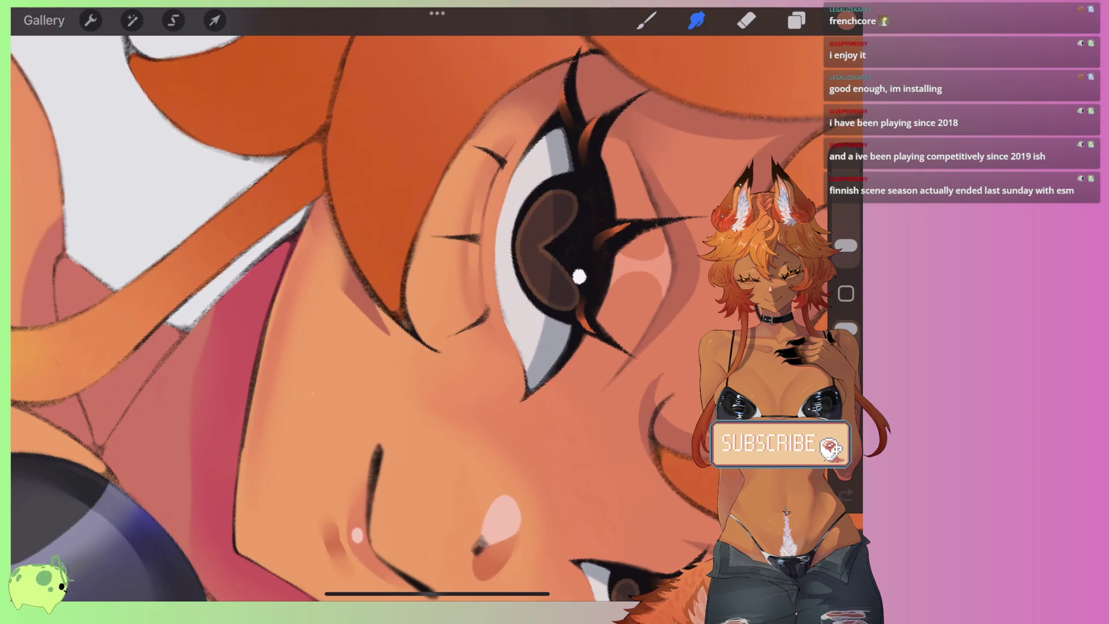
click(361, 276)
Step: Choose the Monoline brush from the Brush Library and reduce its size
click(647, 21)
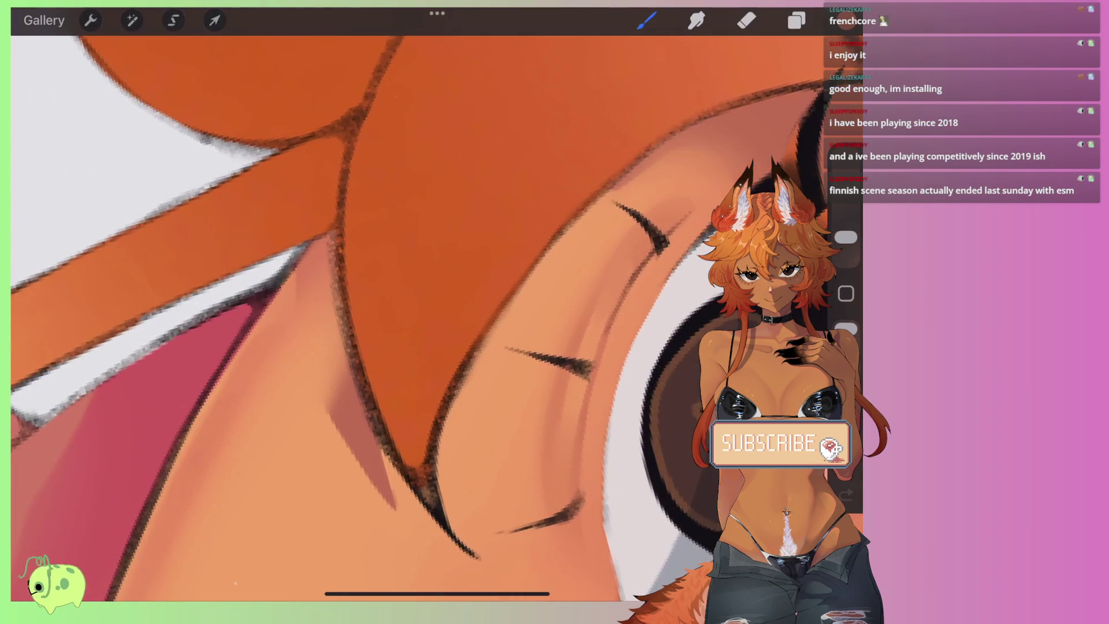
click(646, 21)
click(670, 242)
click(646, 21)
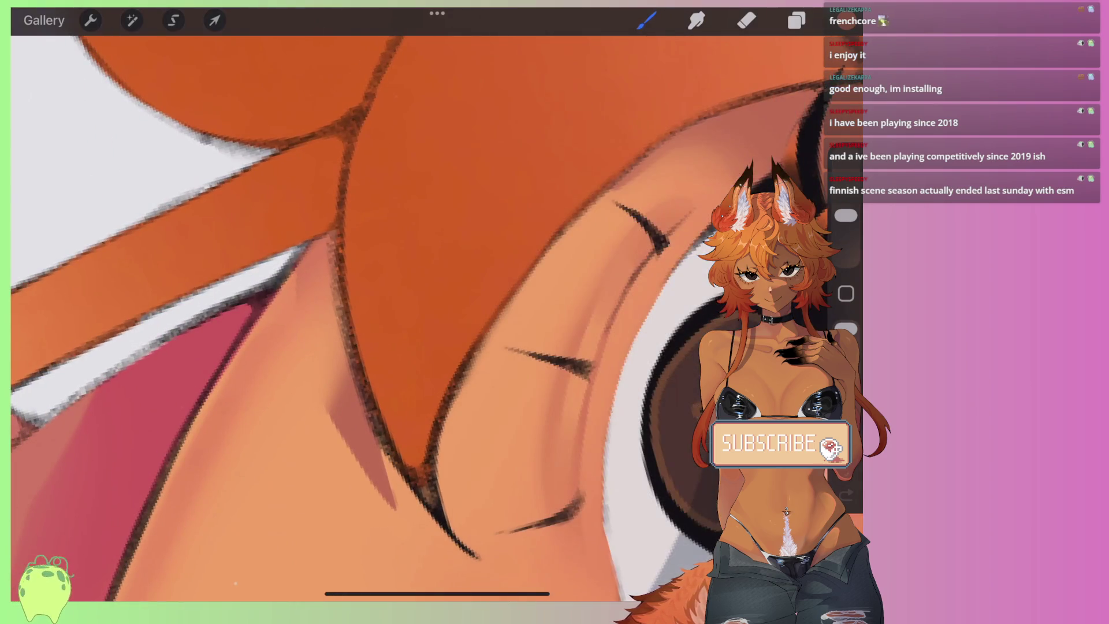
drag(846, 216, 846, 232)
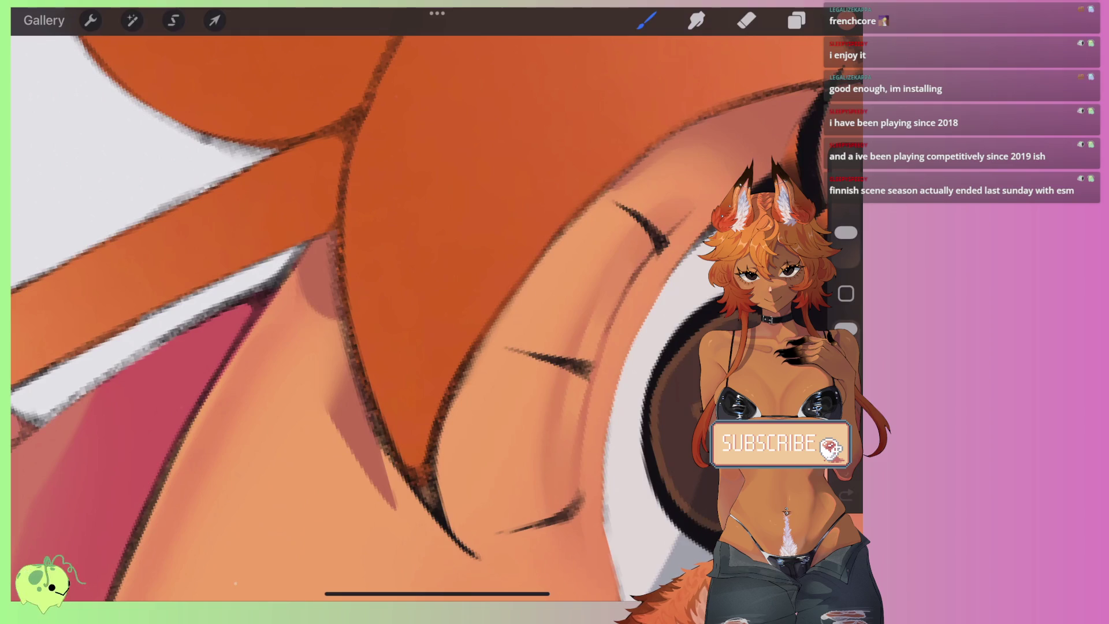
Step: Stroke a dusky pink shadow down the hair strand's edge beside the face
drag(302, 276, 347, 402)
drag(303, 291, 324, 407)
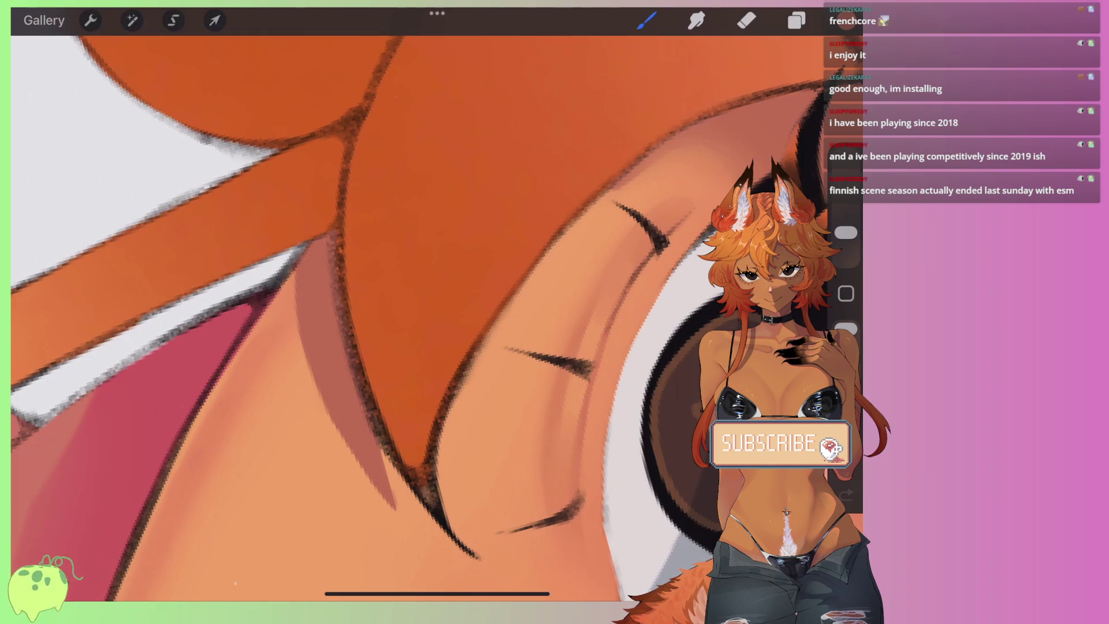
scroll(436, 312, down, 5)
scroll(437, 311, down, 5)
scroll(436, 312, down, 3)
scroll(436, 312, up, 3)
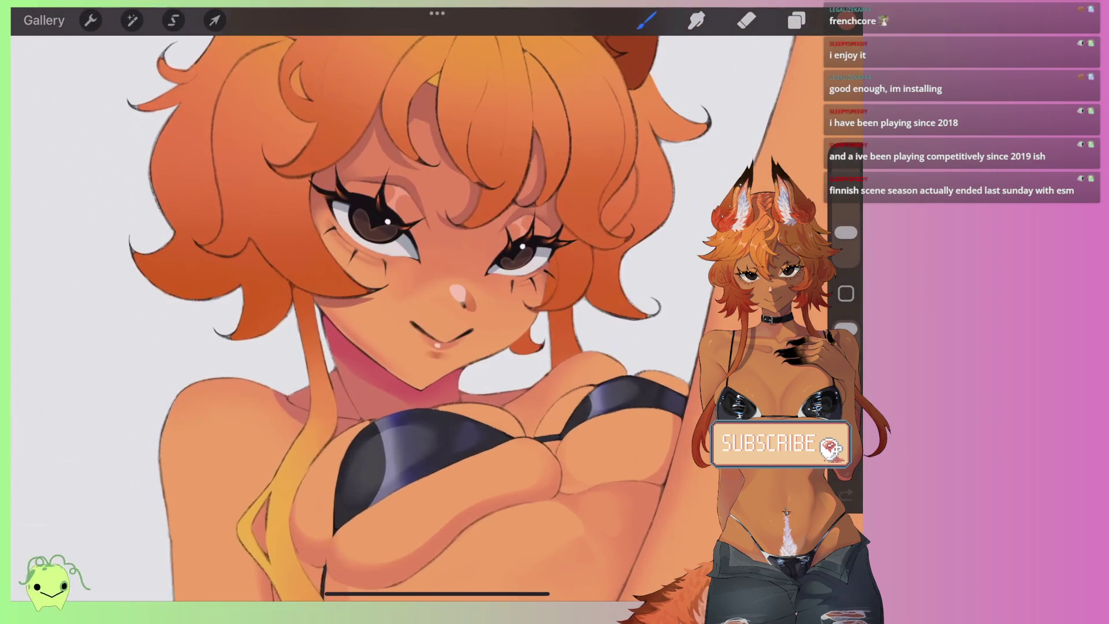
scroll(405, 243, up, 5)
scroll(404, 242, up, 3)
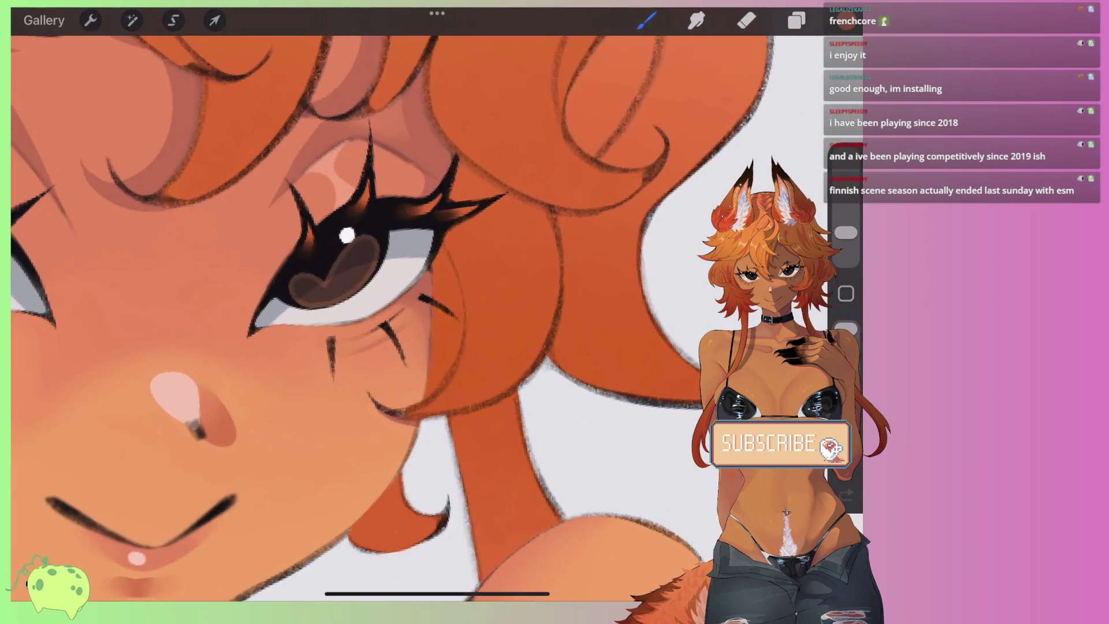
scroll(393, 312, down, 3)
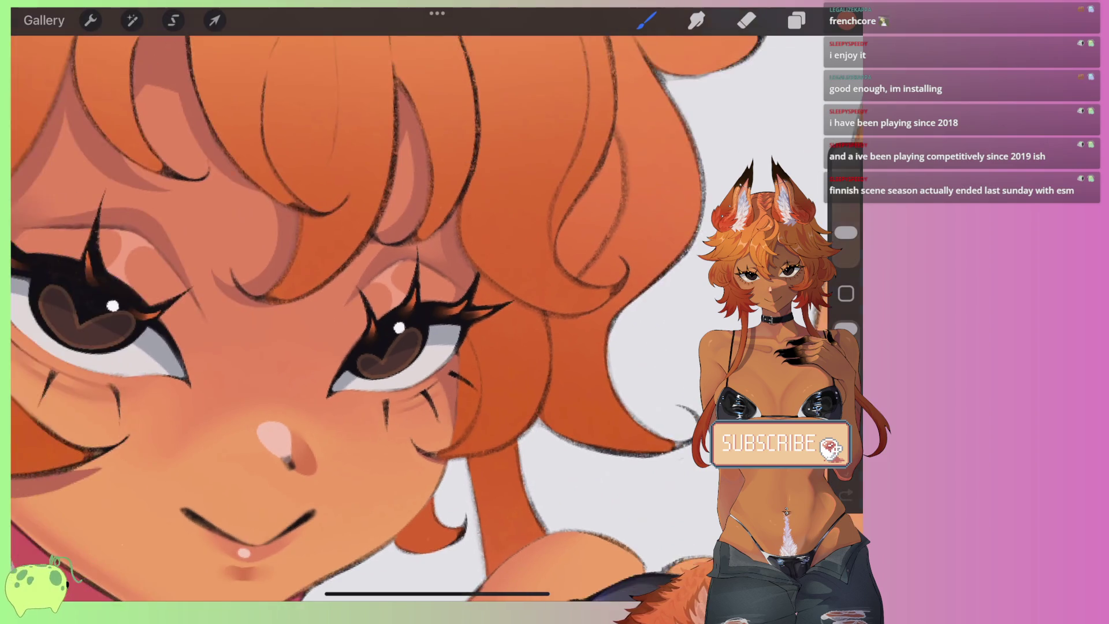
scroll(393, 312, up, 3)
scroll(347, 289, down, 2)
click(847, 20)
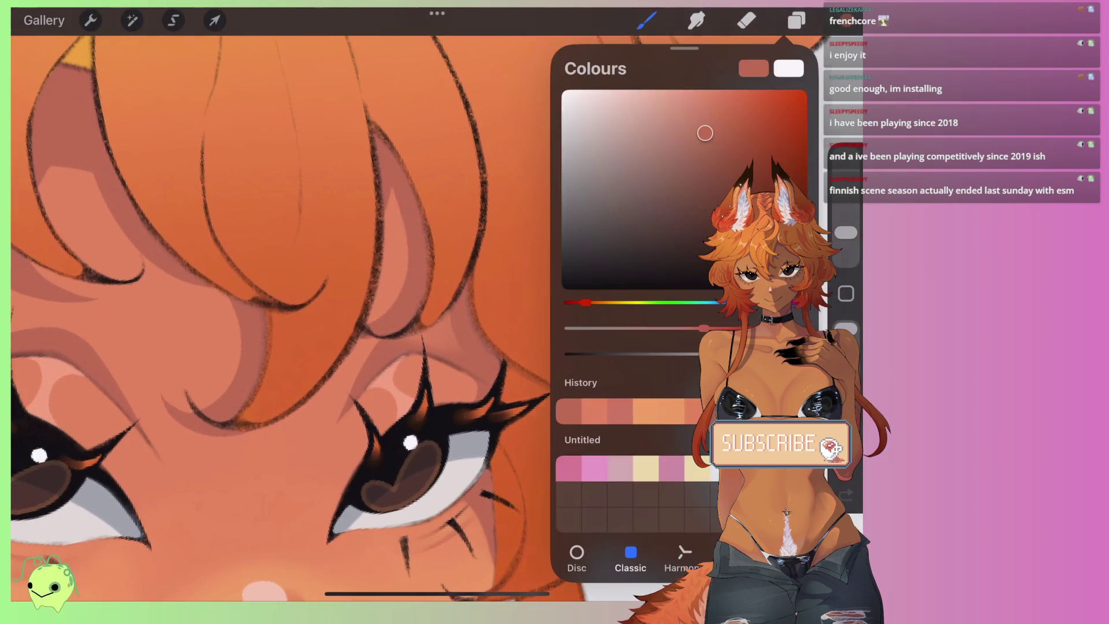
click(847, 21)
click(796, 21)
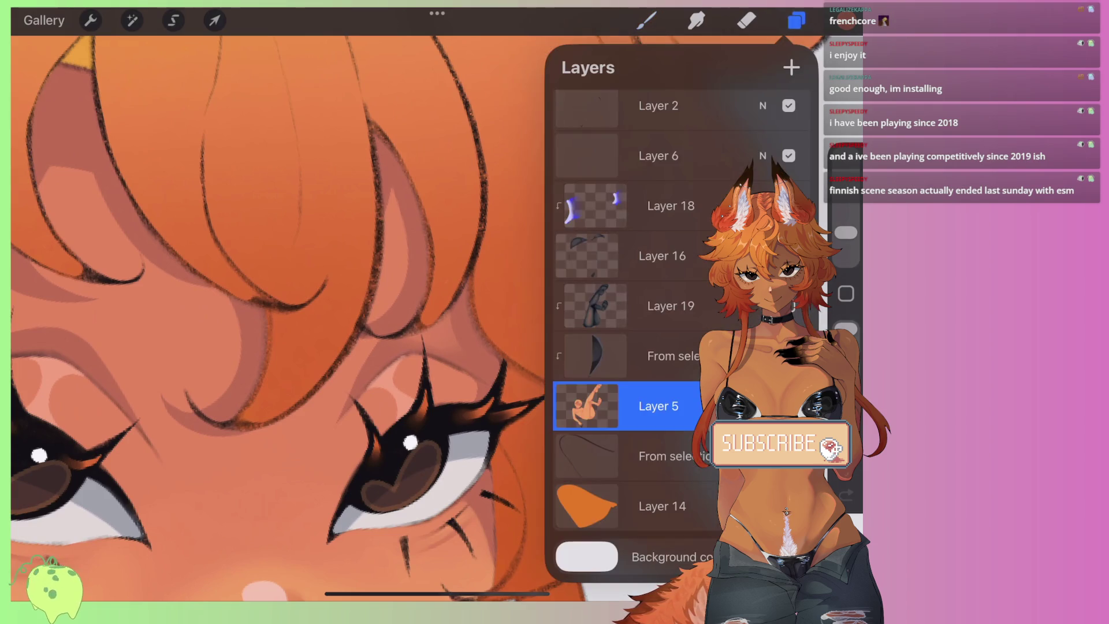
click(792, 68)
click(646, 21)
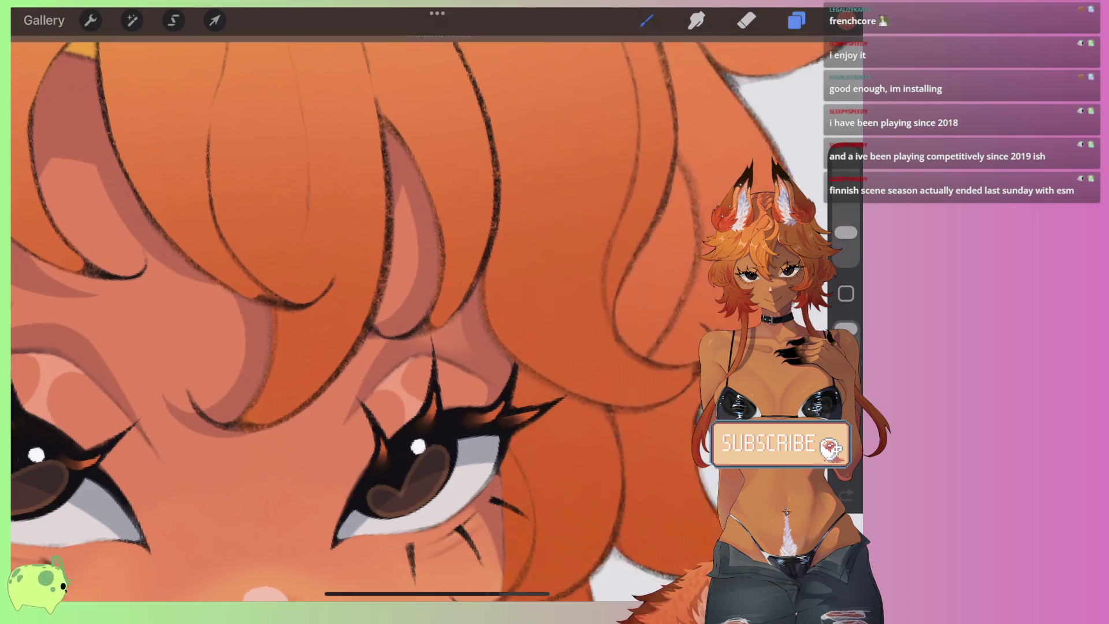
scroll(347, 289, up, 2)
drag(846, 231, 845, 246)
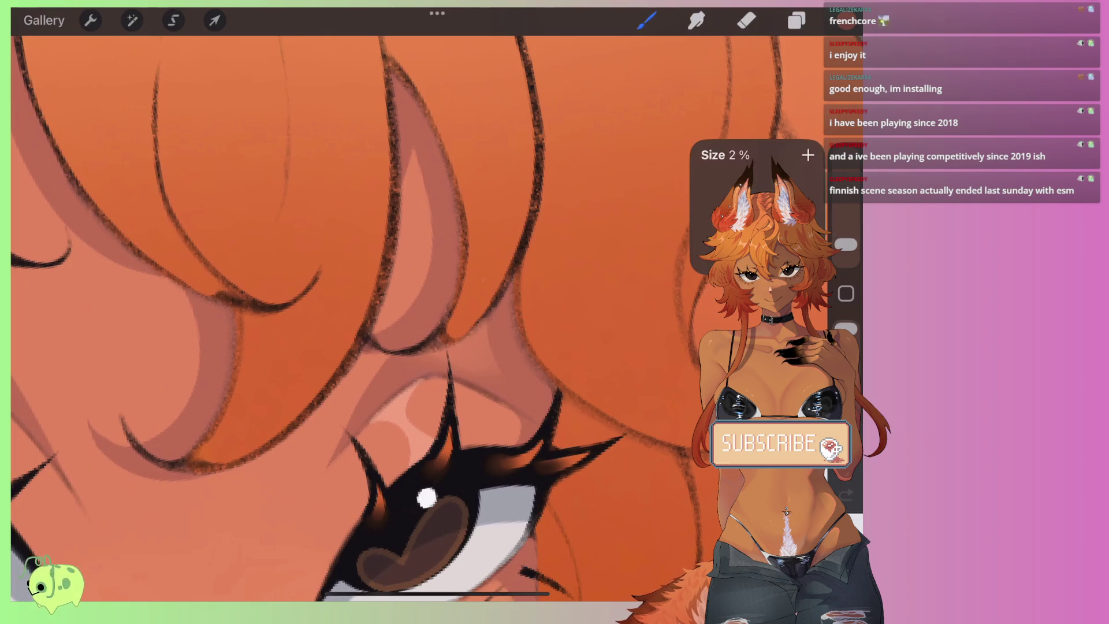
scroll(347, 289, up, 2)
drag(411, 176, 398, 222)
mouse_move(409, 155)
mouse_down()
mouse_move(431, 219)
mouse_move(434, 347)
mouse_move(370, 399)
mouse_up()
scroll(405, 312, down, 5)
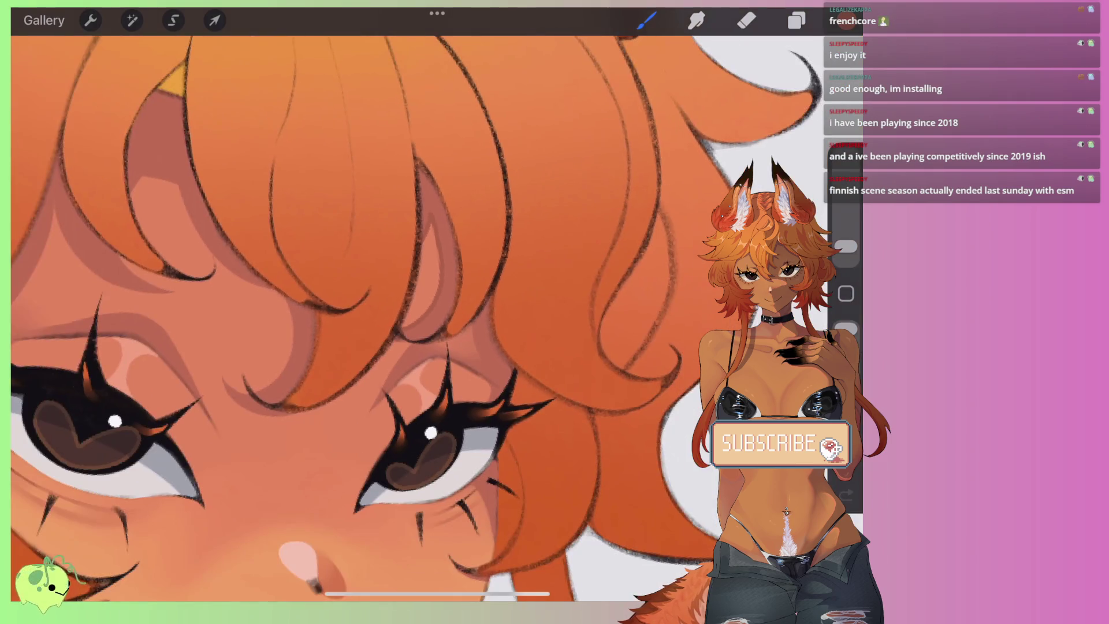
scroll(405, 312, up, 5)
drag(407, 342, 346, 466)
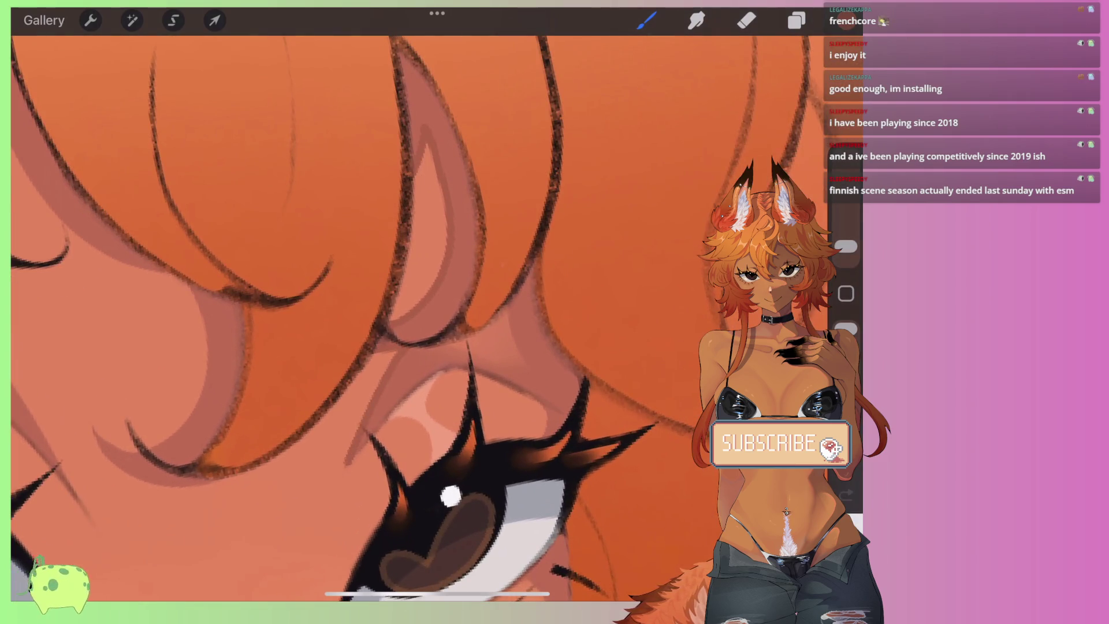
scroll(404, 312, down, 3)
scroll(404, 312, up, 3)
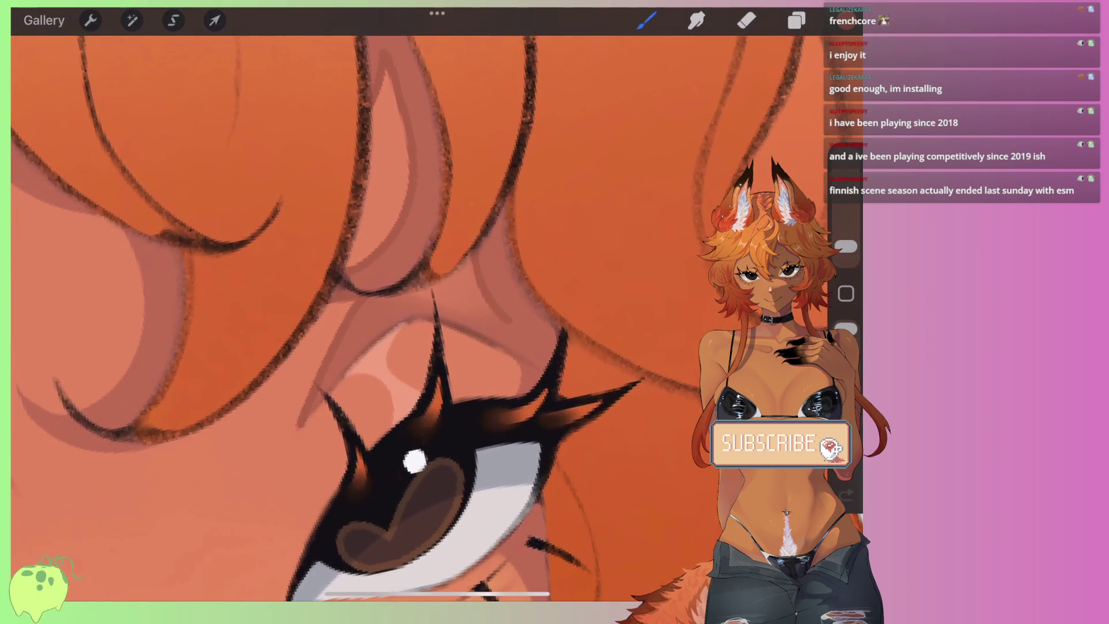
key(ctrl+z)
scroll(404, 312, down, 5)
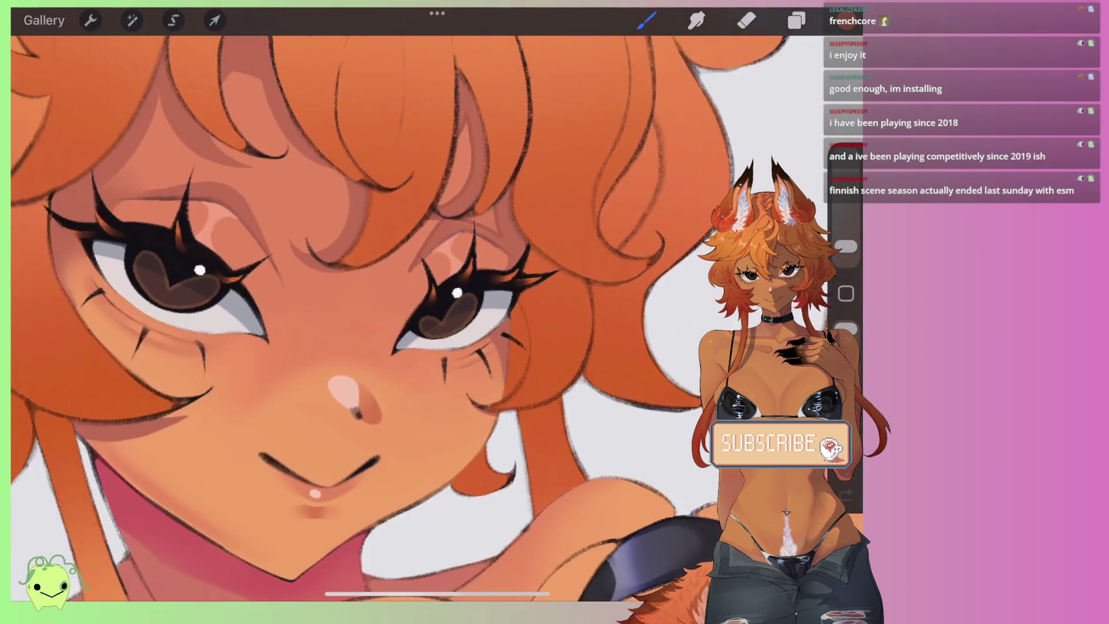
scroll(405, 312, up, 1)
scroll(383, 254, up, 2)
scroll(383, 254, up, 2)
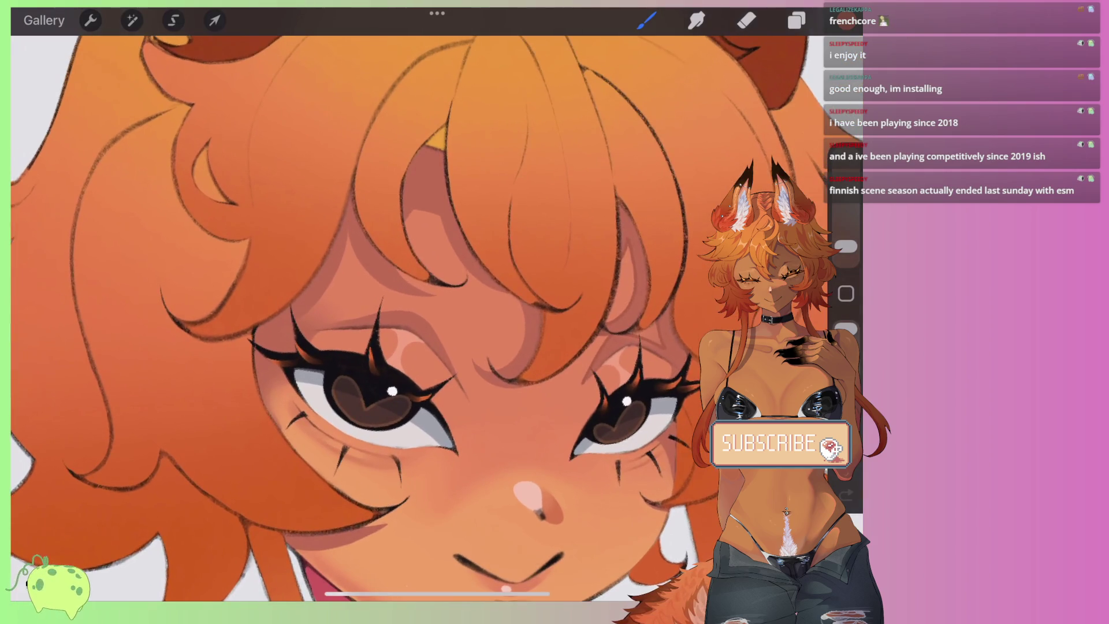
scroll(383, 254, up, 2)
scroll(383, 254, up, 2)
drag(524, 285, 489, 430)
scroll(381, 260, down, 1)
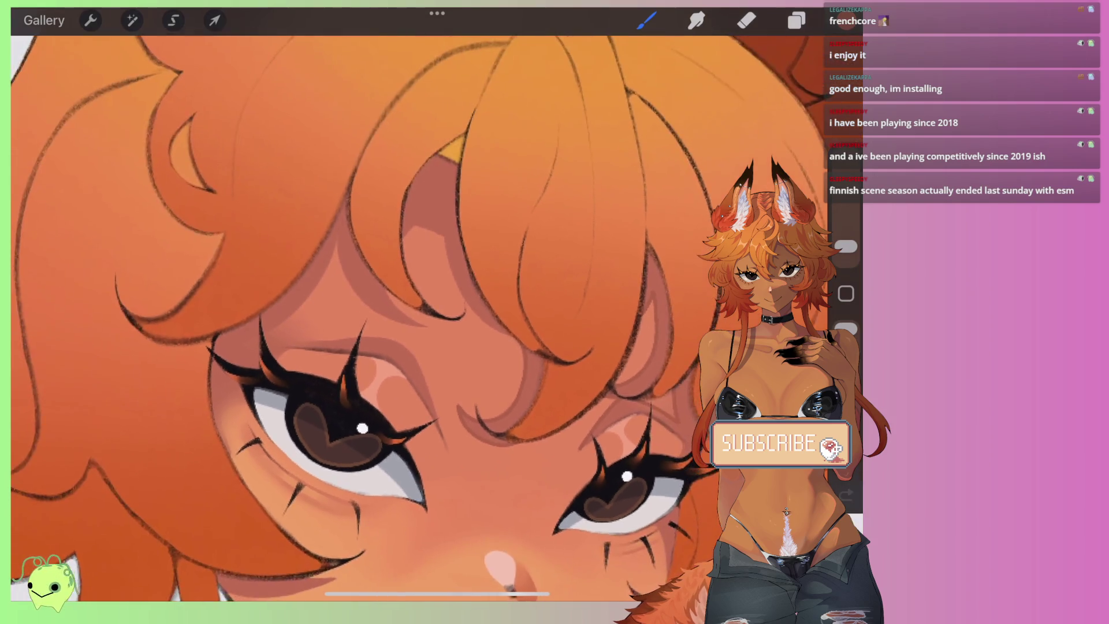
scroll(381, 260, up, 3)
mouse_move(333, 312)
mouse_down()
mouse_move(349, 295)
mouse_move(388, 295)
mouse_up()
key(ctrl+z)
key(ctrl+z)
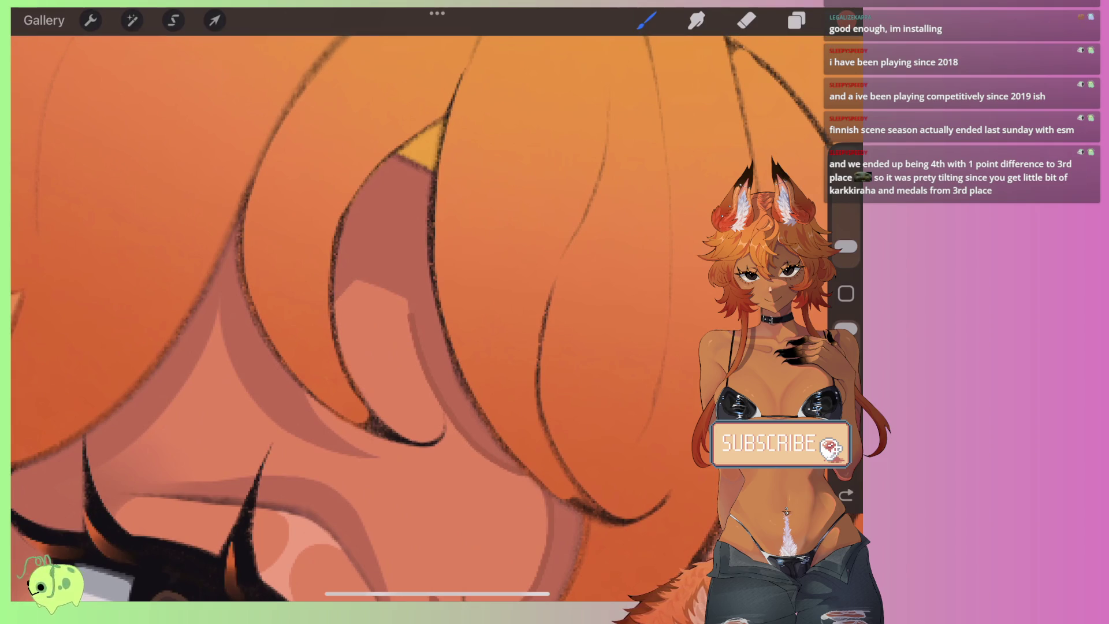
scroll(370, 318, left, 3)
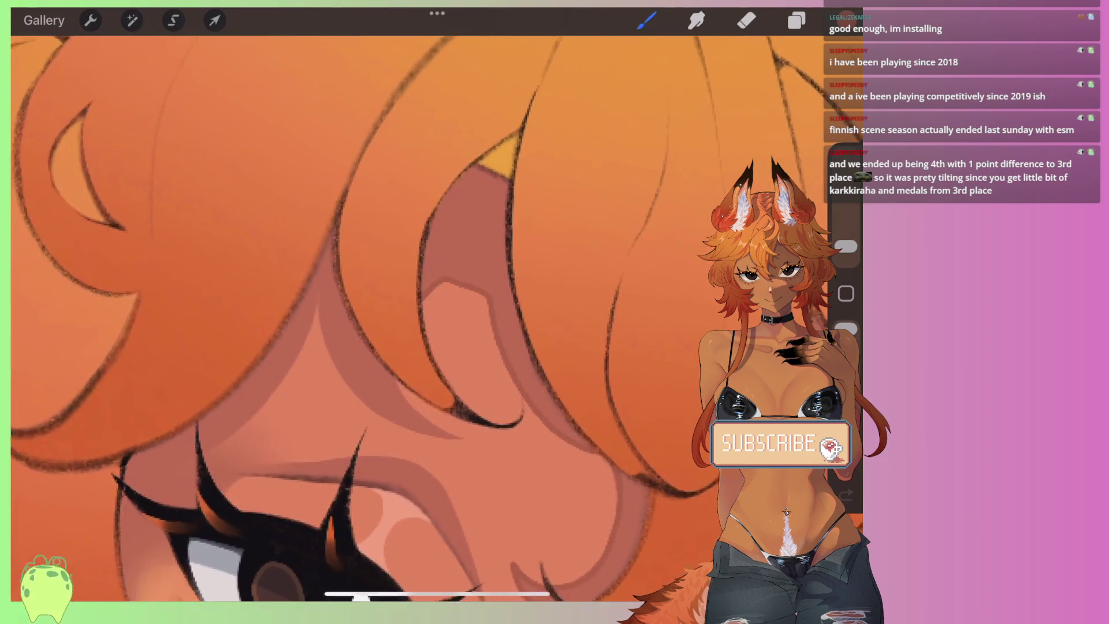
scroll(416, 317, down, 3)
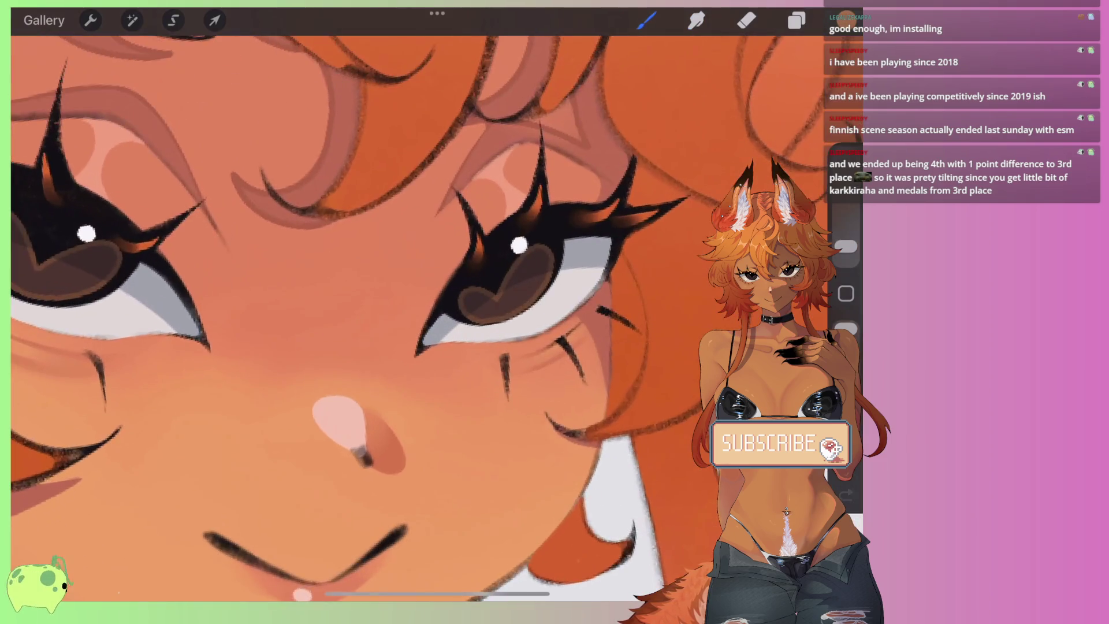
scroll(416, 318, up, 3)
mouse_move(387, 355)
mouse_down()
mouse_move(405, 266)
mouse_move(451, 165)
mouse_move(502, 167)
mouse_move(492, 211)
mouse_up()
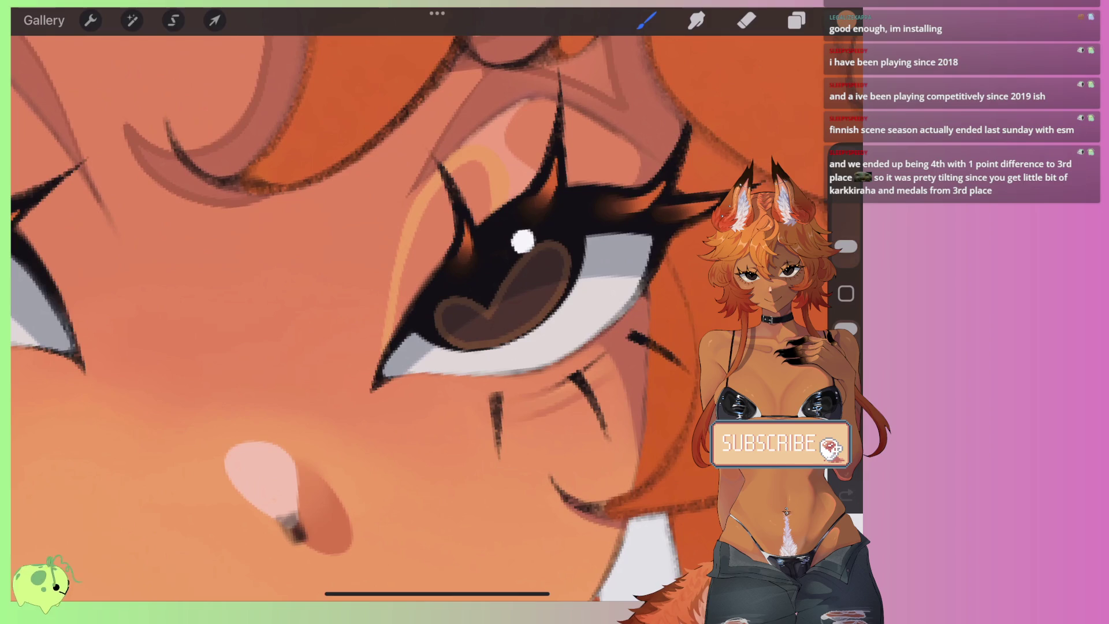
key(ctrl+z)
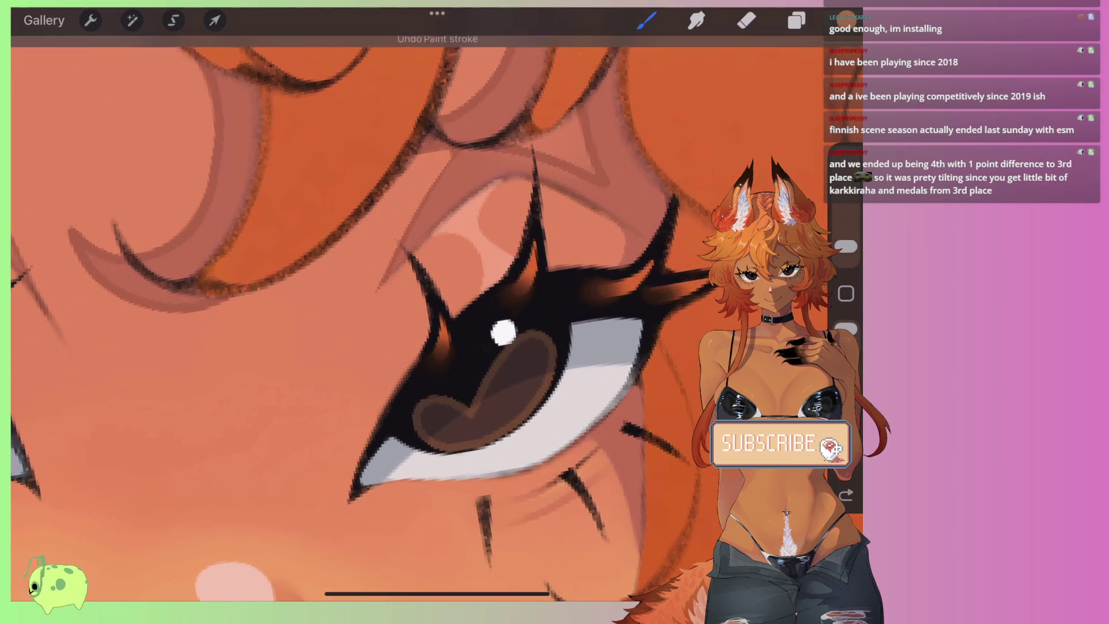
Step: Sample a colour from near the eye, undo the last action, and zoom out over the canvas
click(322, 396)
click(847, 20)
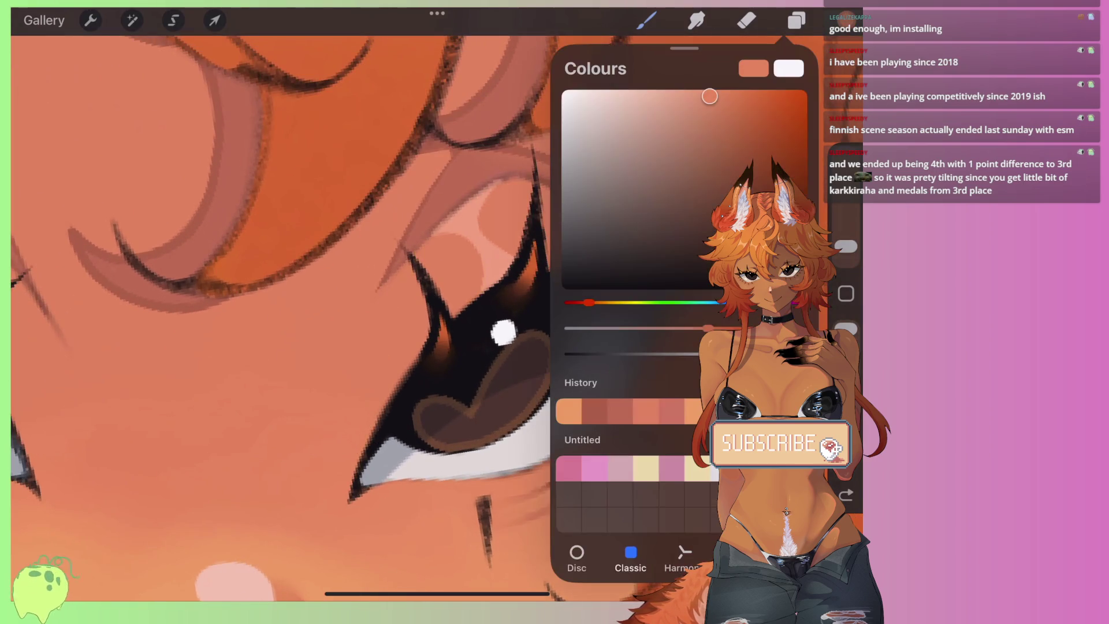
click(846, 20)
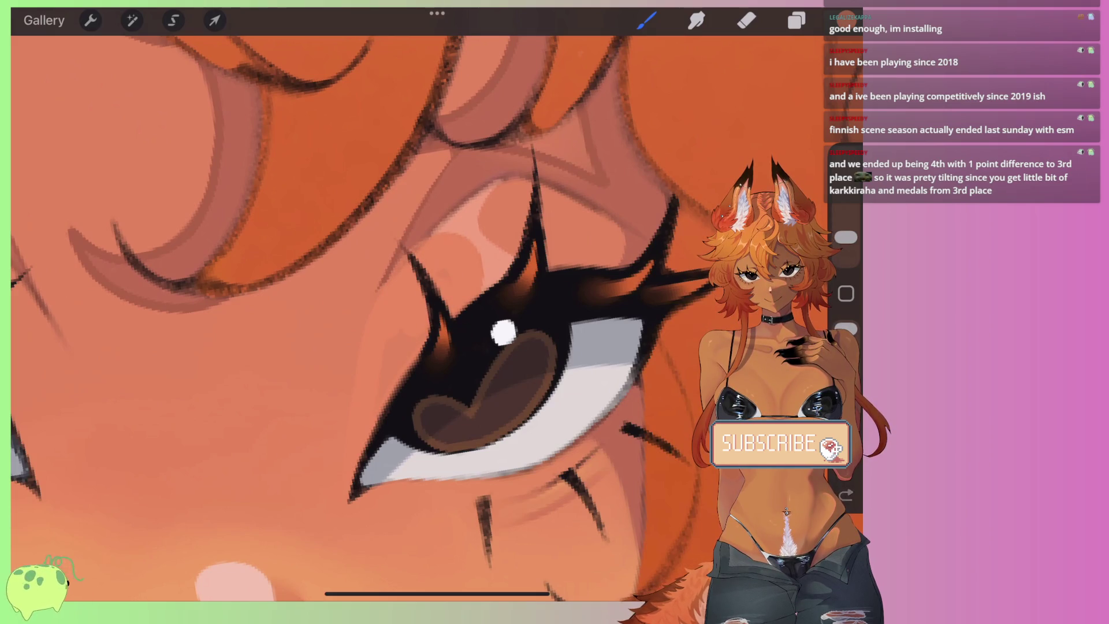
key(ctrl+z)
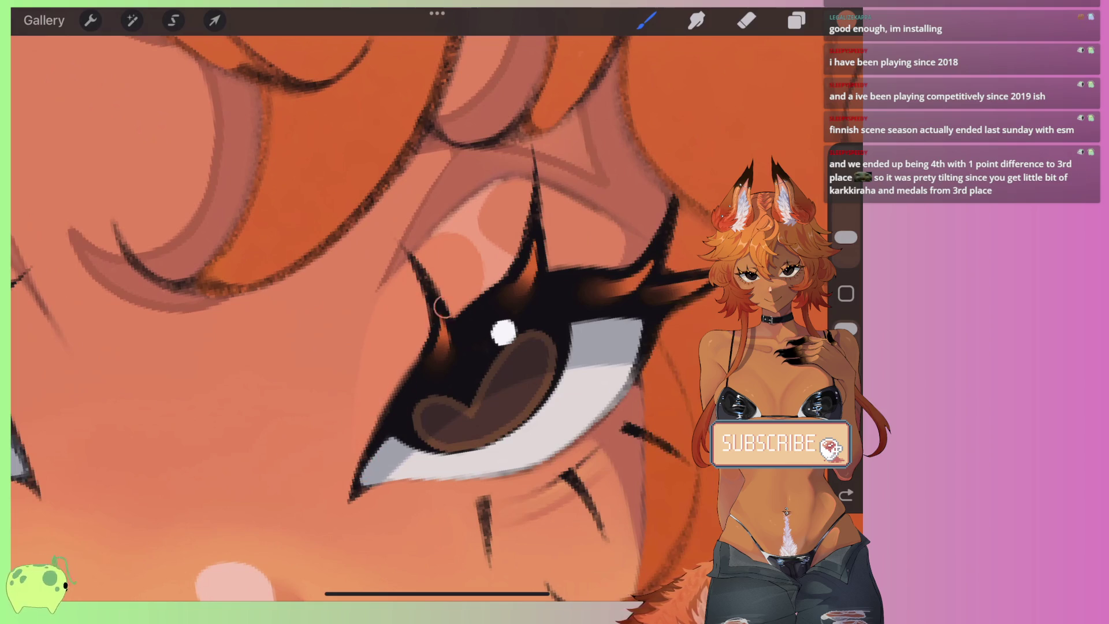
scroll(436, 318, down, 2)
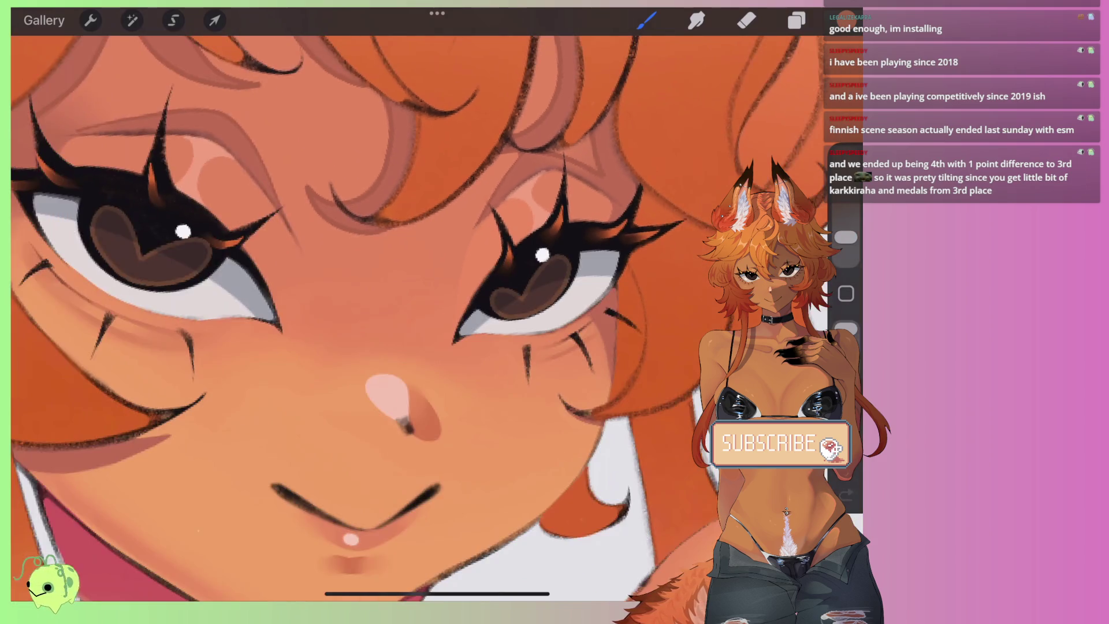
scroll(436, 317, down, 2)
scroll(437, 318, down, 1)
scroll(437, 318, down, 1)
scroll(346, 358, up, 2)
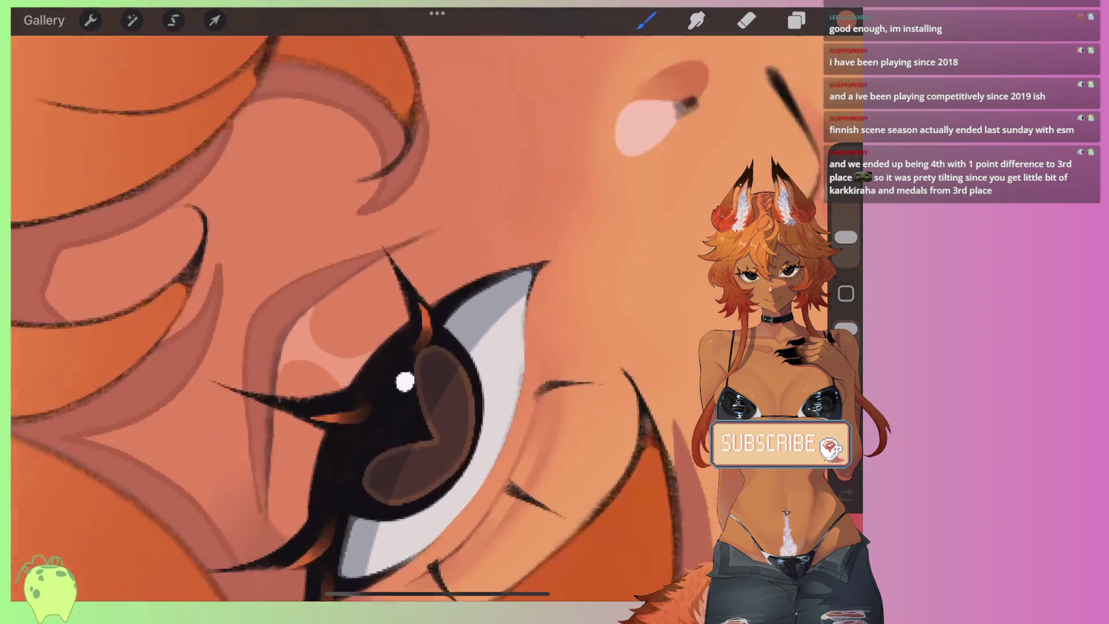
scroll(347, 359, up, 2)
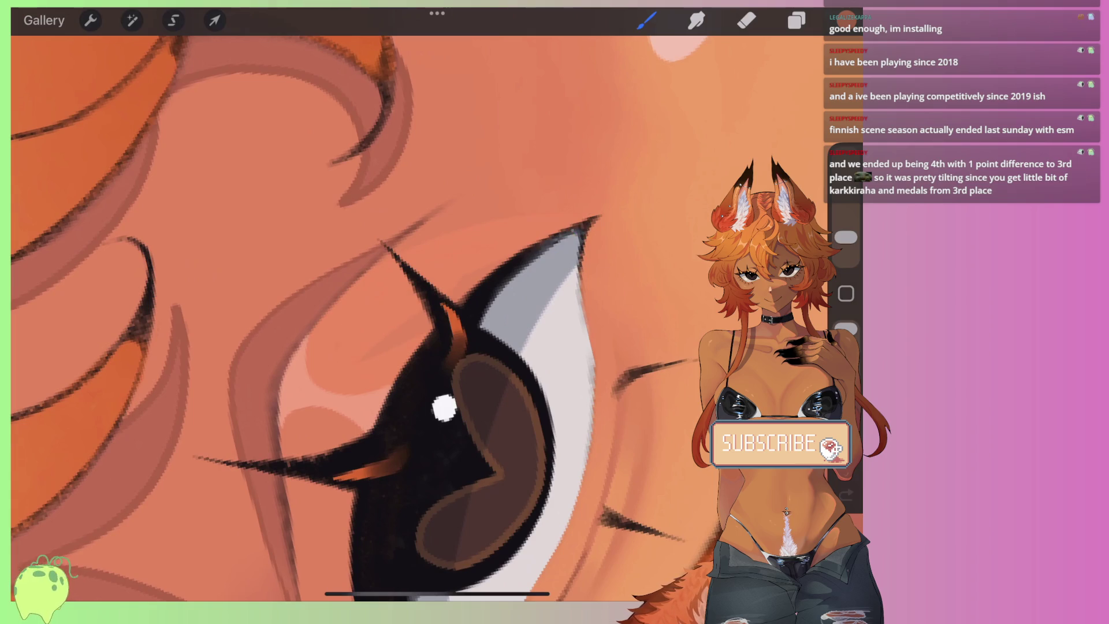
scroll(369, 318, down, 2)
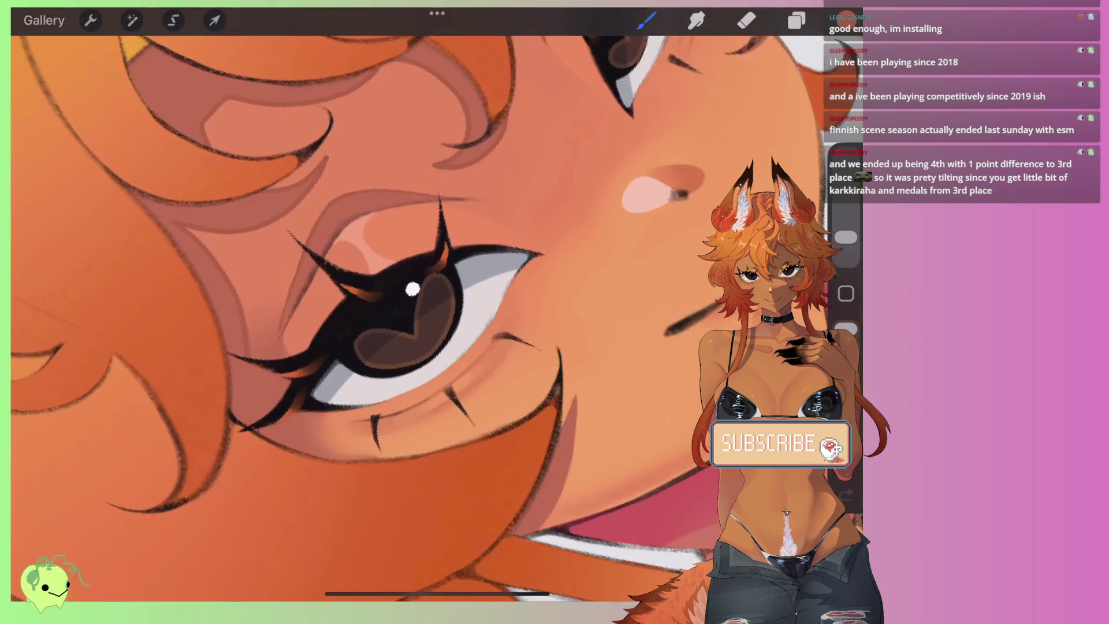
scroll(370, 318, down, 2)
scroll(369, 318, down, 2)
scroll(370, 317, down, 1)
scroll(370, 317, down, 1)
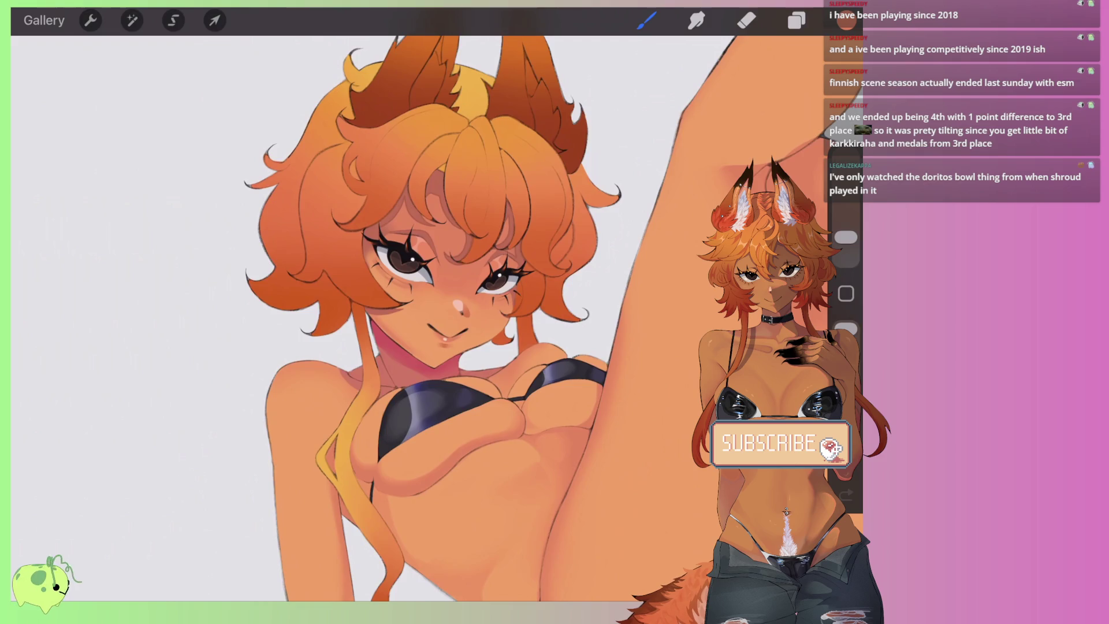
scroll(474, 317, down, 3)
scroll(474, 318, down, 2)
scroll(473, 318, down, 2)
scroll(474, 317, down, 1)
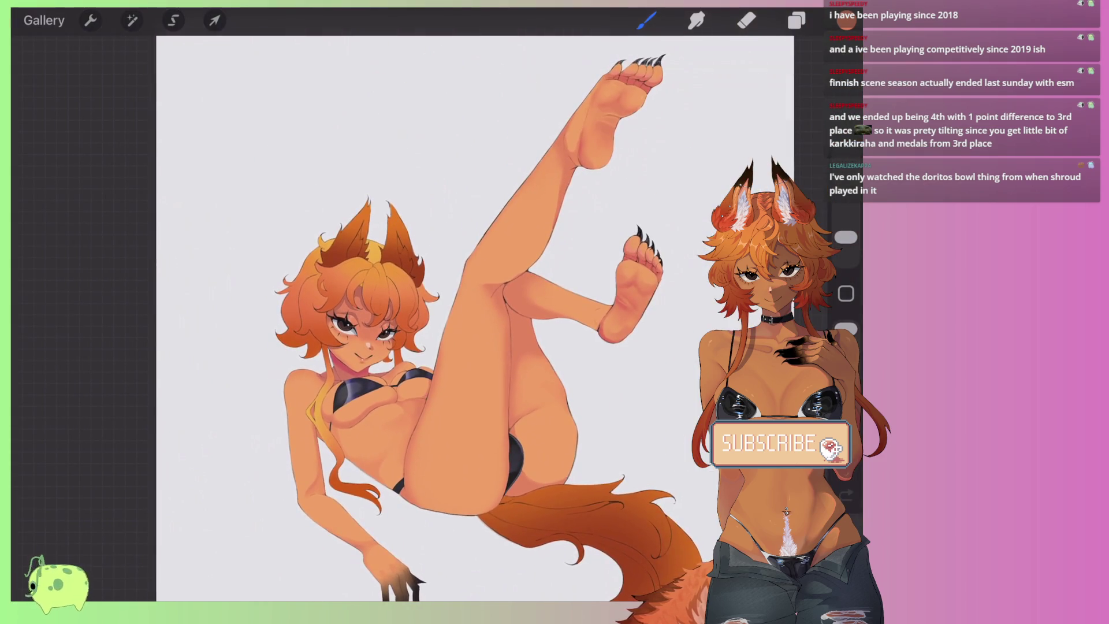
Step: Make Layer 2 the active painting layer and zoom in on the raised clawed feet
click(796, 20)
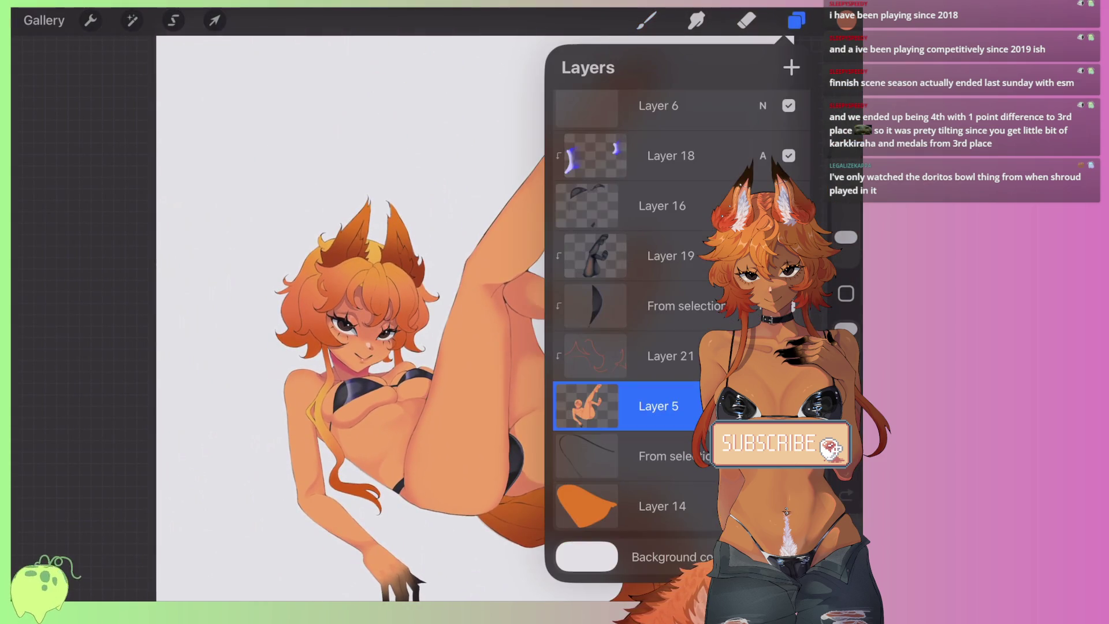
scroll(630, 317, up, 4)
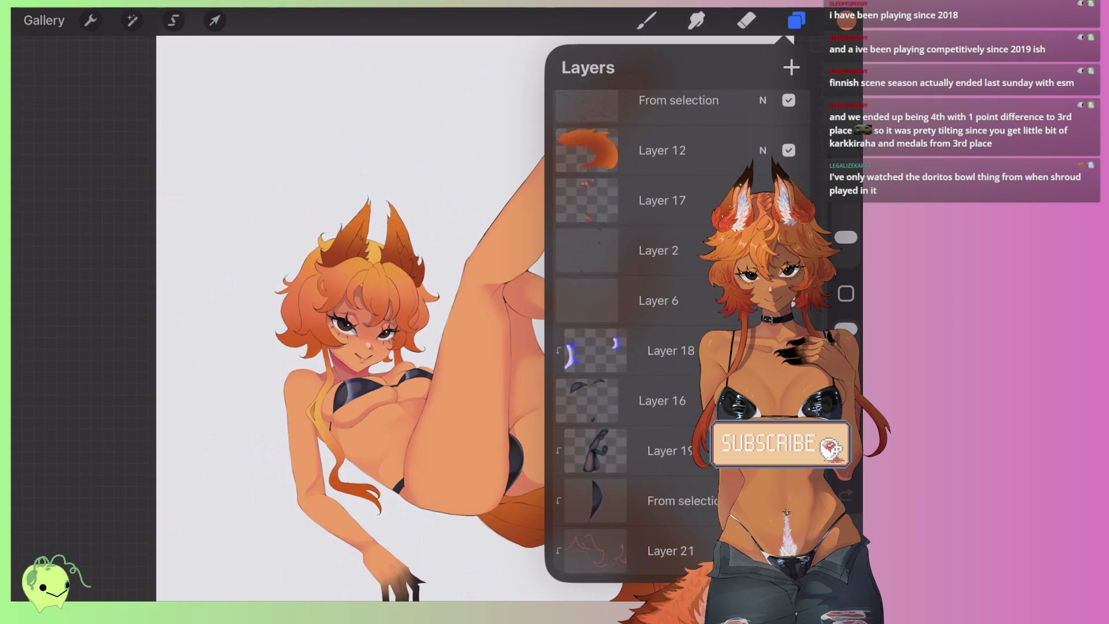
click(658, 250)
click(796, 21)
scroll(404, 317, up, 5)
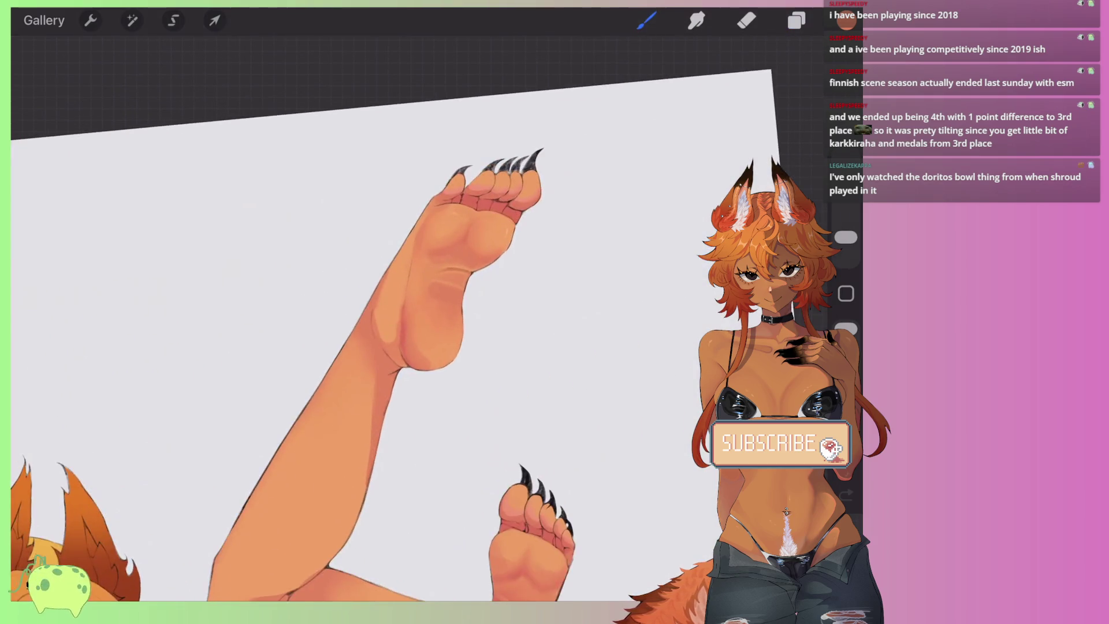
scroll(405, 347, up, 5)
click(846, 20)
Step: Set up a black Monoline brush at 4% size
click(566, 286)
click(646, 20)
drag(847, 236, 846, 239)
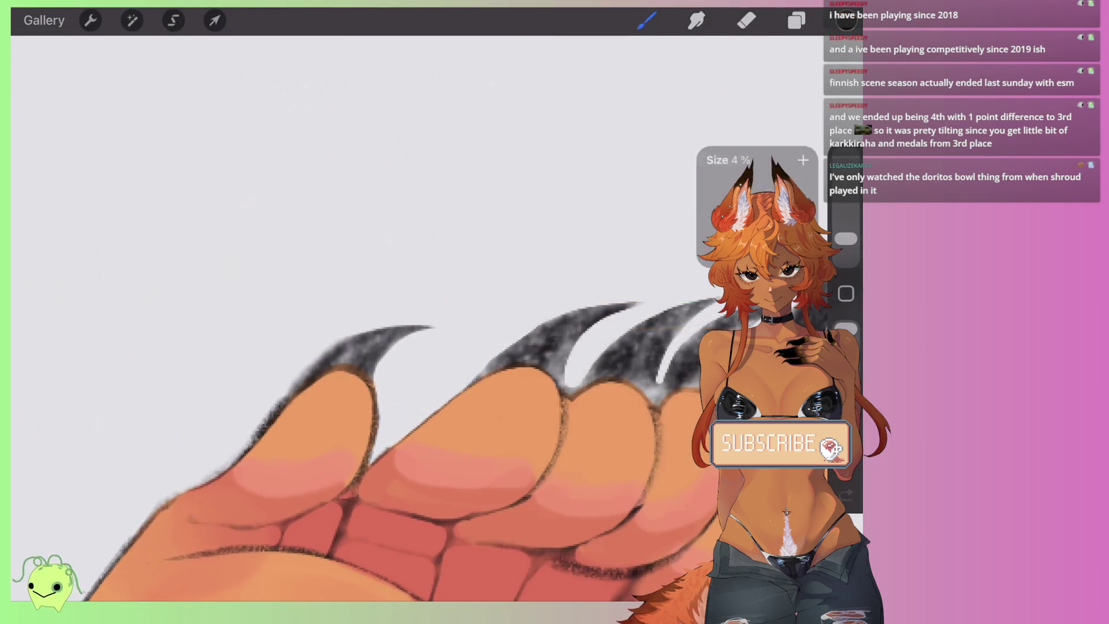
scroll(405, 404, up, 5)
click(646, 20)
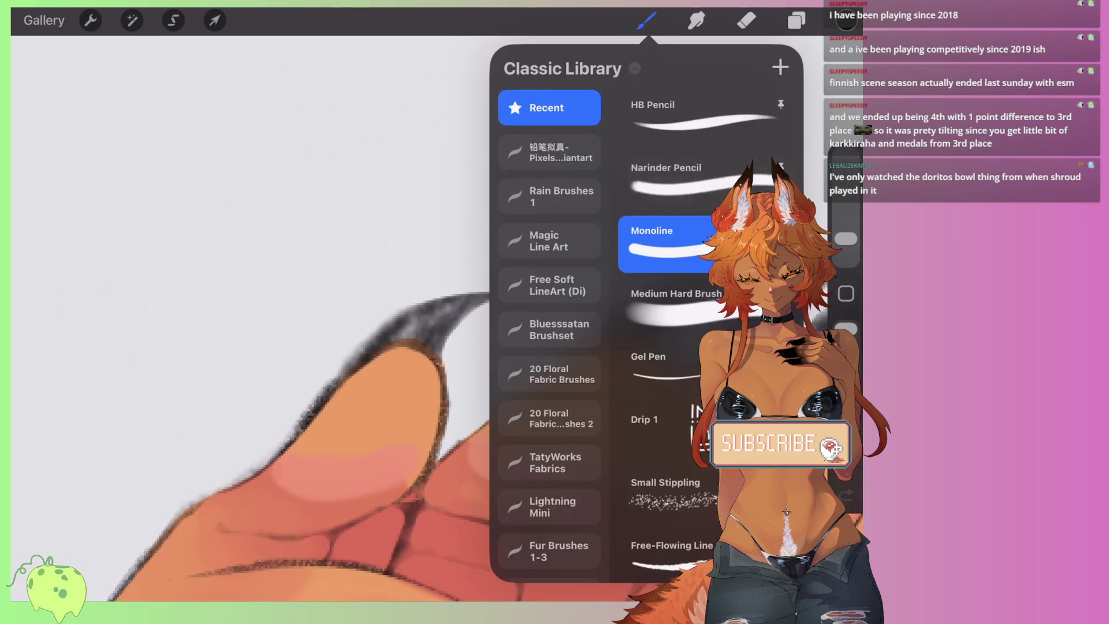
click(407, 330)
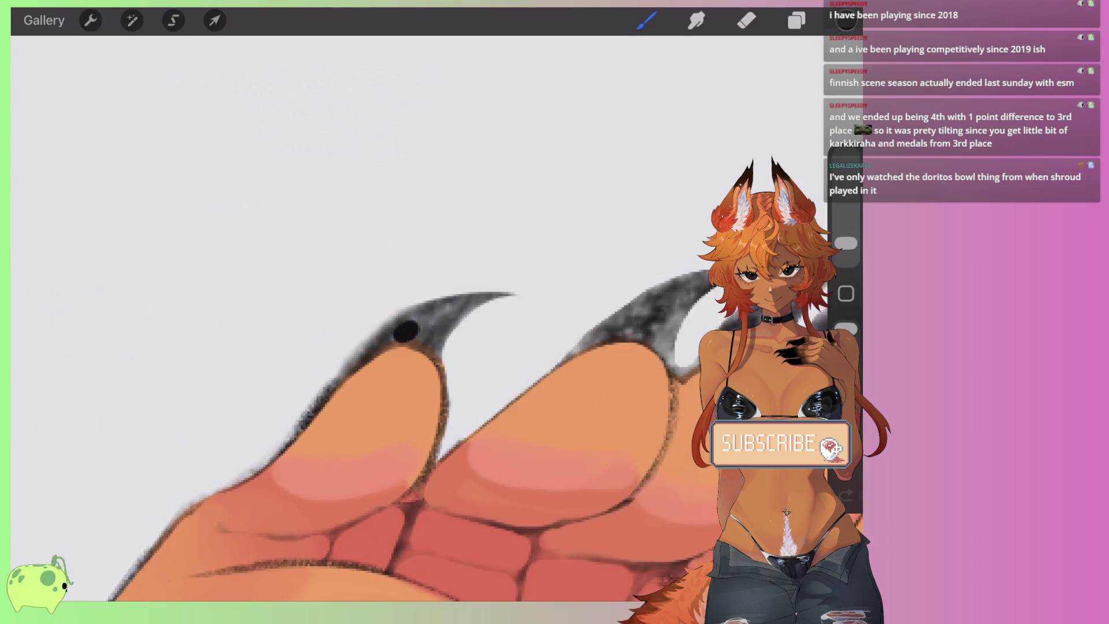
scroll(407, 347, up, 1)
Step: Paint the first claw's top edge and tip black, extending its base over the finger
mouse_move(353, 355)
mouse_down()
mouse_move(422, 338)
mouse_move(448, 370)
mouse_move(508, 289)
mouse_move(546, 280)
mouse_move(344, 367)
mouse_move(476, 292)
mouse_up()
drag(433, 328, 492, 289)
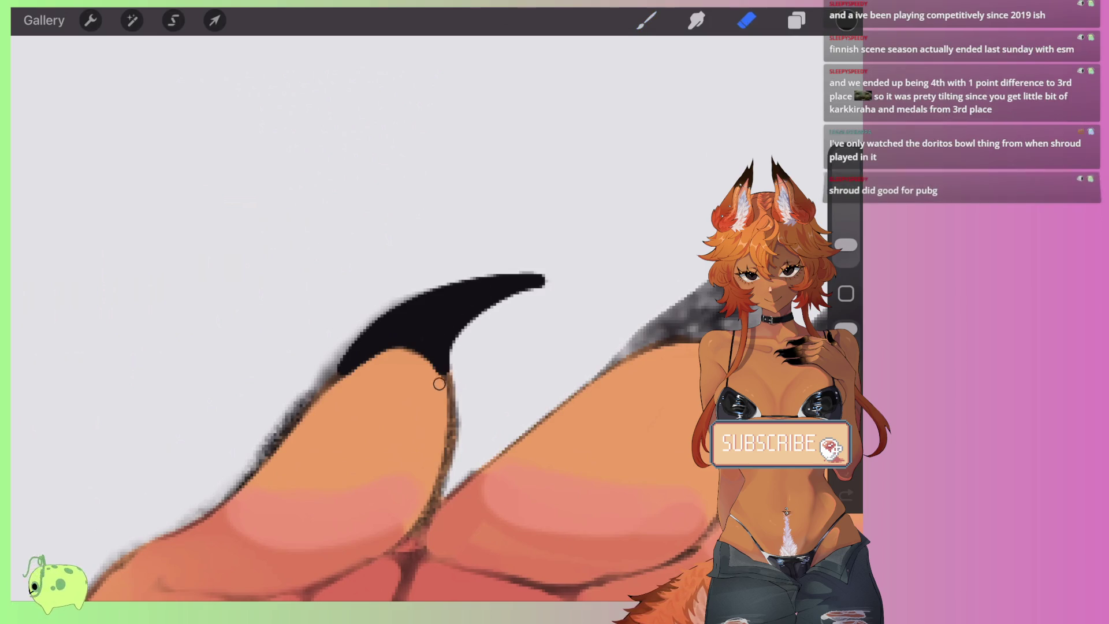
mouse_move(383, 358)
mouse_down()
mouse_move(341, 382)
mouse_move(366, 318)
mouse_move(405, 297)
mouse_move(543, 274)
mouse_move(461, 345)
mouse_move(532, 287)
mouse_up()
key(ctrl+z)
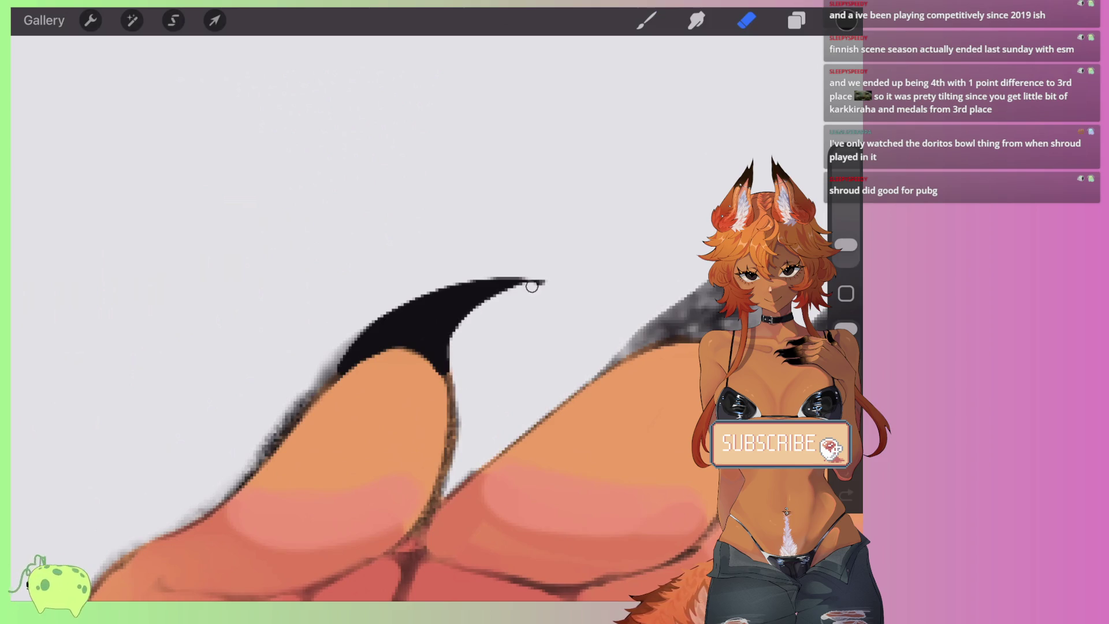
key(b)
mouse_move(459, 325)
mouse_down()
mouse_move(385, 361)
mouse_move(419, 318)
mouse_move(554, 227)
mouse_move(571, 255)
mouse_move(509, 377)
mouse_move(448, 355)
mouse_move(375, 370)
mouse_up()
drag(502, 382, 511, 402)
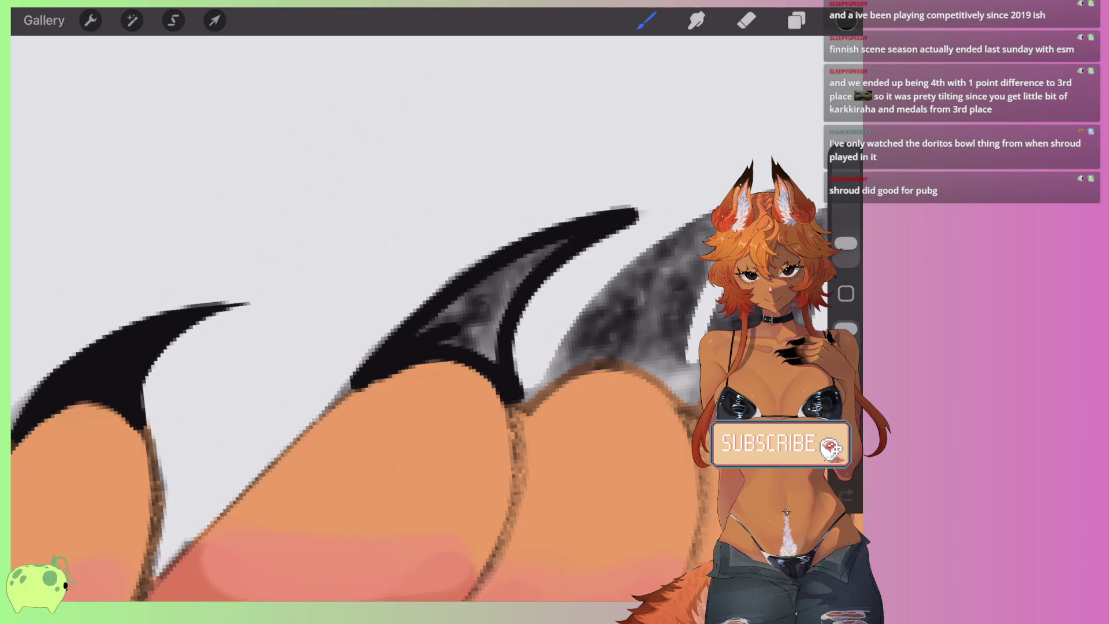
drag(359, 368, 331, 399)
Step: Erase the bump at the claw base, fill the middle claw black, and trim its right edge
click(746, 20)
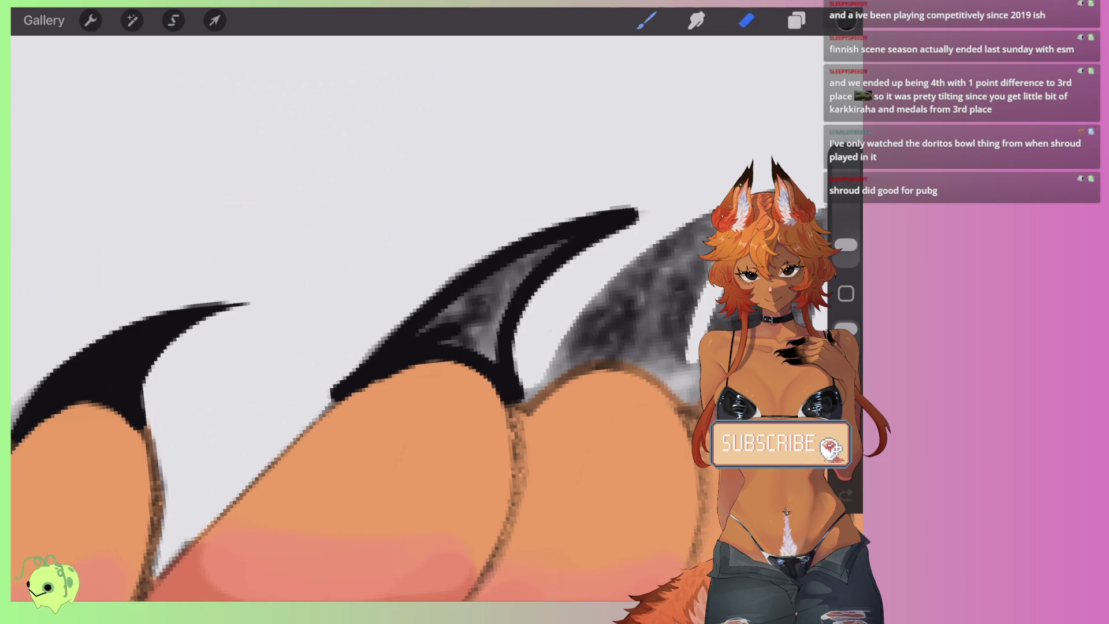
drag(355, 354, 335, 389)
key(b)
mouse_move(421, 326)
mouse_down()
mouse_move(564, 242)
mouse_move(485, 355)
mouse_move(503, 283)
mouse_move(459, 338)
mouse_up()
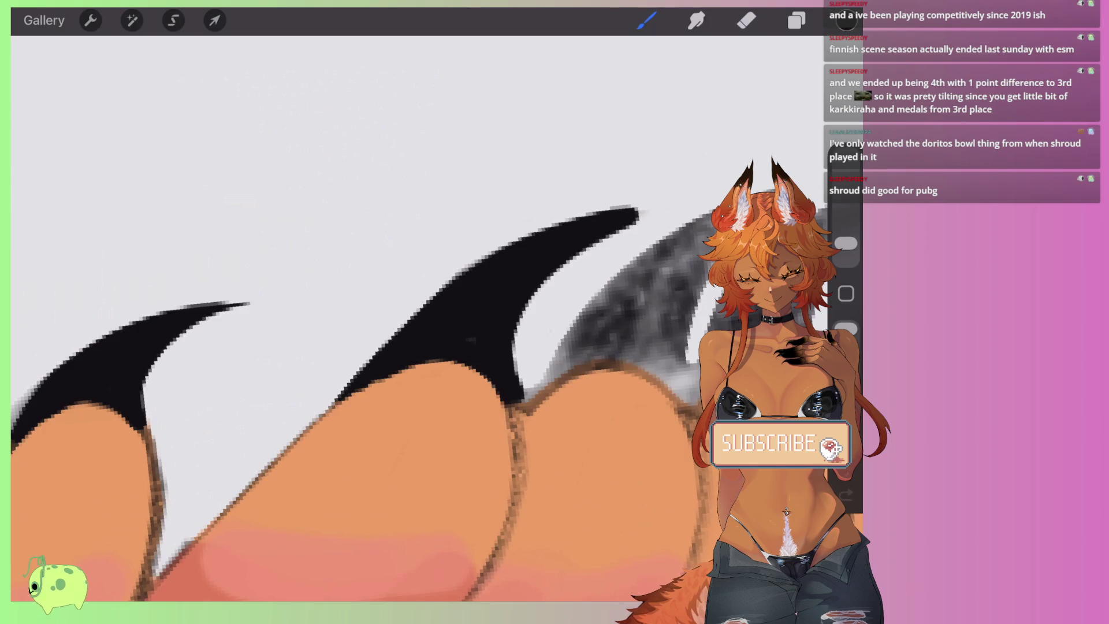
key(e)
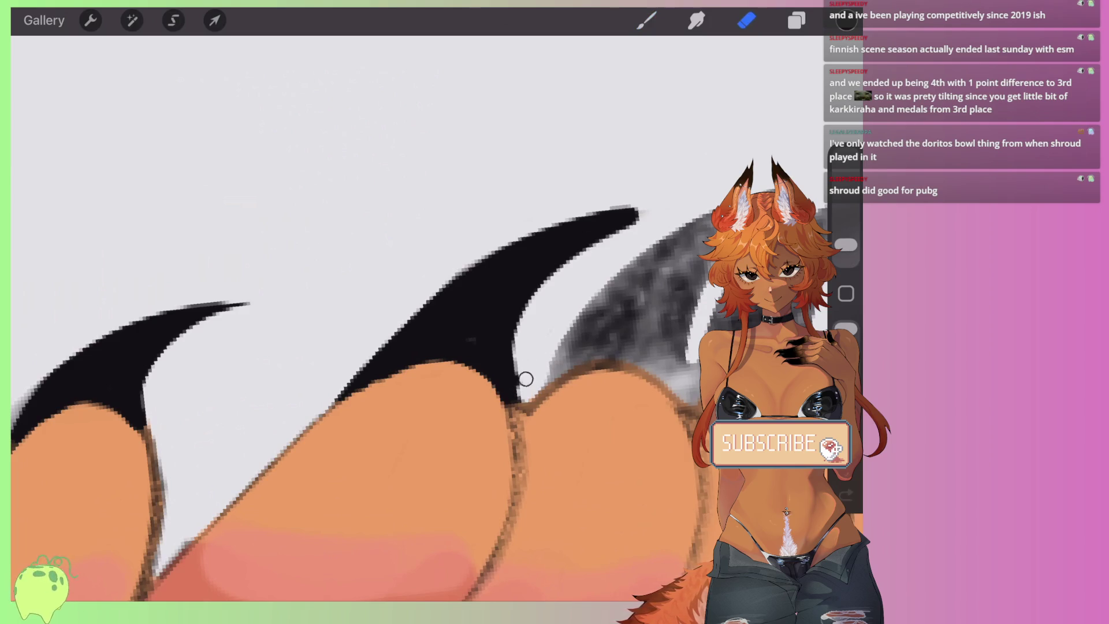
mouse_move(520, 384)
mouse_down()
mouse_move(520, 314)
mouse_move(615, 229)
mouse_up()
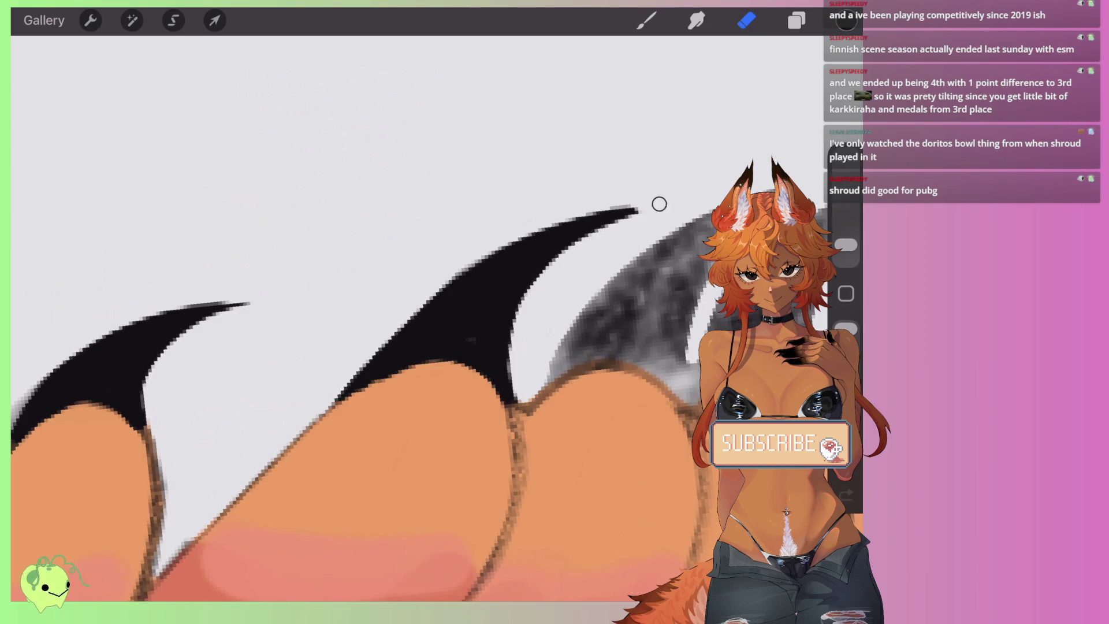
scroll(369, 347, down, 2)
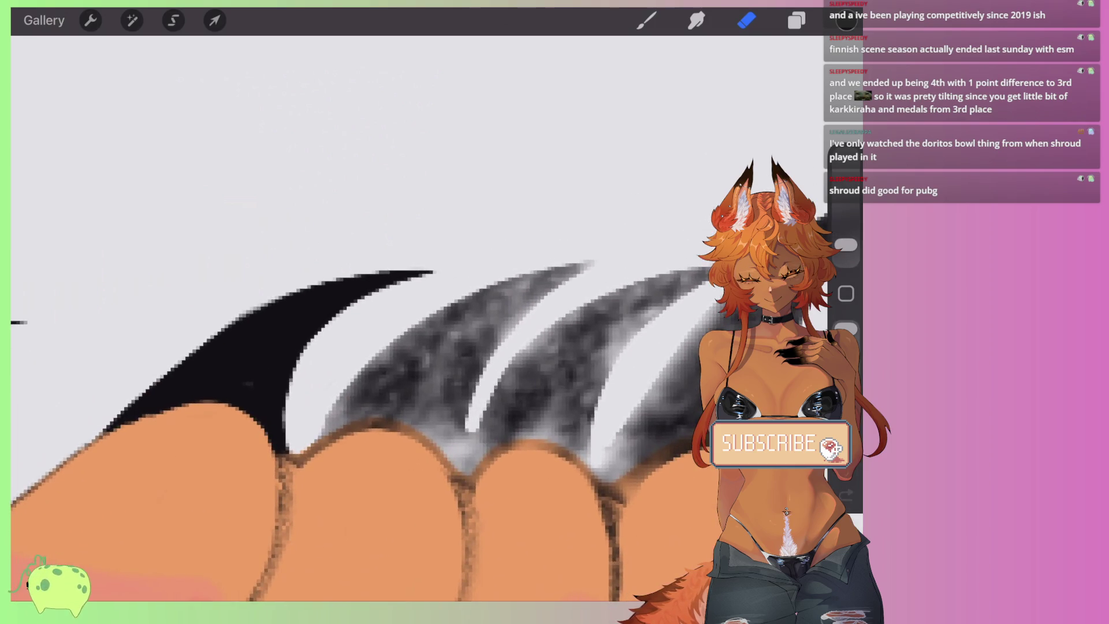
key(b)
Step: Cover the middle claw's remaining grey and fill the gap beside the left claw black
mouse_move(378, 397)
mouse_down()
mouse_move(341, 422)
mouse_move(404, 342)
mouse_move(554, 272)
mouse_move(468, 381)
mouse_move(457, 462)
mouse_move(404, 420)
mouse_move(321, 440)
mouse_up()
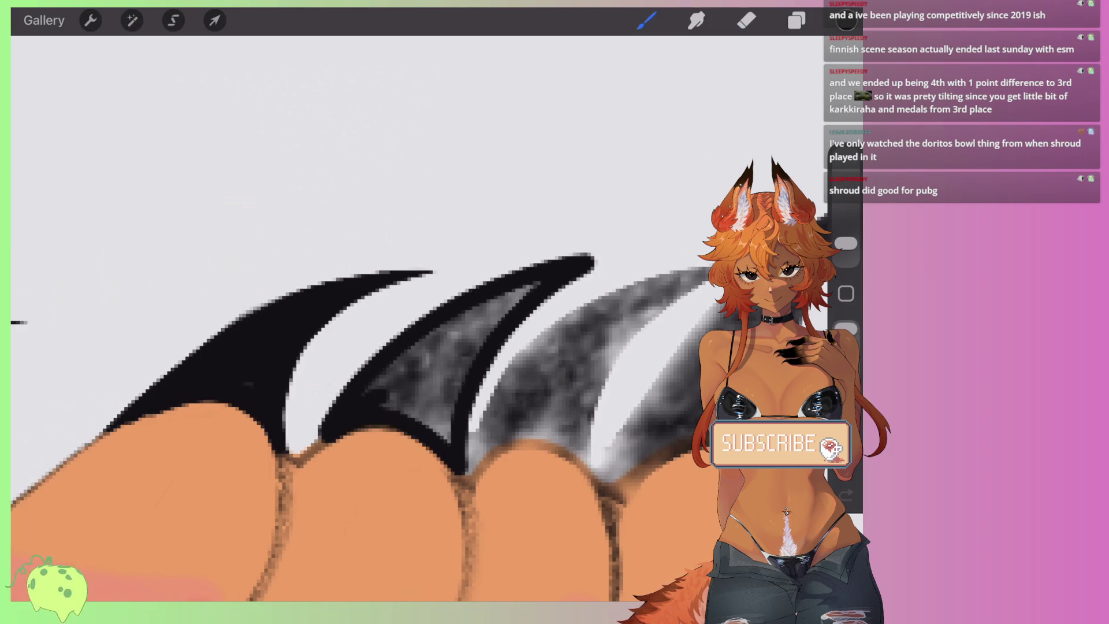
drag(846, 20, 620, 190)
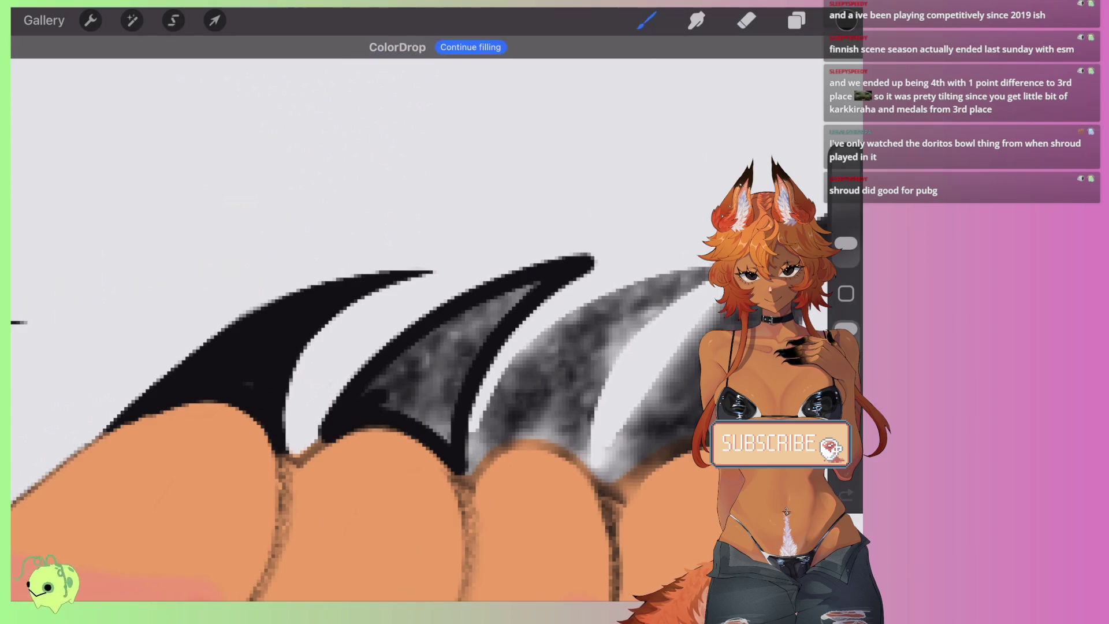
drag(486, 312, 405, 393)
mouse_move(523, 286)
mouse_down()
mouse_move(430, 341)
mouse_move(442, 439)
mouse_move(381, 404)
mouse_up()
mouse_move(433, 341)
mouse_down()
mouse_move(375, 387)
mouse_move(439, 422)
mouse_up()
mouse_move(445, 364)
mouse_down()
mouse_move(393, 416)
mouse_move(416, 404)
mouse_up()
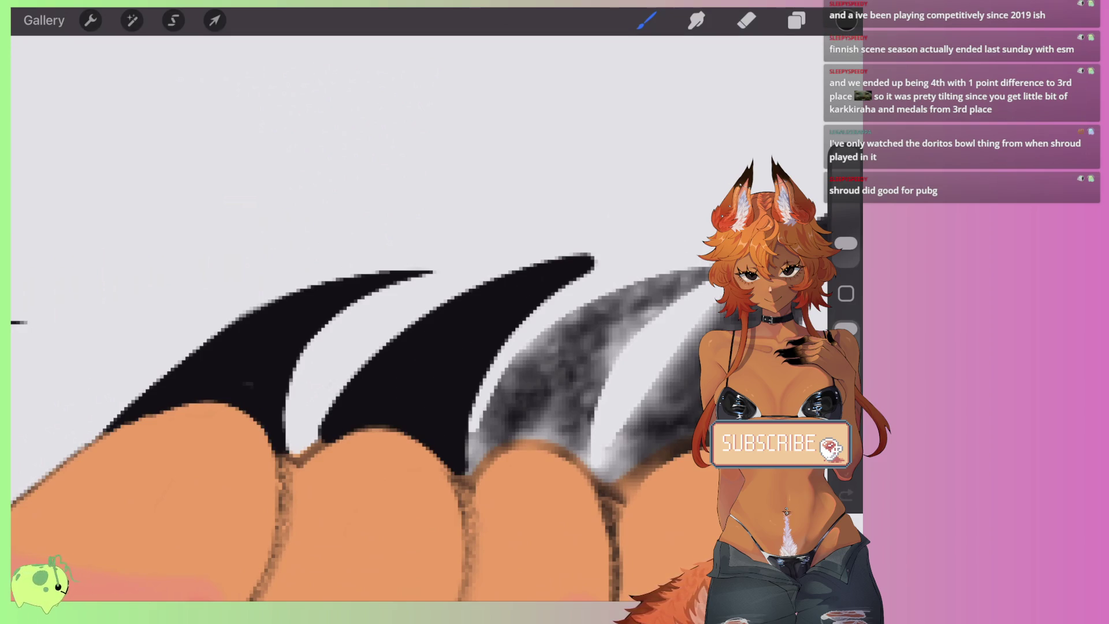
drag(404, 346, 355, 283)
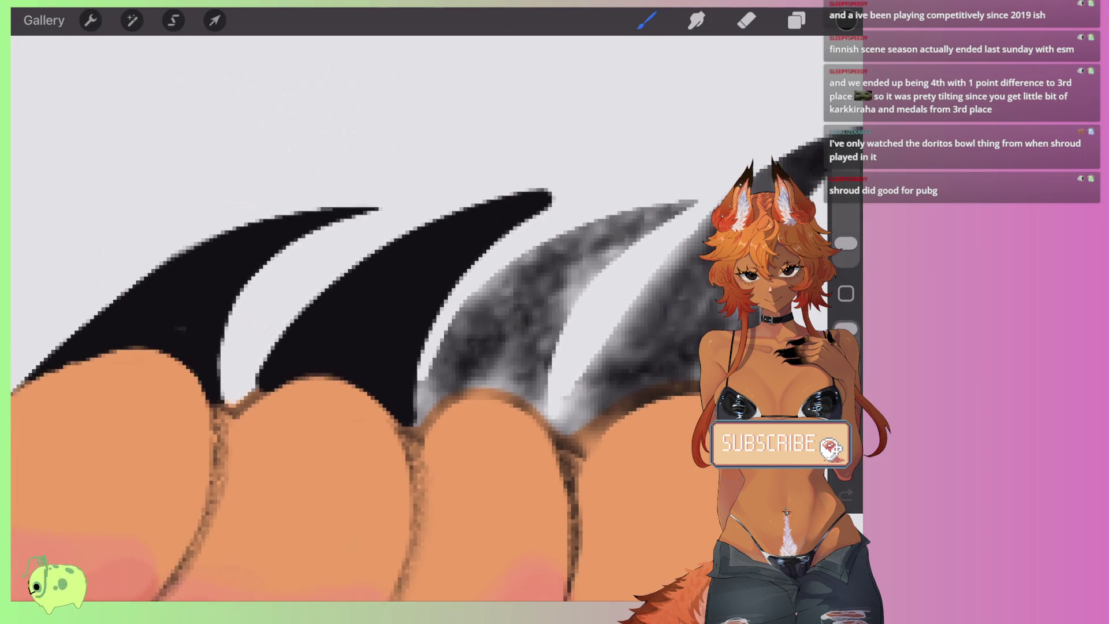
drag(260, 372, 236, 403)
Step: Erase to widen the white gap beside the middle claw
click(747, 21)
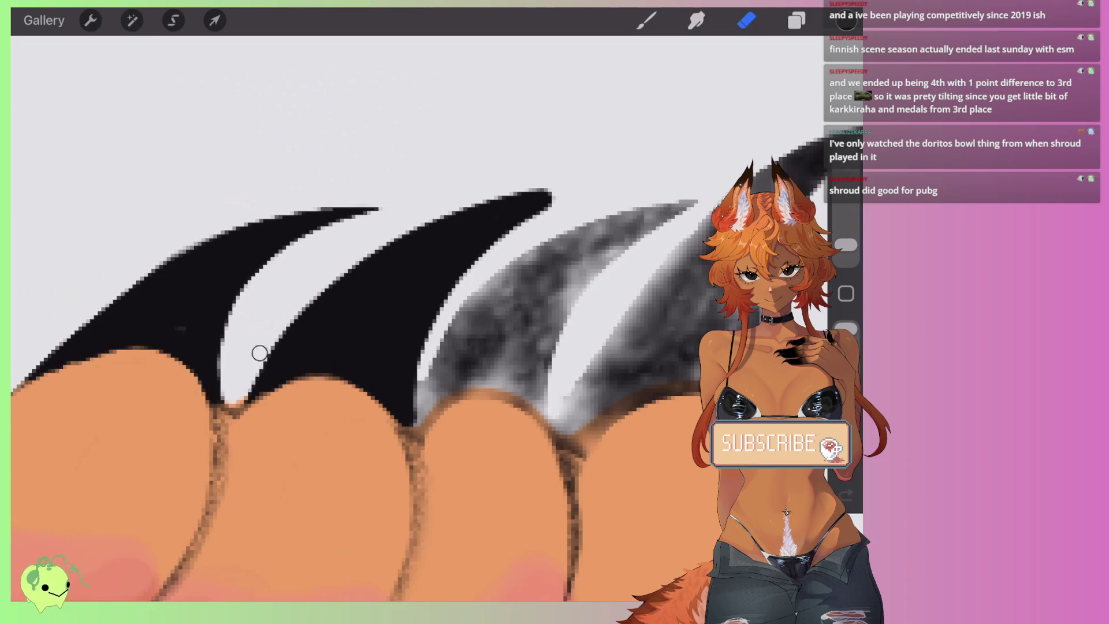
drag(551, 205, 425, 375)
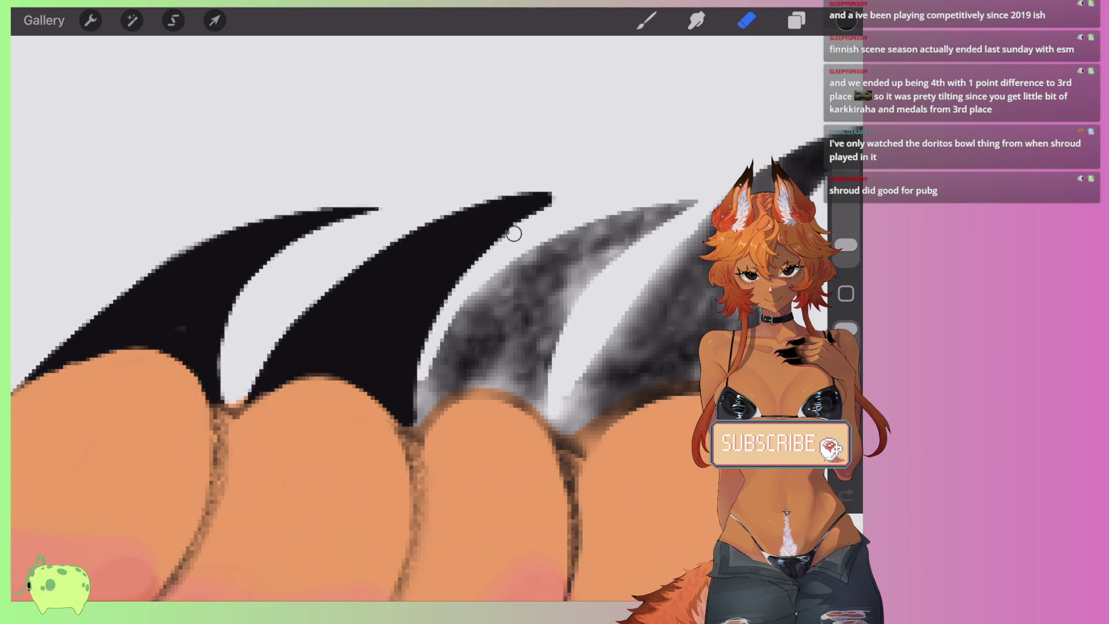
drag(543, 208, 468, 260)
key(ctrl+z)
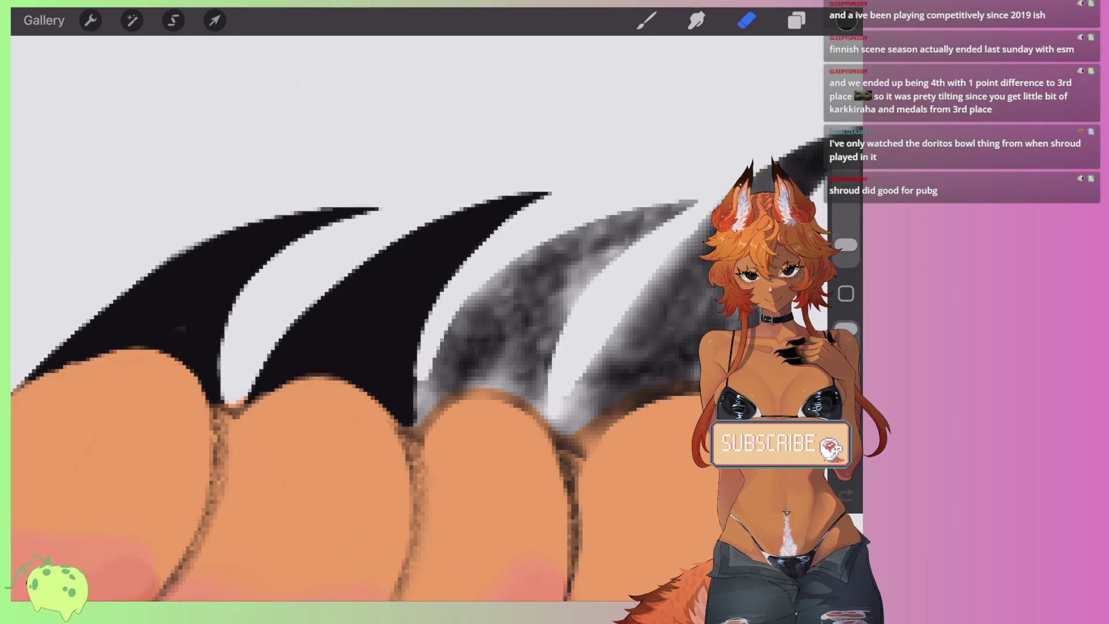
scroll(375, 370, left, 3)
scroll(375, 369, left, 3)
Step: Outline the middle claw to its tip, fill its grey interior black, and trim its right edge
mouse_move(338, 411)
mouse_down()
mouse_move(556, 216)
mouse_move(388, 364)
mouse_move(381, 456)
mouse_move(271, 436)
mouse_up()
mouse_move(470, 245)
mouse_down()
mouse_move(346, 315)
mouse_move(272, 416)
mouse_up()
drag(450, 263, 327, 364)
mouse_move(388, 318)
mouse_down()
mouse_move(364, 425)
mouse_move(309, 396)
mouse_up()
drag(373, 355, 367, 407)
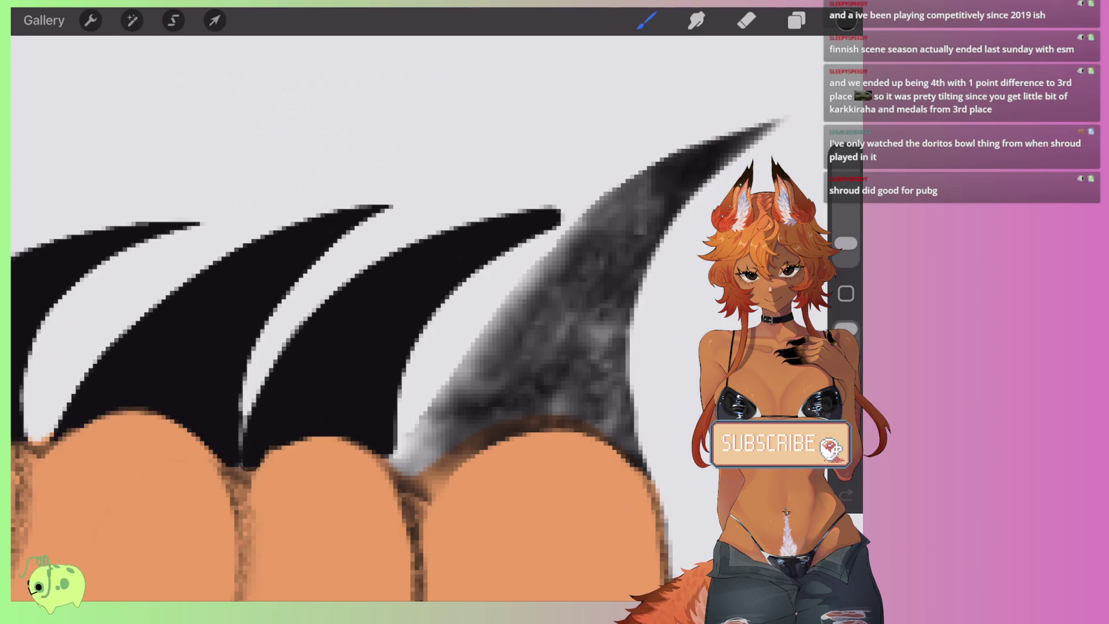
key(e)
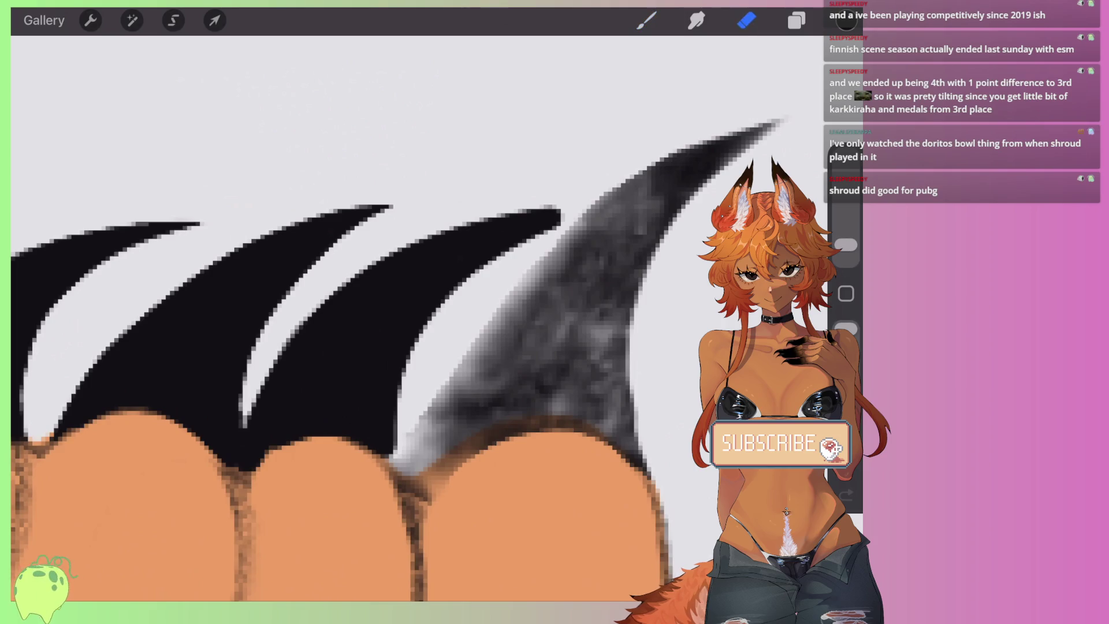
mouse_move(412, 418)
mouse_down()
mouse_move(398, 391)
mouse_move(483, 258)
mouse_move(558, 221)
mouse_up()
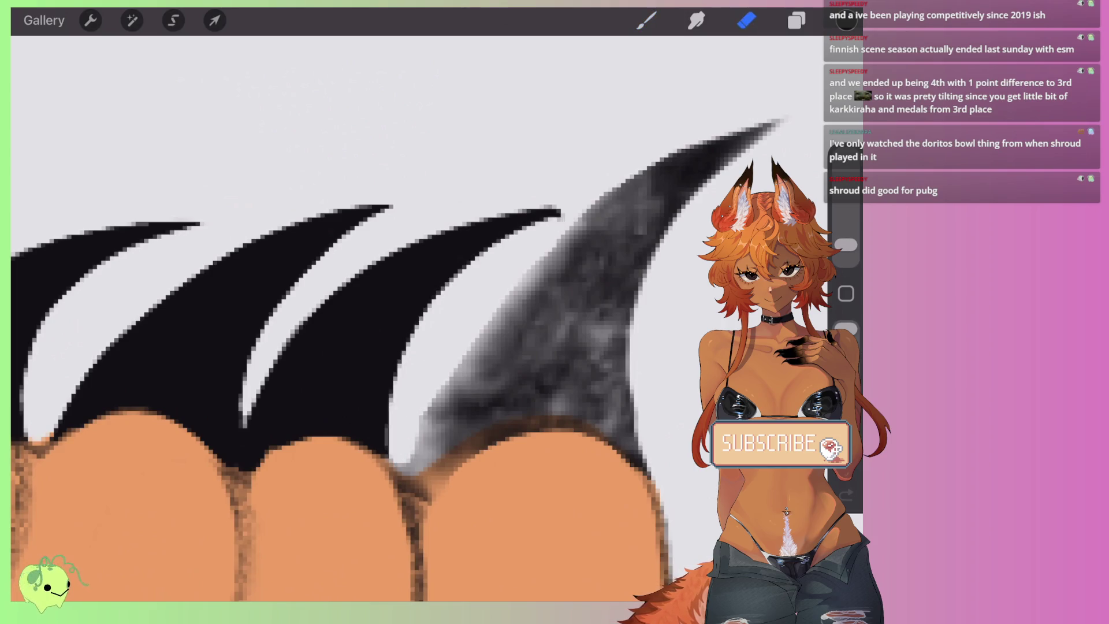
Step: Paint the next grey claw solid black from edge to tip
drag(520, 347, 398, 346)
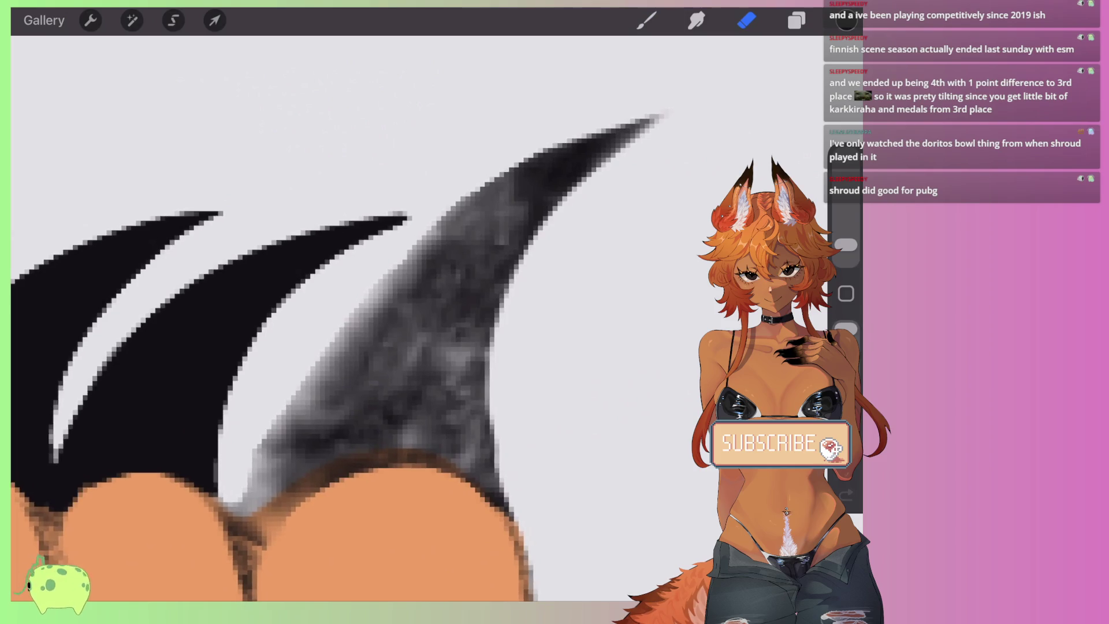
mouse_move(249, 517)
mouse_down()
mouse_move(629, 128)
mouse_move(488, 346)
mouse_move(491, 496)
mouse_move(329, 462)
mouse_up()
mouse_move(540, 185)
mouse_down()
mouse_move(413, 297)
mouse_move(480, 358)
mouse_move(465, 459)
mouse_move(274, 488)
mouse_up()
drag(405, 289, 312, 456)
drag(450, 272, 347, 427)
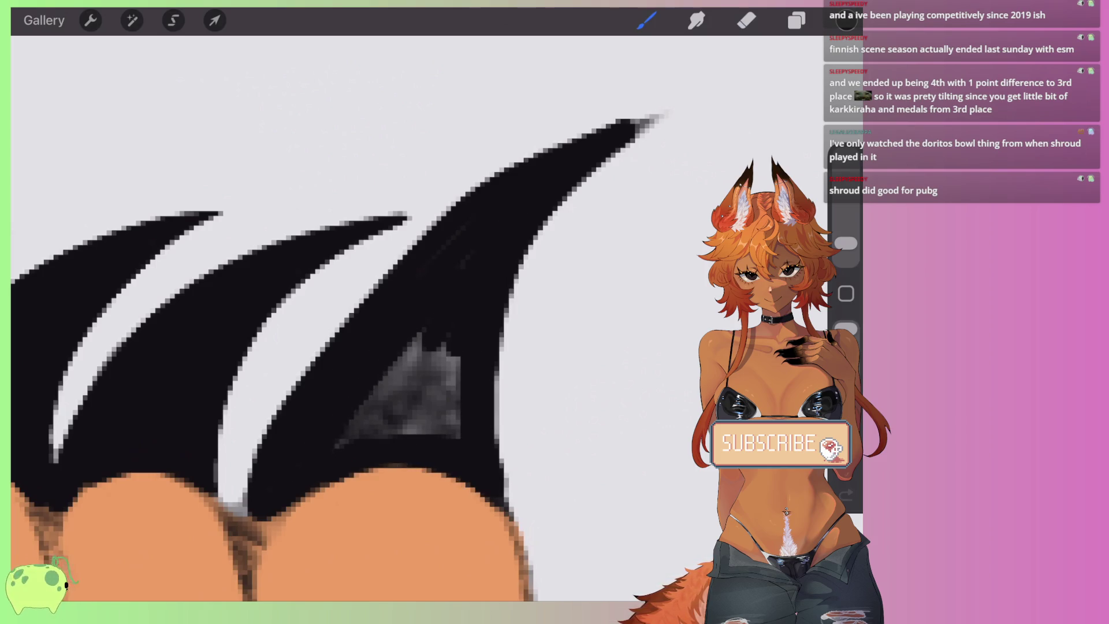
drag(358, 346, 427, 439)
drag(404, 359, 456, 428)
drag(457, 381, 413, 431)
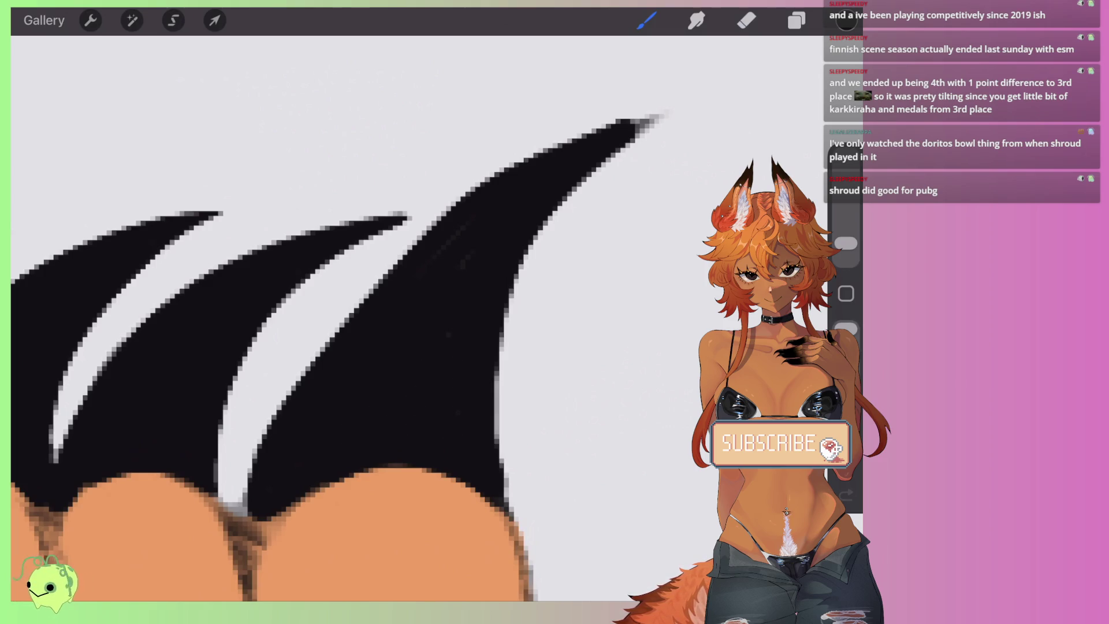
Step: Darken the big claw's left edge and tip, then thin and trim its edges
drag(404, 251, 271, 419)
drag(450, 208, 298, 376)
drag(627, 144, 658, 115)
mouse_move(494, 171)
mouse_down()
mouse_move(661, 116)
mouse_move(608, 167)
mouse_up()
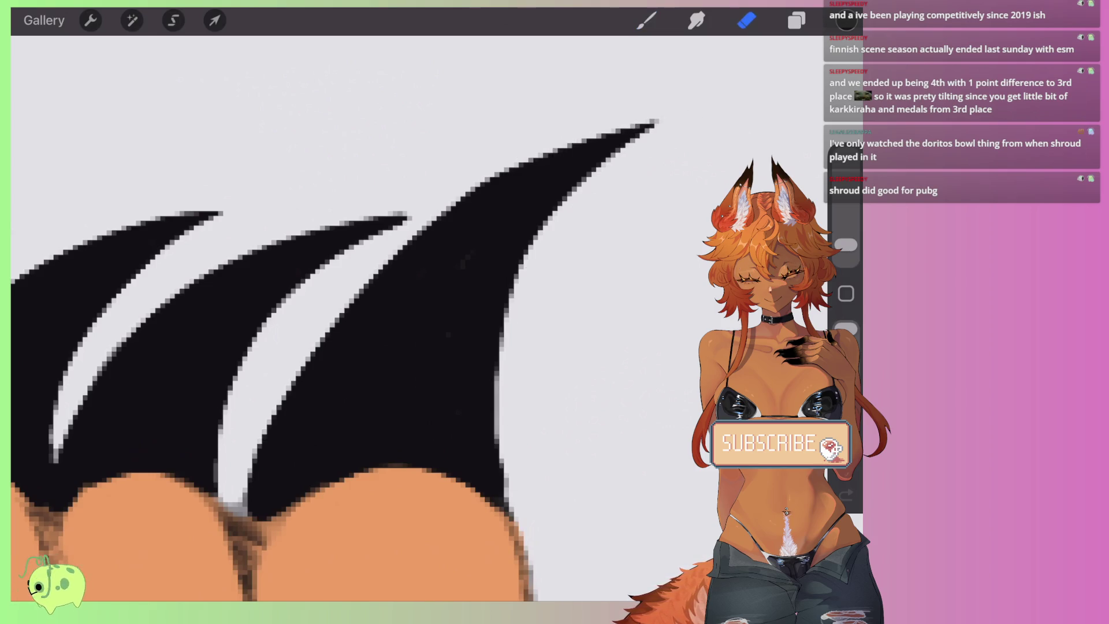
mouse_move(232, 509)
mouse_down()
mouse_move(346, 300)
mouse_move(523, 163)
mouse_up()
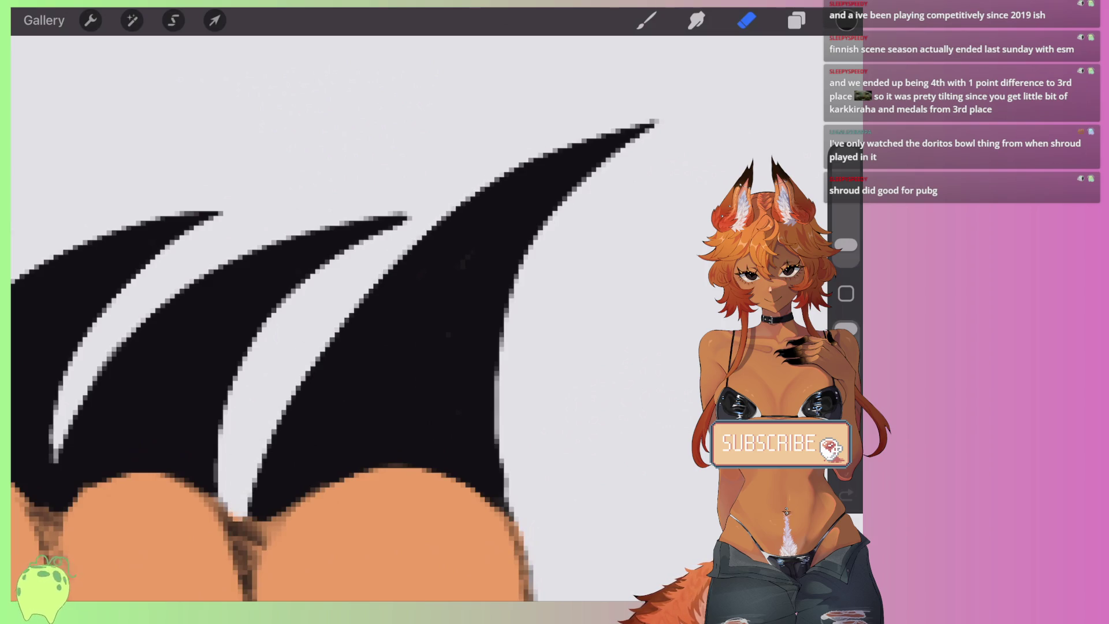
scroll(335, 318, down, 10)
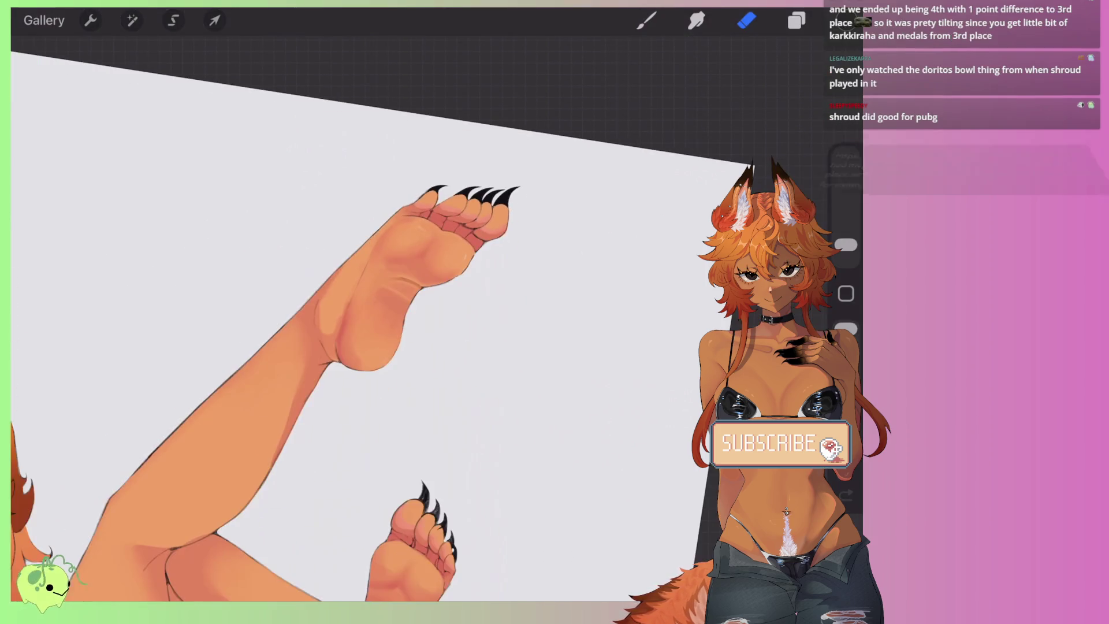
Step: Zoom onto the lower paw and paint the left claw solid black over its speckles
scroll(450, 450, up, 3)
scroll(451, 450, up, 3)
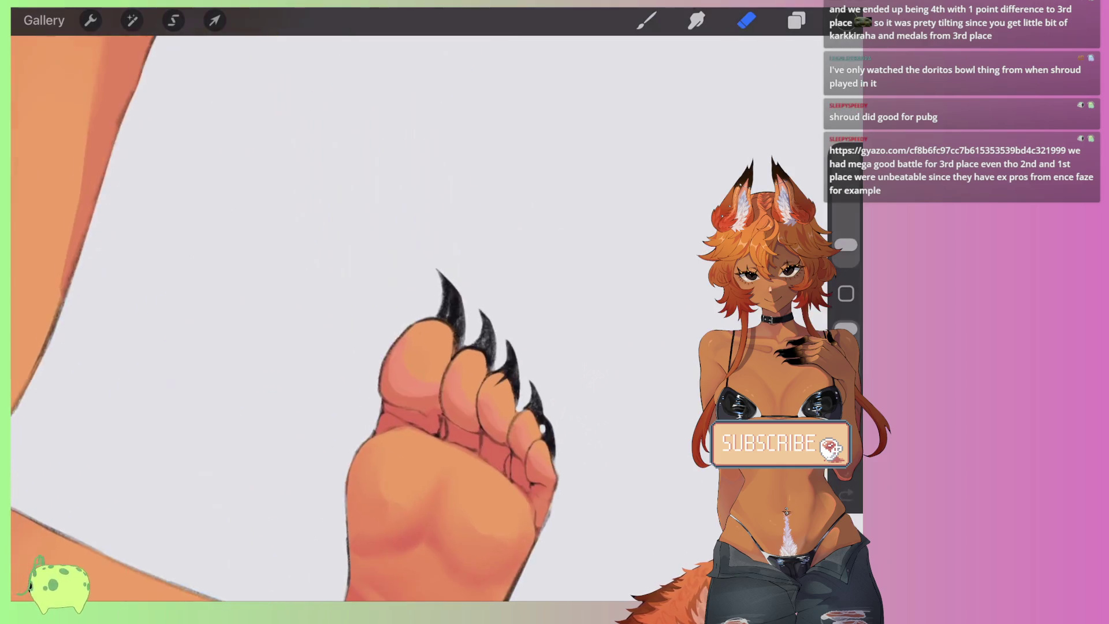
scroll(451, 451, up, 3)
key(b)
scroll(392, 376, up, 3)
scroll(392, 376, up, 3)
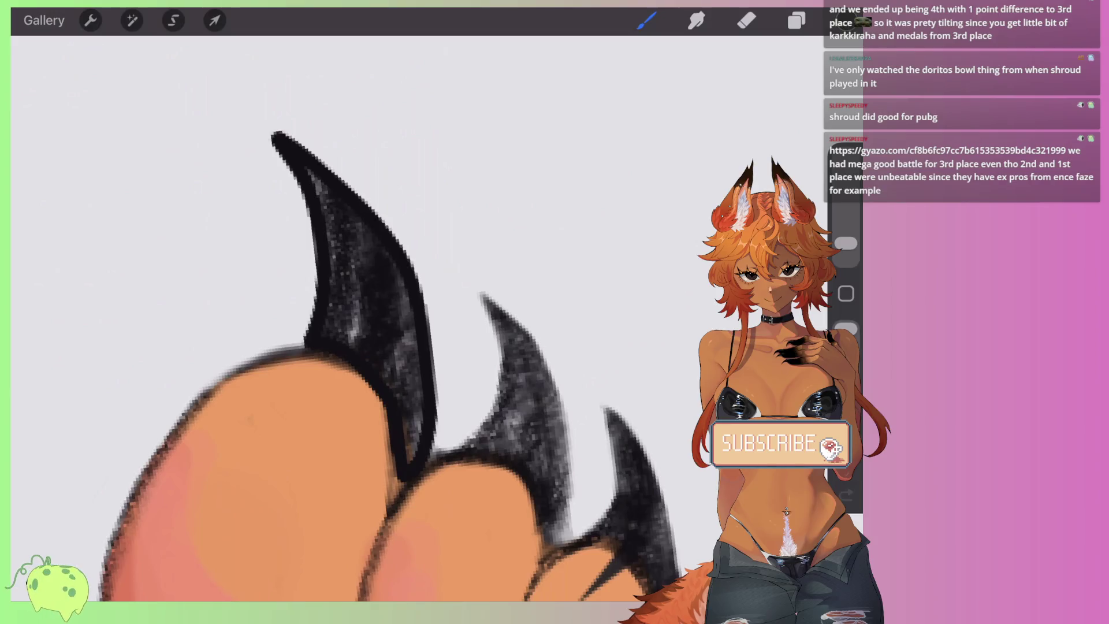
drag(335, 276, 327, 335)
drag(322, 184, 328, 193)
drag(355, 242, 346, 340)
mouse_move(370, 215)
mouse_down()
mouse_move(353, 270)
mouse_move(411, 353)
mouse_up()
drag(393, 258, 422, 437)
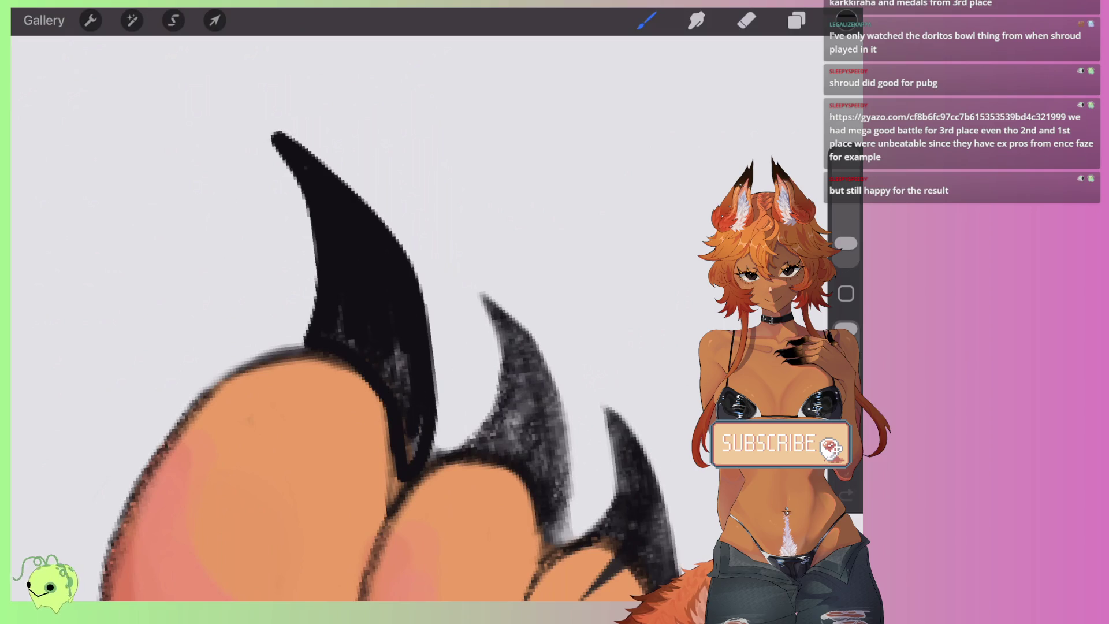
drag(399, 344, 408, 392)
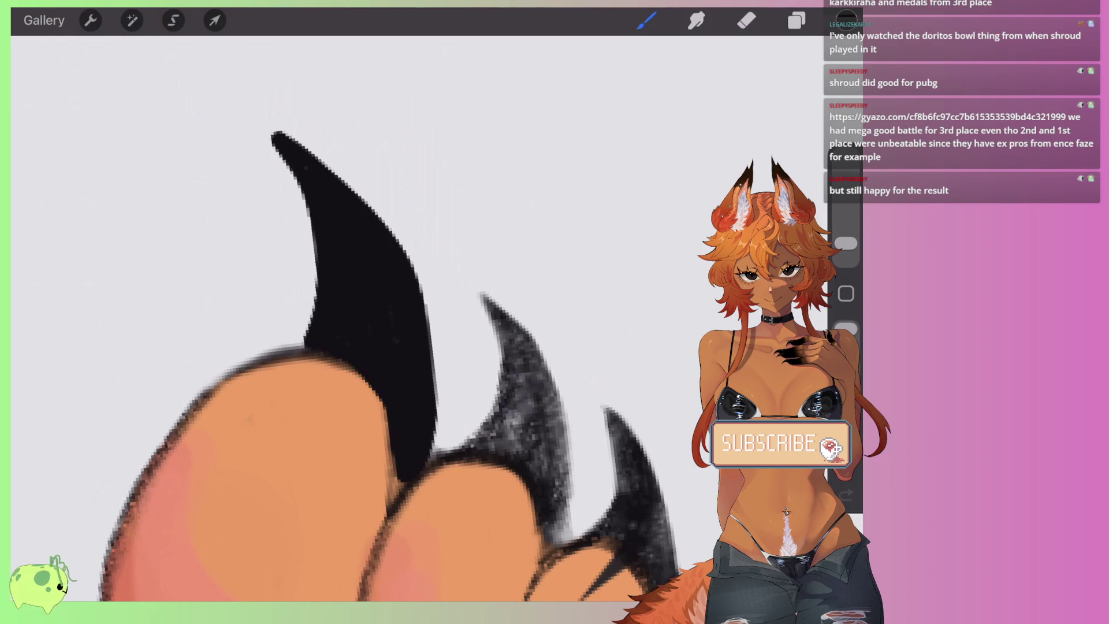
Step: Outline the middle claw and fill its speckled interior solid black
mouse_move(462, 445)
mouse_down()
mouse_move(469, 277)
mouse_move(569, 425)
mouse_move(549, 540)
mouse_move(536, 480)
mouse_up()
drag(497, 312, 554, 445)
drag(551, 491, 491, 448)
drag(514, 343, 503, 442)
mouse_move(523, 373)
mouse_down()
mouse_move(511, 442)
mouse_move(540, 460)
mouse_up()
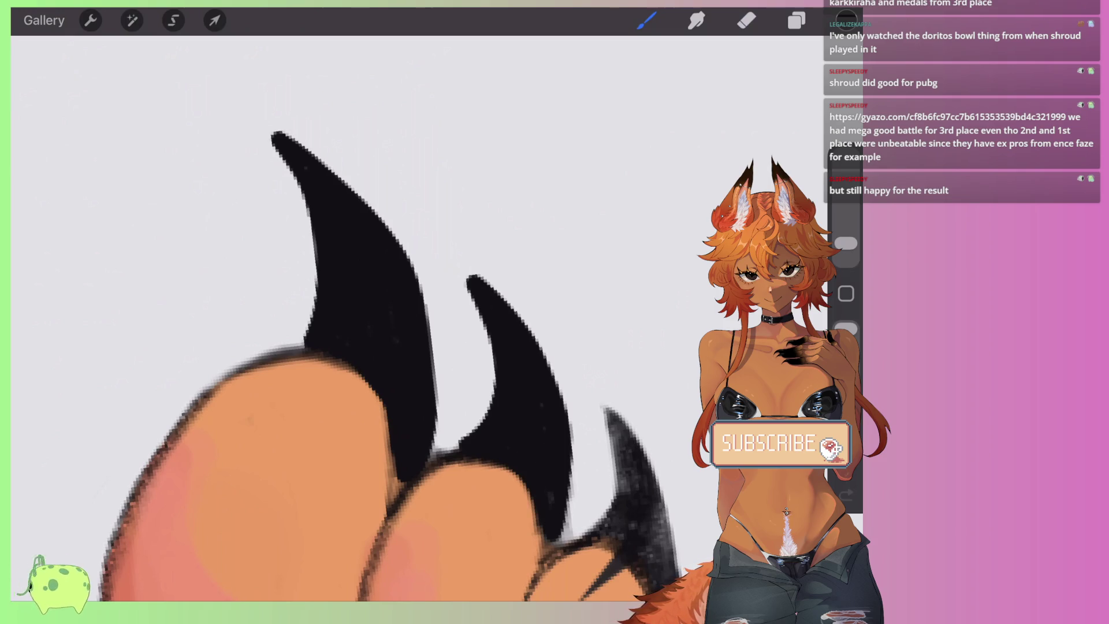
mouse_move(405, 289)
mouse_down()
mouse_move(368, 219)
mouse_move(325, 208)
mouse_up()
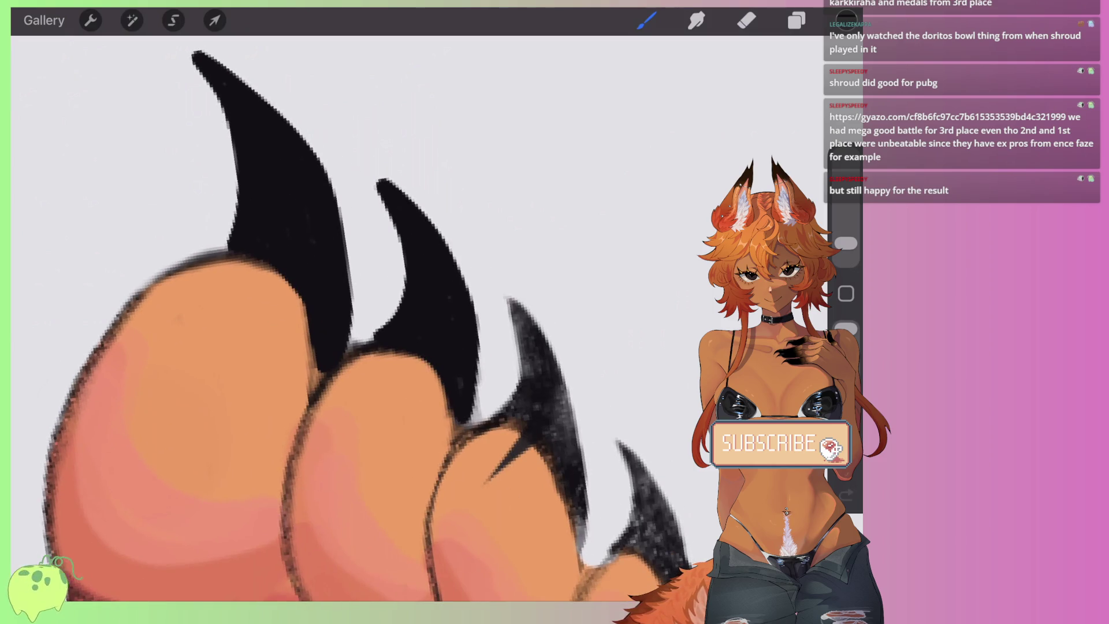
drag(378, 179, 222, 110)
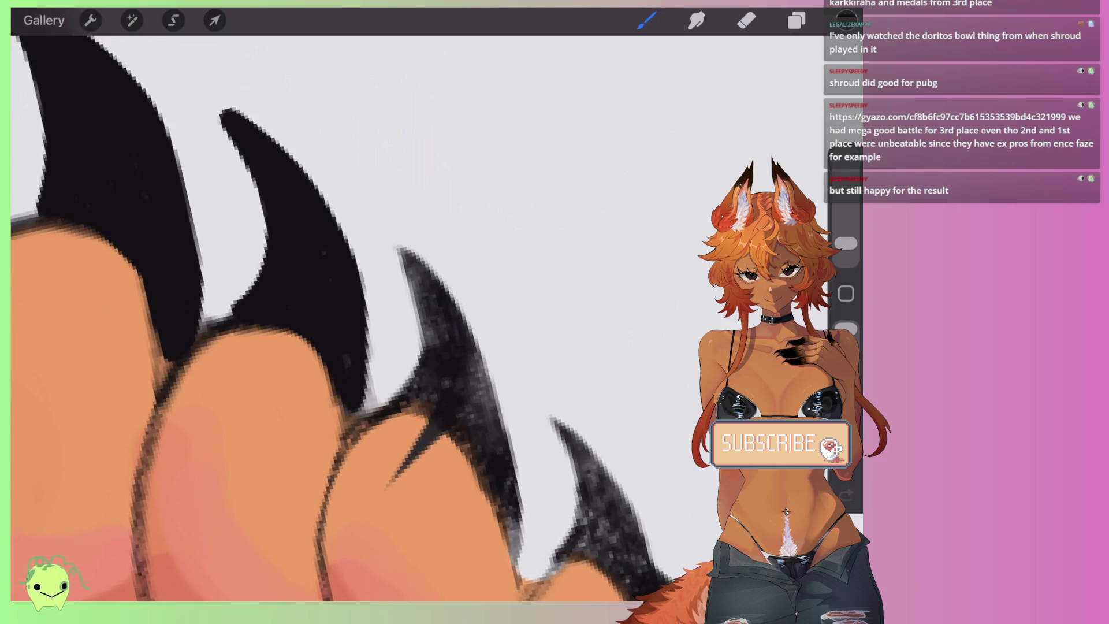
drag(404, 277, 416, 219)
key(e)
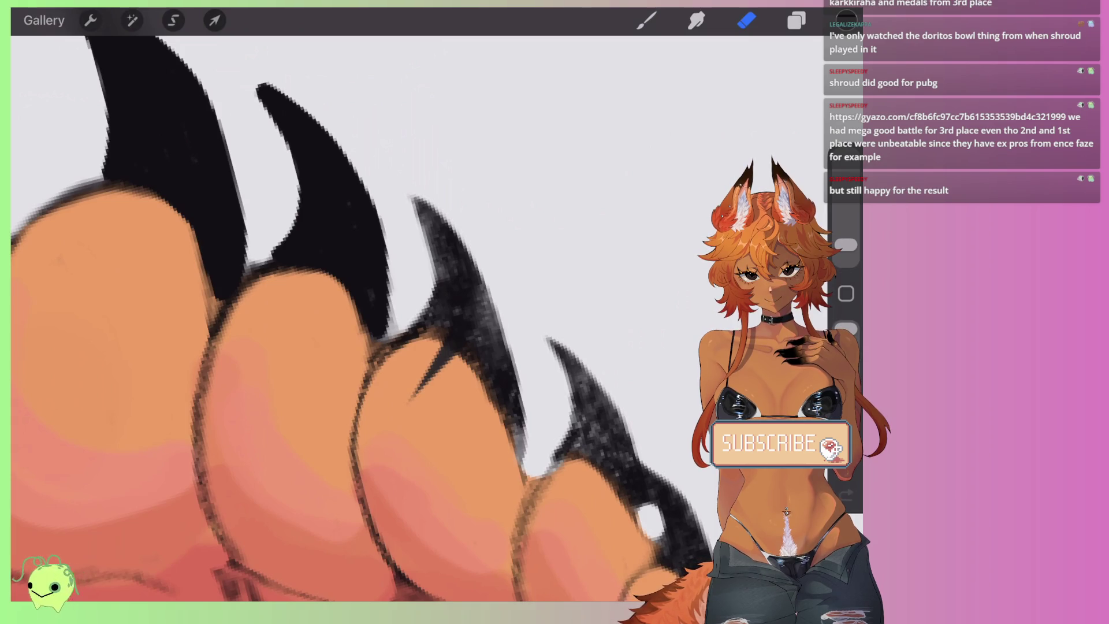
click(797, 21)
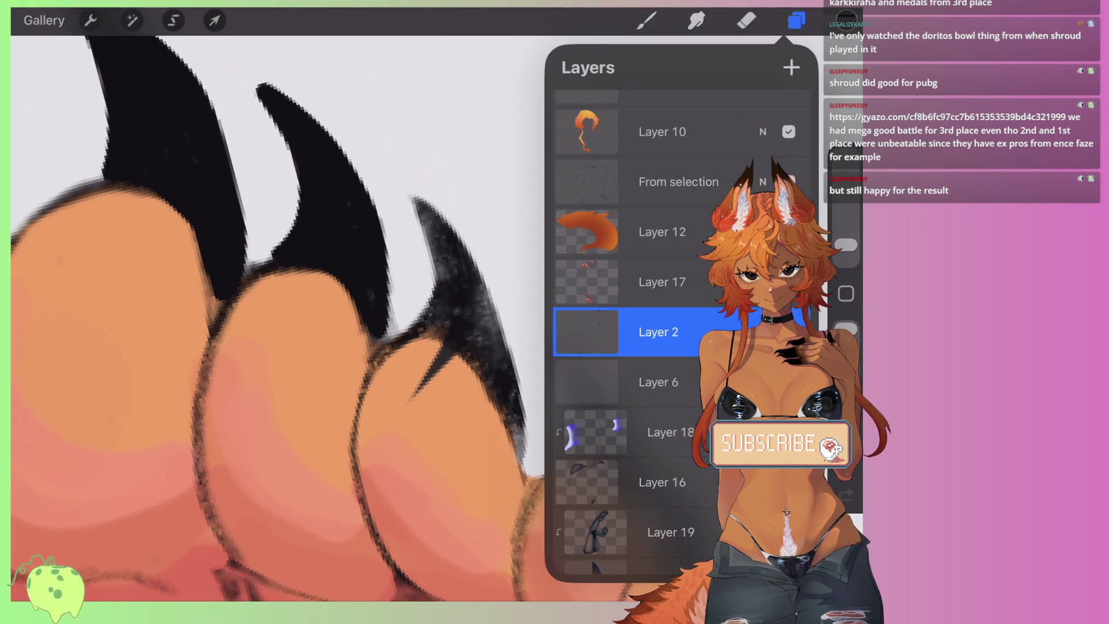
Step: Switch the active layer from Layer 5 to Layer 2 and check the paint colour
scroll(635, 332, down, 2)
scroll(635, 332, down, 2)
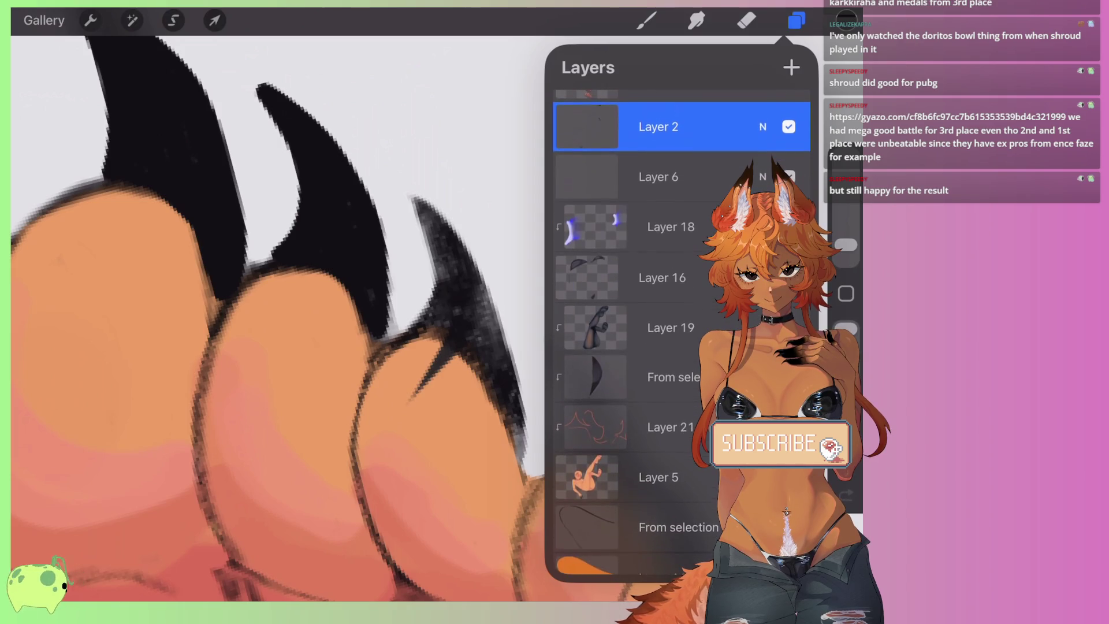
click(659, 478)
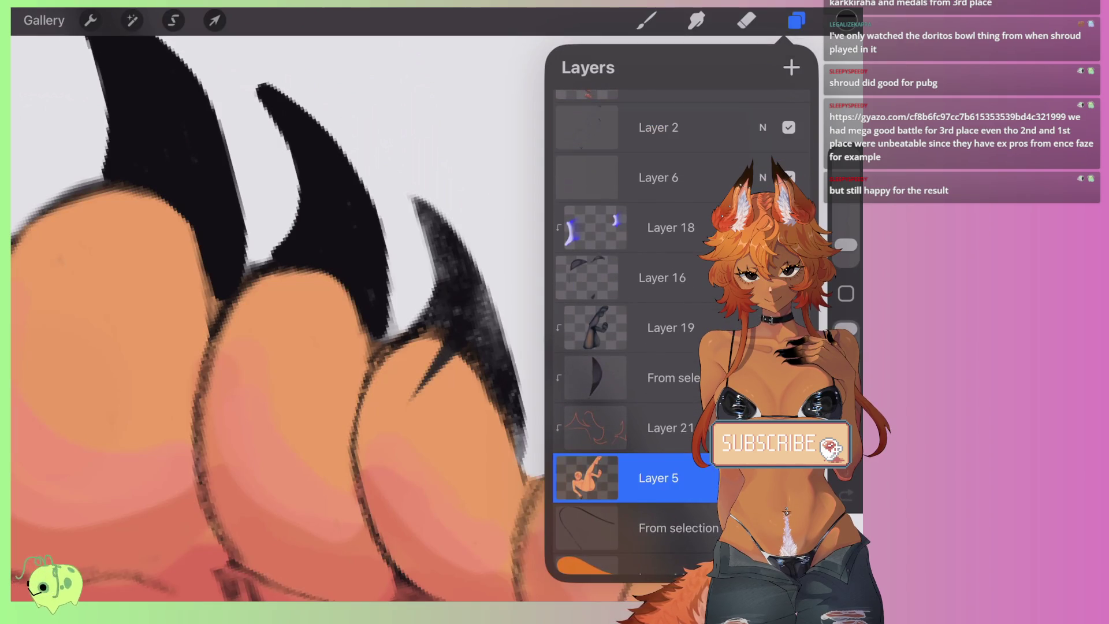
key(b)
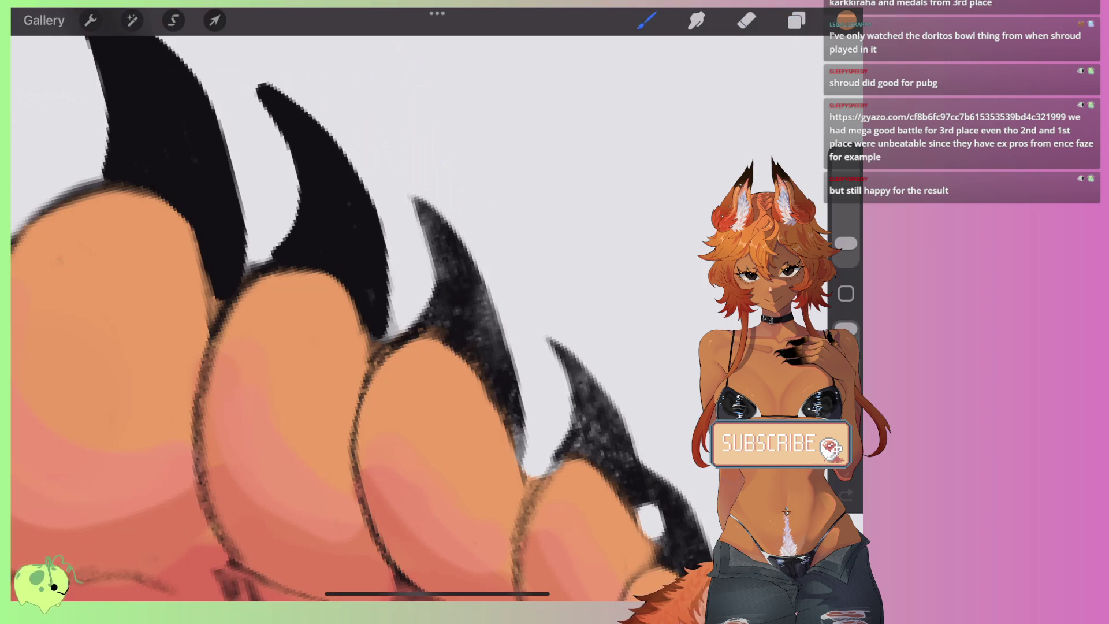
key(l)
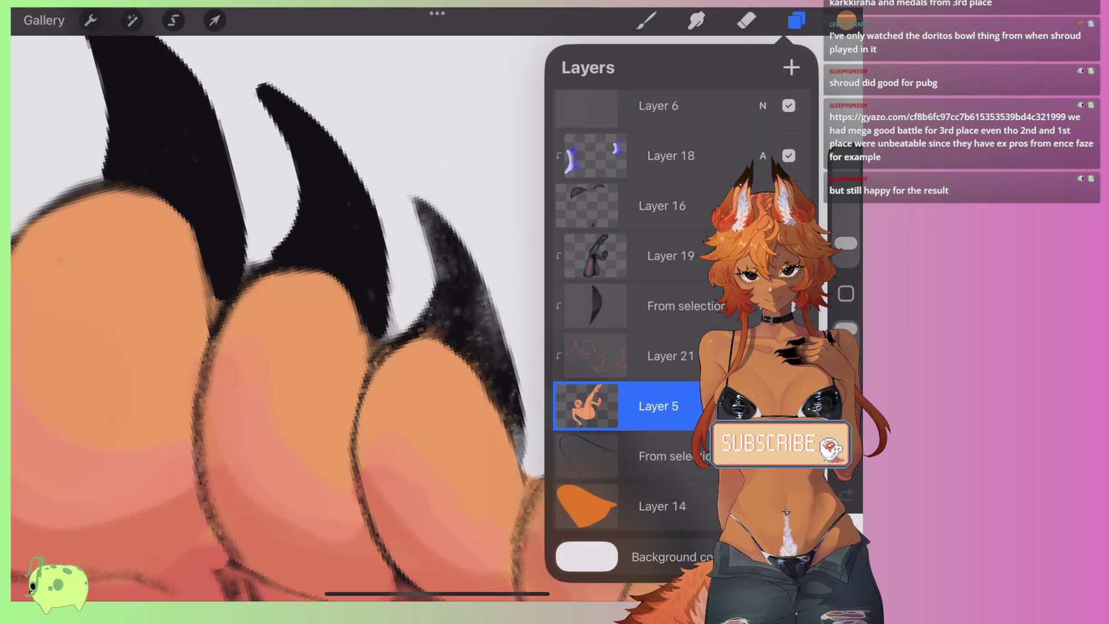
scroll(636, 332, up, 3)
click(659, 202)
click(797, 20)
click(846, 20)
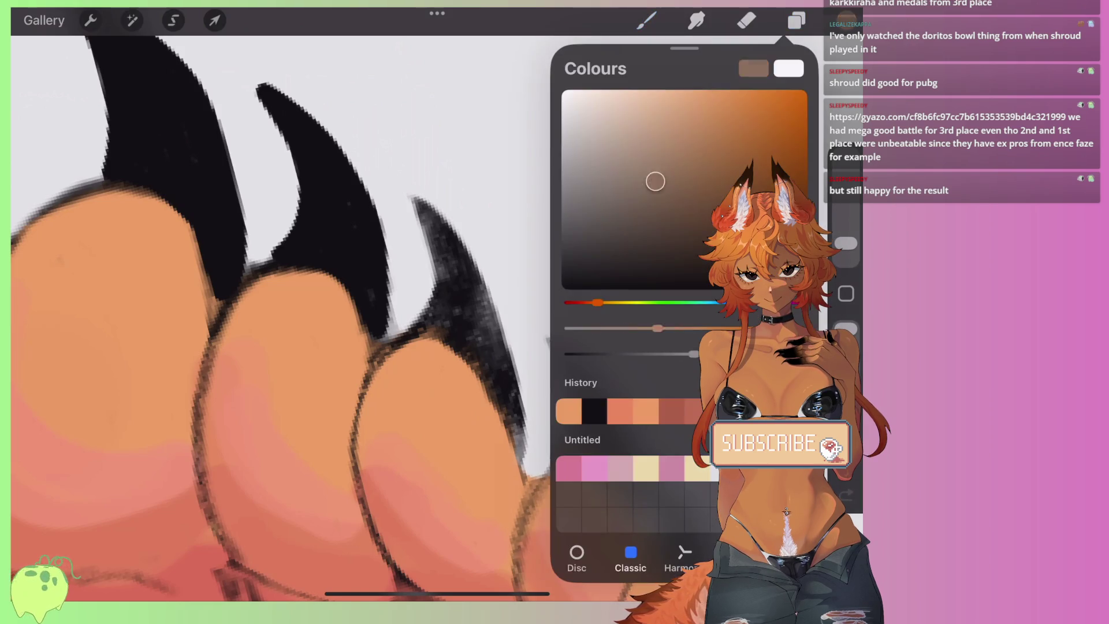
drag(347, 289, 275, 271)
Step: Outline and fill the third speckled claw solid black
mouse_move(456, 409)
mouse_down()
mouse_move(503, 543)
mouse_move(457, 300)
mouse_move(372, 217)
mouse_move(399, 376)
mouse_move(468, 479)
mouse_up()
mouse_move(405, 260)
mouse_down()
mouse_move(433, 369)
mouse_move(476, 427)
mouse_up()
drag(459, 347, 474, 410)
mouse_move(347, 289)
mouse_down()
mouse_move(410, 349)
mouse_move(405, 341)
mouse_up()
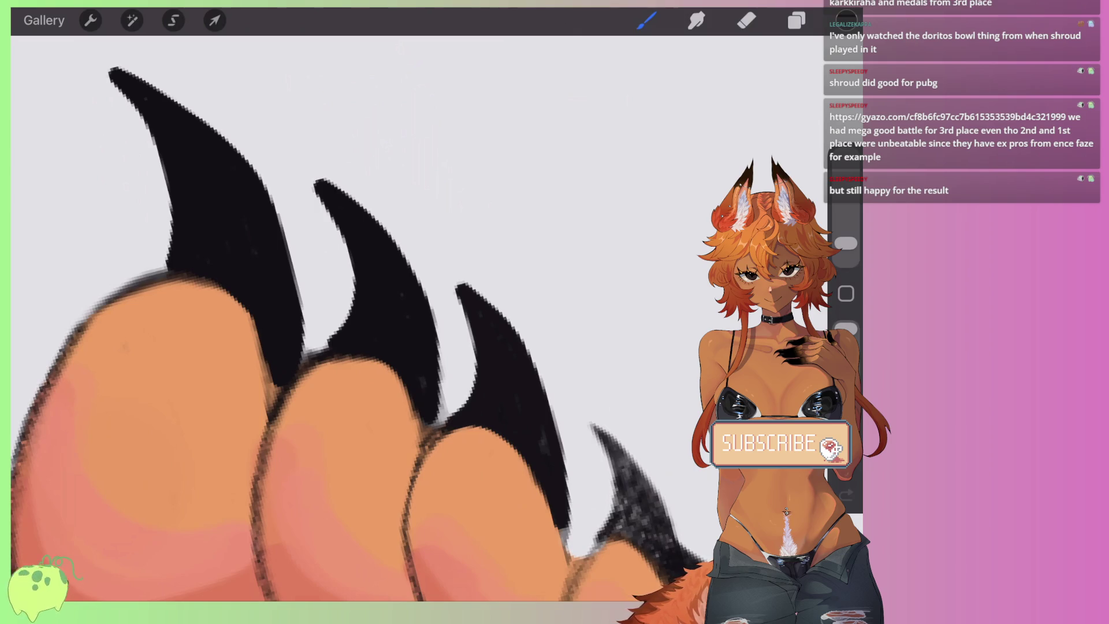
key(e)
scroll(442, 306, up, 3)
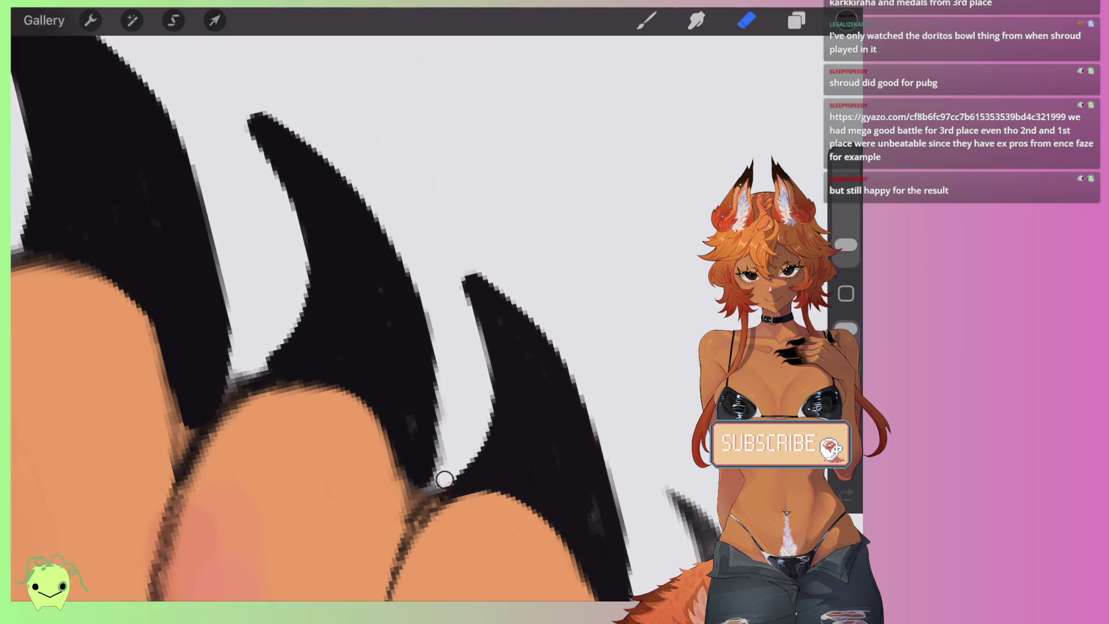
Step: Erase the spike and claw-tip edges thinner, undoing two stray erase strokes
drag(457, 468, 472, 273)
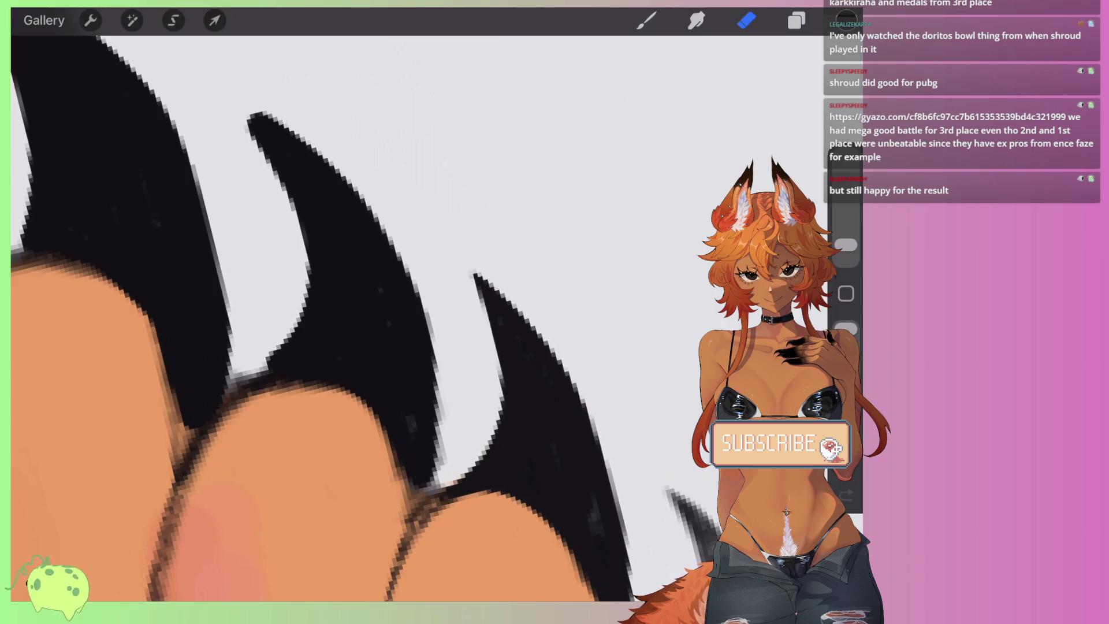
scroll(358, 318, down, 3)
scroll(358, 318, up, 5)
mouse_move(339, 488)
mouse_down()
mouse_move(358, 483)
mouse_move(387, 362)
mouse_move(317, 222)
mouse_move(428, 264)
mouse_up()
scroll(370, 318, down, 2)
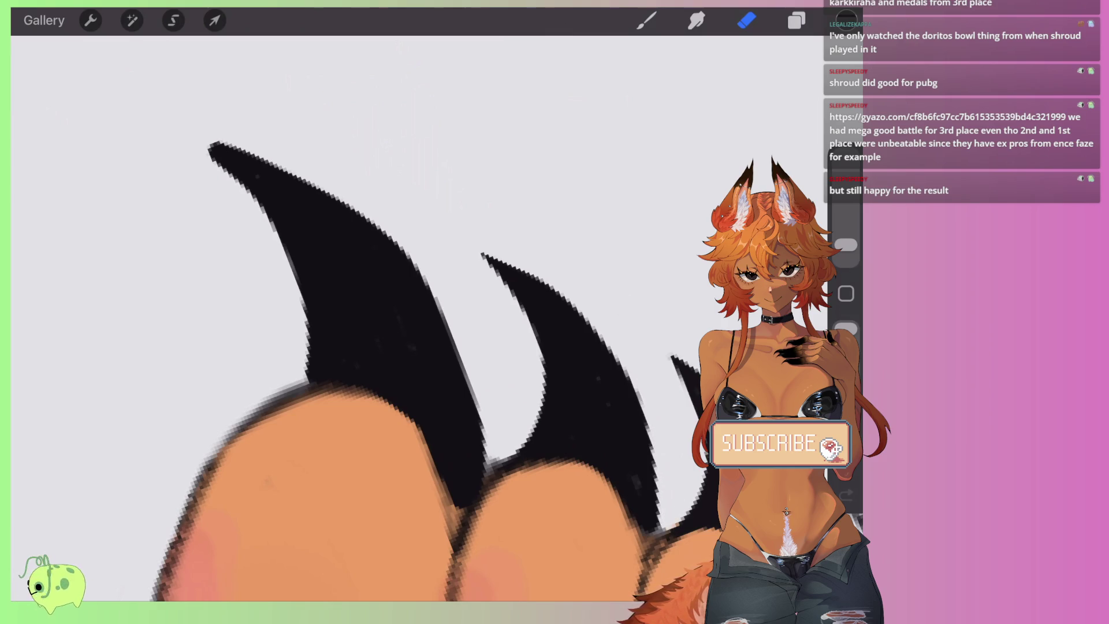
mouse_move(496, 451)
mouse_down()
mouse_move(451, 334)
mouse_move(327, 193)
mouse_move(220, 139)
mouse_up()
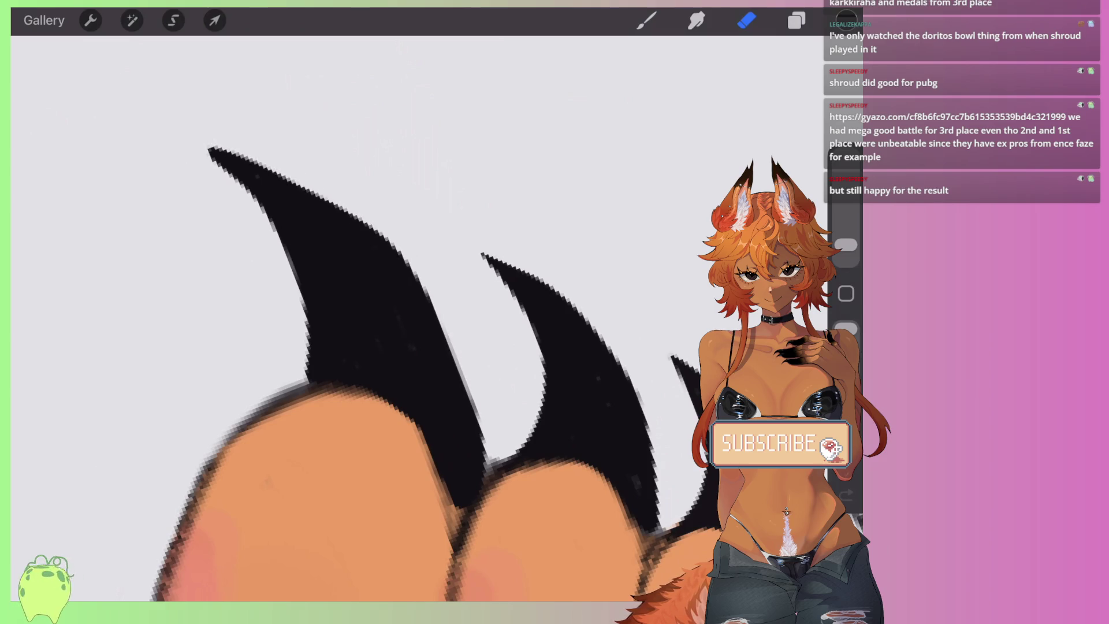
scroll(369, 318, down, 1)
key(ctrl+z)
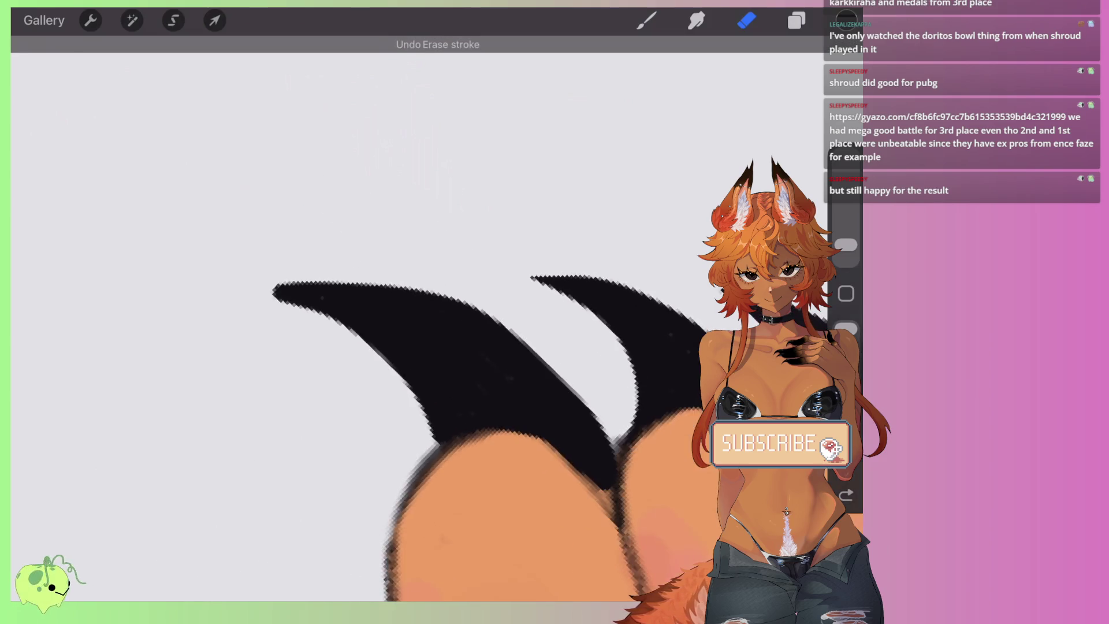
key(ctrl+z)
key(ctrl+z)
mouse_move(702, 337)
mouse_down()
mouse_move(632, 317)
mouse_move(272, 435)
mouse_move(283, 373)
mouse_up()
drag(271, 414, 353, 289)
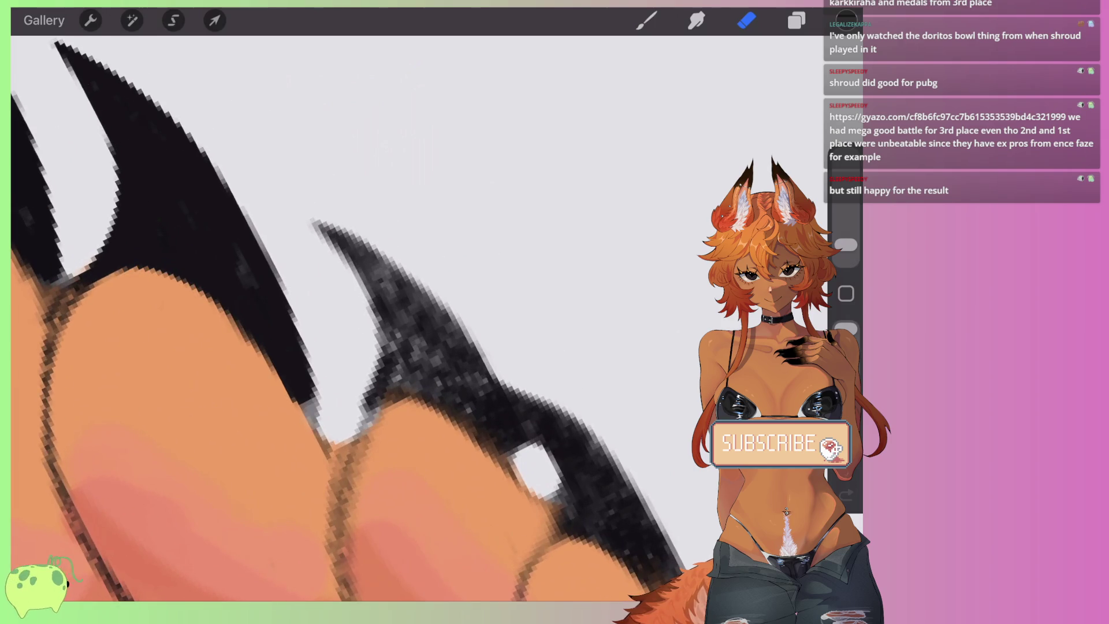
Step: Paint the speckled claws solid black with the brush, including the lower claw's edge
key(b)
mouse_move(367, 424)
mouse_down()
mouse_move(363, 286)
mouse_move(309, 219)
mouse_move(512, 393)
mouse_move(462, 456)
mouse_up()
drag(456, 404, 401, 324)
drag(364, 257, 410, 369)
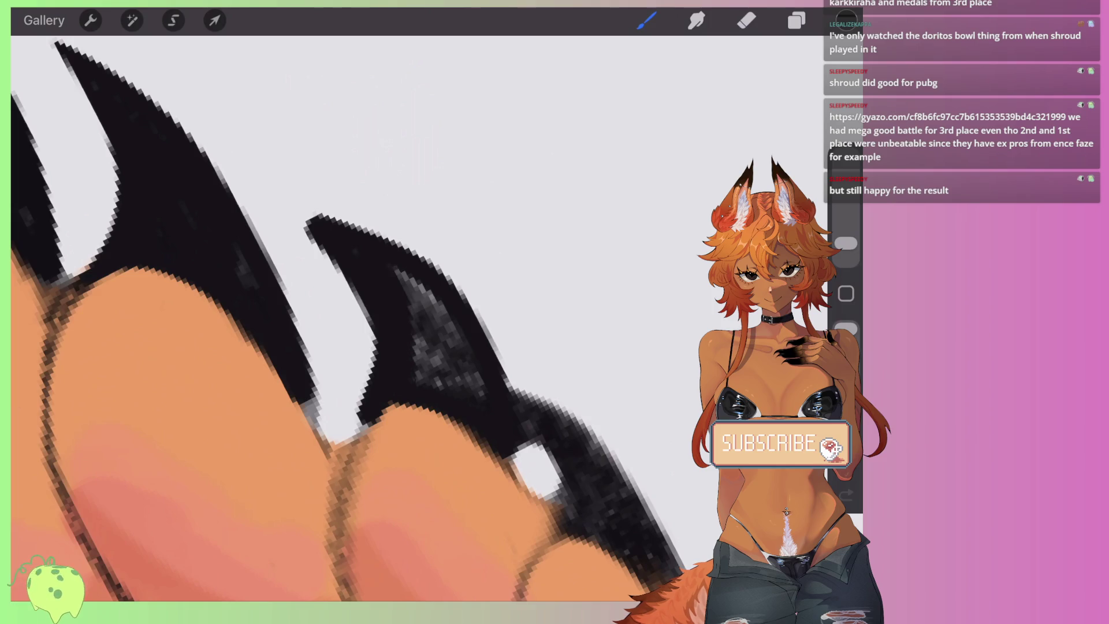
drag(399, 271, 444, 387)
drag(430, 295, 479, 398)
drag(404, 364, 468, 387)
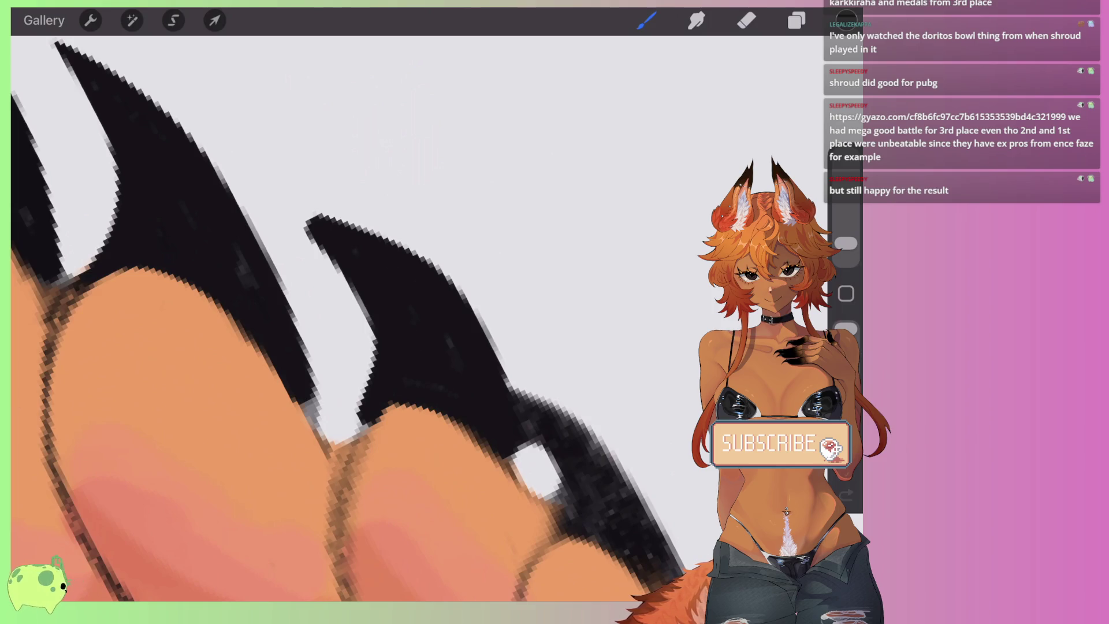
mouse_move(520, 428)
mouse_down()
mouse_move(572, 520)
mouse_move(607, 549)
mouse_move(676, 540)
mouse_move(526, 399)
mouse_move(607, 497)
mouse_up()
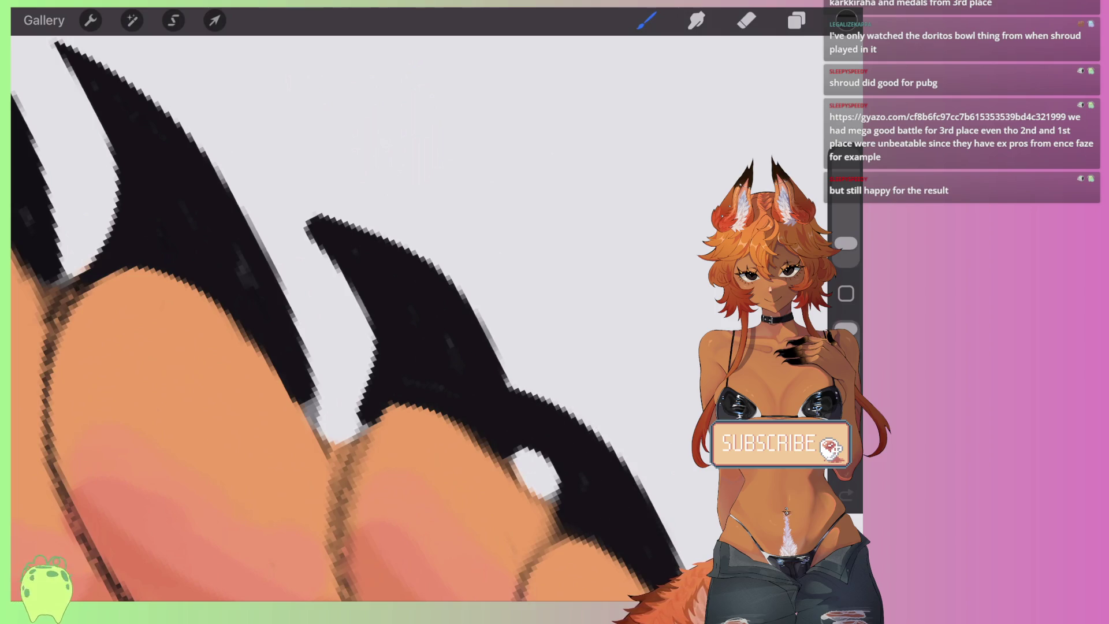
Step: Erase the claws' left and lower-right edges clean and crisp, then zoom out to review
key(e)
mouse_move(344, 426)
mouse_down()
mouse_move(362, 307)
mouse_move(301, 219)
mouse_move(349, 218)
mouse_move(495, 352)
mouse_move(503, 375)
mouse_up()
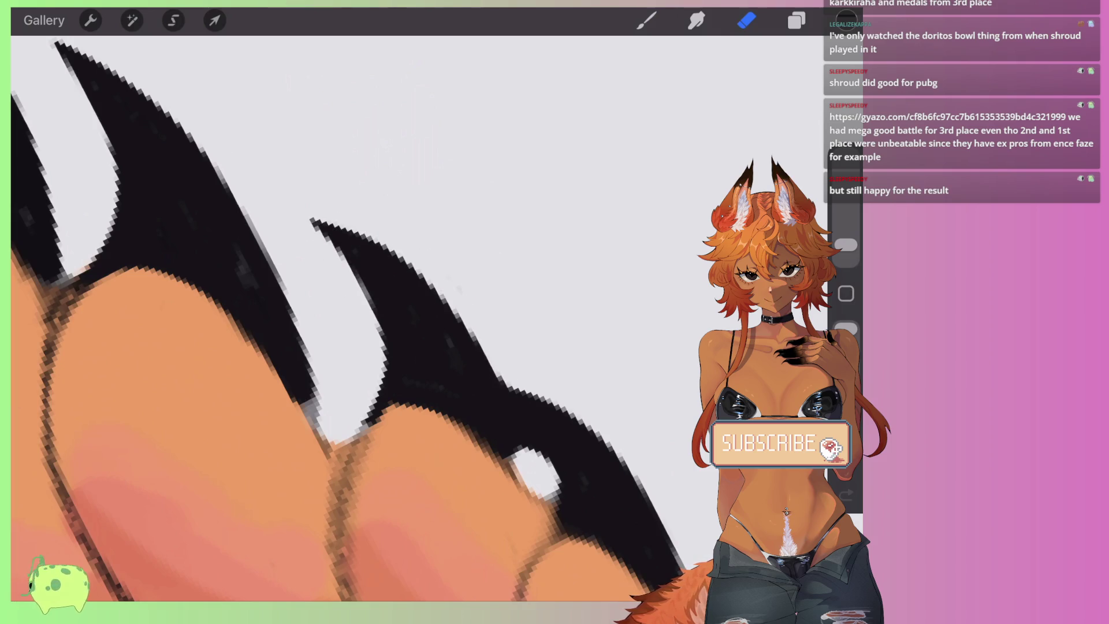
scroll(346, 318, down, 2)
scroll(347, 318, up, 2)
drag(416, 419, 436, 408)
drag(397, 311, 563, 442)
scroll(347, 318, down, 1)
drag(462, 332, 578, 534)
drag(549, 474, 477, 323)
scroll(347, 317, down, 1)
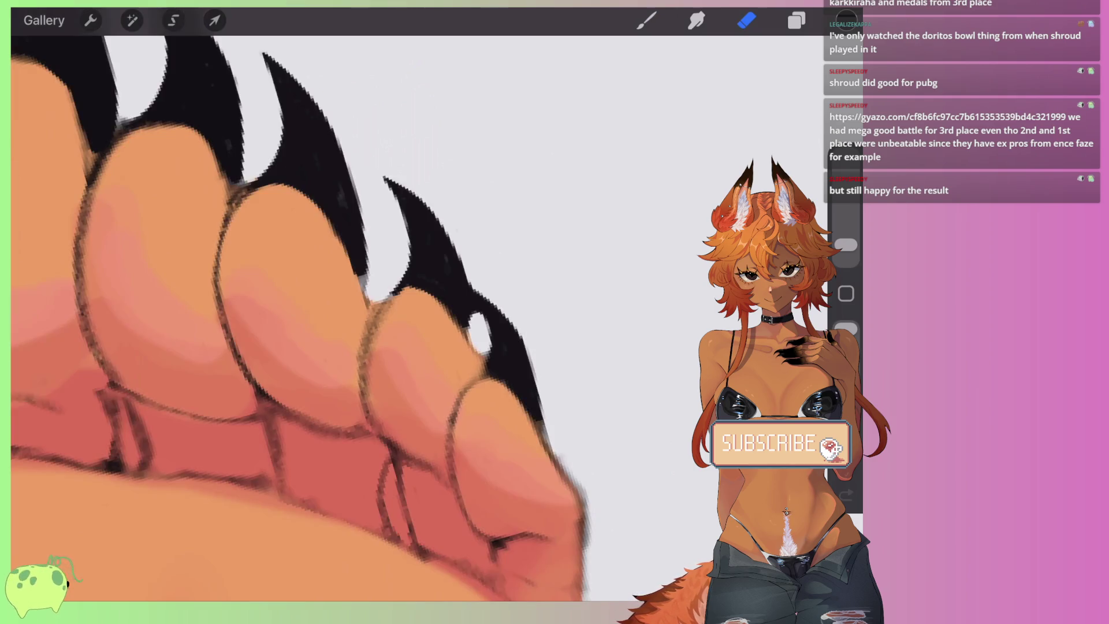
scroll(300, 318, down, 2)
scroll(300, 318, down, 2)
scroll(300, 318, down, 2)
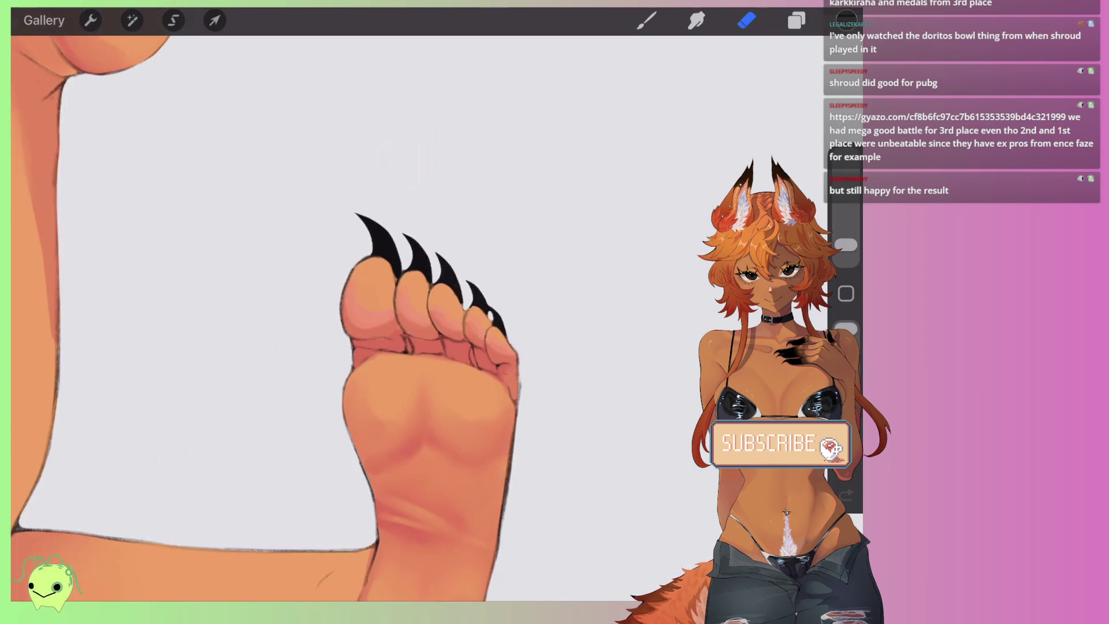
scroll(300, 317, down, 2)
scroll(301, 317, down, 2)
scroll(358, 341, down, 3)
scroll(359, 340, up, 2)
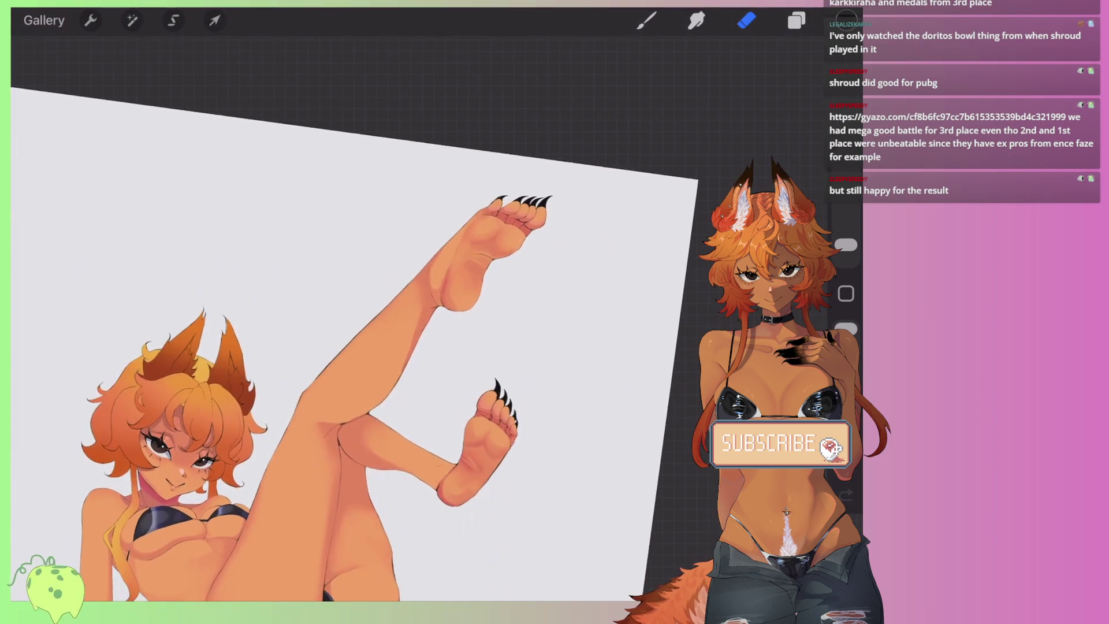
Step: Select Layer 21 in the Layers panel
scroll(358, 341, down, 2)
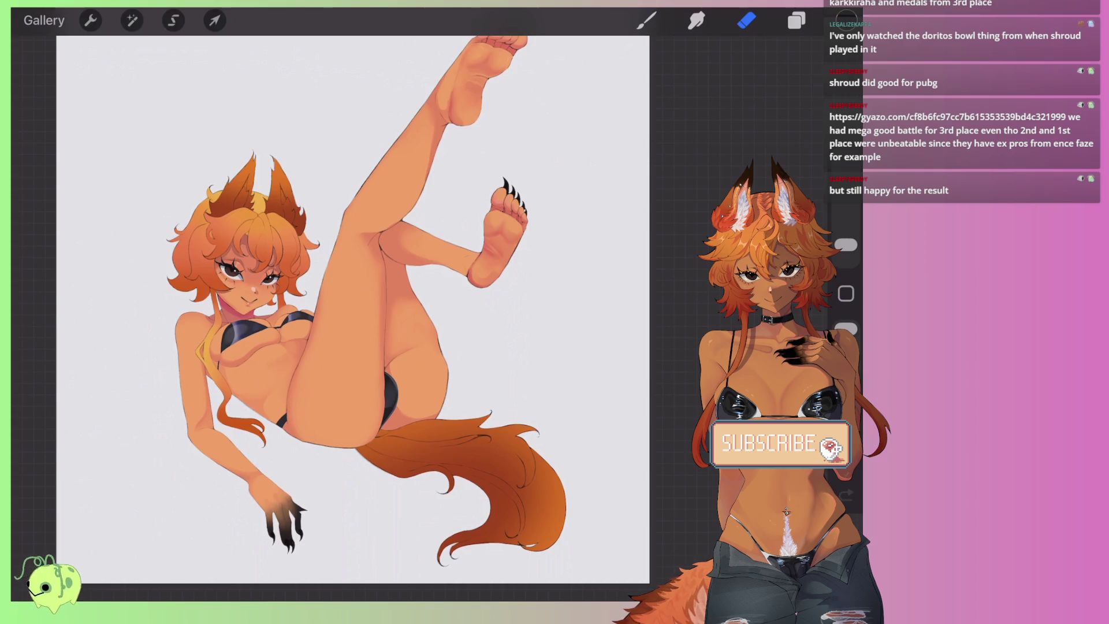
scroll(300, 318, up, 3)
click(797, 20)
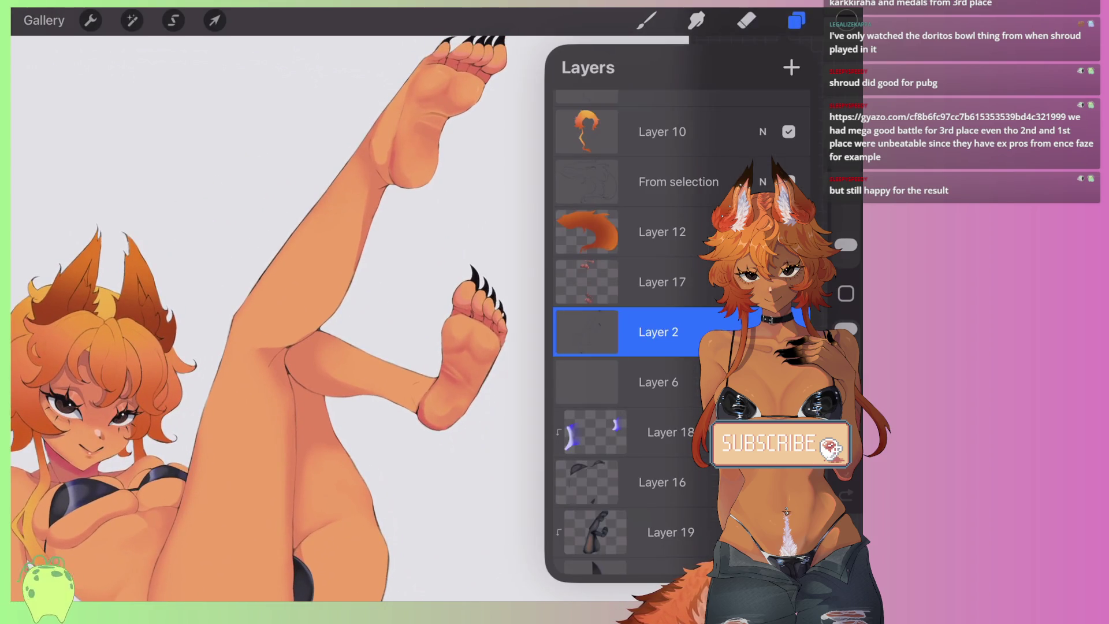
scroll(635, 335, down, 5)
click(658, 406)
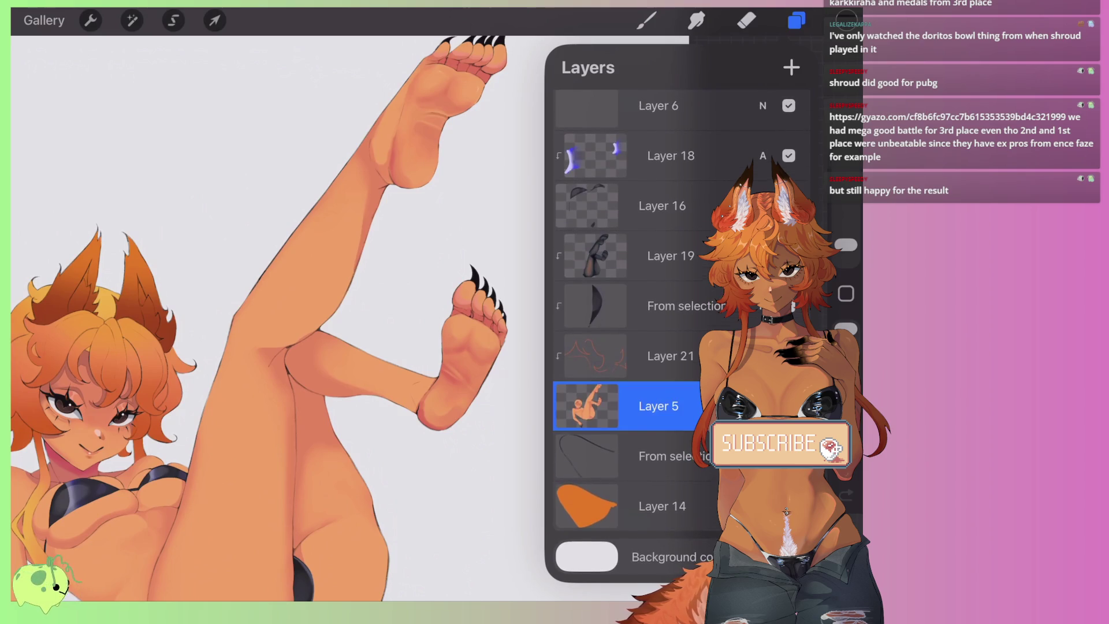
click(670, 356)
click(670, 356)
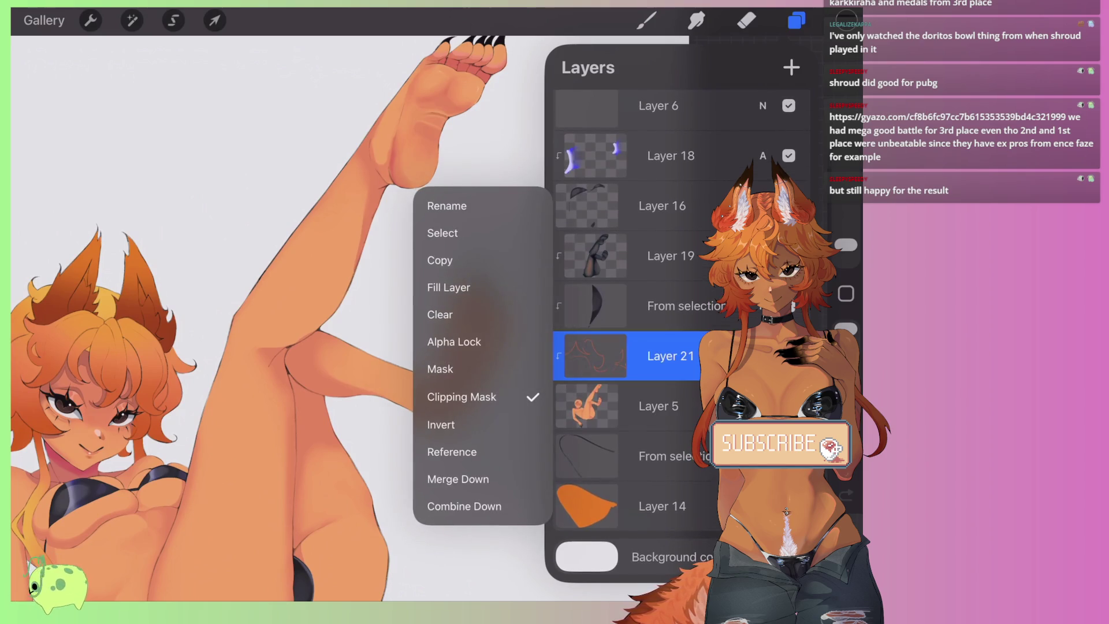
click(670, 356)
Step: Pick a dark black paint colour and enlarge the brush
key(e)
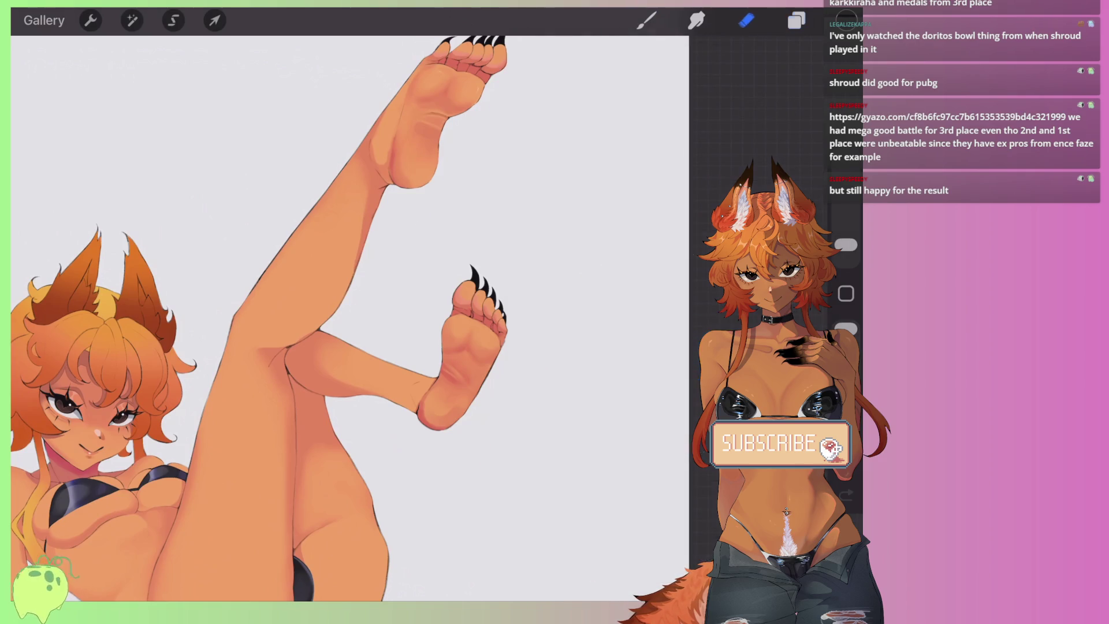
scroll(462, 347, up, 5)
scroll(462, 346, up, 3)
click(847, 20)
click(584, 268)
click(647, 21)
drag(846, 244, 846, 220)
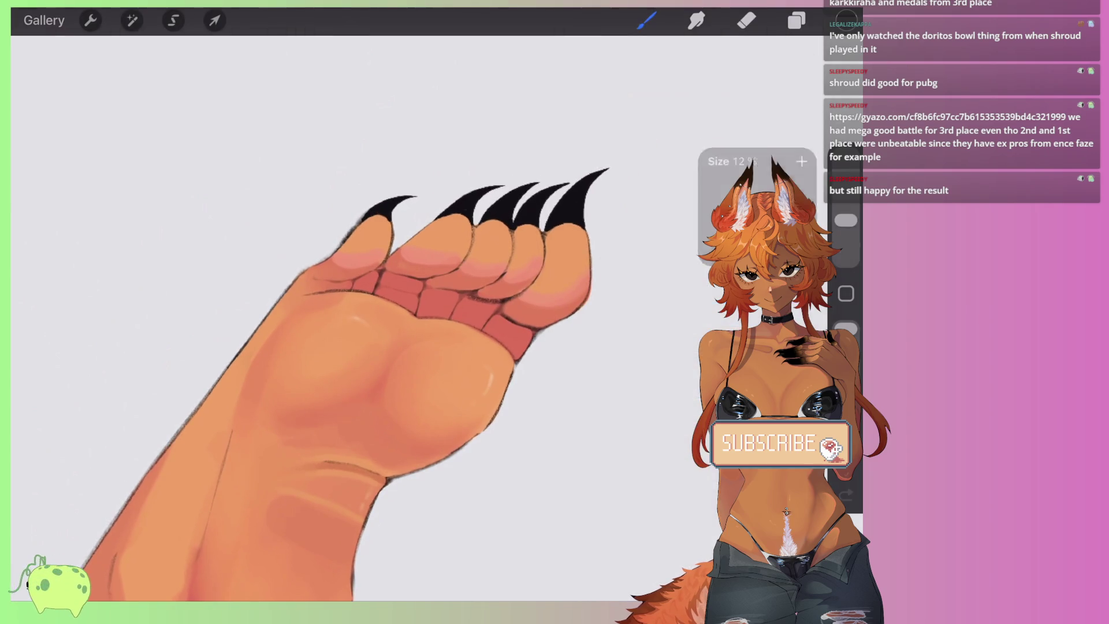
Step: Paint the first paw's toes and pads solid black
drag(386, 217, 309, 278)
drag(846, 220, 846, 209)
mouse_move(375, 231)
mouse_down()
mouse_move(300, 292)
mouse_move(416, 248)
mouse_up()
drag(358, 311, 462, 226)
drag(430, 312, 520, 223)
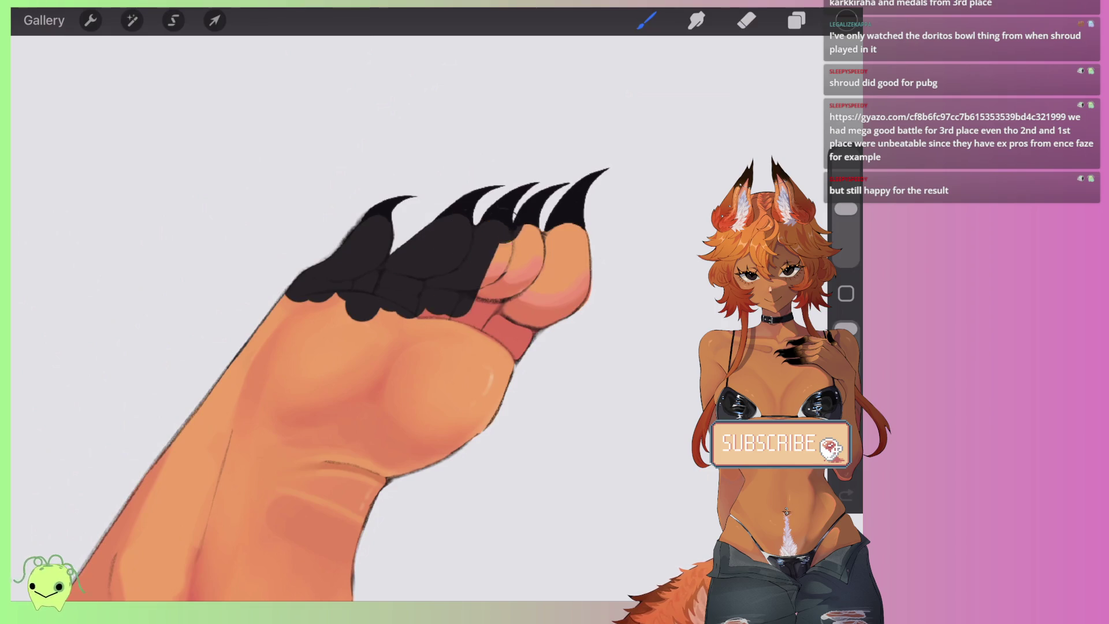
drag(462, 329, 564, 225)
drag(523, 335, 589, 251)
drag(404, 359, 421, 335)
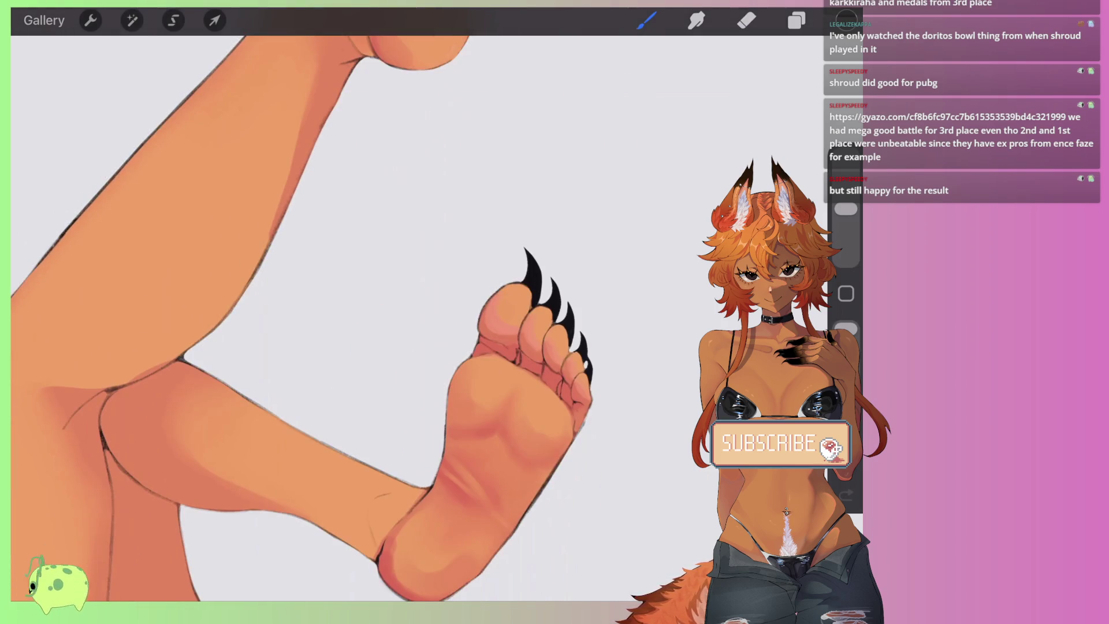
Step: Fill the other paw's toes black and smudge its scalloped edge into the skin
mouse_move(517, 286)
mouse_down()
mouse_move(465, 369)
mouse_move(483, 381)
mouse_move(555, 306)
mouse_up()
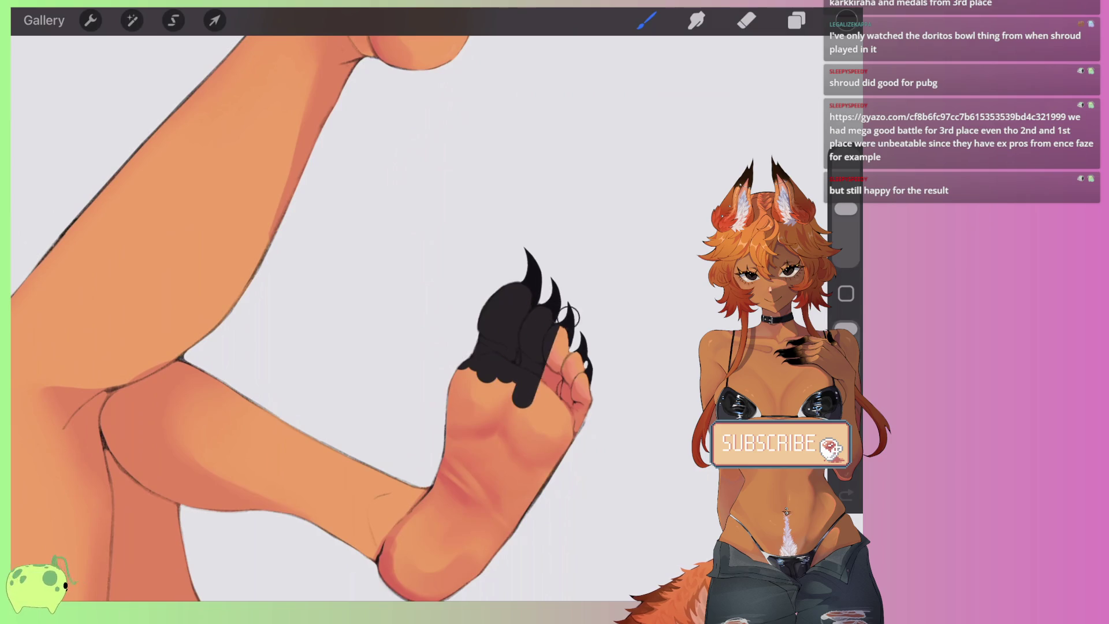
drag(531, 410, 577, 335)
drag(572, 442, 590, 379)
scroll(599, 341, up, 3)
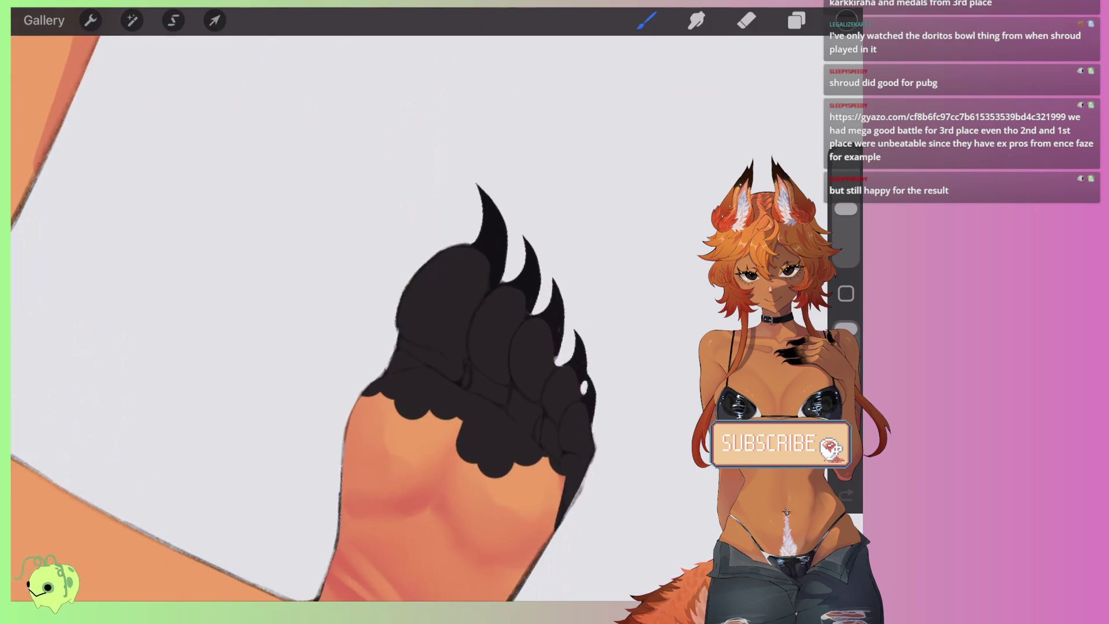
click(697, 20)
mouse_move(490, 520)
mouse_down()
mouse_move(439, 404)
mouse_move(554, 520)
mouse_up()
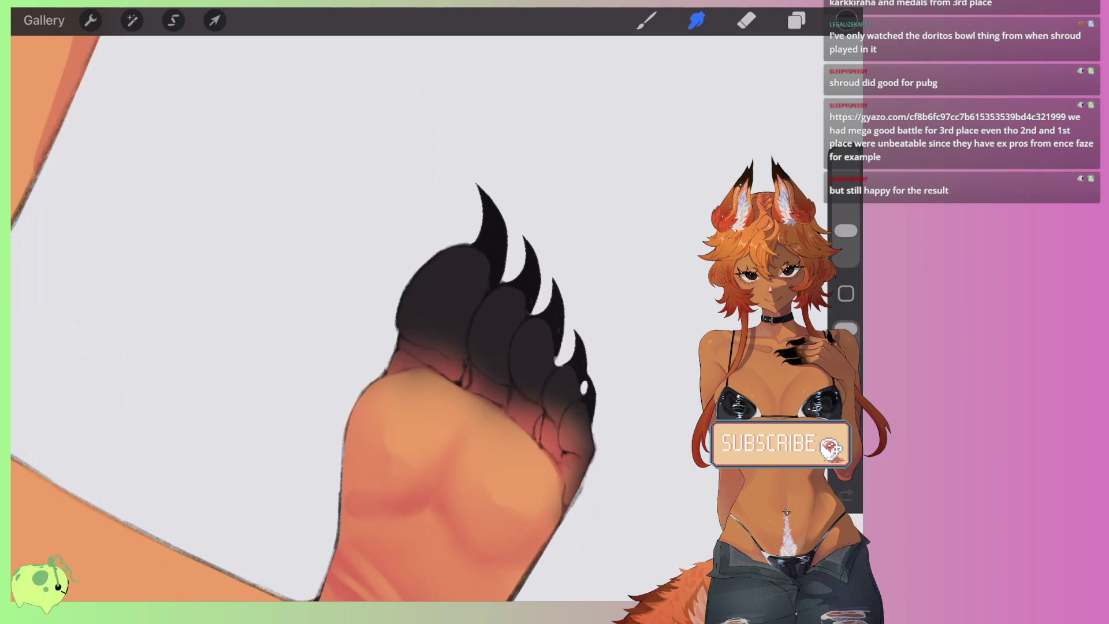
Step: Smudge the black paw edge into a gradient, undoing the last smudge stroke
scroll(404, 346, down, 3)
scroll(404, 346, down, 3)
scroll(457, 174, up, 3)
mouse_move(527, 337)
mouse_down()
mouse_move(520, 288)
mouse_move(404, 284)
mouse_move(456, 333)
mouse_move(522, 344)
mouse_move(508, 260)
mouse_move(404, 277)
mouse_up()
drag(475, 351, 549, 278)
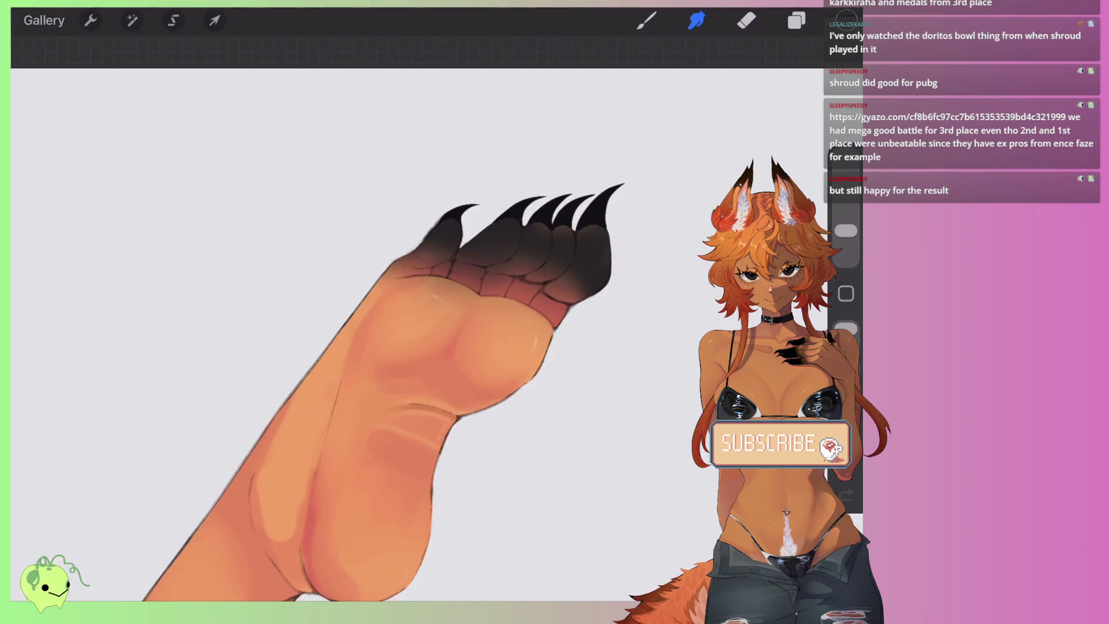
scroll(375, 376, up, 1)
key(ctrl+z)
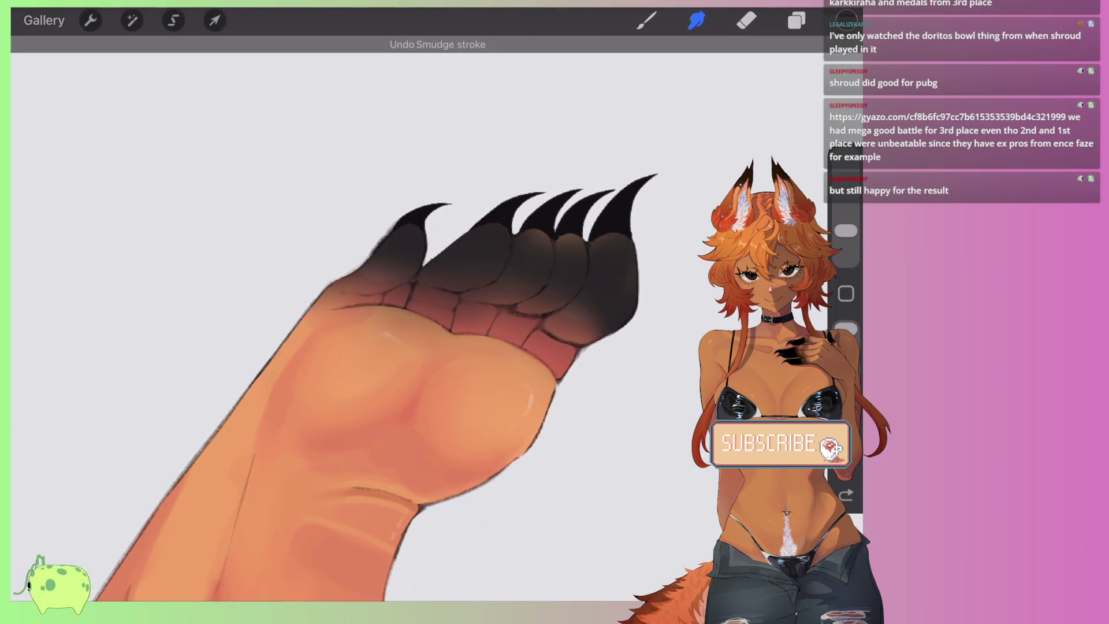
Step: Darken the claw tops and paint the toe pads dark down to the creases
drag(594, 223, 624, 242)
key(b)
mouse_move(520, 242)
mouse_down()
mouse_move(645, 248)
mouse_move(520, 257)
mouse_up()
mouse_move(404, 260)
mouse_down()
mouse_move(364, 268)
mouse_move(520, 284)
mouse_up()
drag(416, 288, 601, 314)
drag(468, 208, 434, 237)
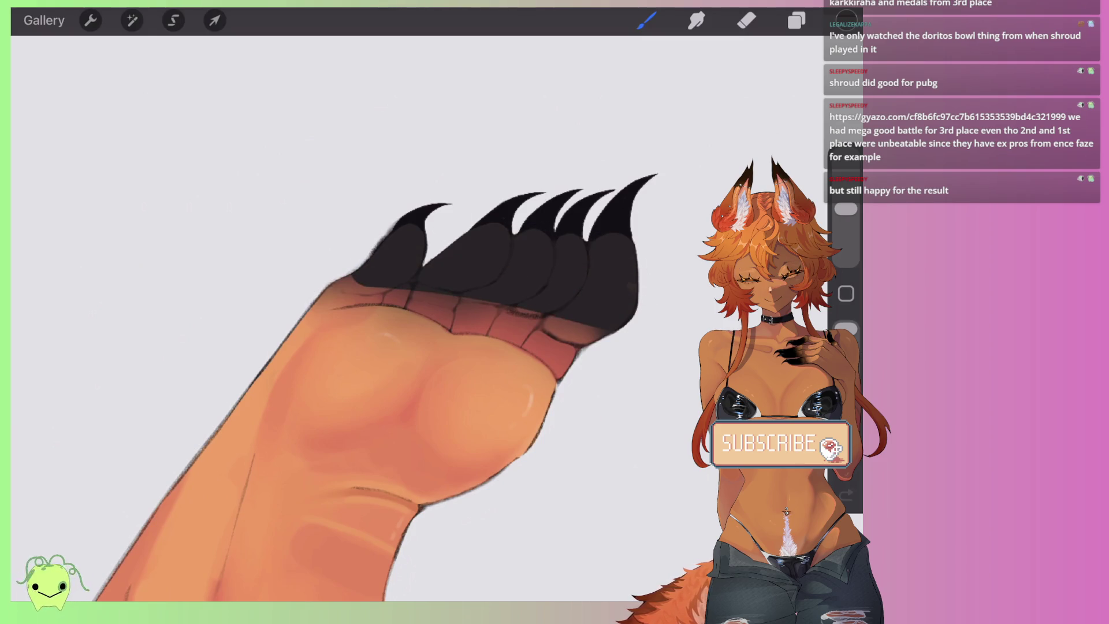
Step: Smudge the pad shading beneath the claws smooth
key(s)
mouse_move(520, 408)
mouse_down()
mouse_move(392, 324)
mouse_move(324, 300)
mouse_up()
drag(846, 230, 846, 235)
mouse_move(578, 335)
mouse_down()
mouse_move(550, 357)
mouse_move(384, 302)
mouse_move(324, 346)
mouse_up()
scroll(347, 318, down, 5)
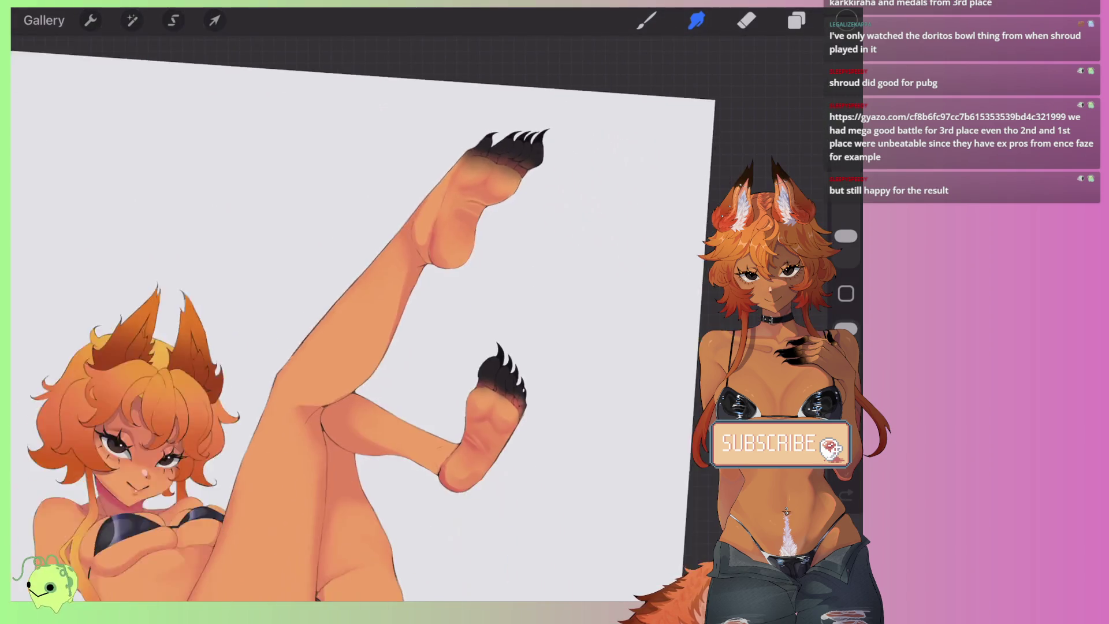
scroll(346, 347, down, 3)
scroll(509, 341, up, 1)
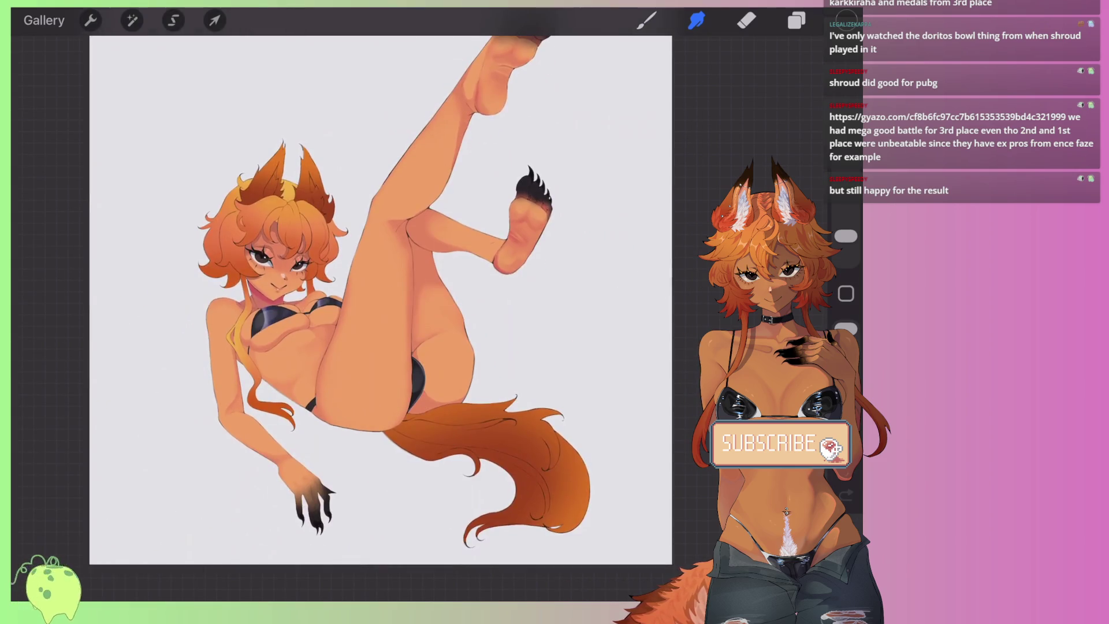
scroll(520, 231, up, 3)
scroll(549, 318, up, 3)
scroll(491, 324, up, 2)
Step: Add more dark shading across the paw pad, undo one stroke, and zoom out to review
mouse_move(416, 312)
mouse_down()
mouse_move(495, 359)
mouse_move(560, 364)
mouse_up()
mouse_move(450, 289)
mouse_down()
mouse_move(393, 335)
mouse_move(502, 358)
mouse_move(508, 405)
mouse_move(405, 376)
mouse_move(543, 416)
mouse_move(393, 422)
mouse_up()
drag(566, 439, 445, 372)
drag(381, 335, 462, 277)
scroll(324, 324, down, 3)
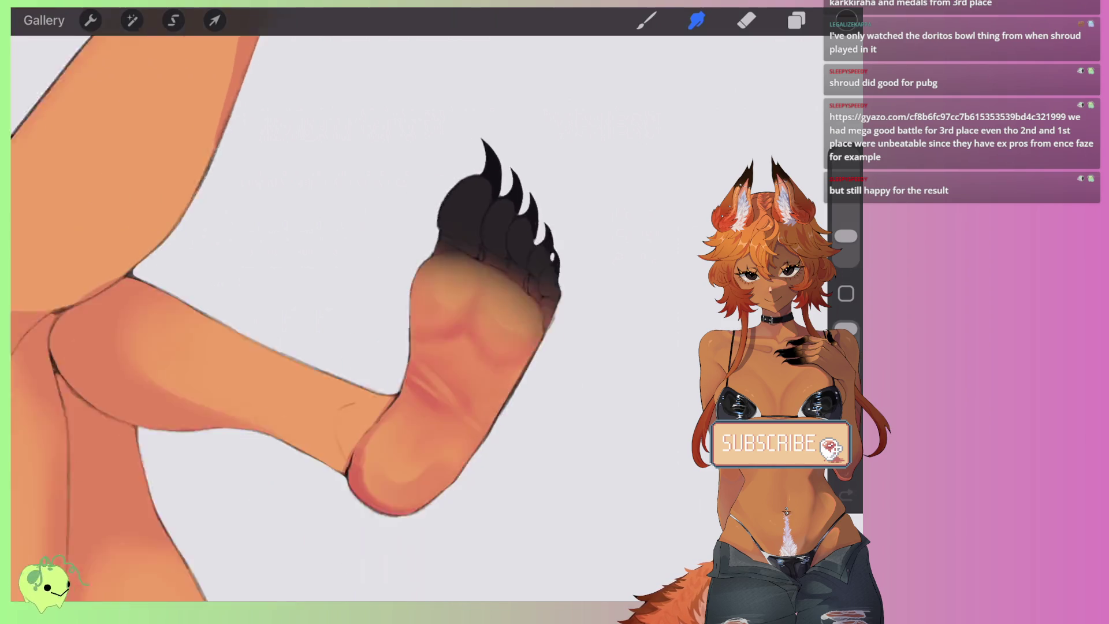
scroll(416, 324, down, 3)
scroll(416, 347, down, 3)
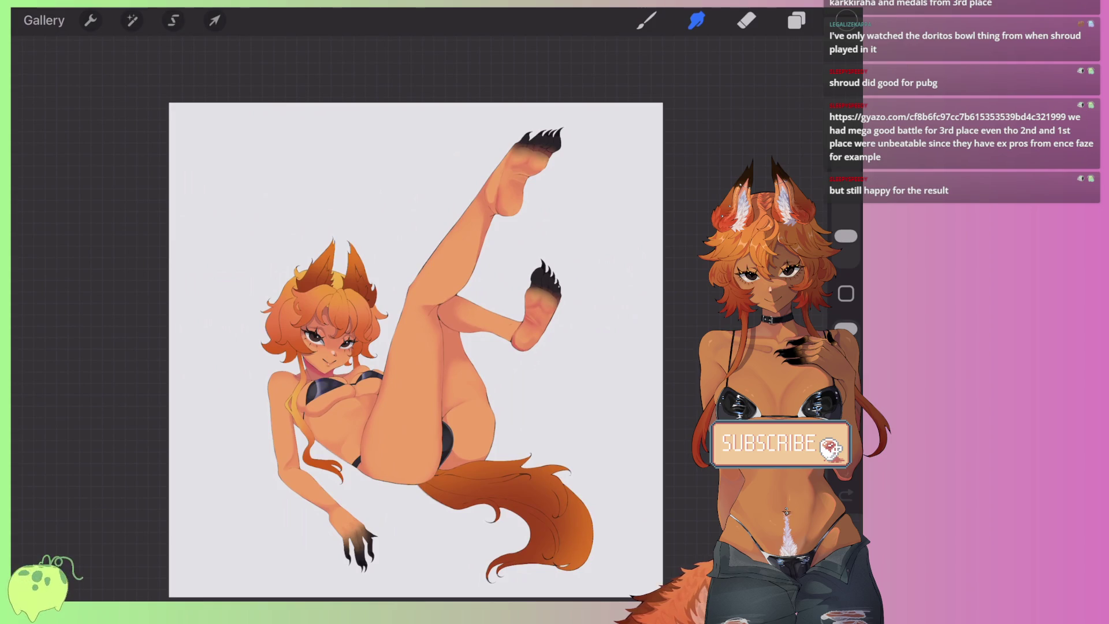
scroll(538, 150, up, 5)
scroll(462, 289, up, 3)
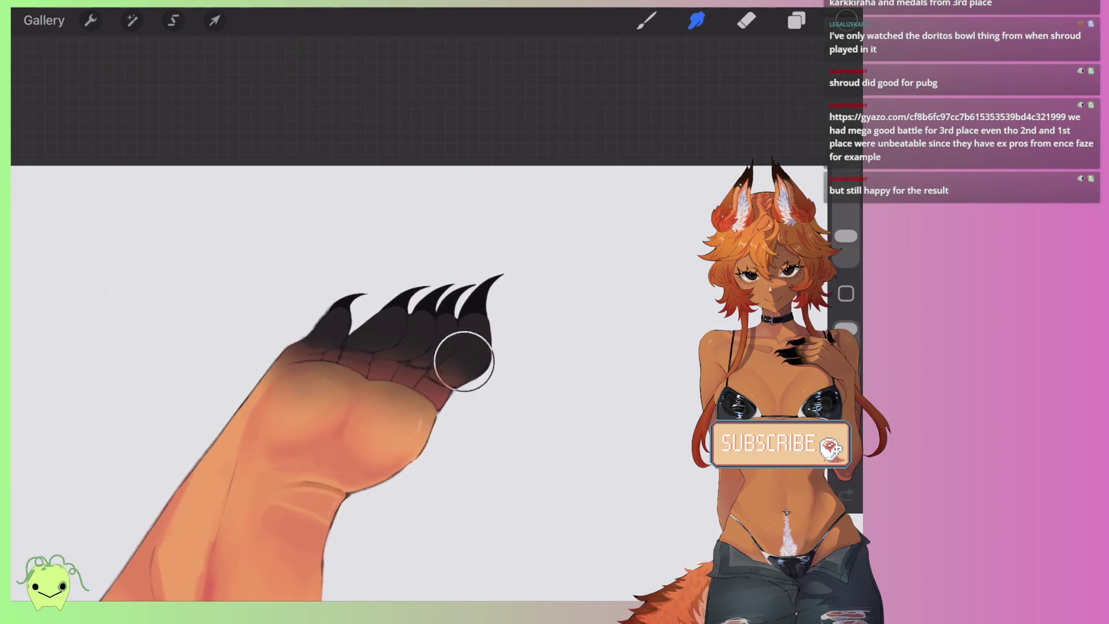
key(ctrl+z)
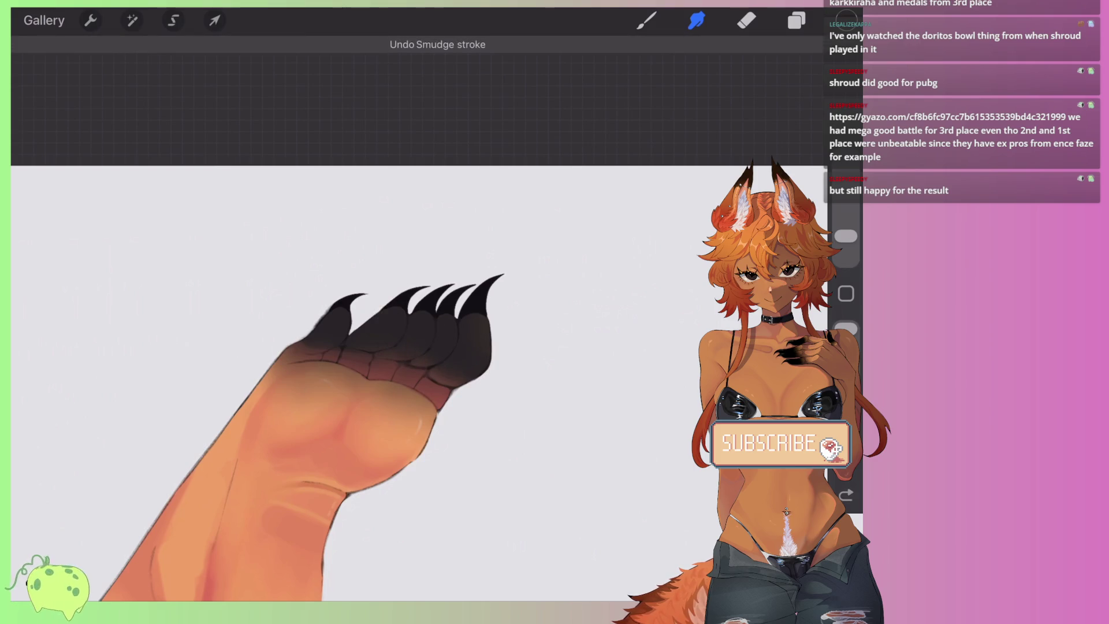
scroll(370, 347, down, 3)
scroll(370, 346, down, 2)
scroll(370, 347, down, 2)
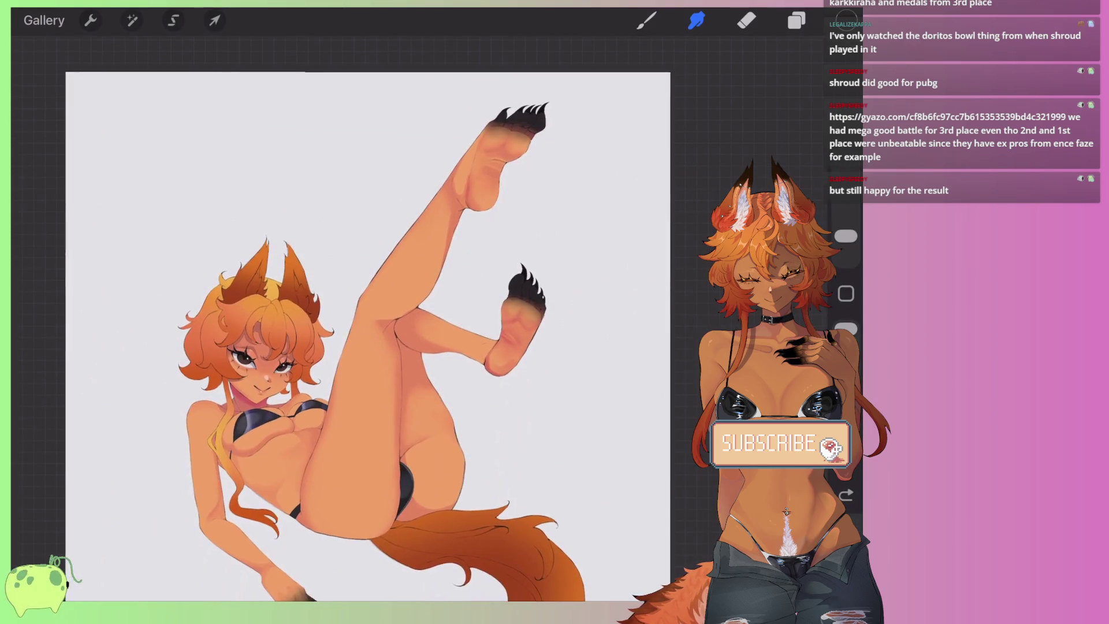
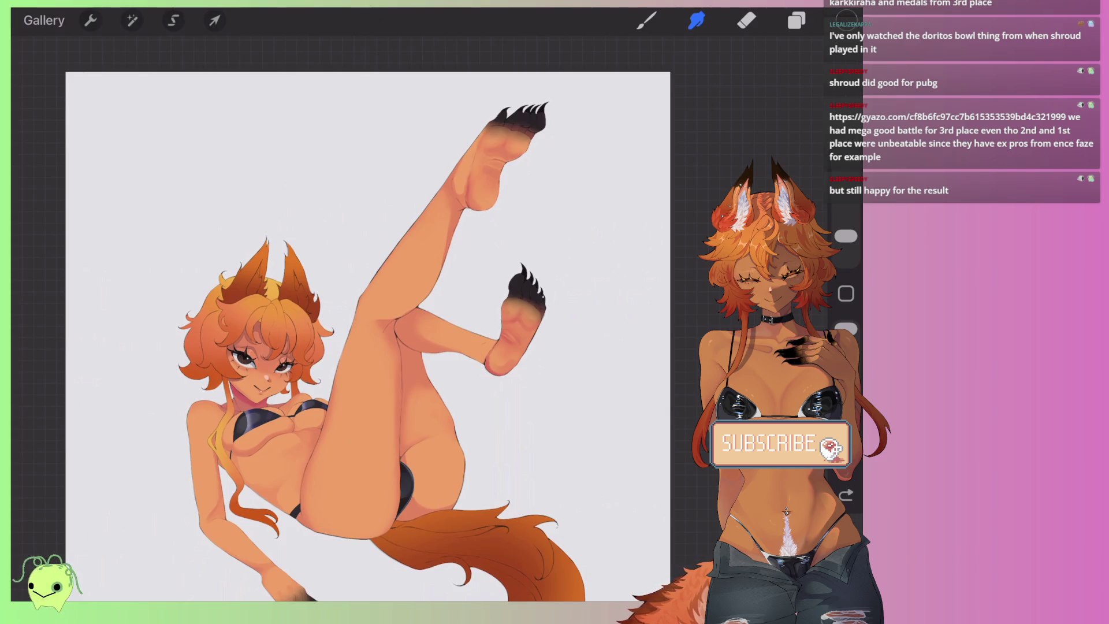
Step: Make Layer 2 the active layer and turn on its Alpha Lock
scroll(369, 323, down, 1)
scroll(405, 312, down, 2)
scroll(384, 324, up, 3)
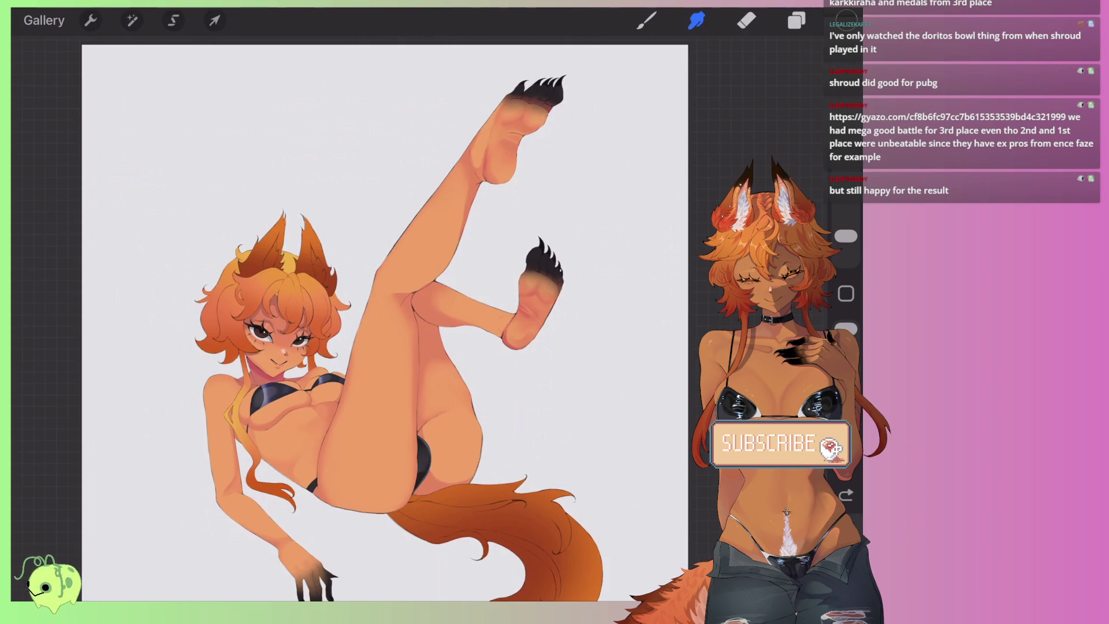
scroll(324, 324, up, 3)
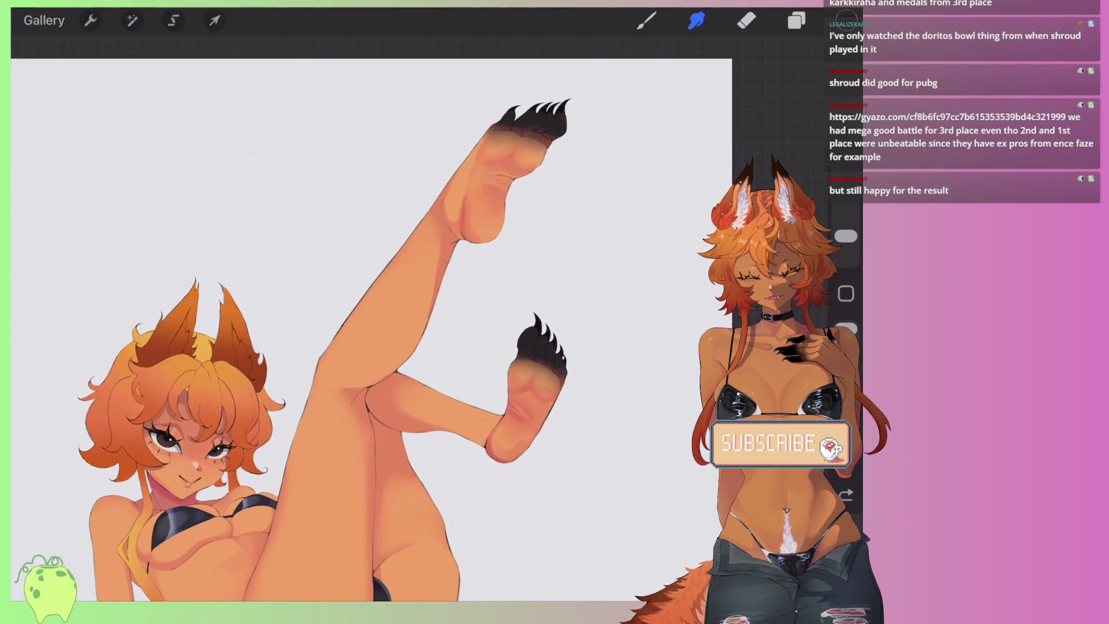
click(796, 21)
scroll(635, 318, up, 2)
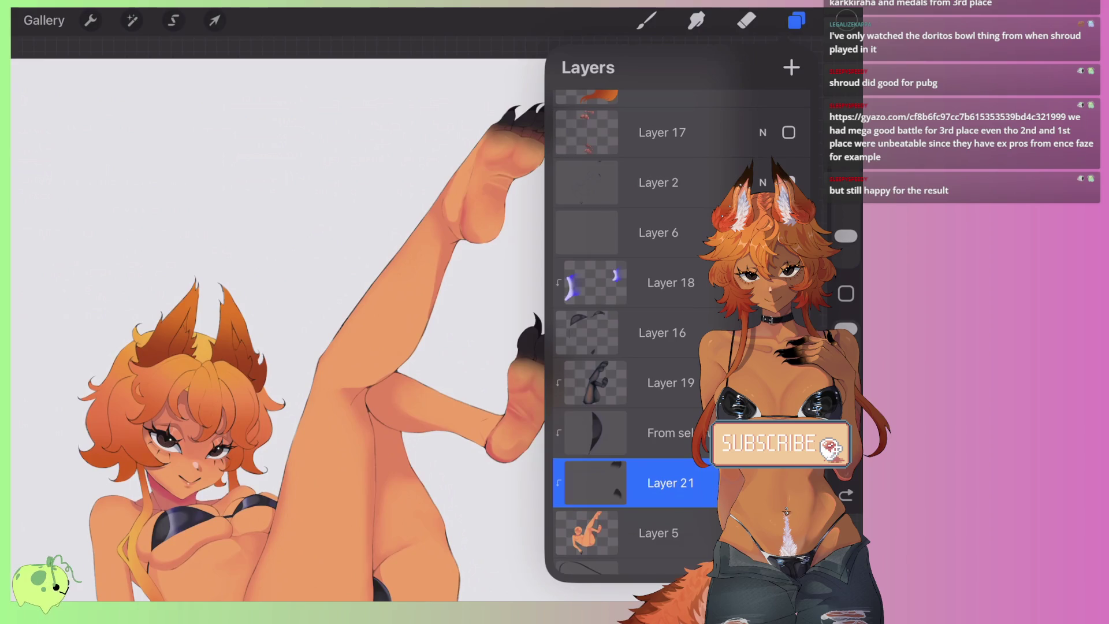
click(659, 181)
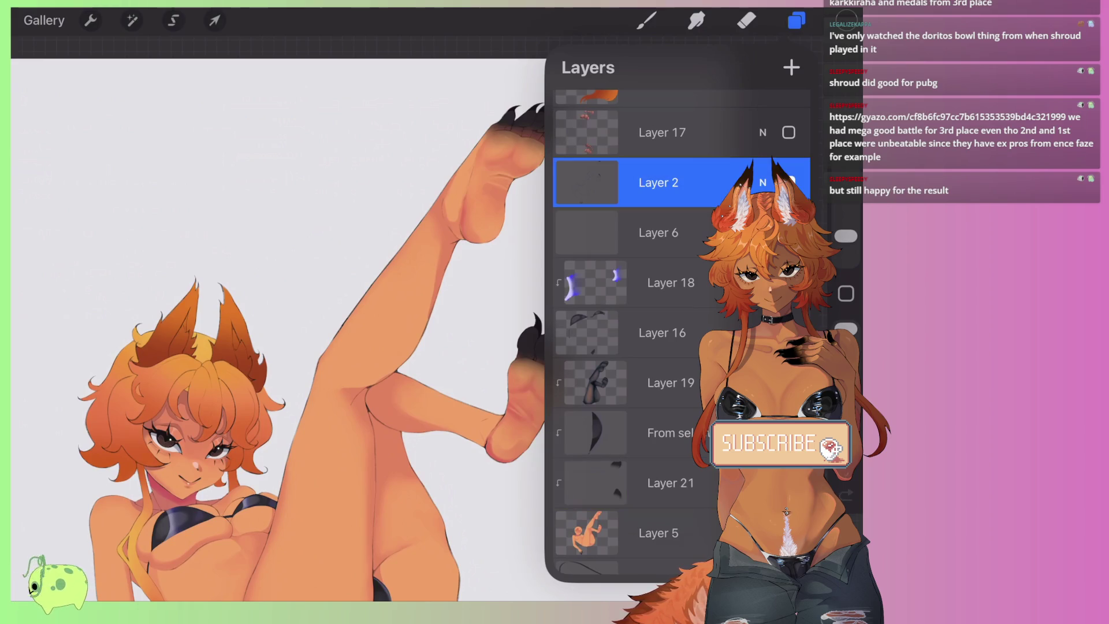
click(586, 183)
click(463, 200)
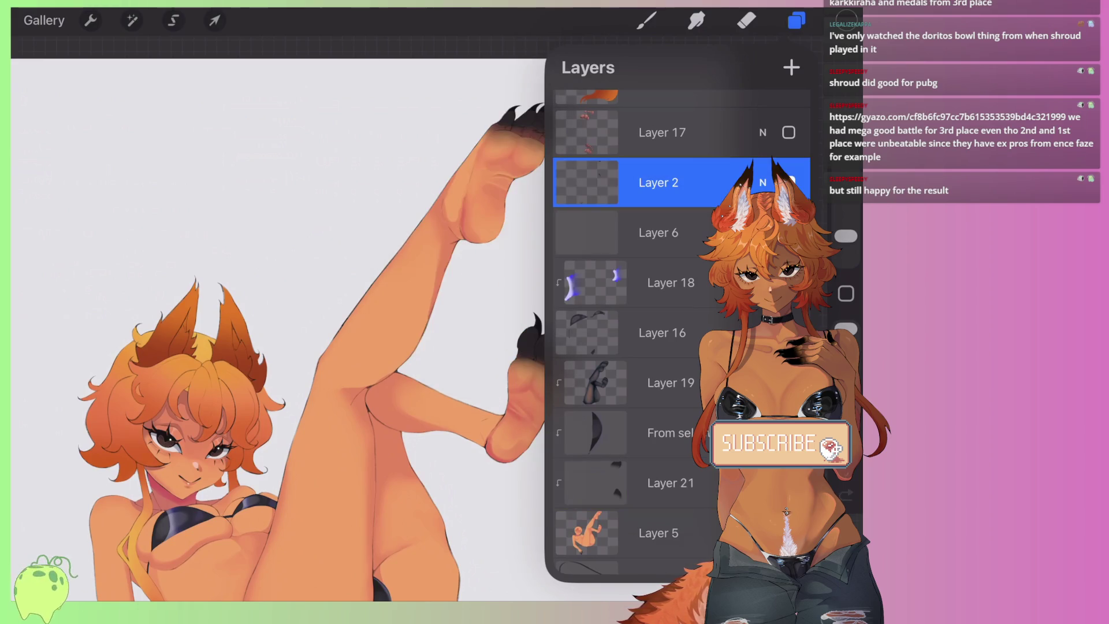
Step: Switch to the Smudge tool and zoom in on the clawed foot
click(696, 21)
scroll(347, 347, up, 5)
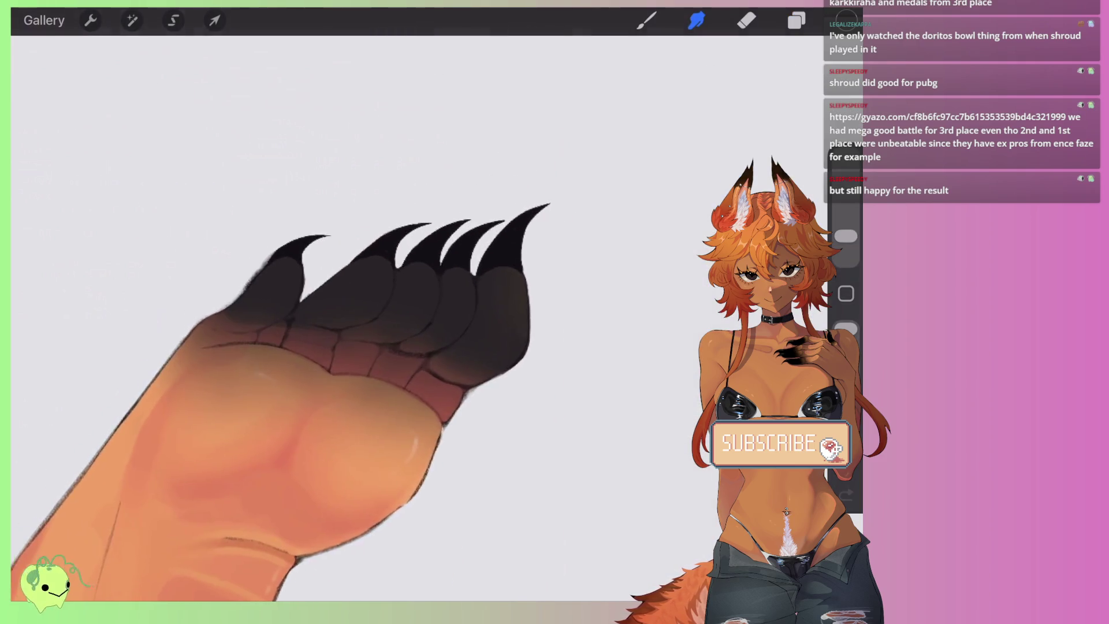
click(845, 19)
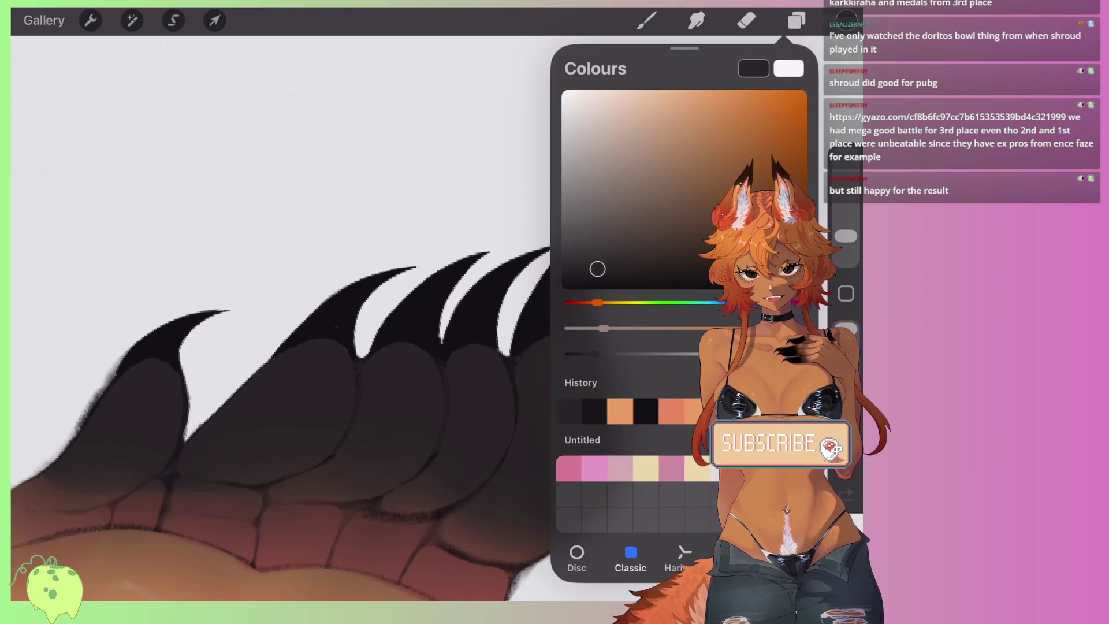
Step: Paint a grey highlight on the rightmost claw and blend it with a 2% smudge
key(s)
click(846, 19)
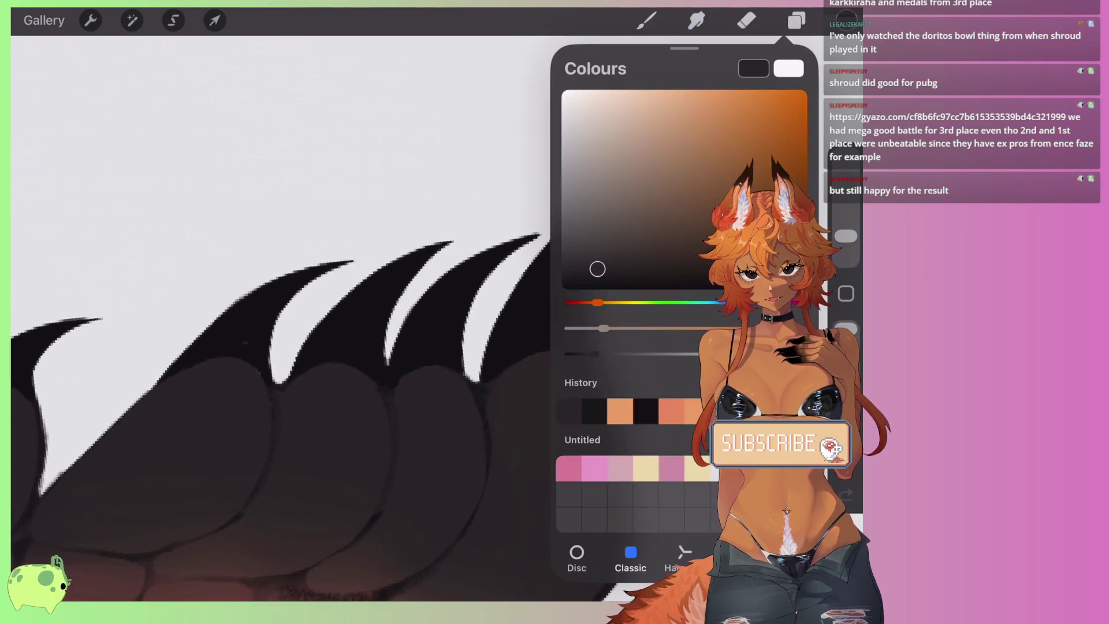
click(846, 18)
click(647, 20)
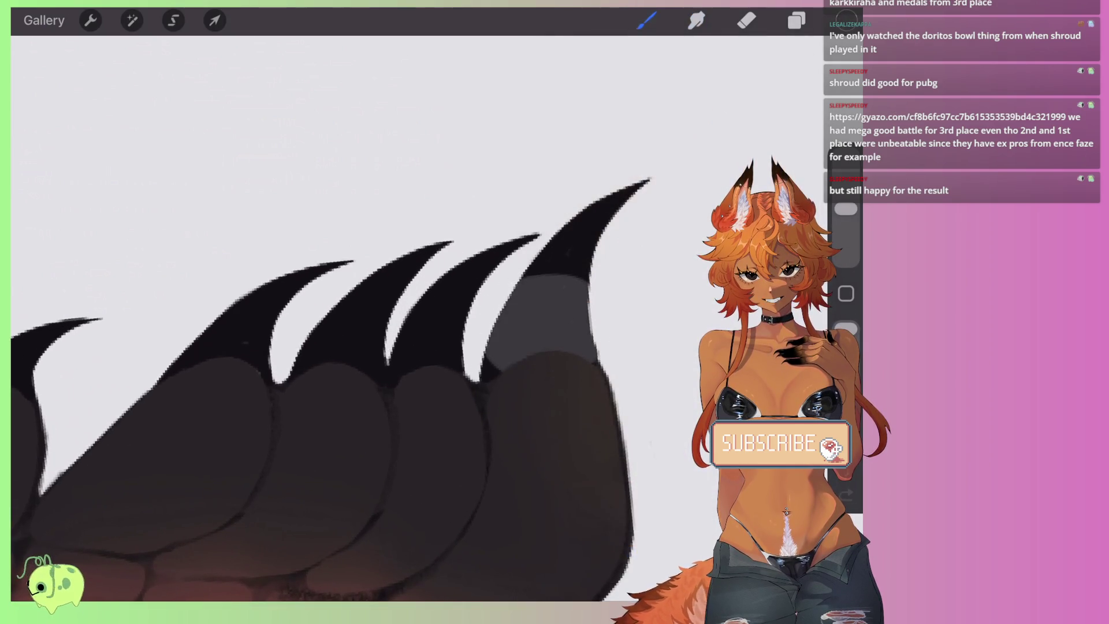
drag(847, 209, 846, 232)
mouse_move(504, 357)
mouse_down()
mouse_move(581, 315)
mouse_move(508, 266)
mouse_up()
click(697, 21)
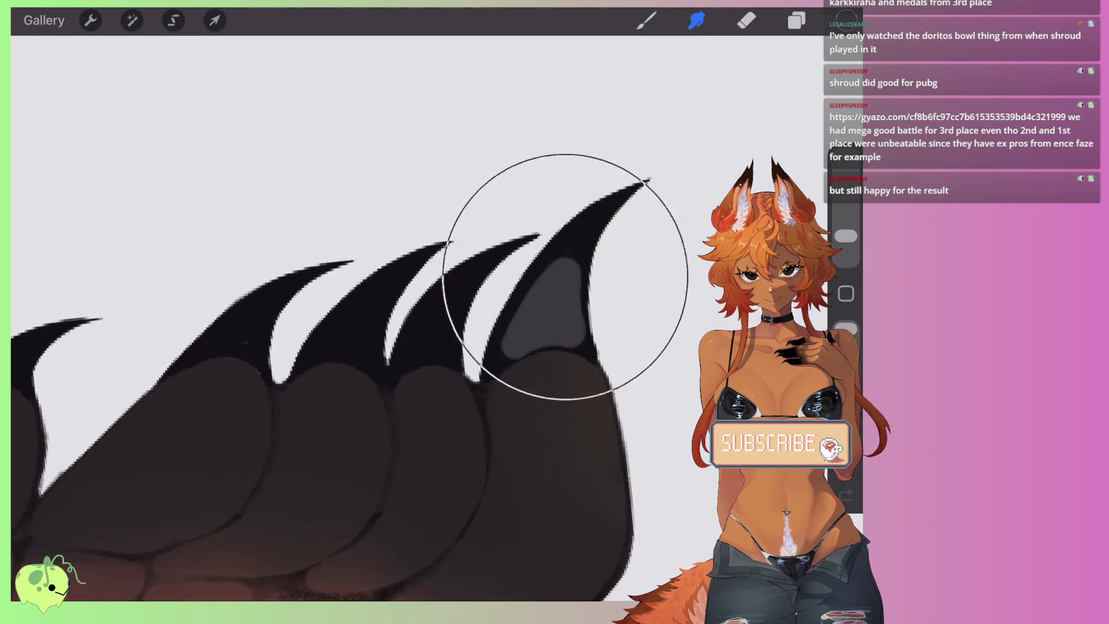
drag(846, 232, 847, 246)
key(ctrl+z)
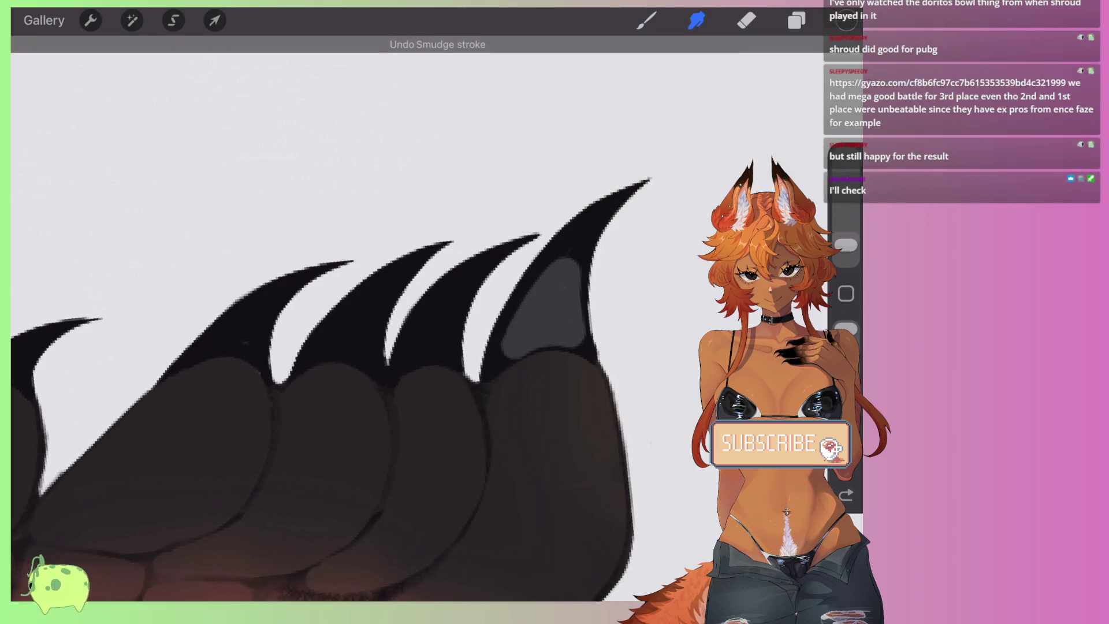
key(ctrl+shift+z)
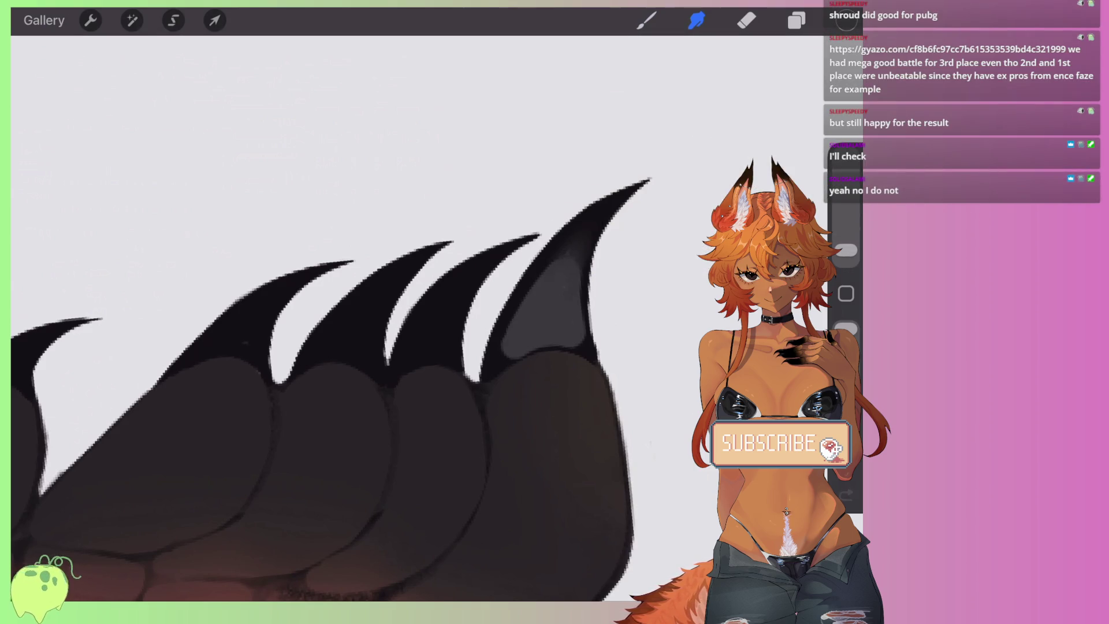
mouse_move(523, 328)
mouse_down()
mouse_move(500, 359)
mouse_move(597, 214)
mouse_up()
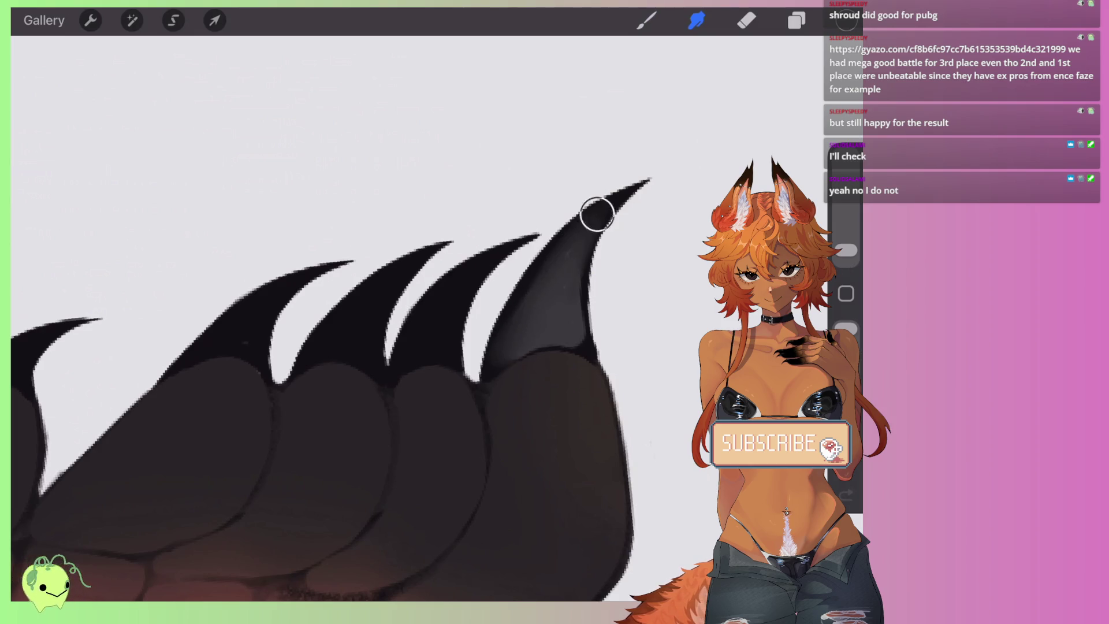
Step: Fill the gap between the middle claws with grey and smooth it
scroll(347, 347, down, 2)
key(b)
scroll(375, 346, up, 3)
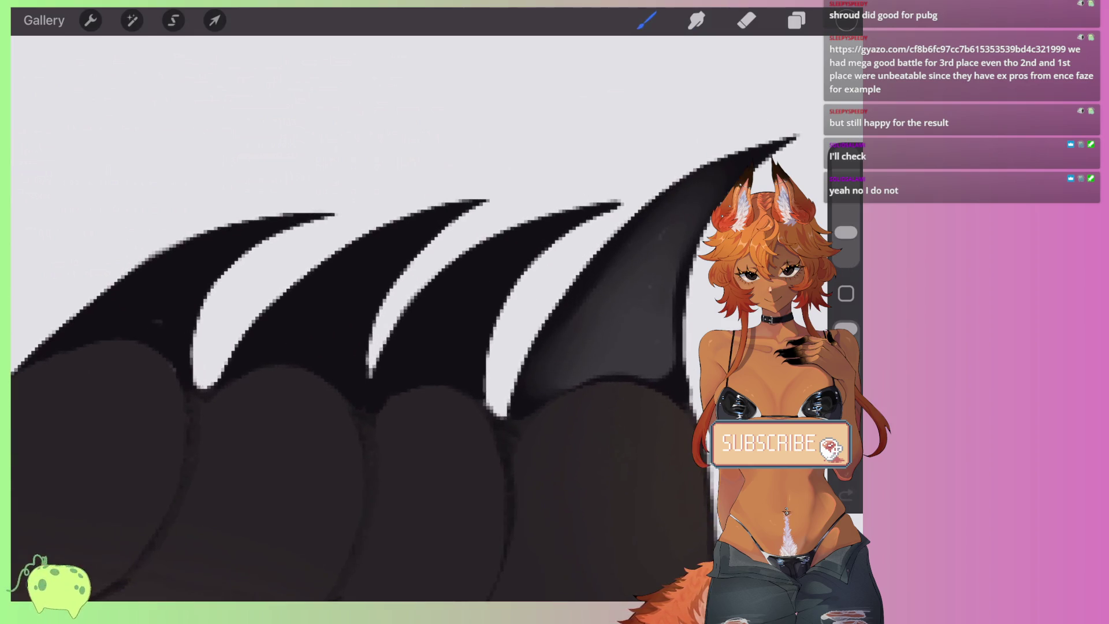
drag(846, 233, 846, 241)
drag(401, 368, 496, 278)
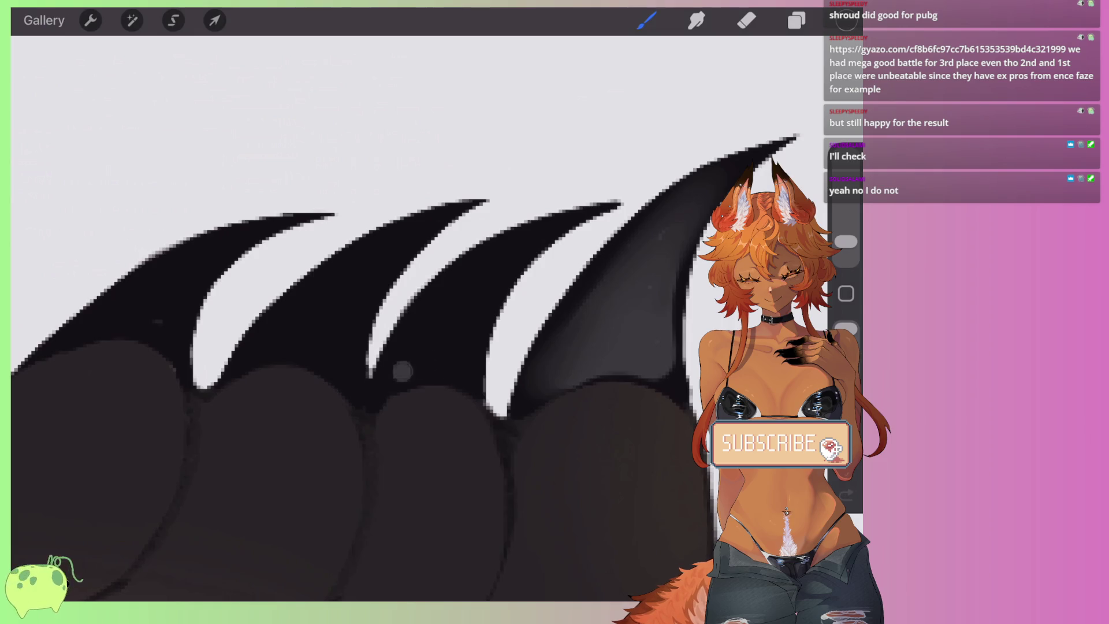
drag(846, 20, 451, 323)
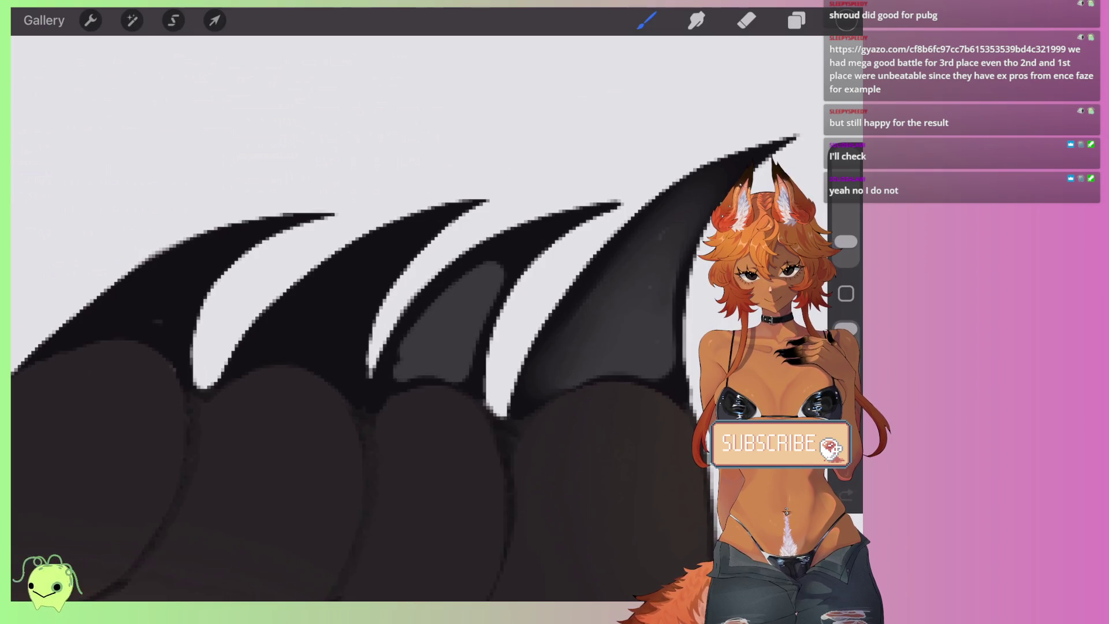
key(s)
mouse_move(491, 271)
mouse_down()
mouse_move(412, 360)
mouse_move(497, 399)
mouse_move(445, 369)
mouse_up()
Step: Undo the grey triangular stroke and blend the grey between the claws into a gradient
scroll(369, 370, down, 3)
key(b)
scroll(370, 404, up, 3)
key(ctrl+z)
key(ctrl+z)
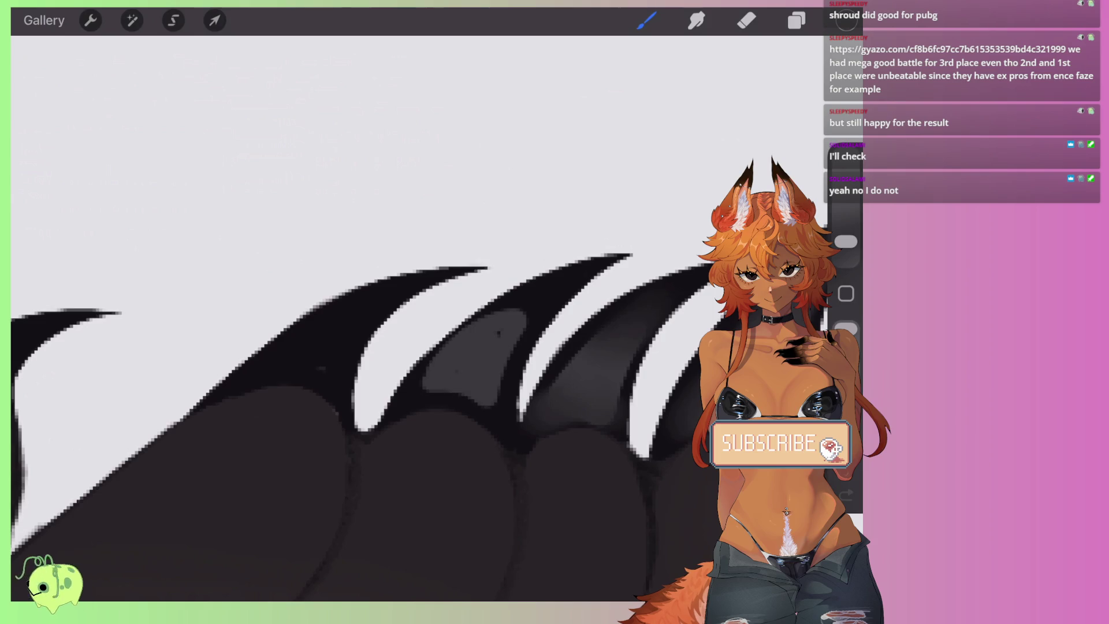
key(s)
mouse_move(518, 325)
mouse_down()
mouse_move(468, 369)
mouse_move(473, 399)
mouse_move(508, 404)
mouse_up()
Step: Paint a grey triangle between the claws and smudge it in
key(b)
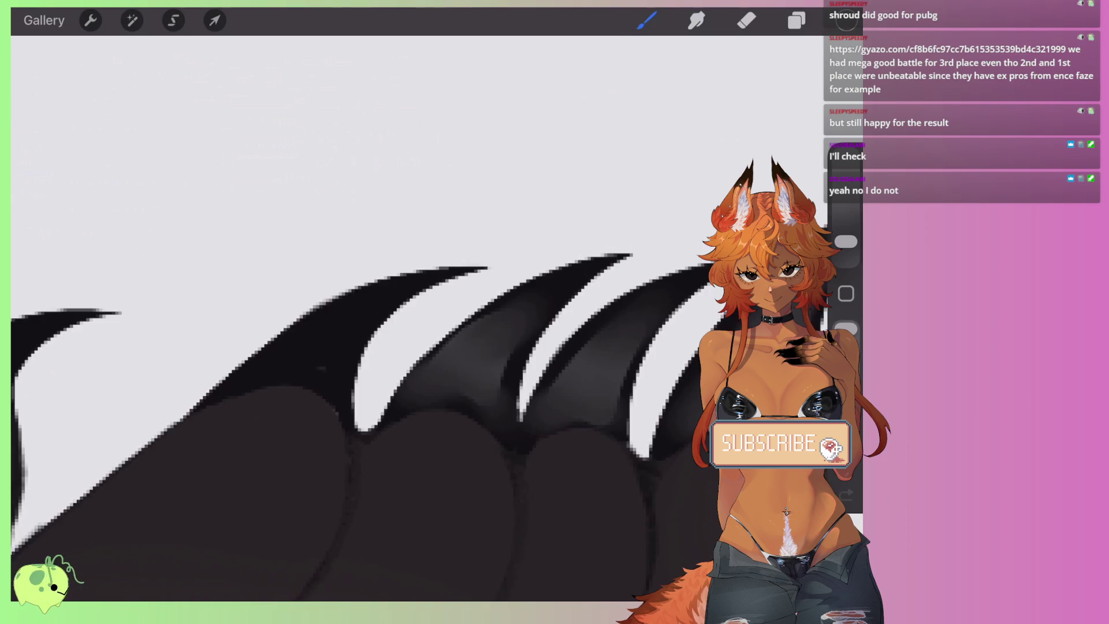
scroll(370, 405, up, 3)
mouse_move(355, 352)
mouse_down()
mouse_move(433, 361)
mouse_move(372, 329)
mouse_move(419, 347)
mouse_up()
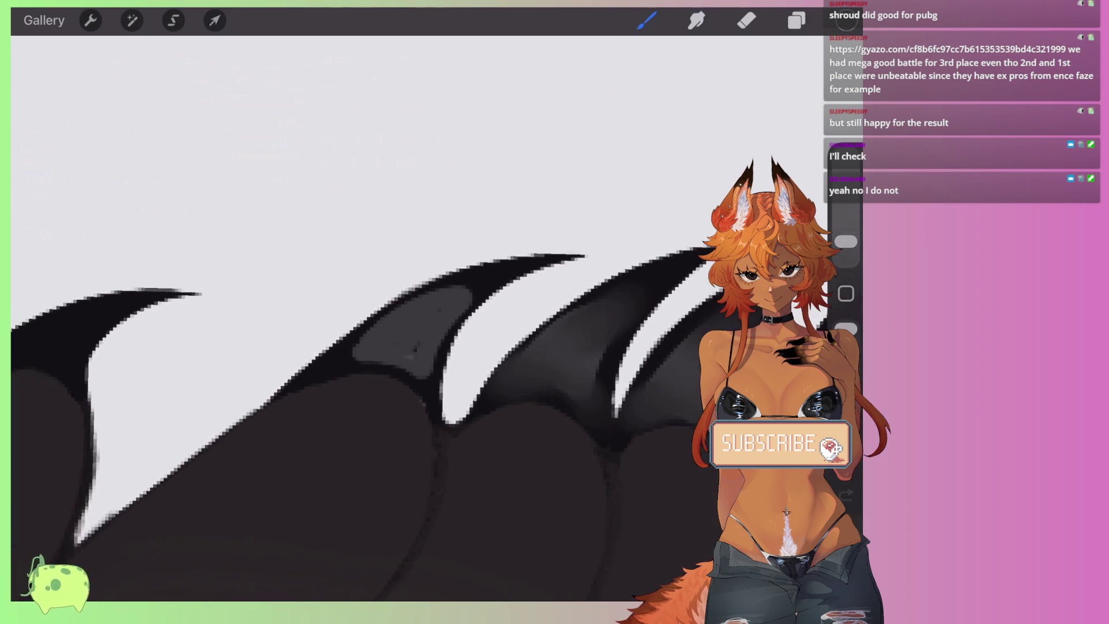
click(696, 21)
mouse_move(448, 302)
mouse_down()
mouse_move(405, 341)
mouse_move(439, 416)
mouse_up()
scroll(376, 422, down, 3)
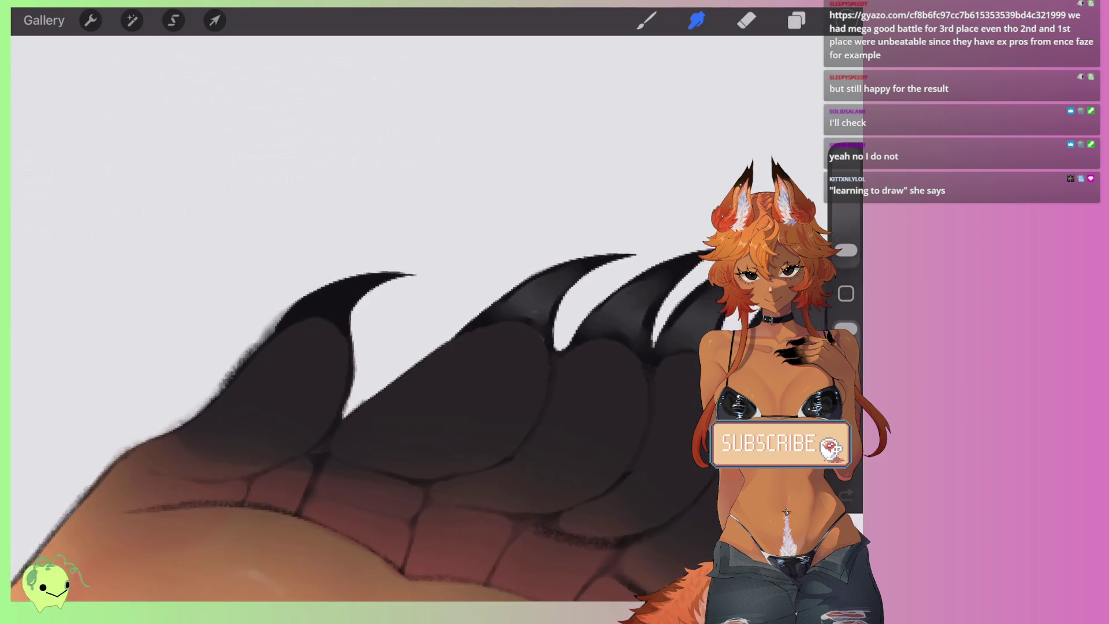
scroll(375, 405, up, 3)
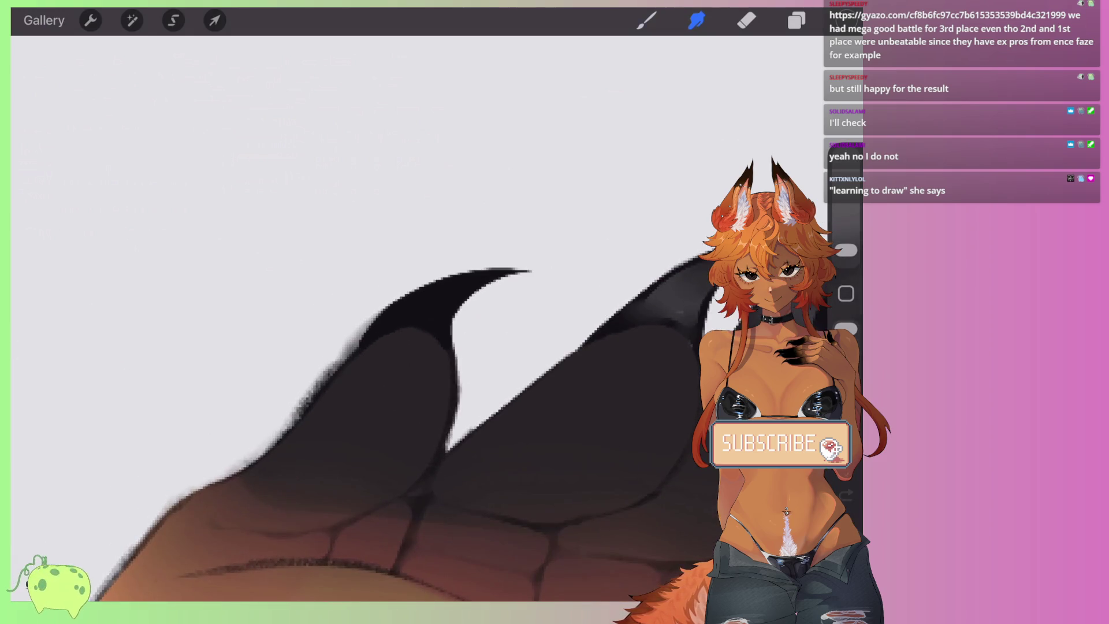
Step: Add a small grey highlight on the dark claw, ready to blend with Smudge
key(b)
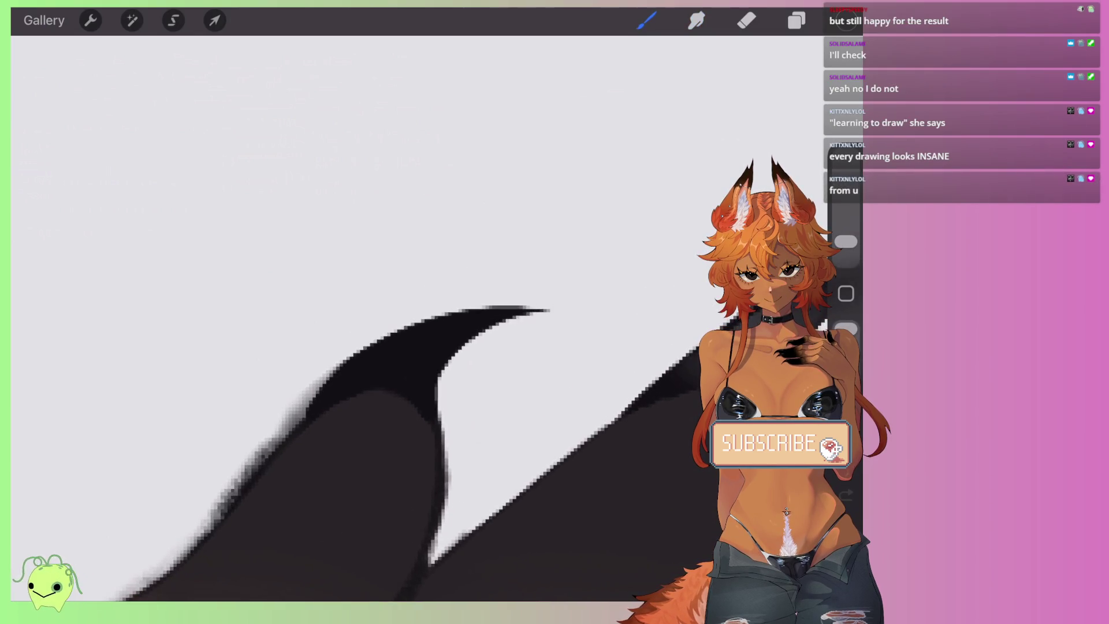
mouse_move(358, 386)
mouse_down()
mouse_move(411, 369)
mouse_move(445, 339)
mouse_move(364, 389)
mouse_up()
click(696, 20)
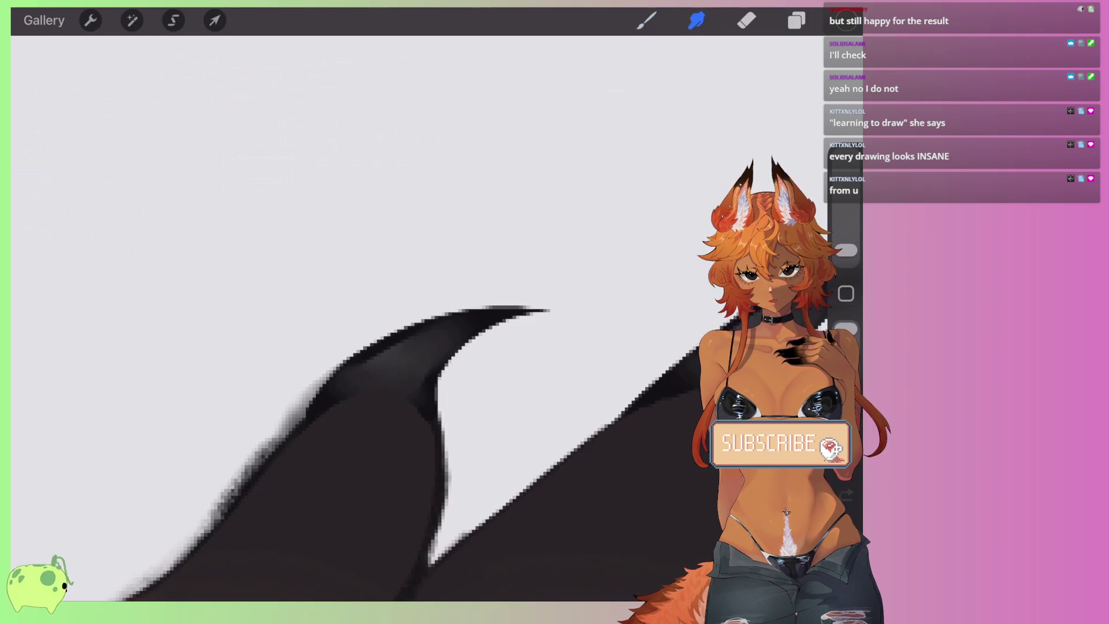
scroll(405, 312, down, 5)
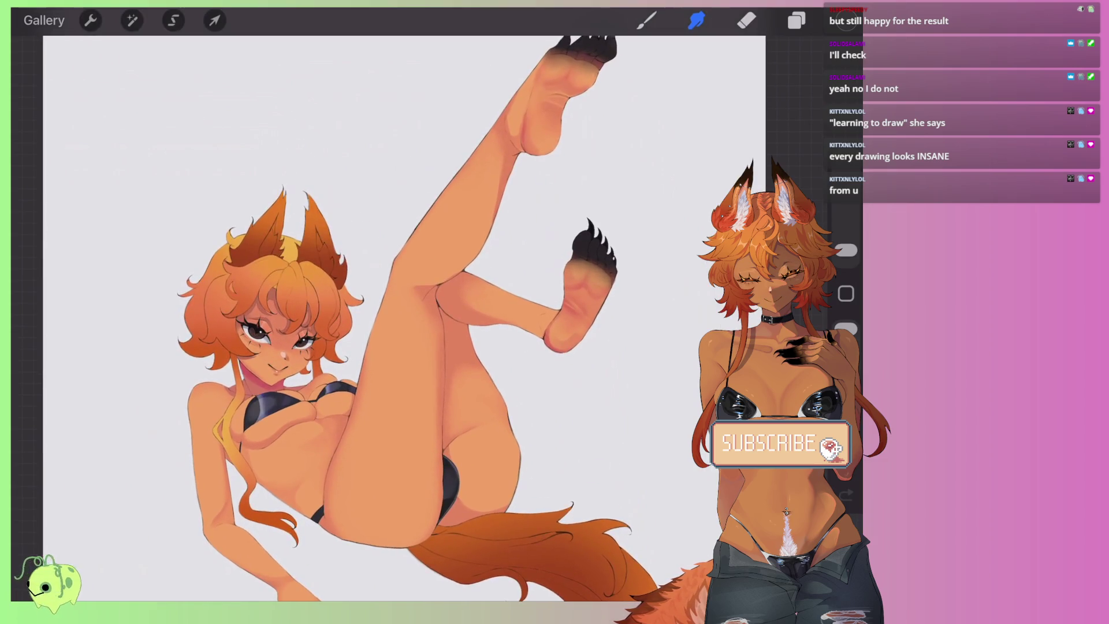
Step: Zoom out to see the full fox-eared figure, then bring up the layer list
scroll(387, 312, up, 3)
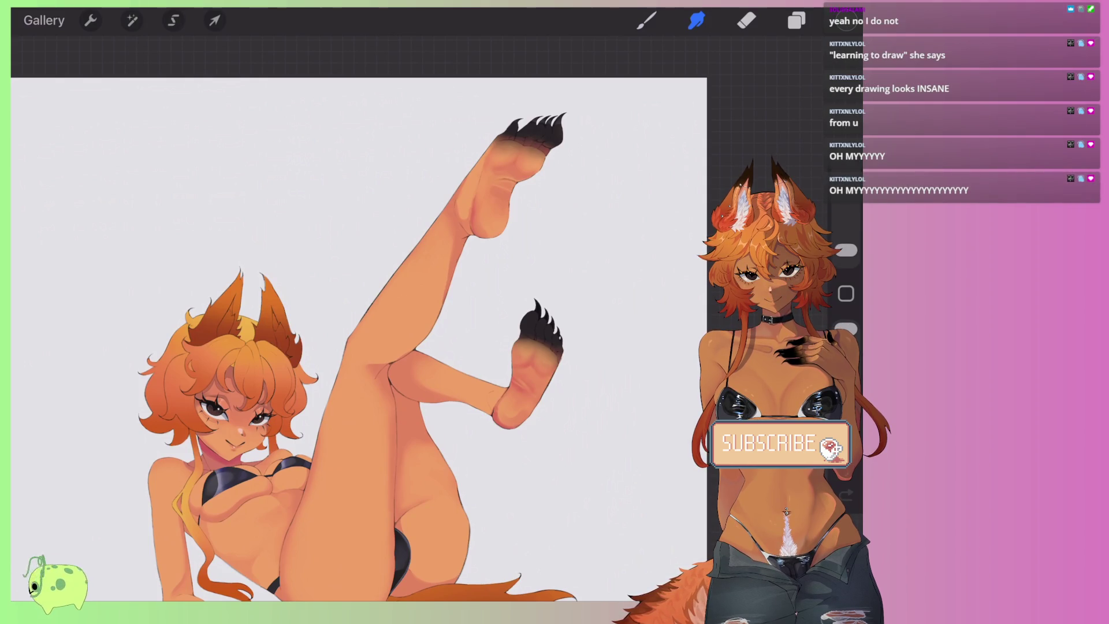
scroll(388, 318, down, 3)
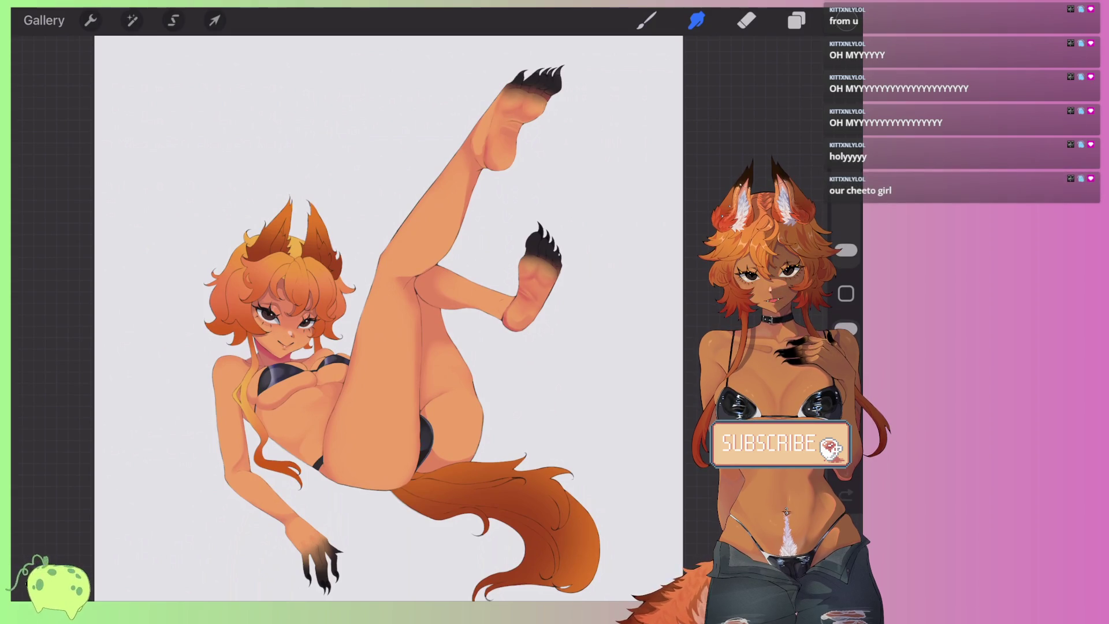
click(797, 20)
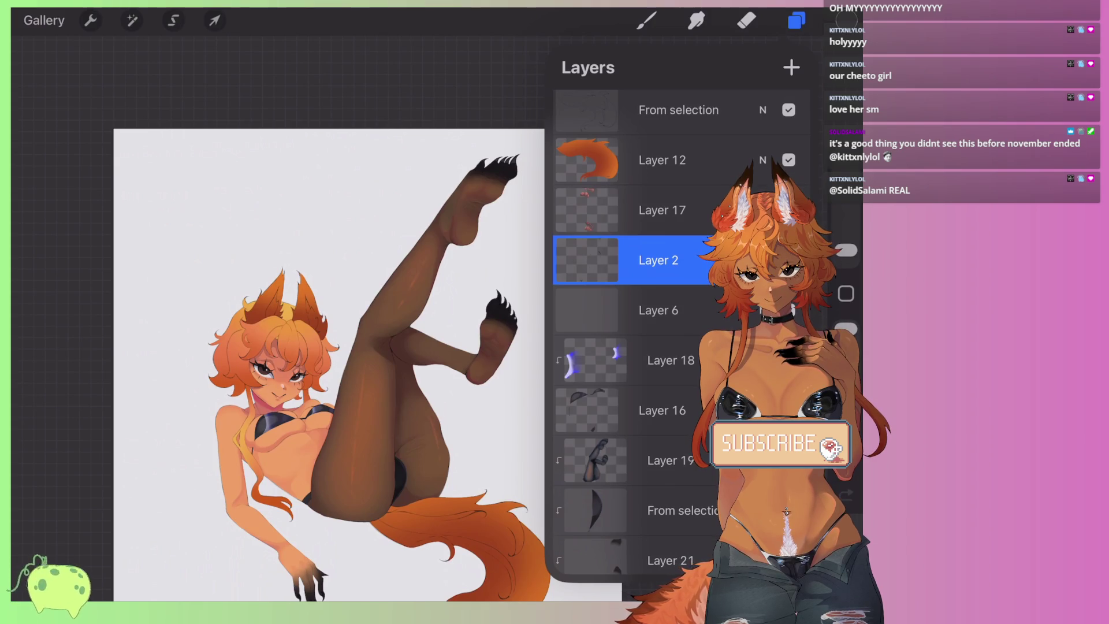
Step: Select Layer 19 and zoom in on the clawed paw with Smudge active
scroll(636, 333, down, 2)
click(635, 368)
click(697, 20)
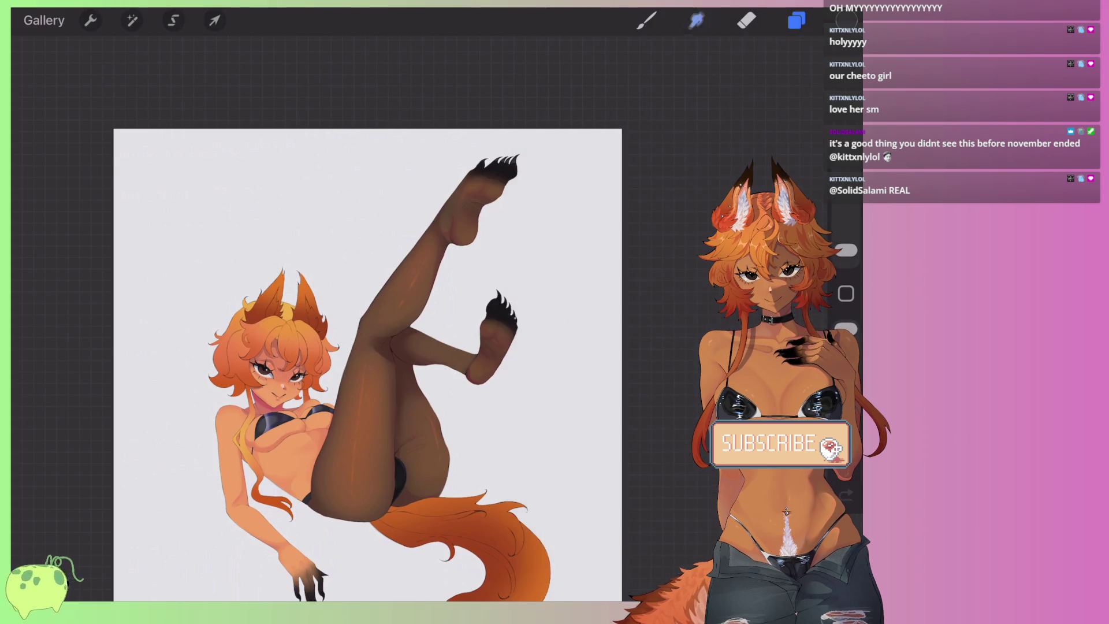
scroll(491, 173, up, 3)
scroll(492, 173, up, 3)
scroll(491, 173, up, 2)
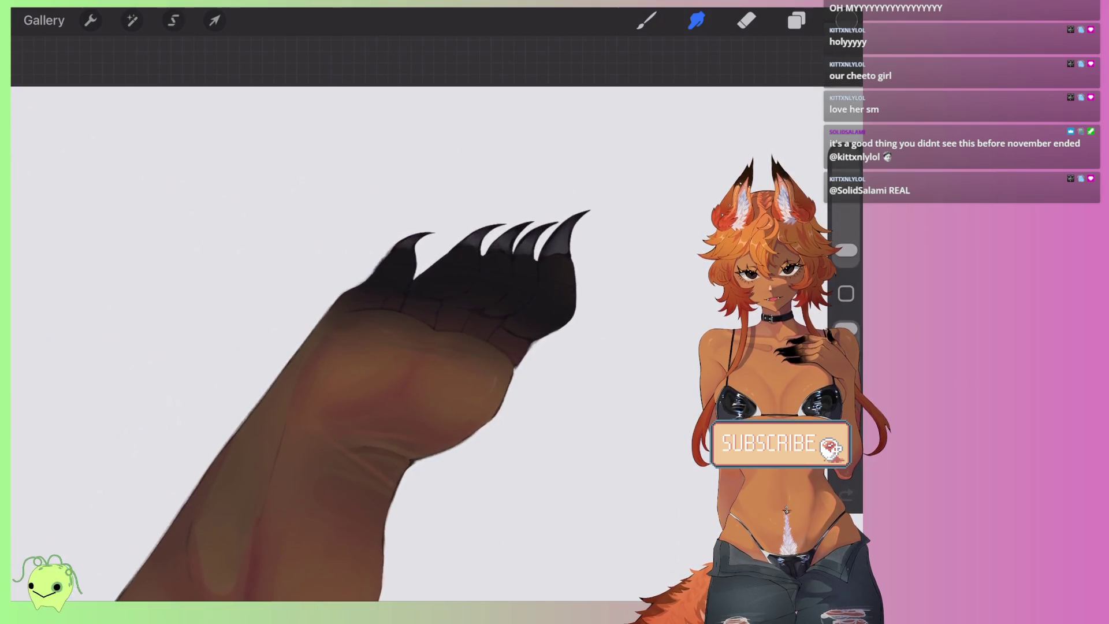
Step: Undo a stray erase on the paw, shrink the eraser, and discard a test orange stroke
key(e)
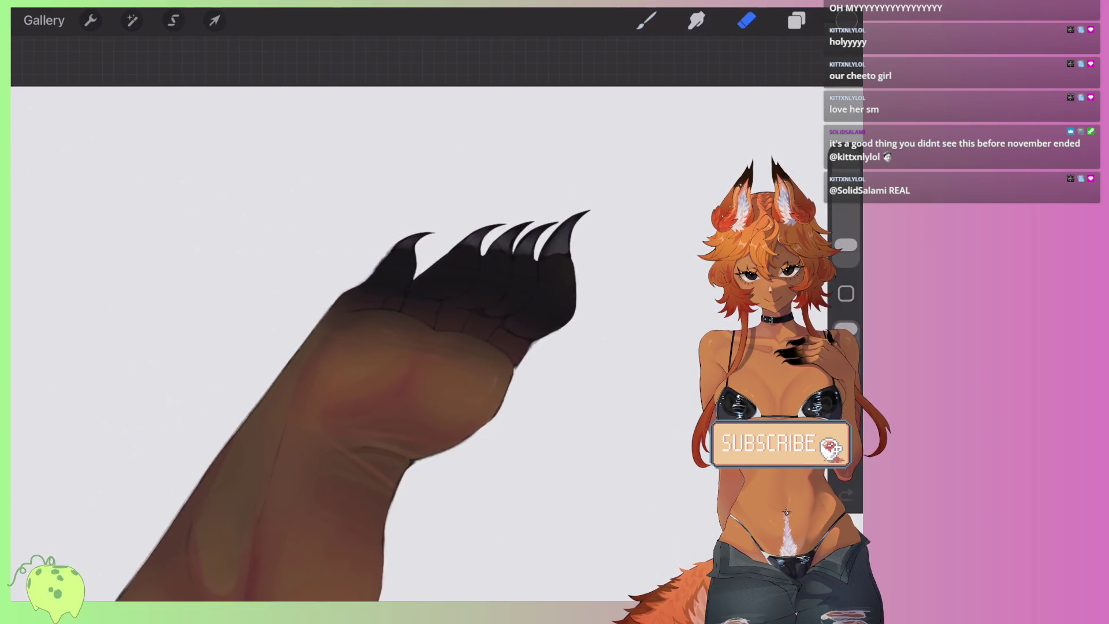
scroll(375, 376, up, 2)
key(ctrl+z)
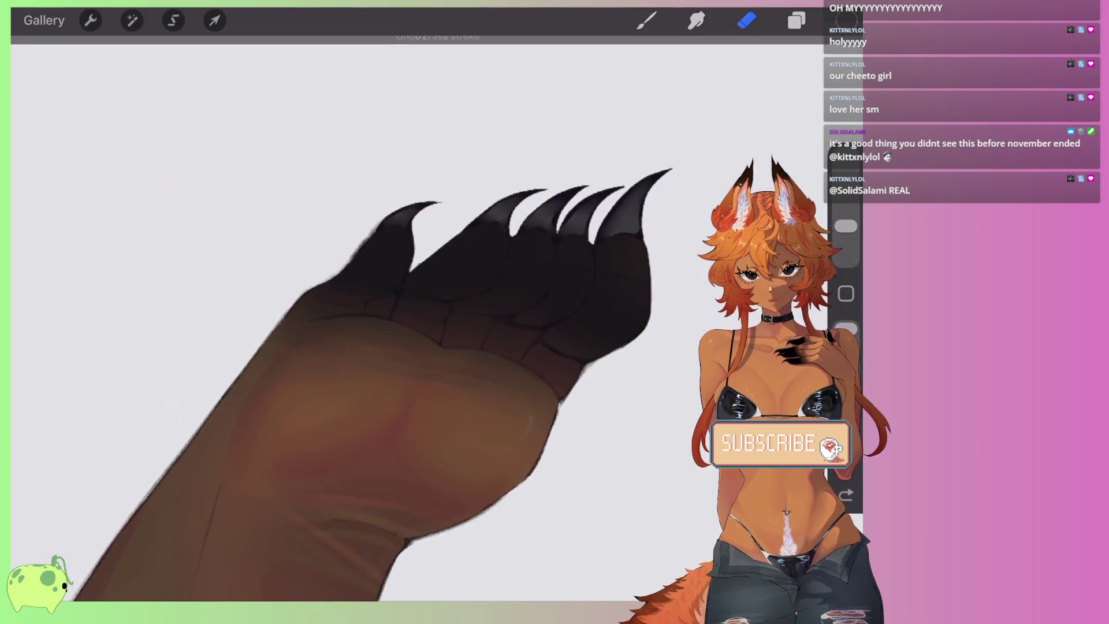
scroll(375, 376, down, 1)
drag(846, 226, 846, 236)
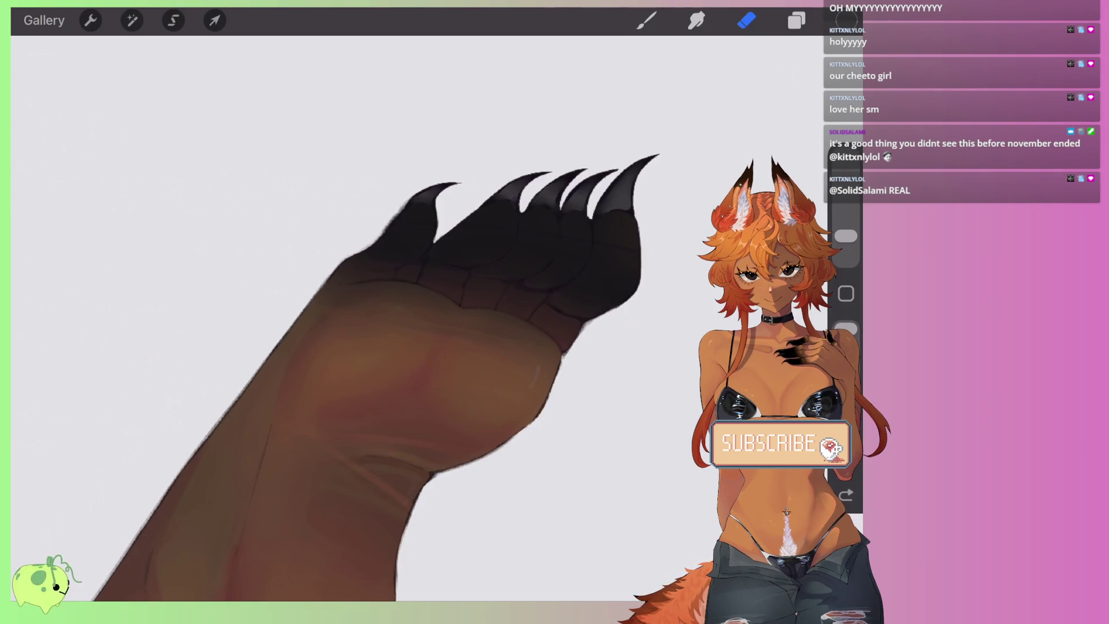
drag(639, 267, 430, 373)
key(ctrl+z)
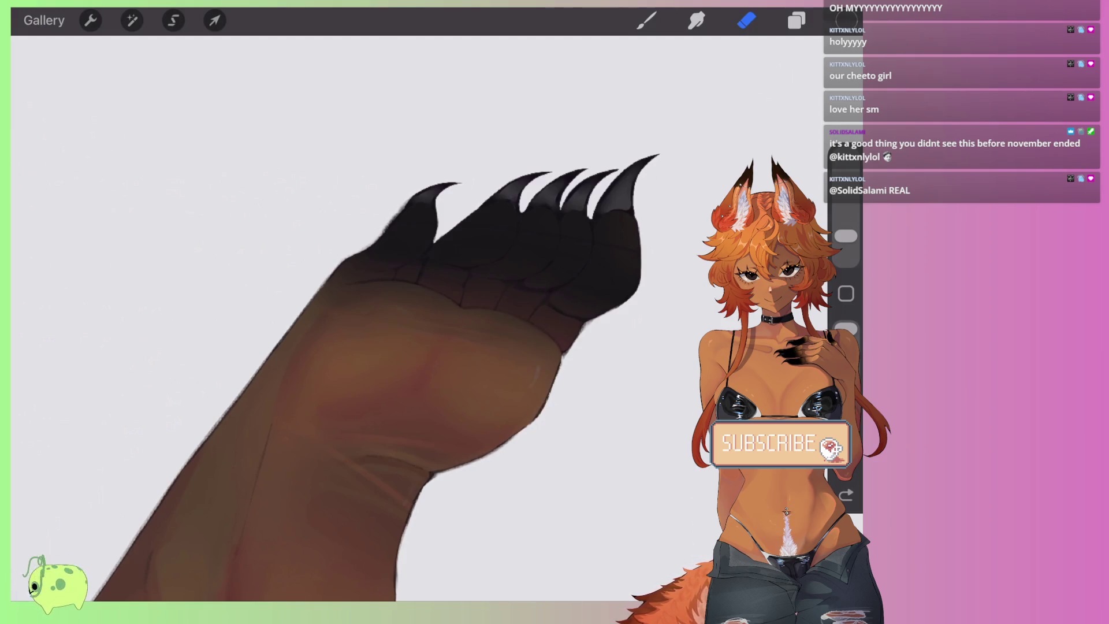
click(797, 21)
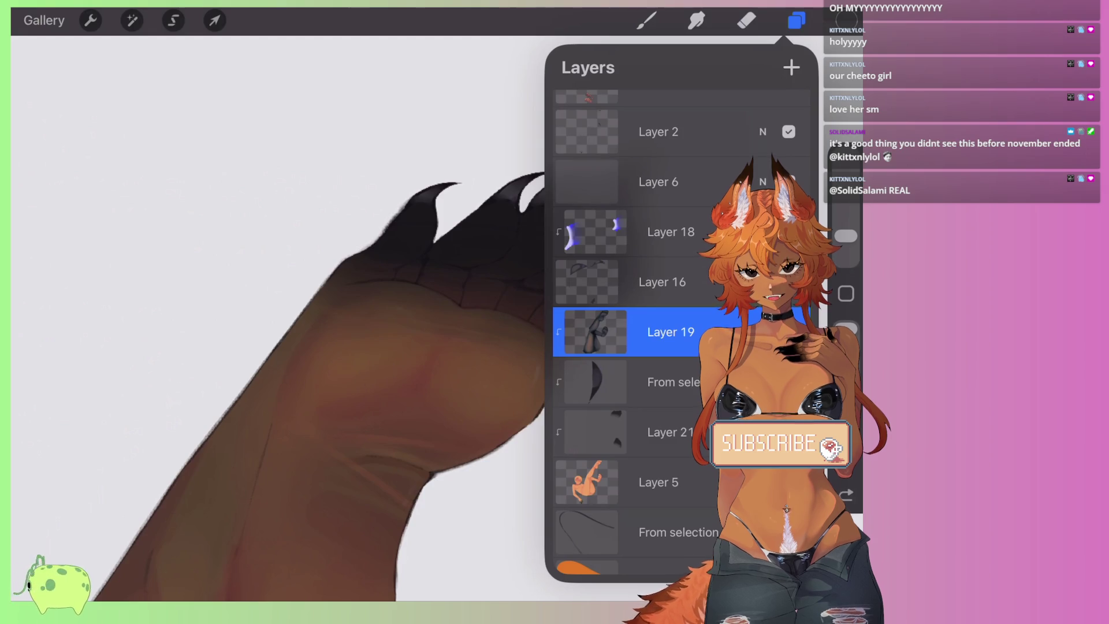
Step: Return to the Eraser and undo a stray orange line drawn across the sole
click(797, 21)
key(e)
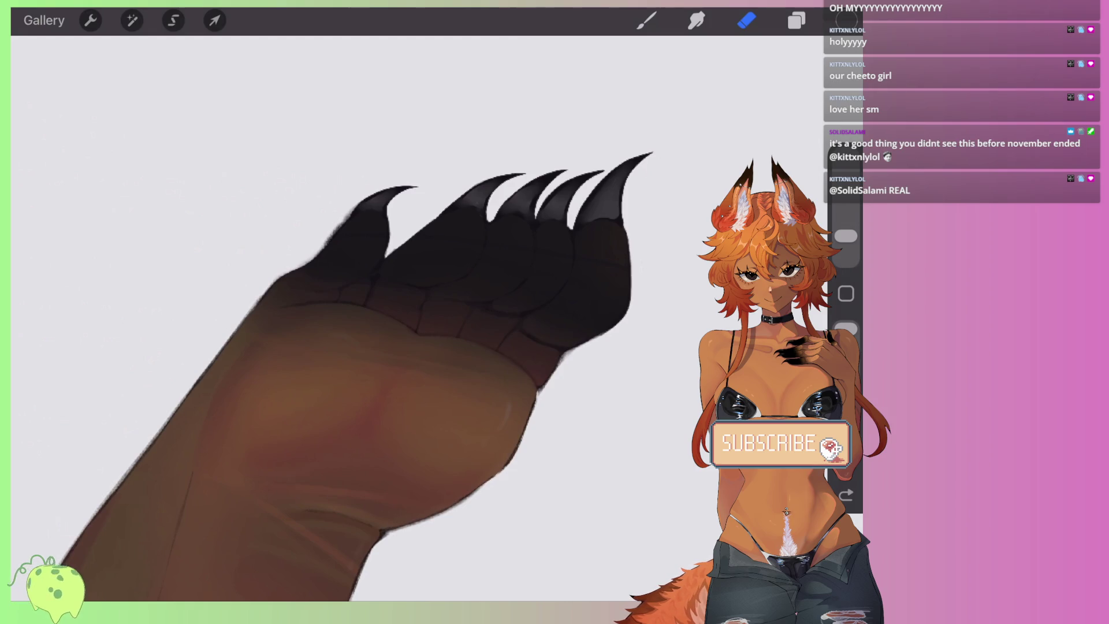
scroll(347, 347, right, 2)
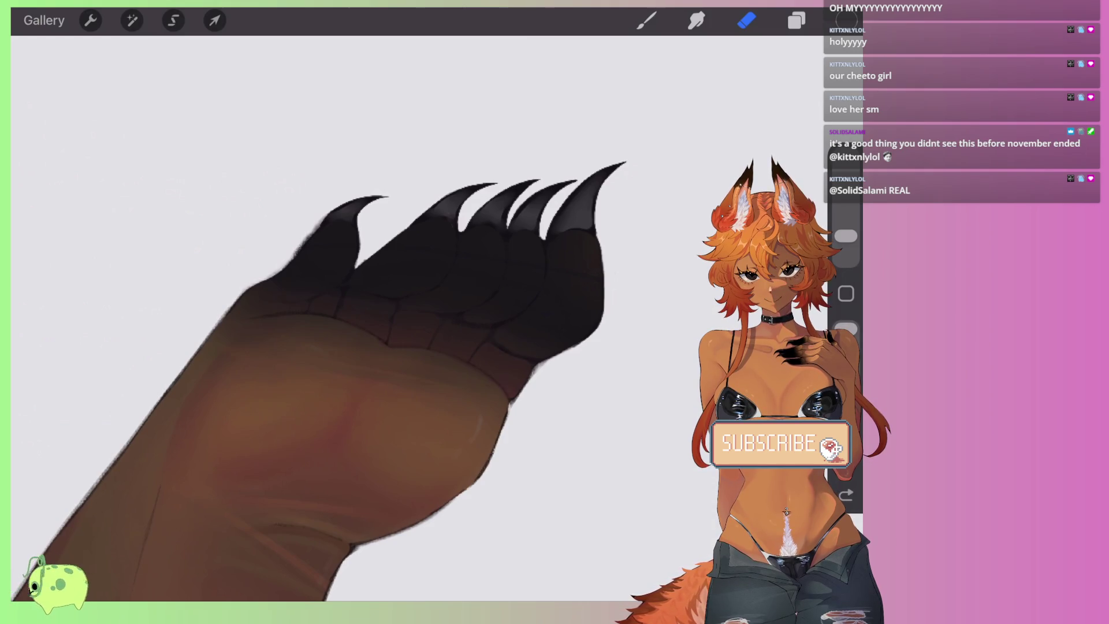
scroll(317, 318, down, 5)
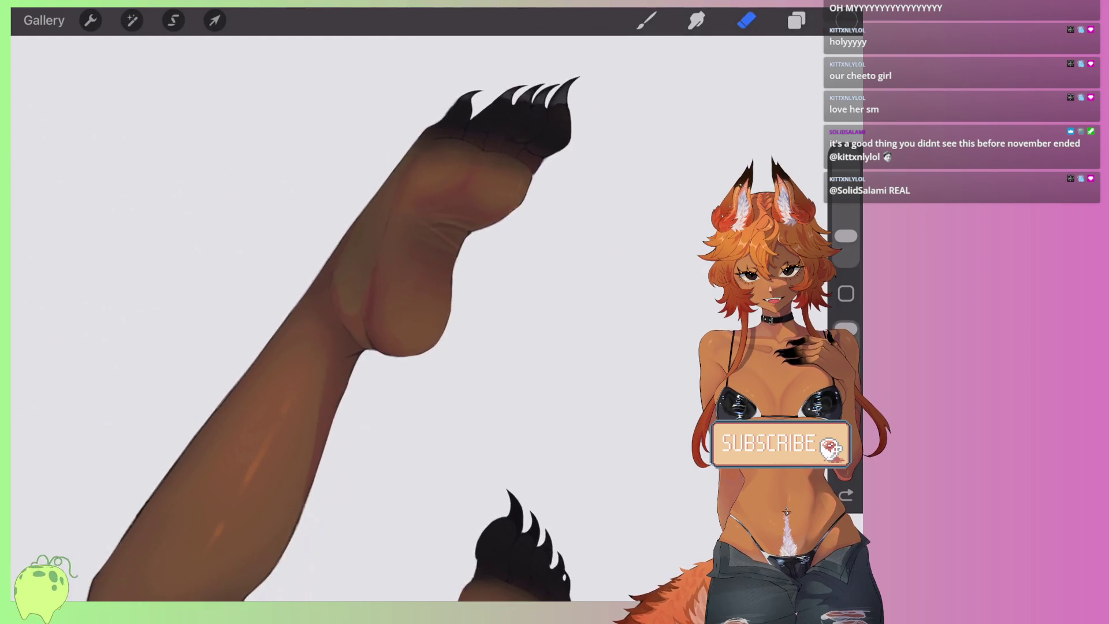
scroll(508, 289, up, 3)
scroll(508, 289, up, 2)
drag(502, 286, 411, 338)
scroll(508, 289, up, 3)
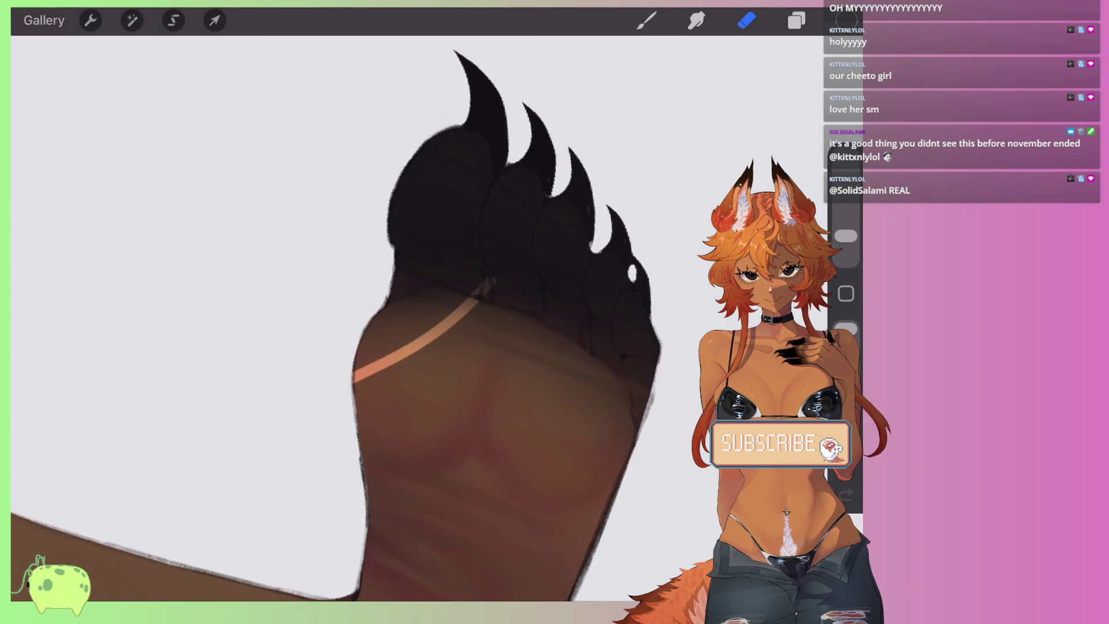
key(ctrl+z)
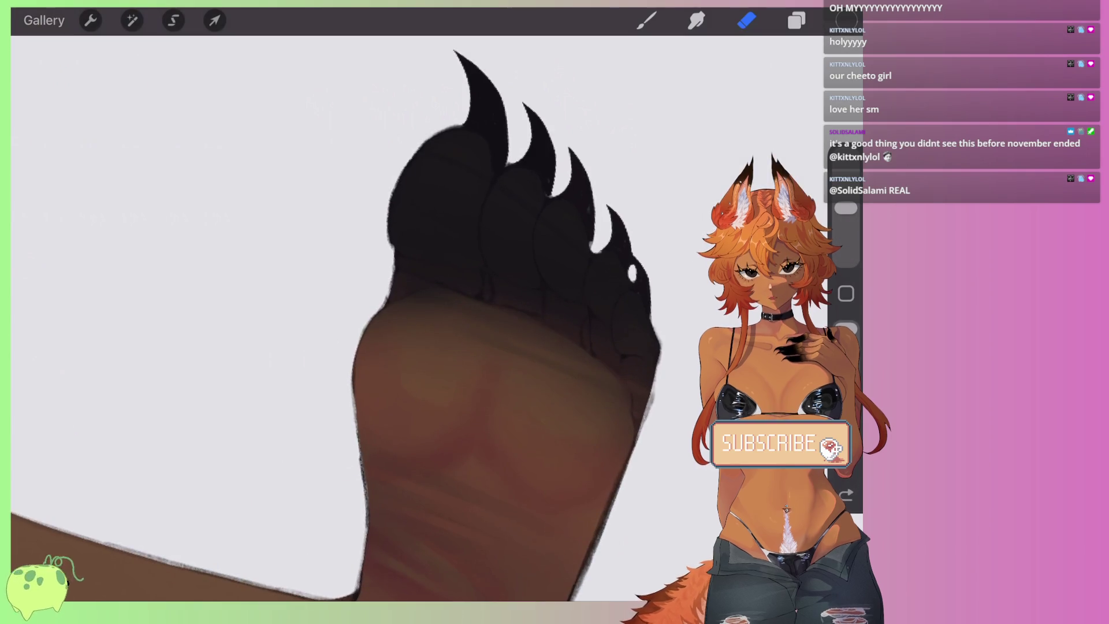
Step: Erase the dark band over the lower paw's toe pads, heel and right side to reveal orange
drag(465, 119, 589, 156)
drag(358, 259, 584, 196)
drag(404, 254, 618, 203)
mouse_move(358, 278)
mouse_down()
mouse_move(520, 271)
mouse_move(665, 324)
mouse_up()
mouse_move(578, 312)
mouse_down()
mouse_move(688, 393)
mouse_move(560, 301)
mouse_move(456, 312)
mouse_up()
drag(297, 374, 404, 301)
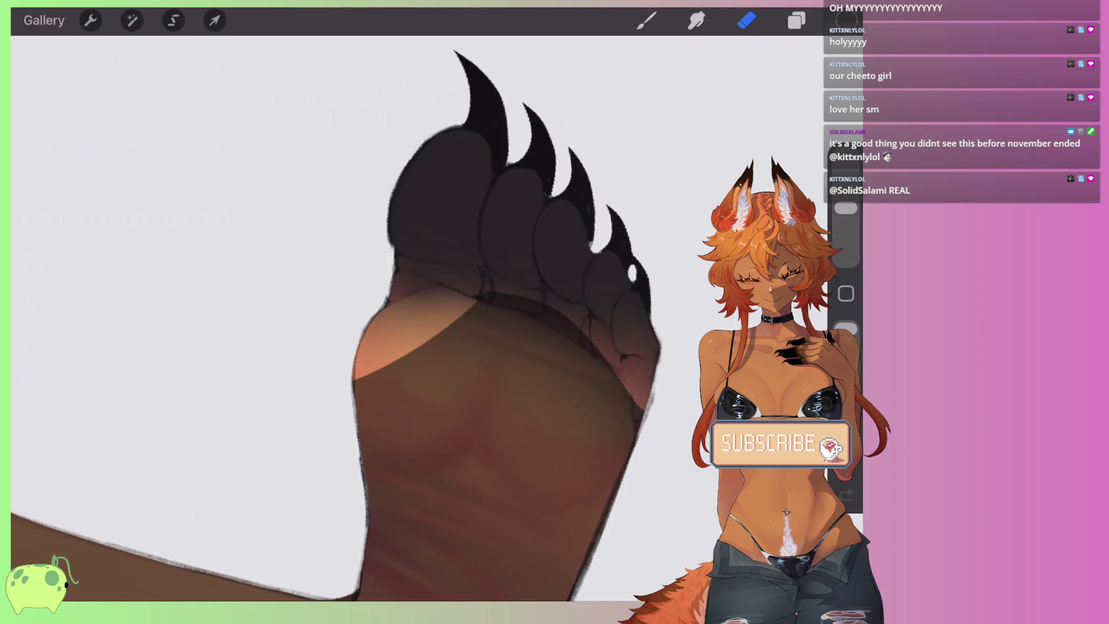
drag(630, 531, 586, 317)
Step: Repaint the upper paw's toes in flat dark grey, adding a pink pad highlight
scroll(346, 318, down, 3)
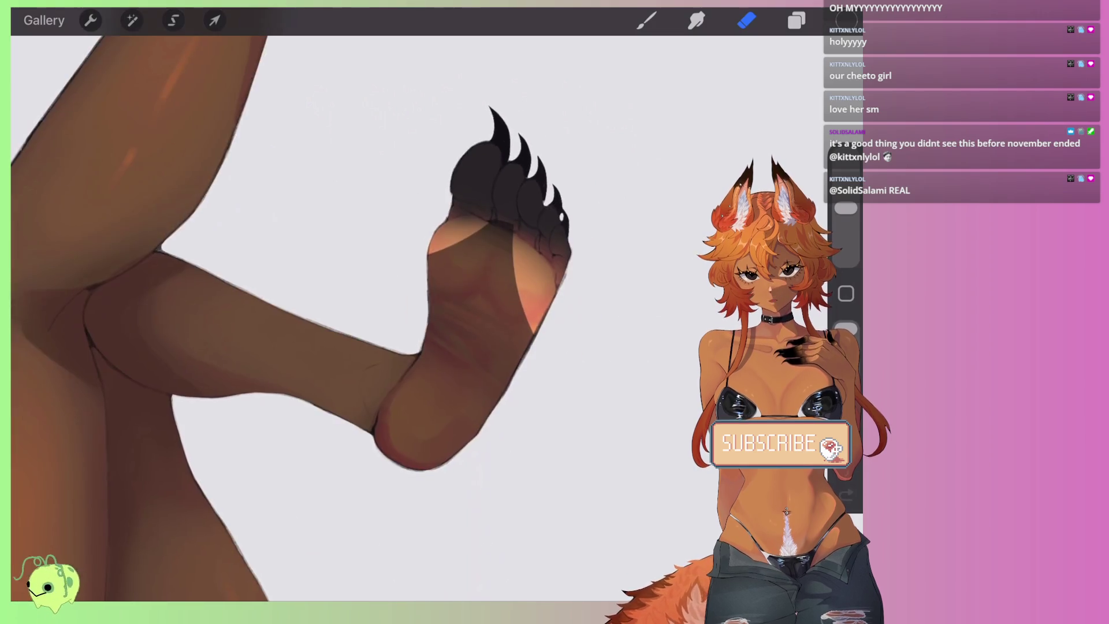
scroll(347, 318, down, 3)
scroll(347, 317, down, 2)
scroll(497, 162, up, 3)
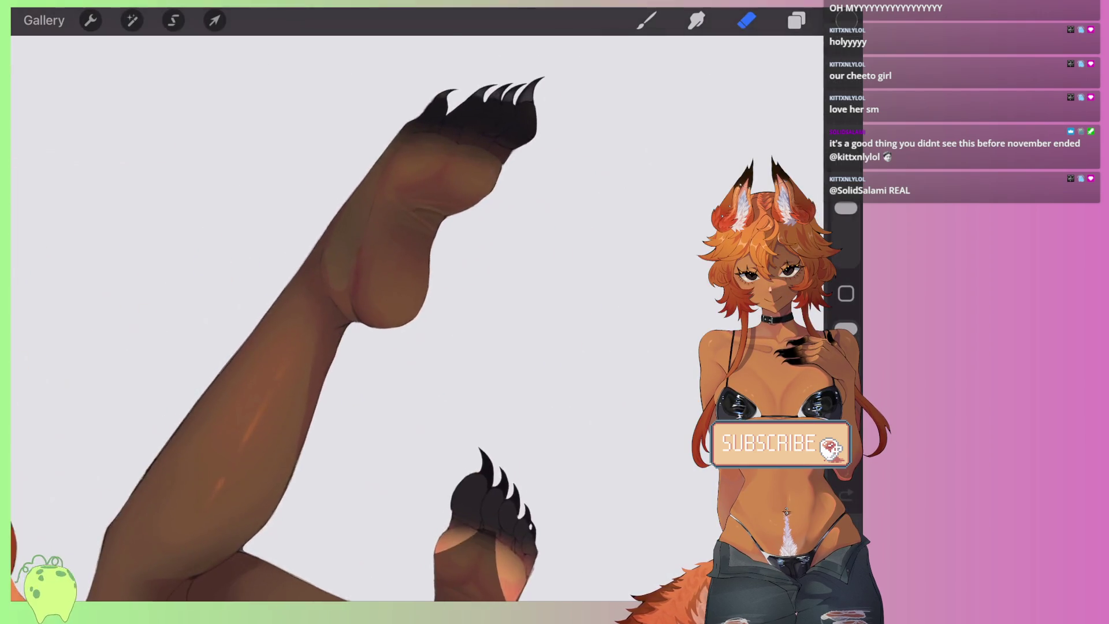
scroll(497, 161, up, 3)
scroll(497, 162, up, 2)
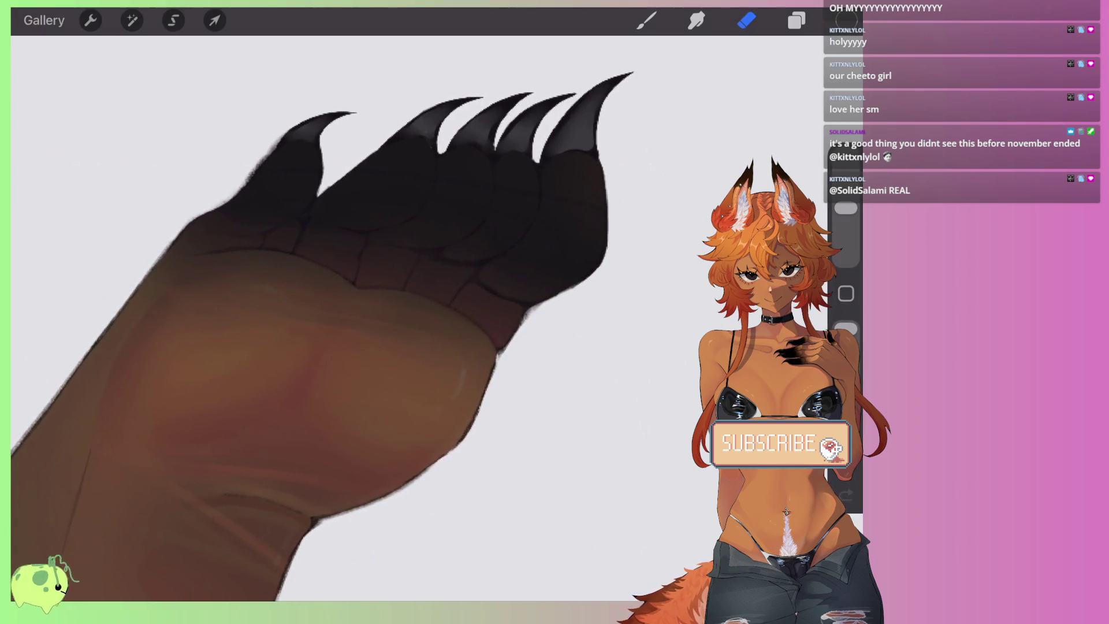
scroll(347, 317, down, 3)
scroll(502, 433, up, 2)
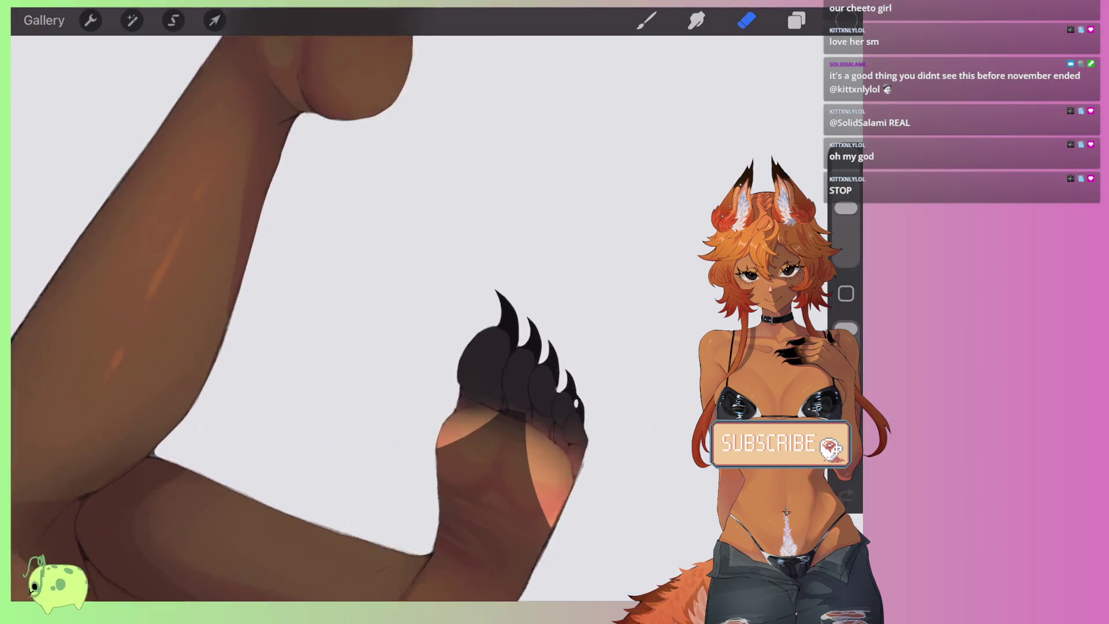
scroll(300, 317, up, 3)
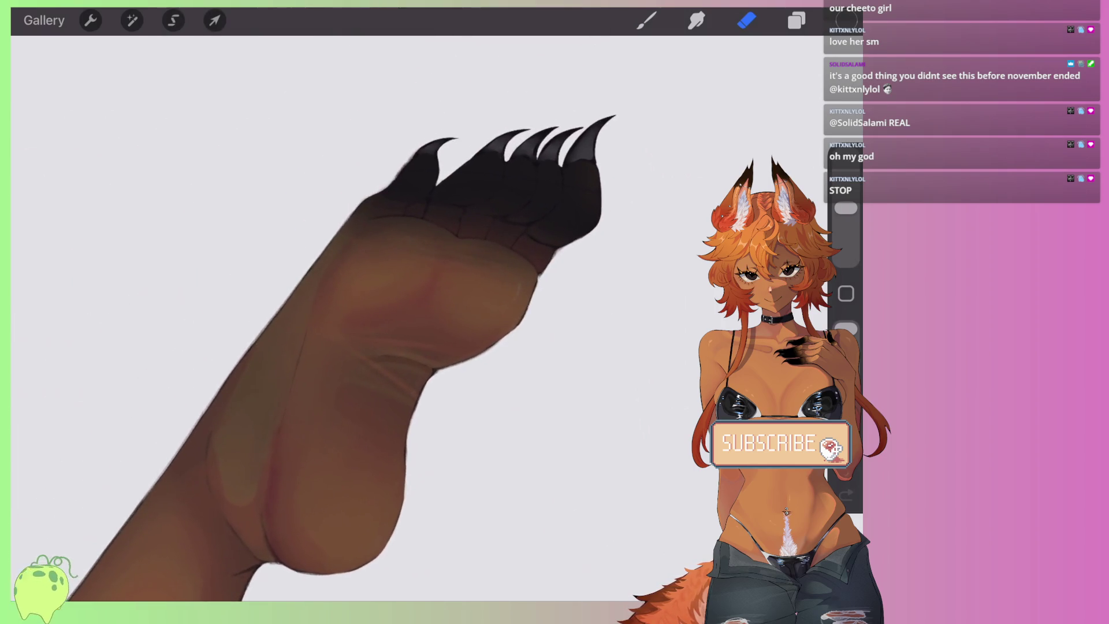
scroll(323, 318, up, 3)
mouse_move(520, 317)
mouse_down()
mouse_move(474, 359)
mouse_move(462, 456)
mouse_up()
mouse_move(555, 301)
mouse_down()
mouse_move(614, 231)
mouse_move(555, 190)
mouse_up()
drag(517, 292, 502, 187)
drag(483, 315, 398, 222)
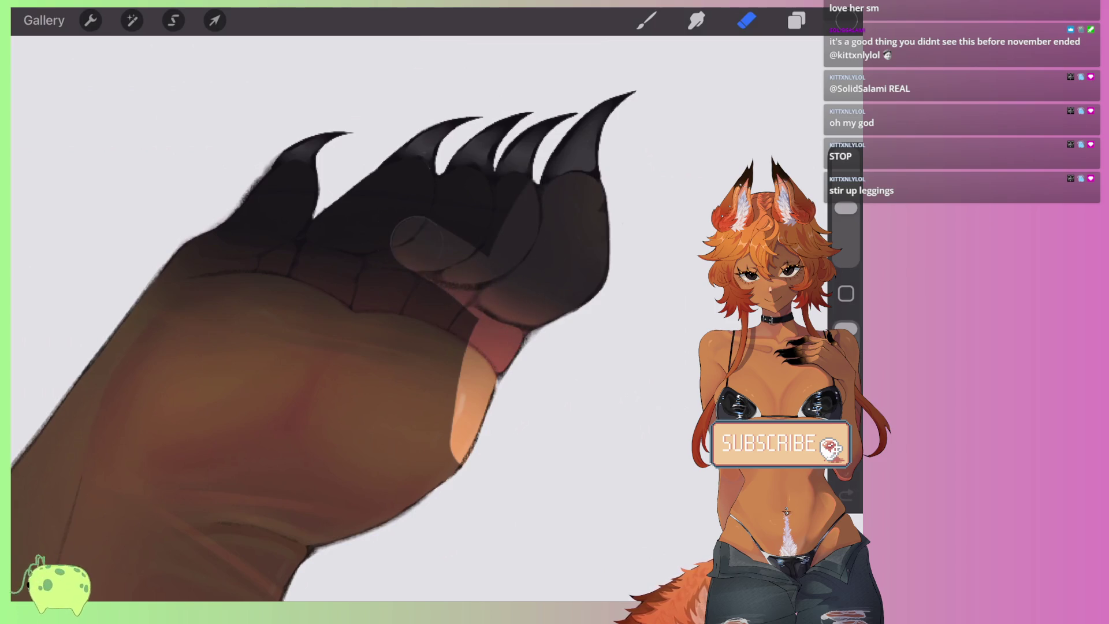
drag(404, 266, 215, 193)
drag(491, 173, 352, 202)
drag(428, 218, 519, 234)
Step: Paint the upper paw's palm and pad area light tan with creases
mouse_move(516, 354)
mouse_down()
mouse_move(462, 324)
mouse_move(421, 497)
mouse_up()
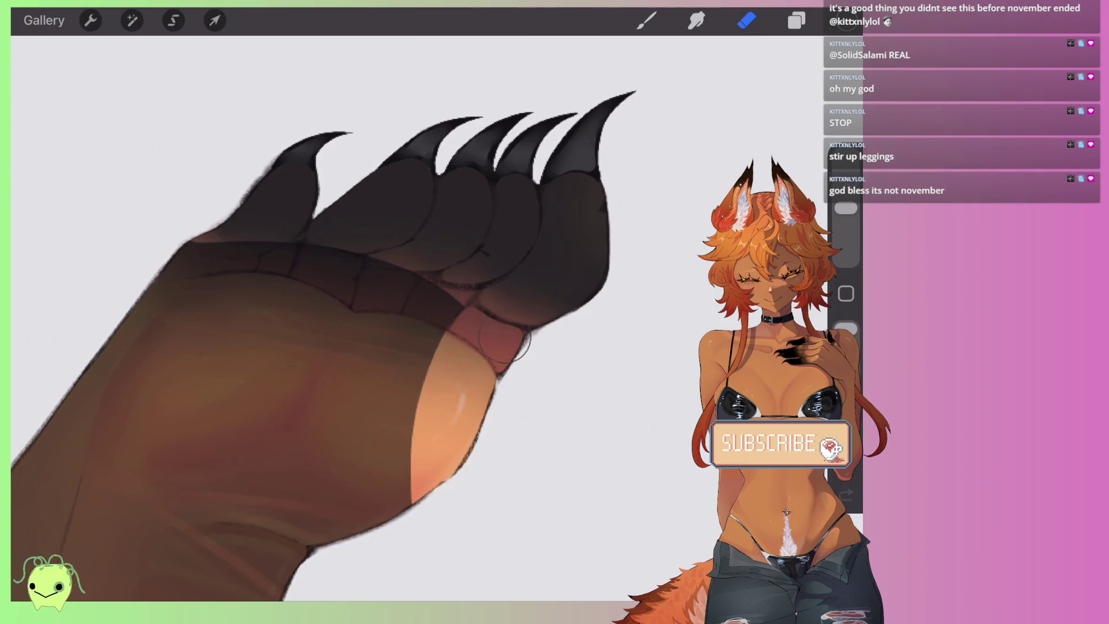
drag(405, 266, 335, 312)
drag(347, 376, 116, 358)
drag(141, 302, 349, 234)
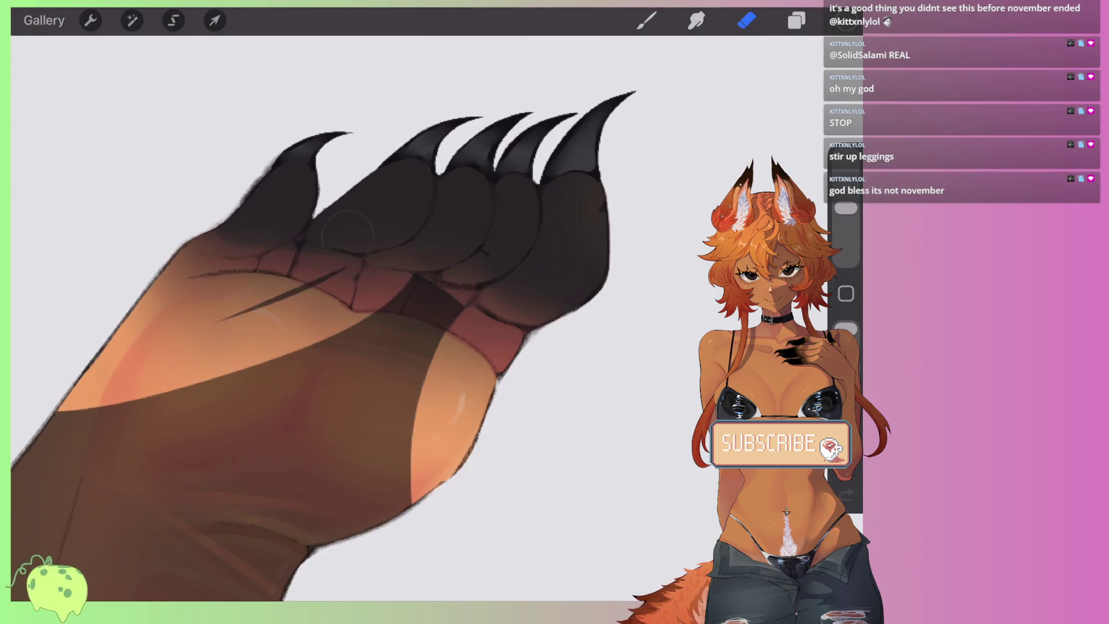
scroll(349, 234, down, 3)
Step: Toggle the paw pads layer's visibility on and off to compare the paws
scroll(349, 234, down, 3)
scroll(348, 234, down, 3)
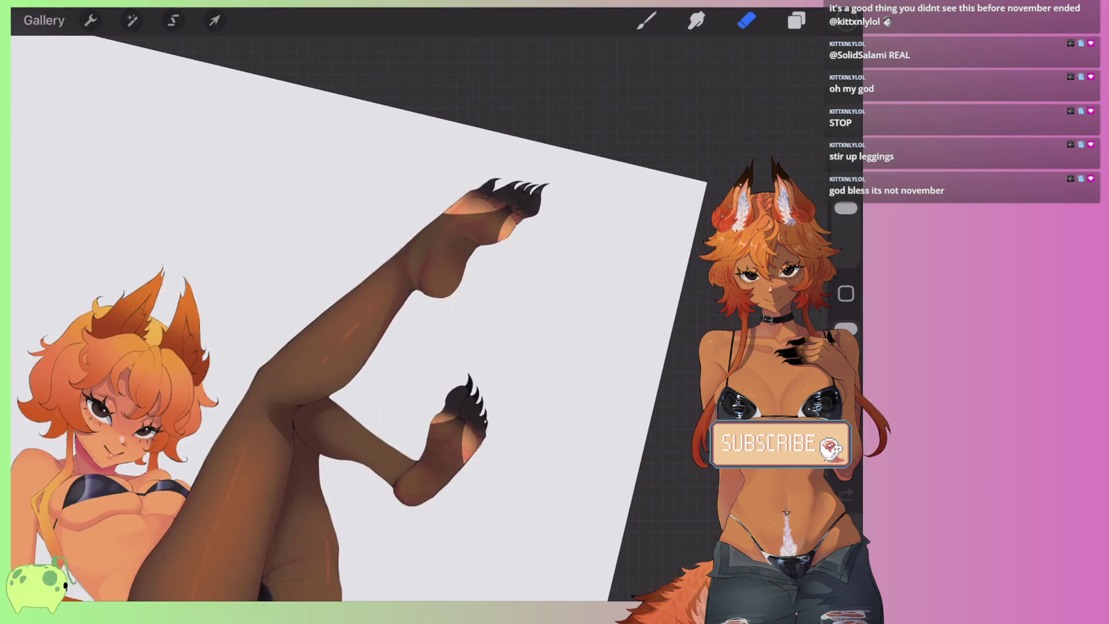
scroll(321, 387, down, 3)
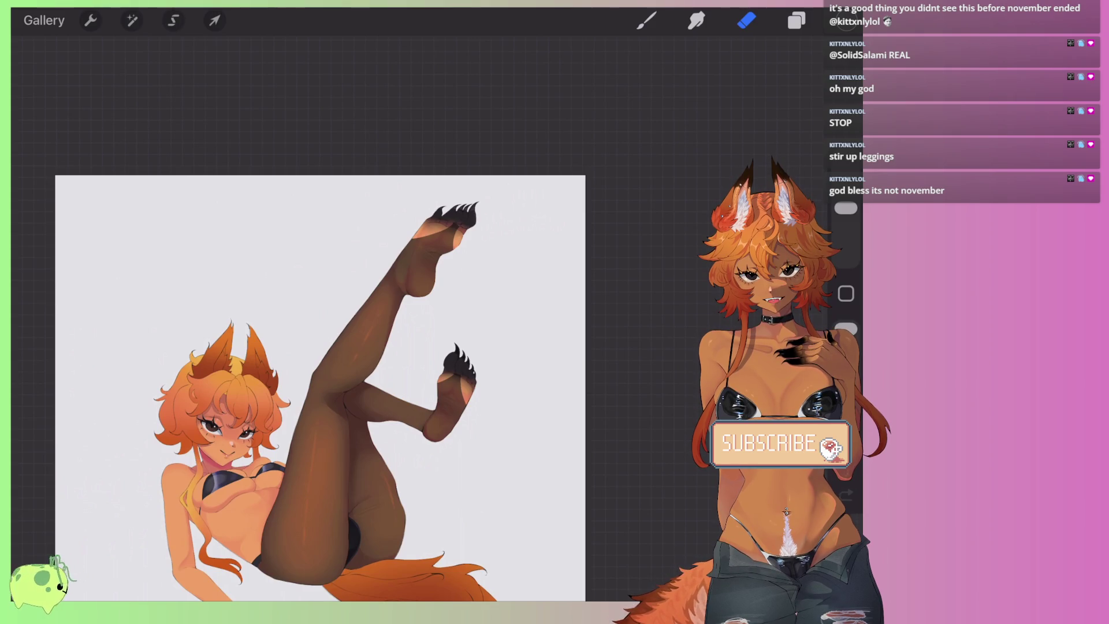
scroll(456, 262, up, 3)
scroll(457, 262, up, 3)
click(797, 21)
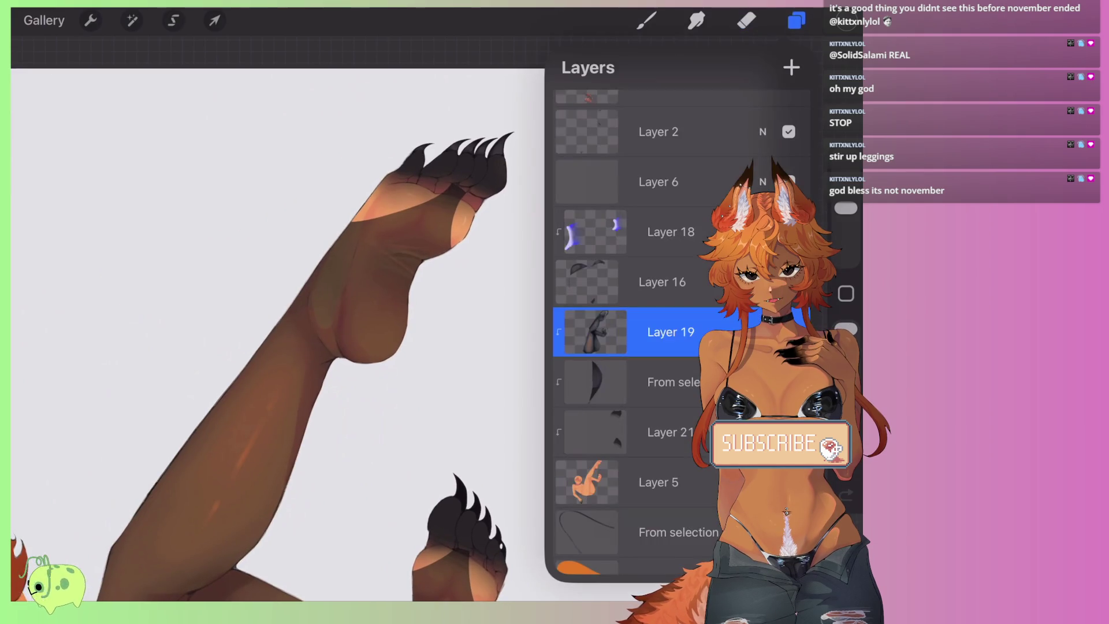
scroll(665, 318, up, 2)
scroll(665, 318, up, 1)
scroll(277, 335, down, 2)
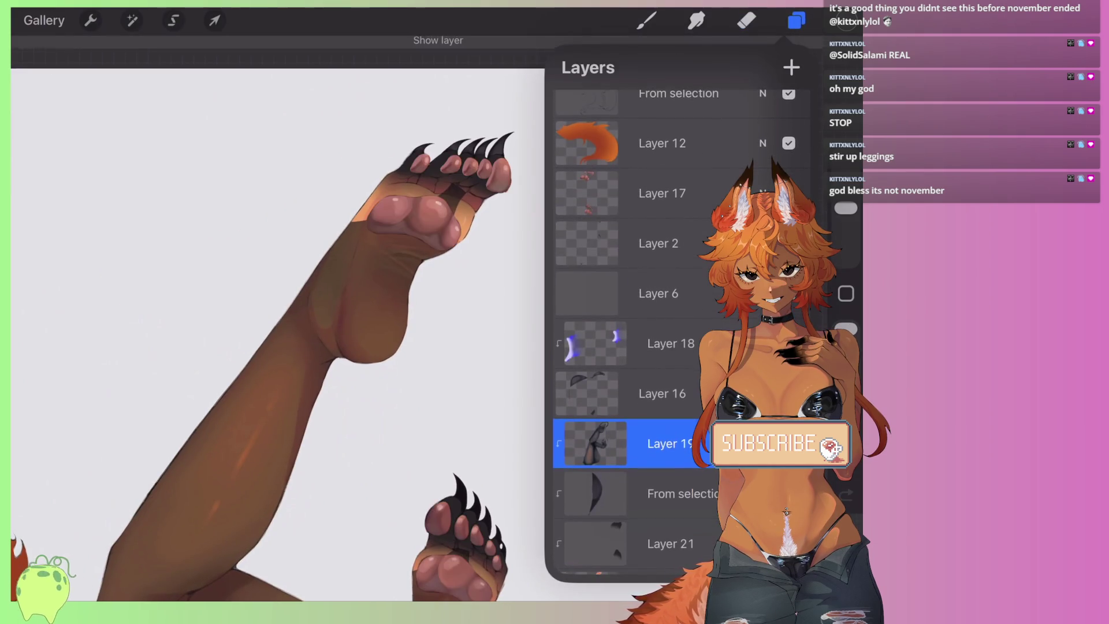
scroll(277, 335, down, 3)
scroll(278, 323, down, 2)
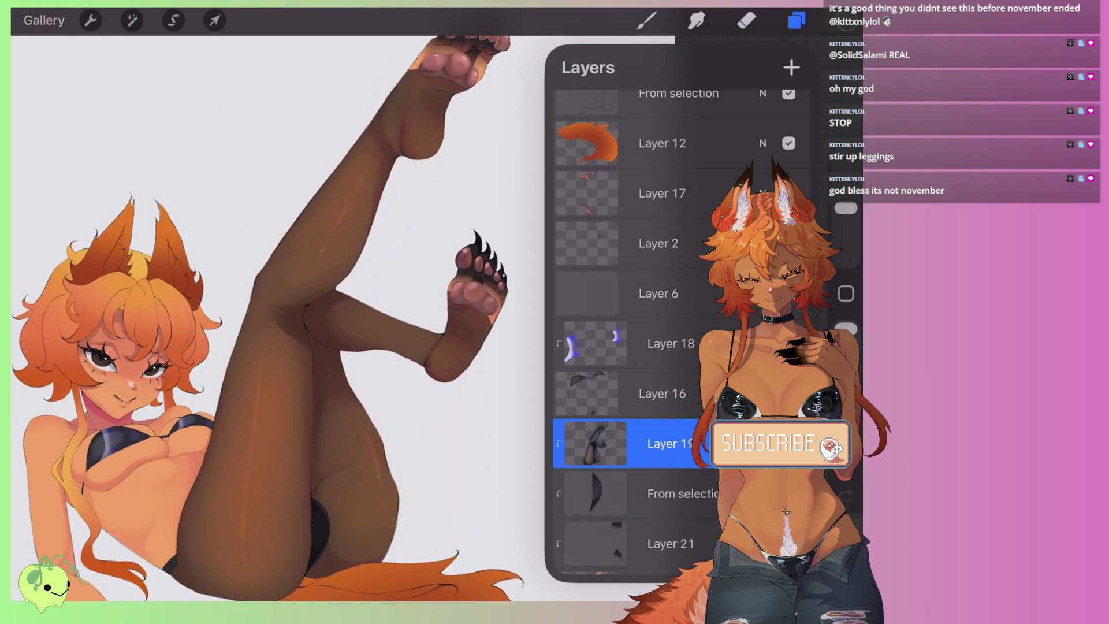
scroll(277, 323, down, 1)
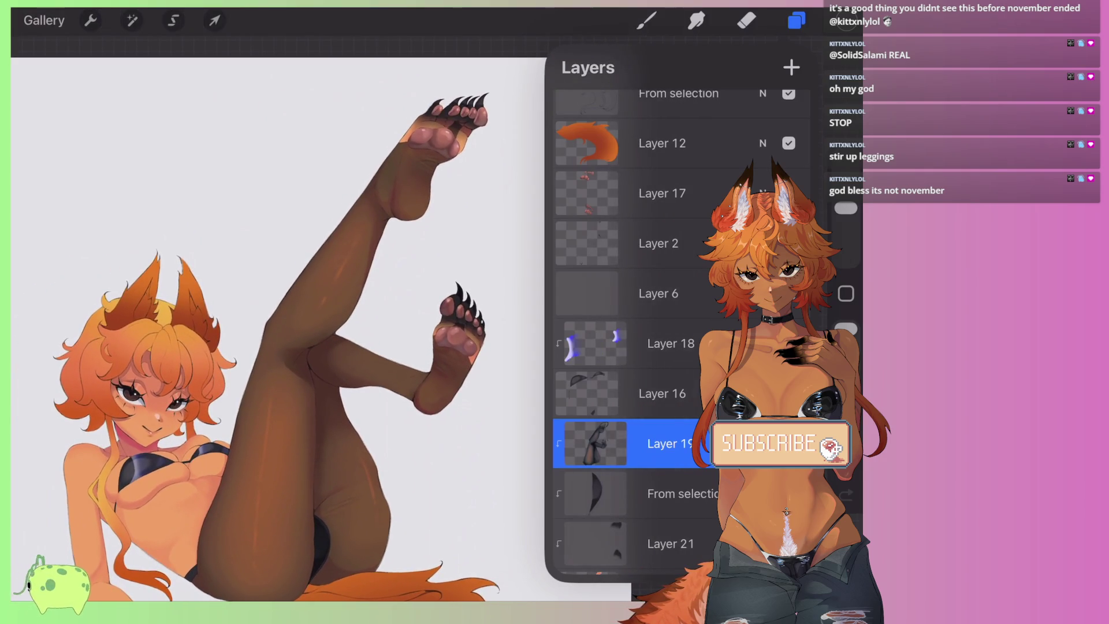
click(789, 293)
click(788, 293)
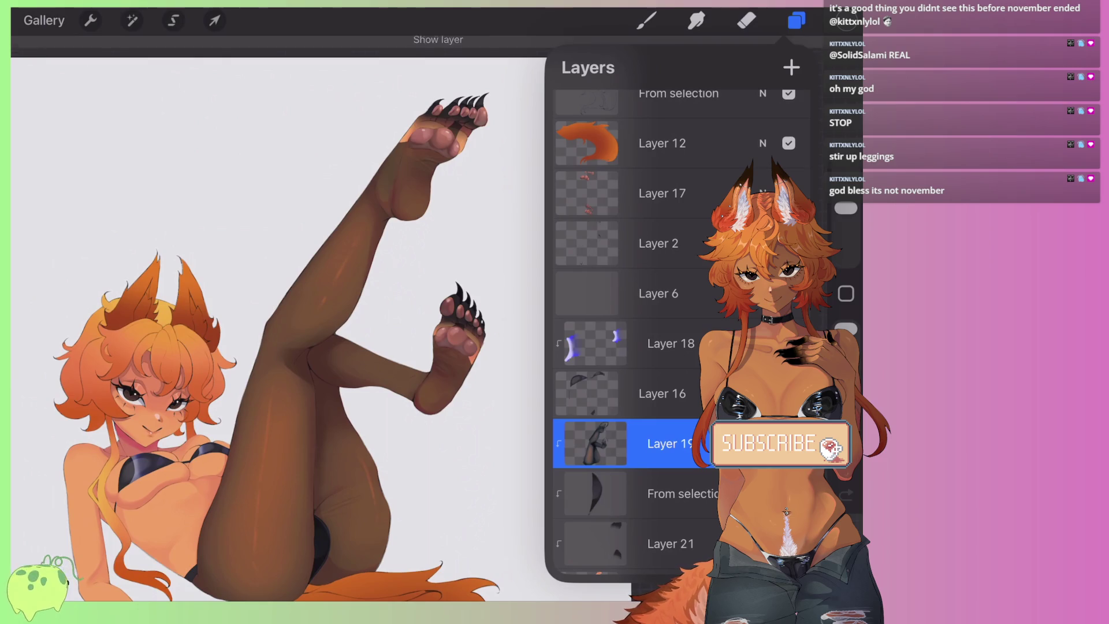
click(789, 293)
click(788, 293)
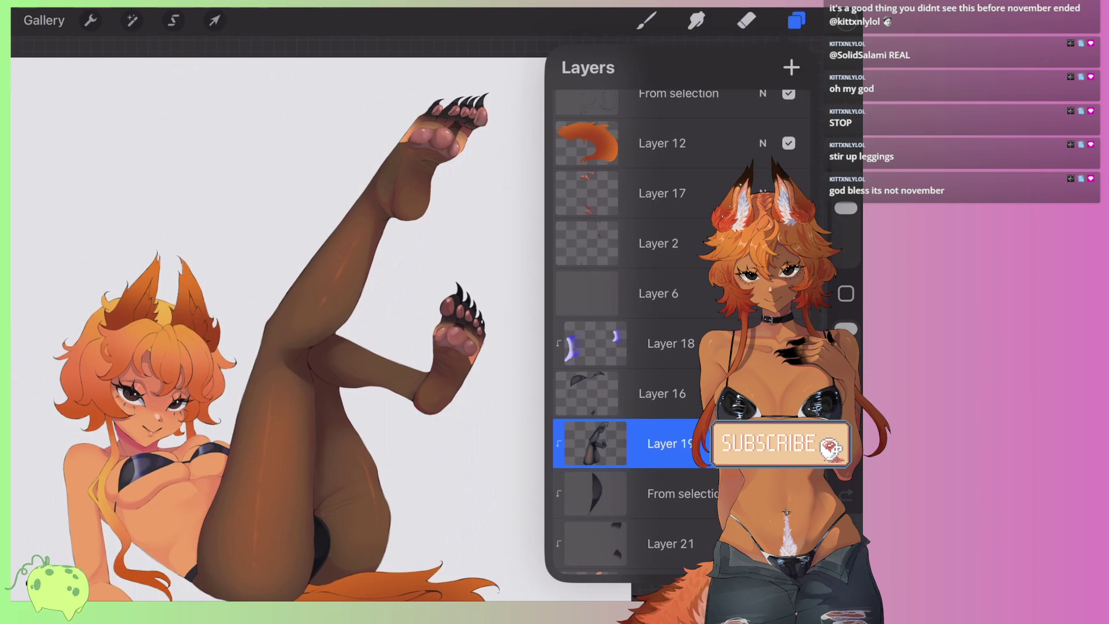
click(789, 294)
click(789, 293)
click(789, 294)
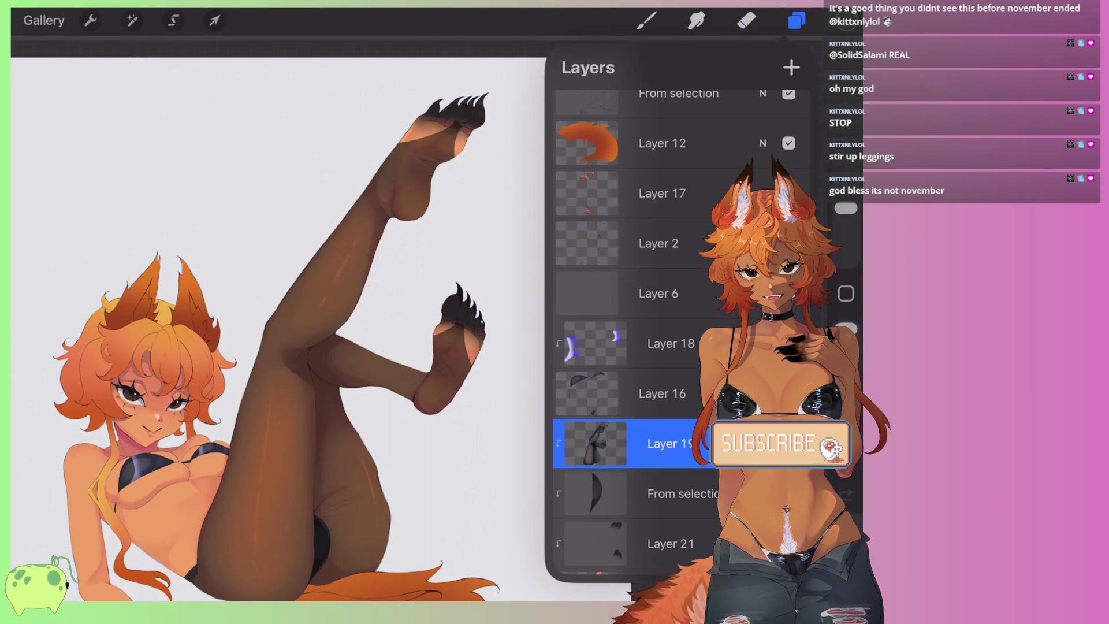
click(746, 20)
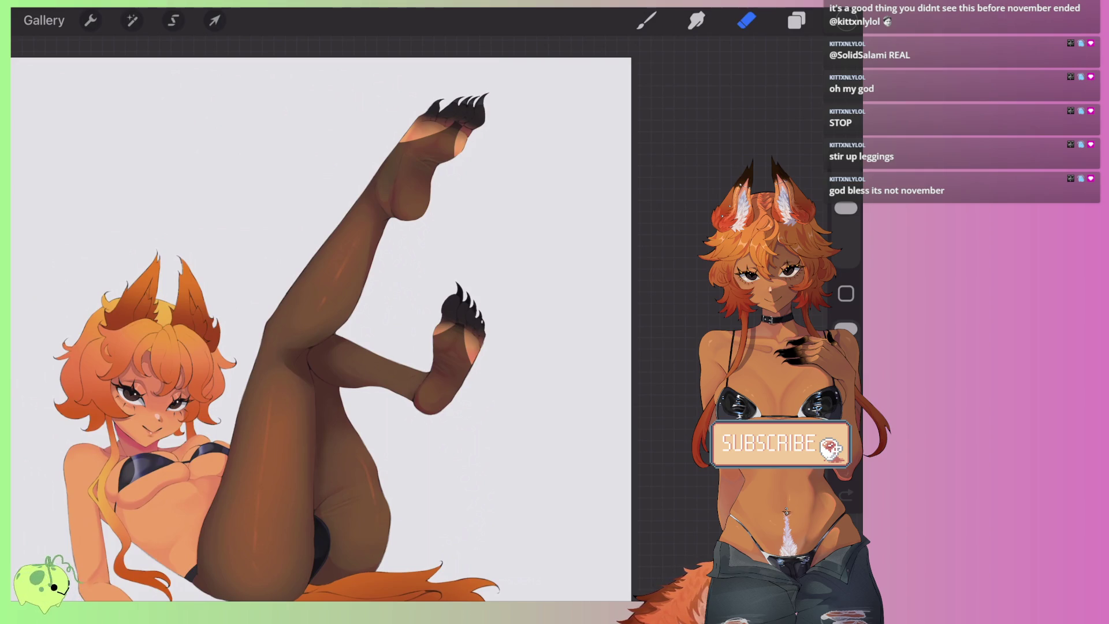
Step: Set Layer 19's blend mode to Multiply and return to the Eraser
scroll(324, 323, up, 3)
click(797, 20)
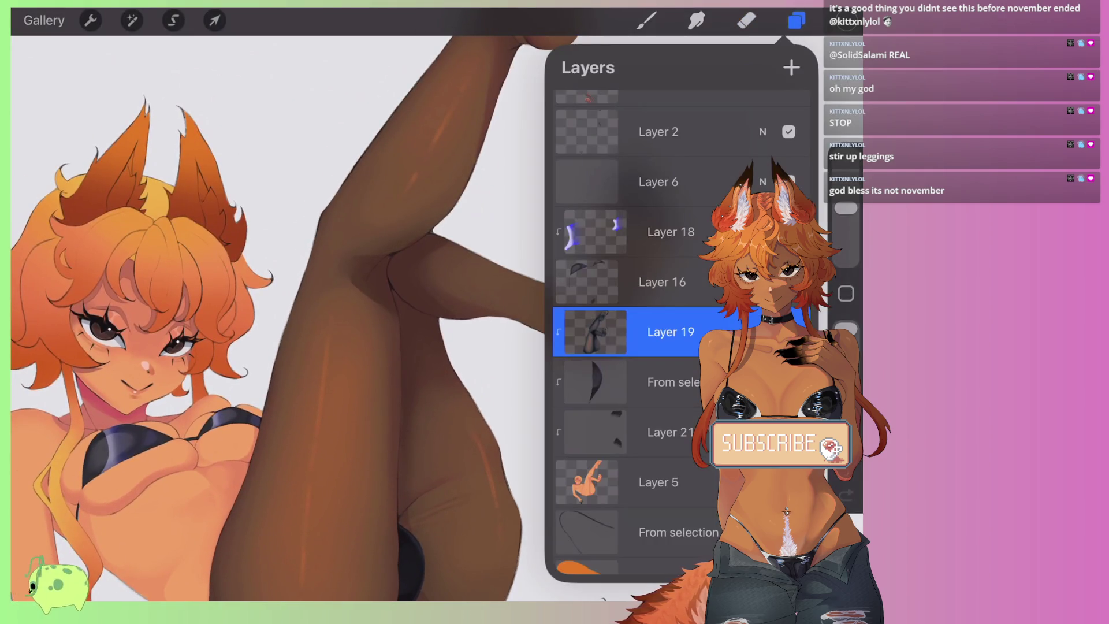
click(762, 332)
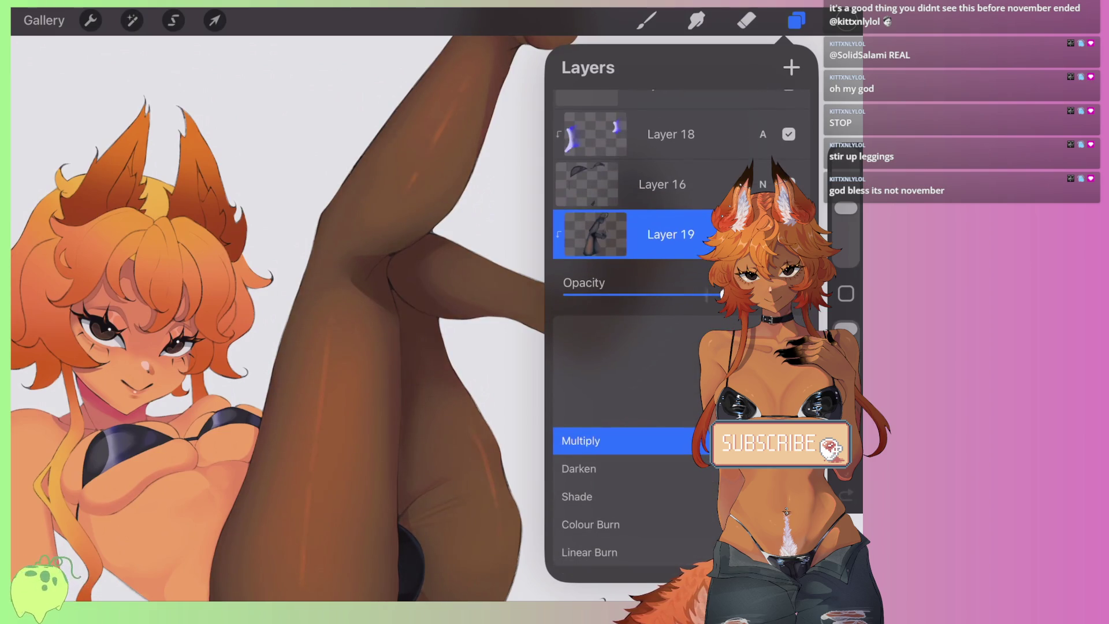
click(763, 234)
click(747, 20)
scroll(347, 318, down, 3)
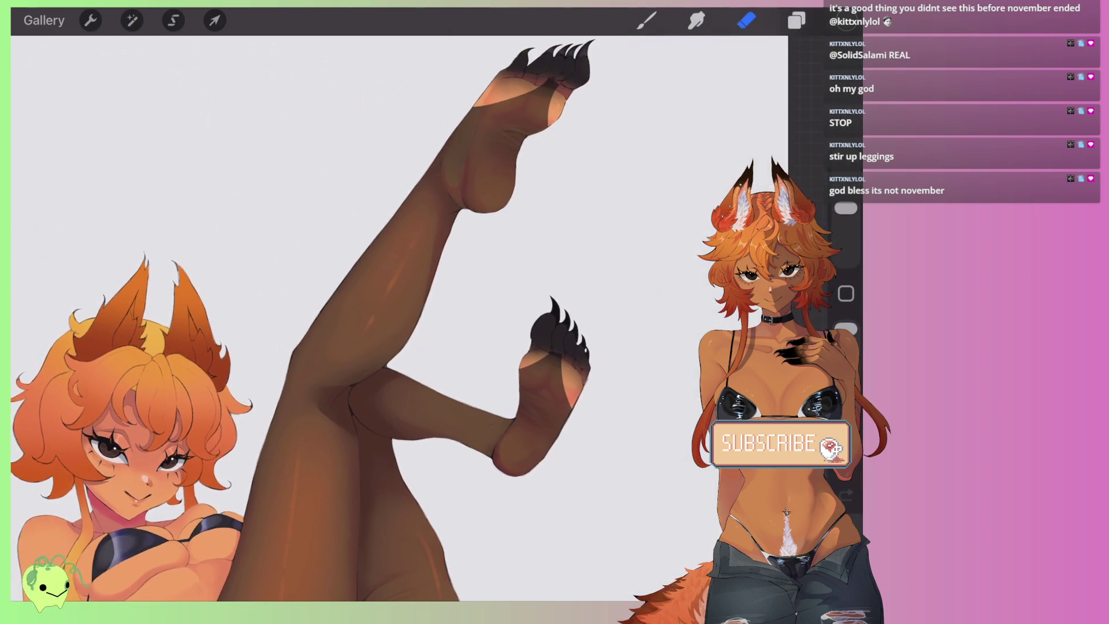
Step: Shrink the eraser to about 10% size
scroll(531, 115, up, 2)
scroll(531, 116, up, 3)
scroll(531, 116, up, 3)
scroll(532, 115, up, 2)
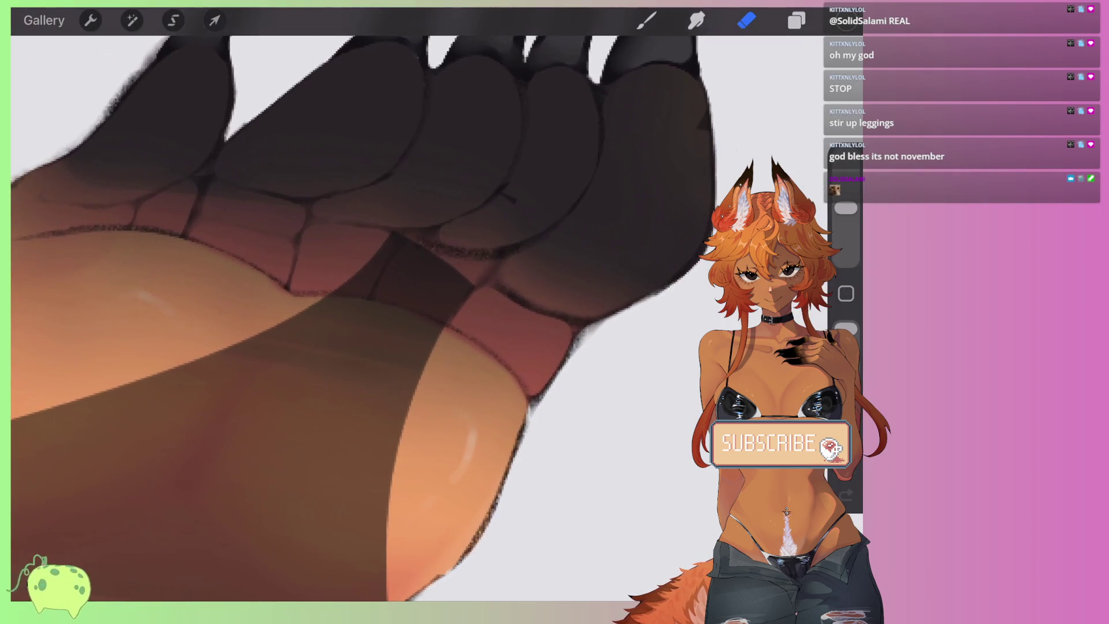
drag(845, 208, 846, 230)
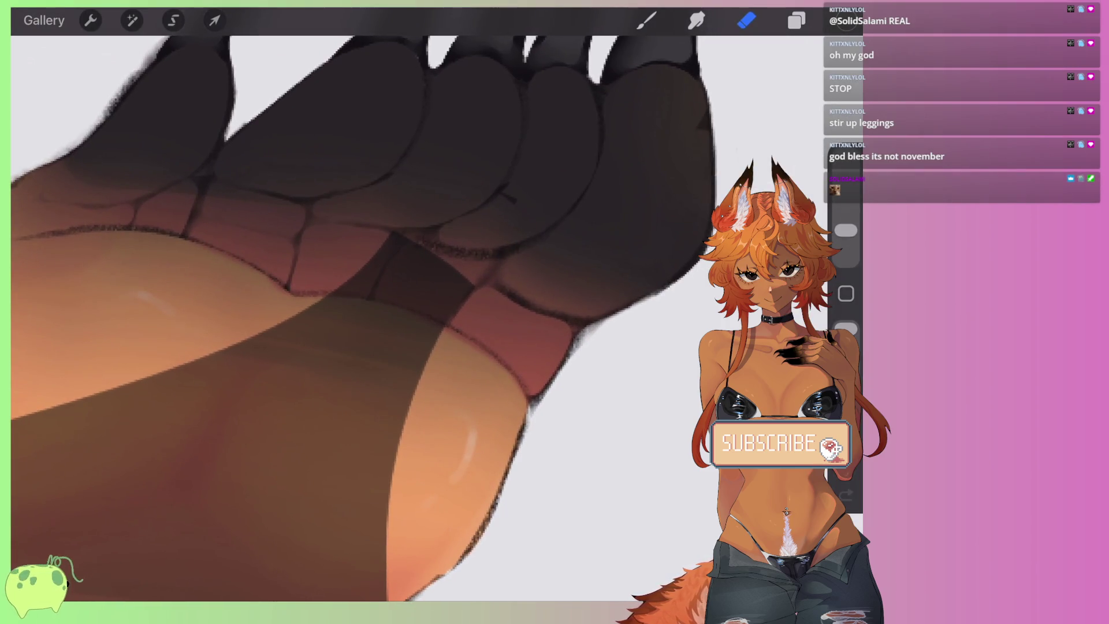
drag(846, 229, 846, 241)
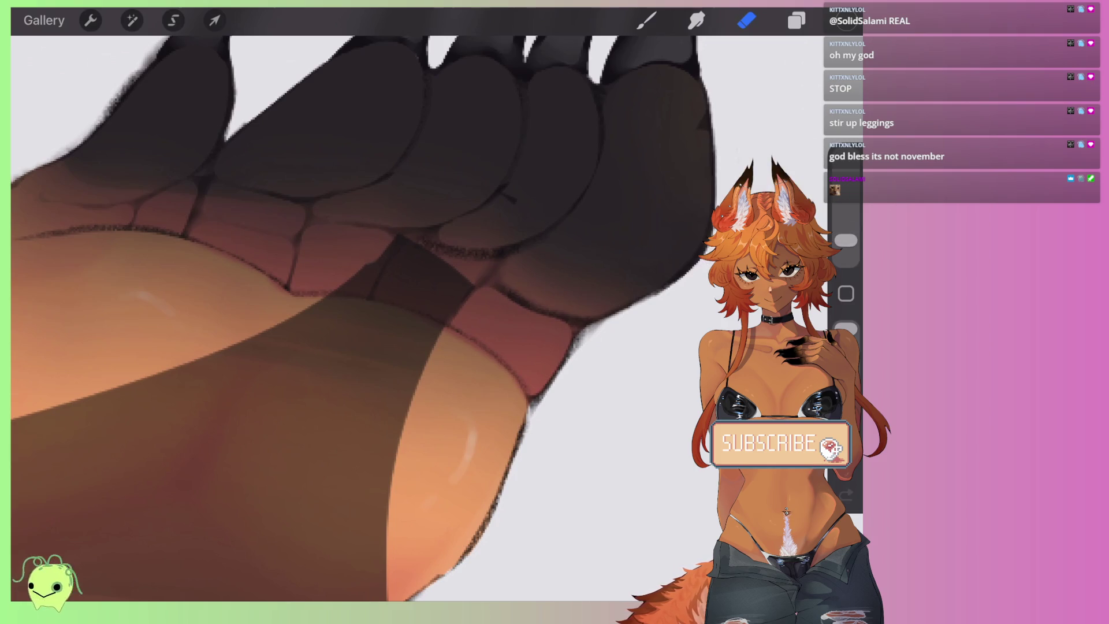
Step: Erase along the stocking edge beside the toes back to skin, undoing one bad stroke
drag(365, 270, 345, 280)
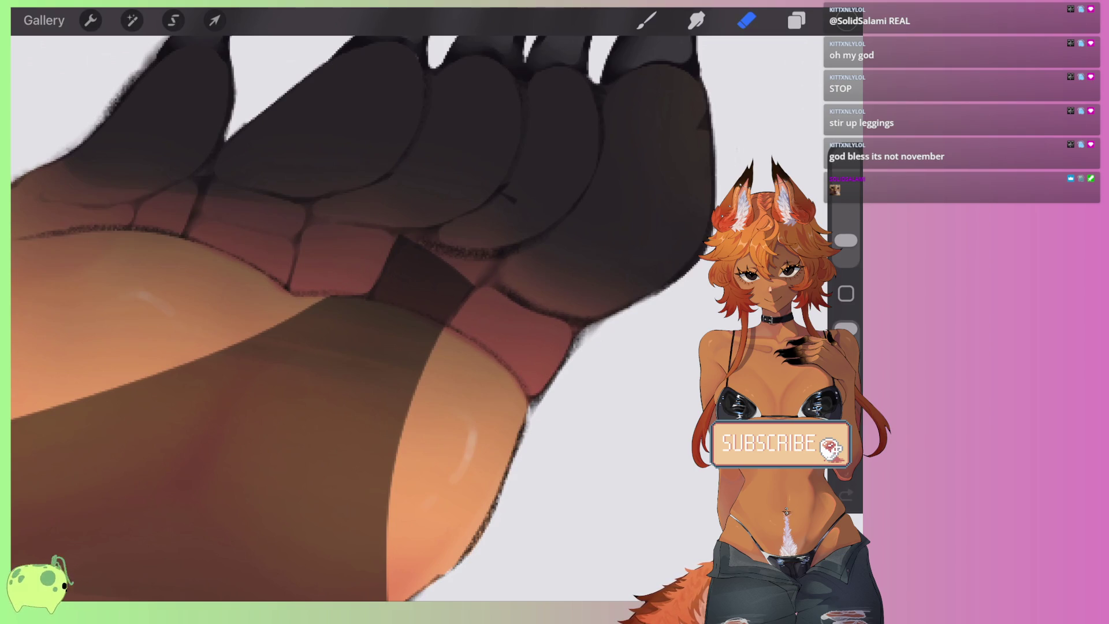
scroll(364, 304, left, 5)
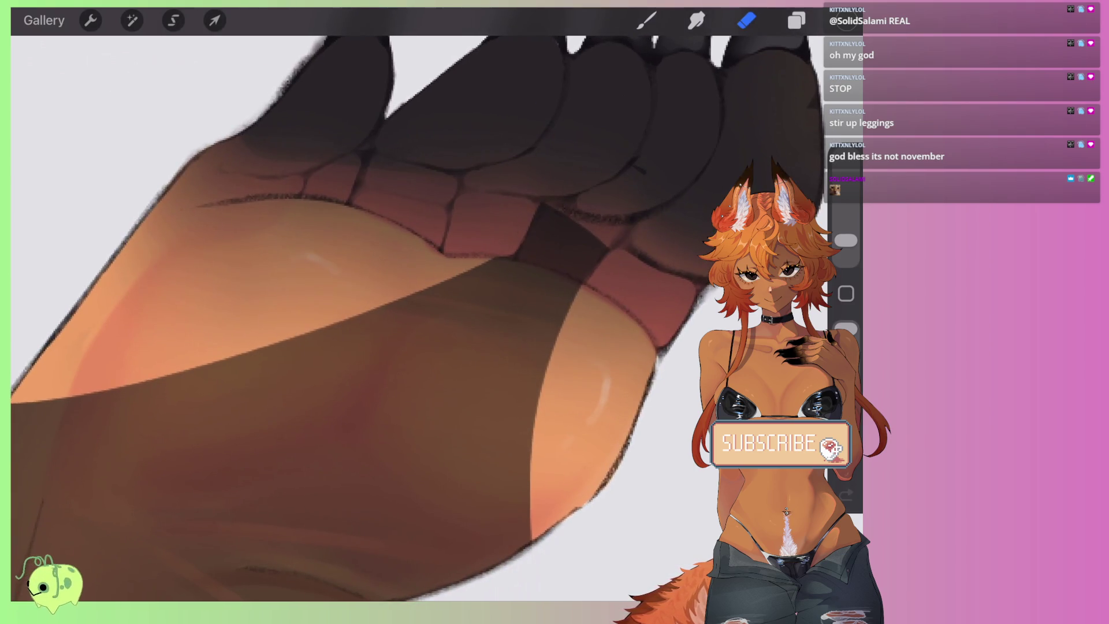
scroll(376, 304, left, 5)
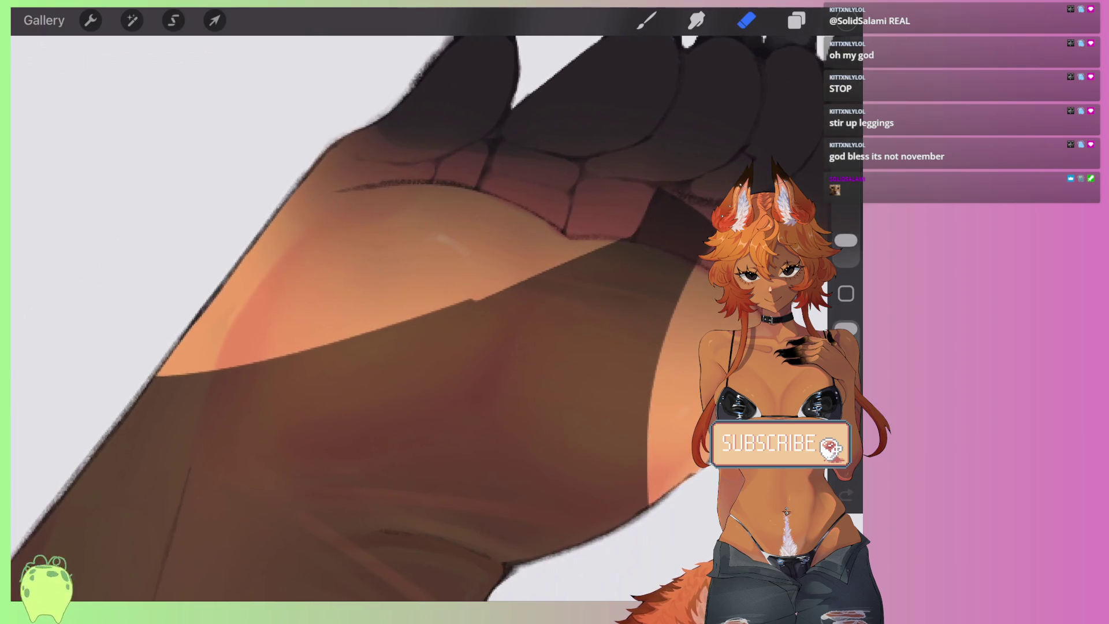
drag(578, 257, 354, 328)
scroll(404, 304, left, 3)
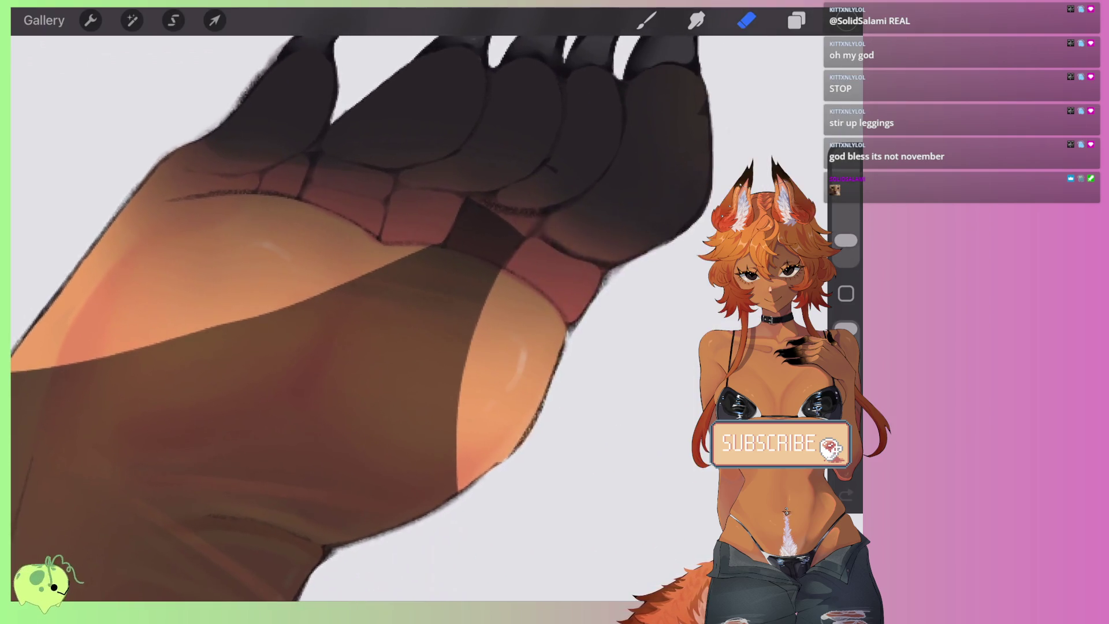
scroll(404, 304, up, 3)
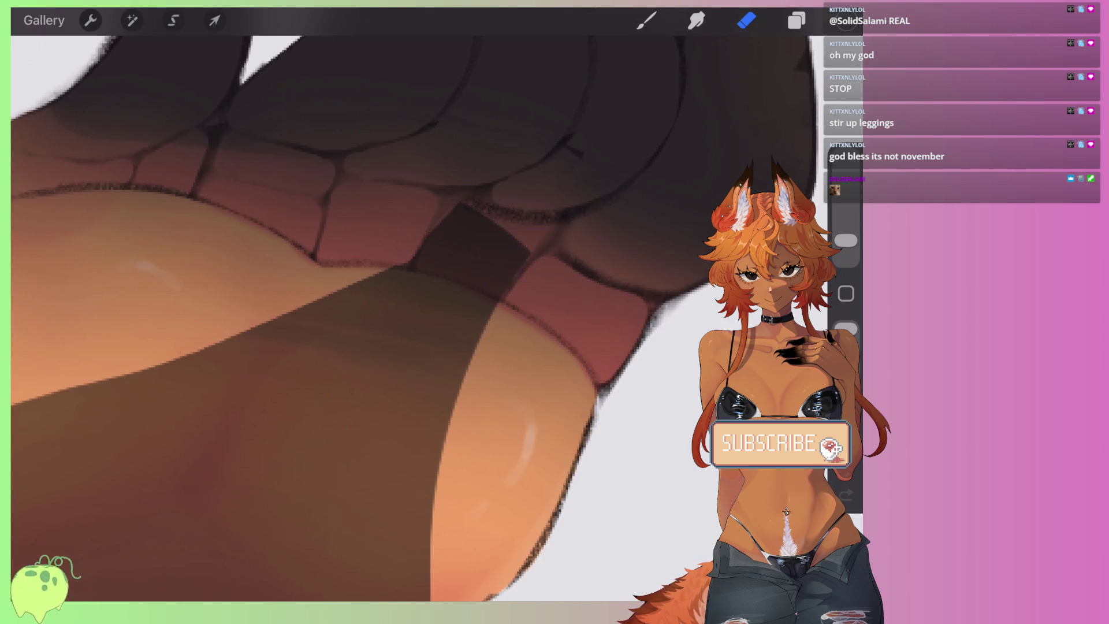
key(ctrl+z)
drag(442, 208, 526, 251)
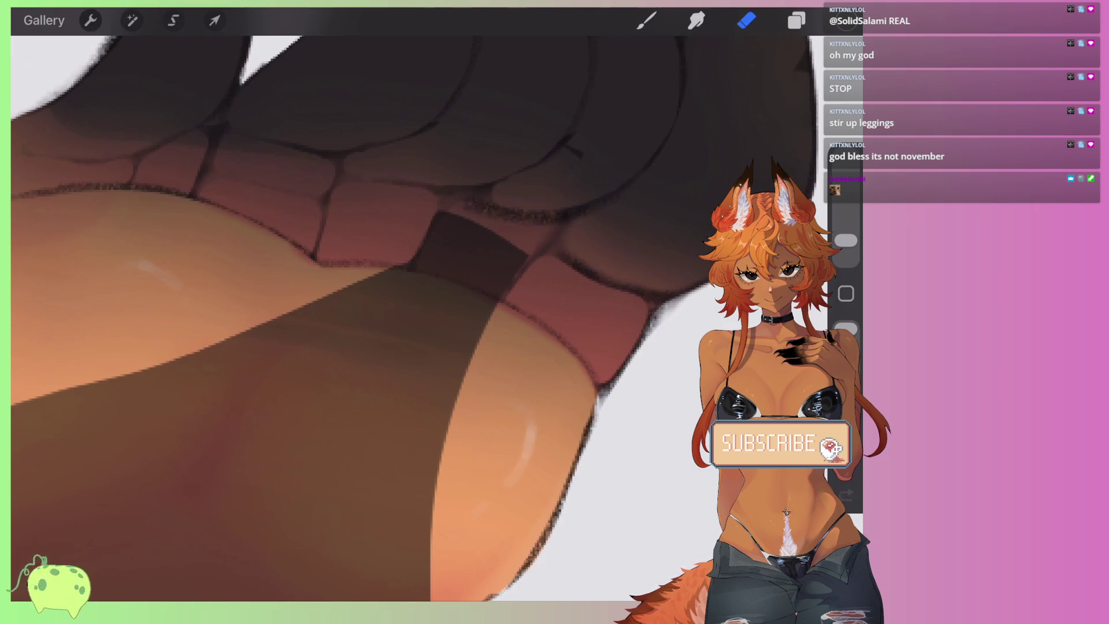
Step: Set Layer 19's blend mode to Multiply
click(796, 20)
click(762, 330)
click(581, 445)
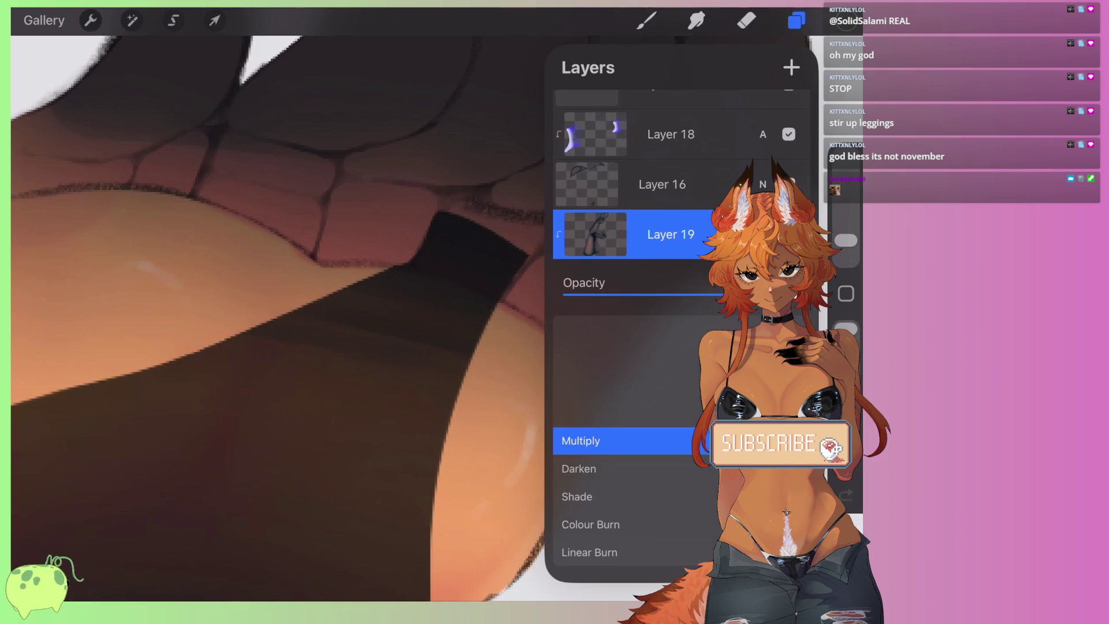
Step: Close the blend options and layer list, rechecking Layer 19's options on the way
click(762, 234)
click(471, 237)
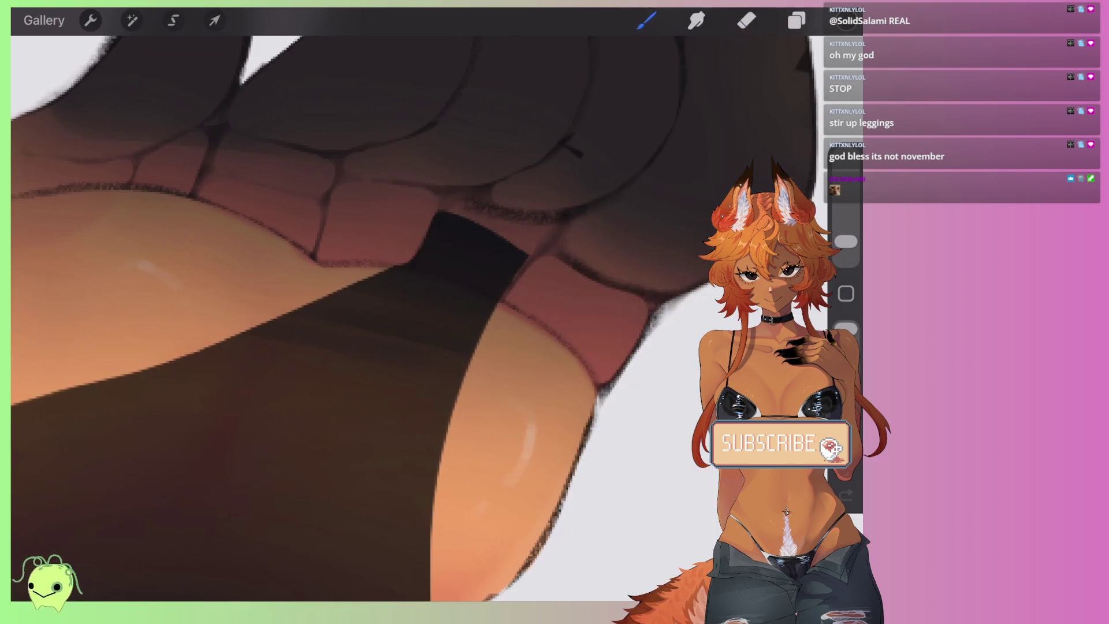
scroll(376, 318, up, 2)
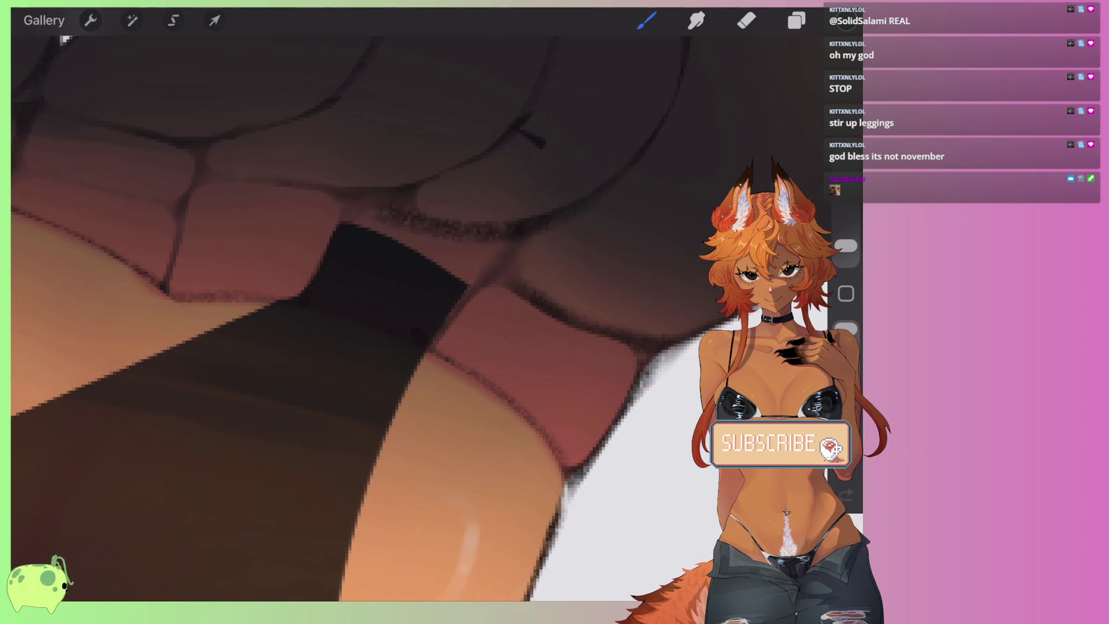
click(797, 20)
click(668, 329)
click(668, 329)
click(796, 20)
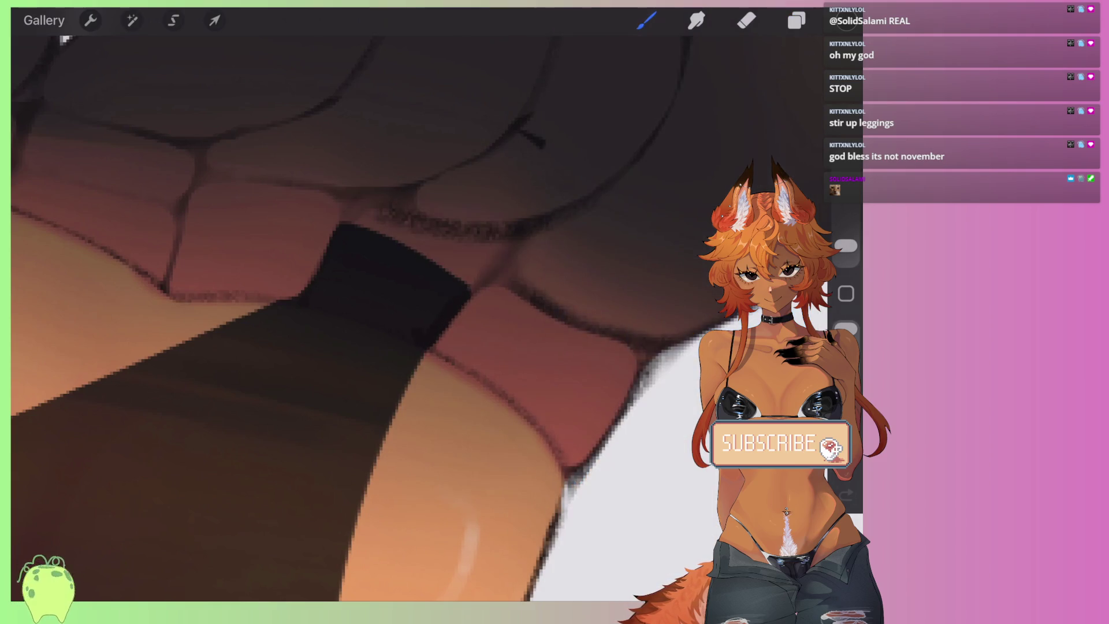
Step: Erase the stocking's top edge over the toes with the Eraser, then return to the Brush
key(e)
drag(342, 199, 375, 243)
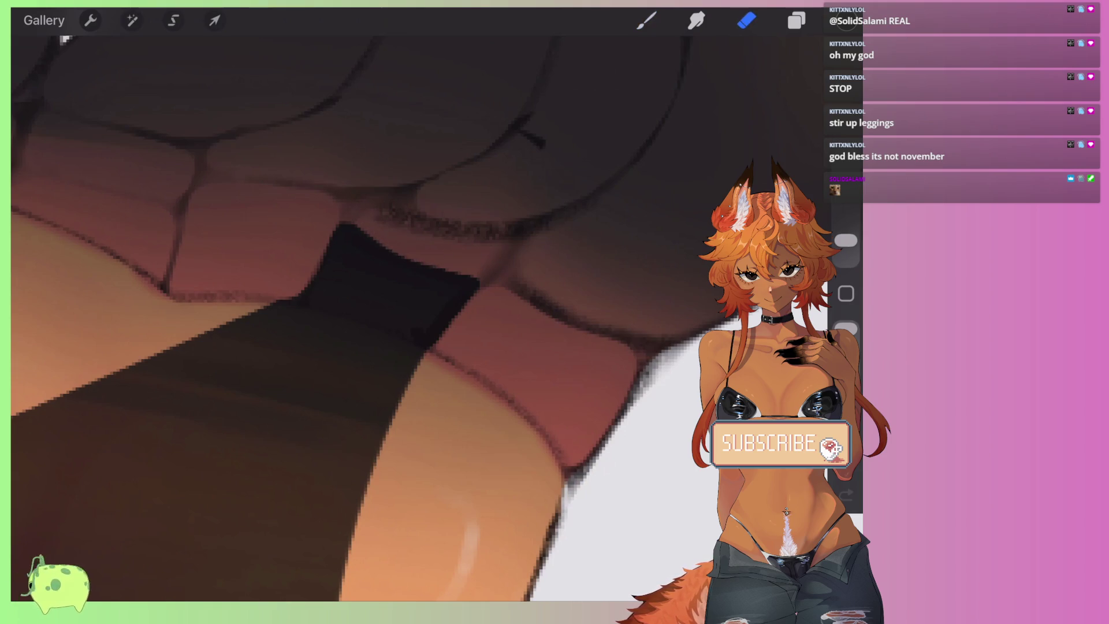
drag(341, 202, 203, 340)
drag(513, 217, 298, 323)
key(b)
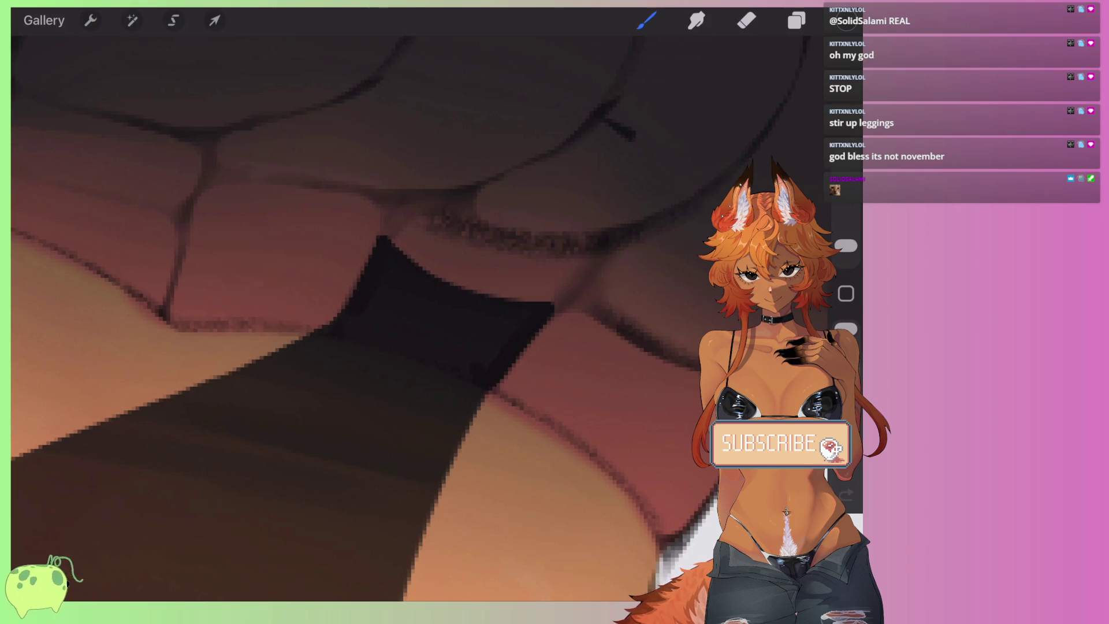
scroll(370, 311, down, 5)
scroll(370, 312, down, 5)
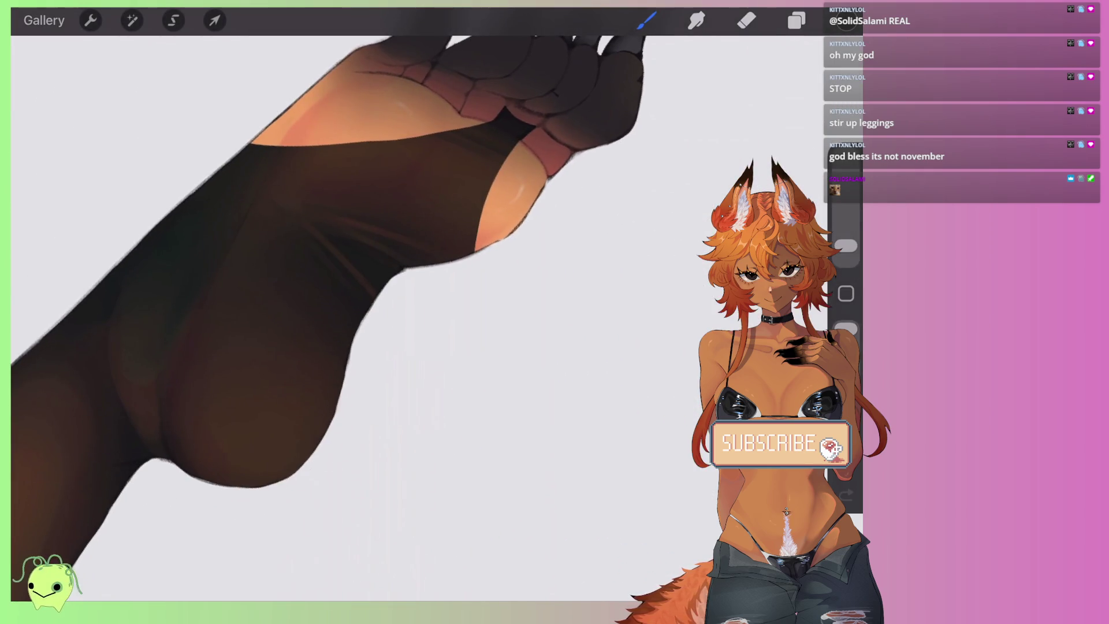
scroll(370, 312, down, 3)
scroll(369, 312, up, 3)
scroll(369, 312, up, 3)
scroll(369, 312, up, 5)
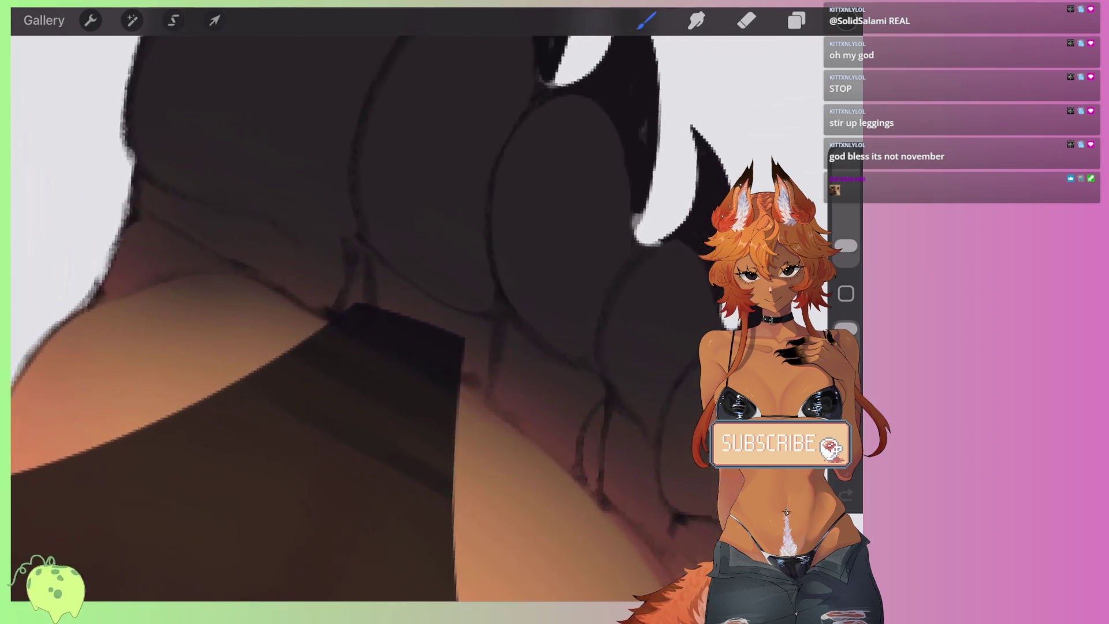
Step: Erase dark fabric along the stocking's upper edge so more skin shows on the left
scroll(370, 312, down, 3)
scroll(369, 312, up, 2)
key(e)
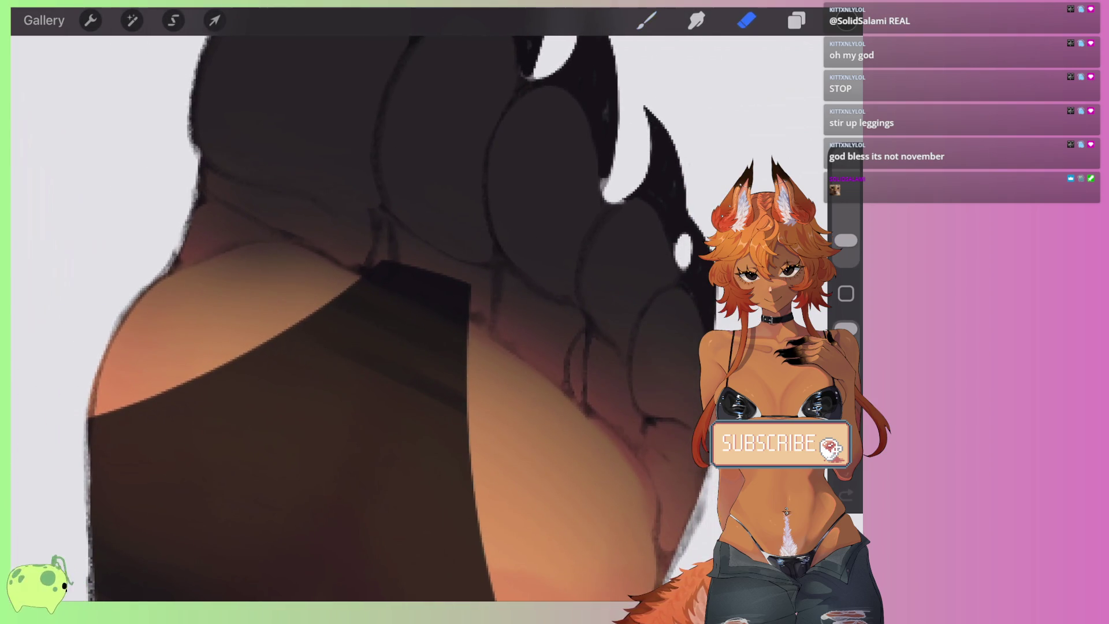
mouse_move(351, 284)
mouse_down()
mouse_move(150, 407)
mouse_move(90, 431)
mouse_up()
mouse_move(364, 281)
mouse_down()
mouse_move(231, 380)
mouse_move(89, 453)
mouse_up()
drag(173, 405, 75, 448)
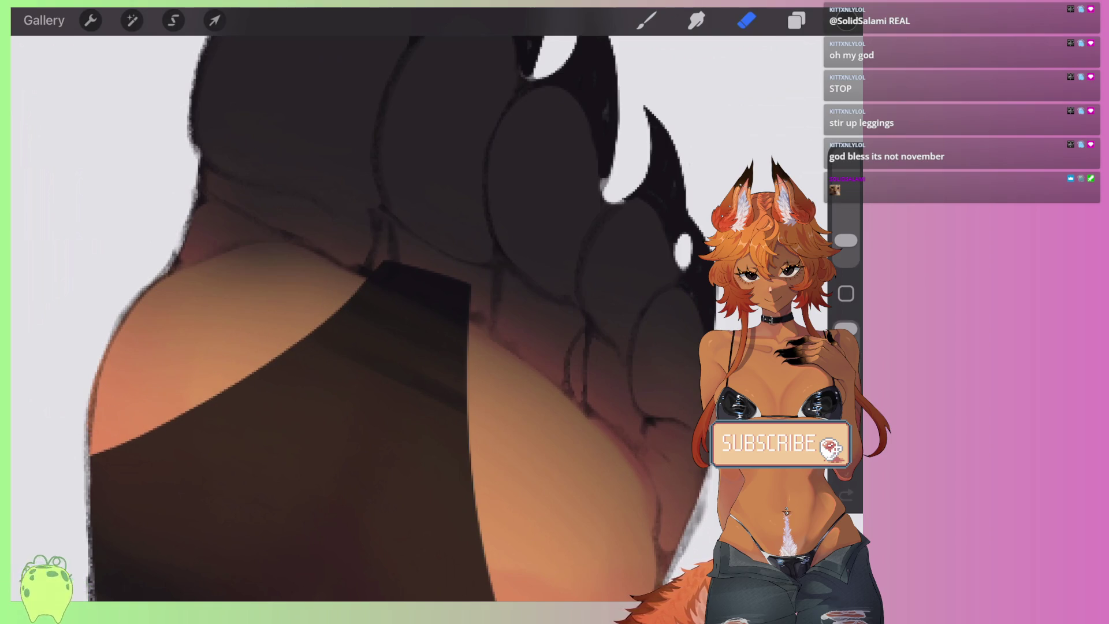
scroll(339, 327, up, 2)
scroll(367, 318, down, 3)
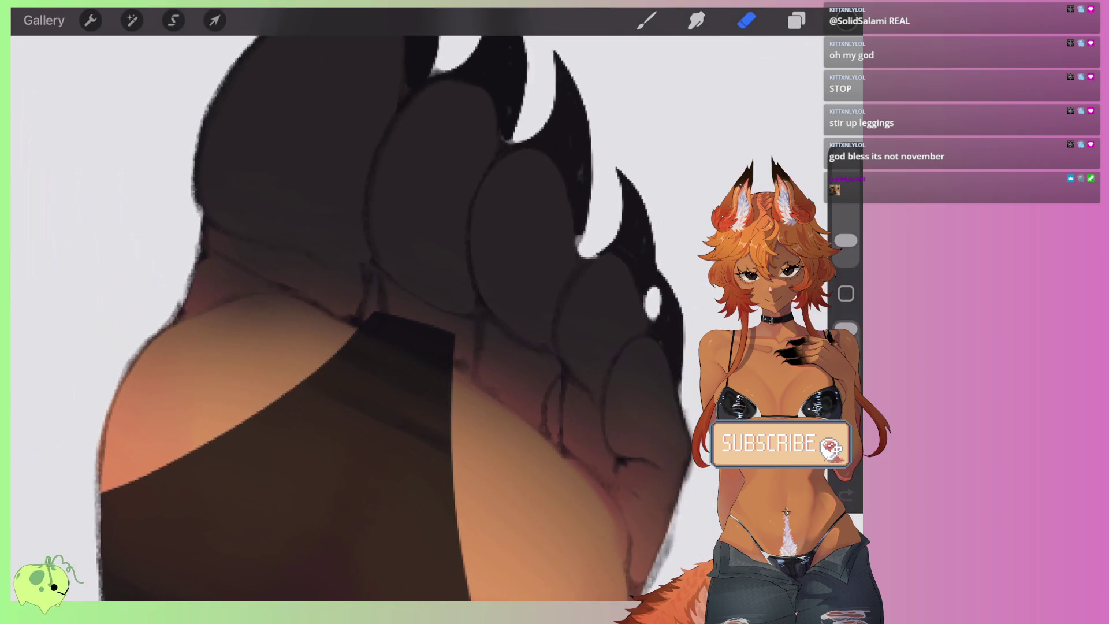
scroll(367, 318, up, 3)
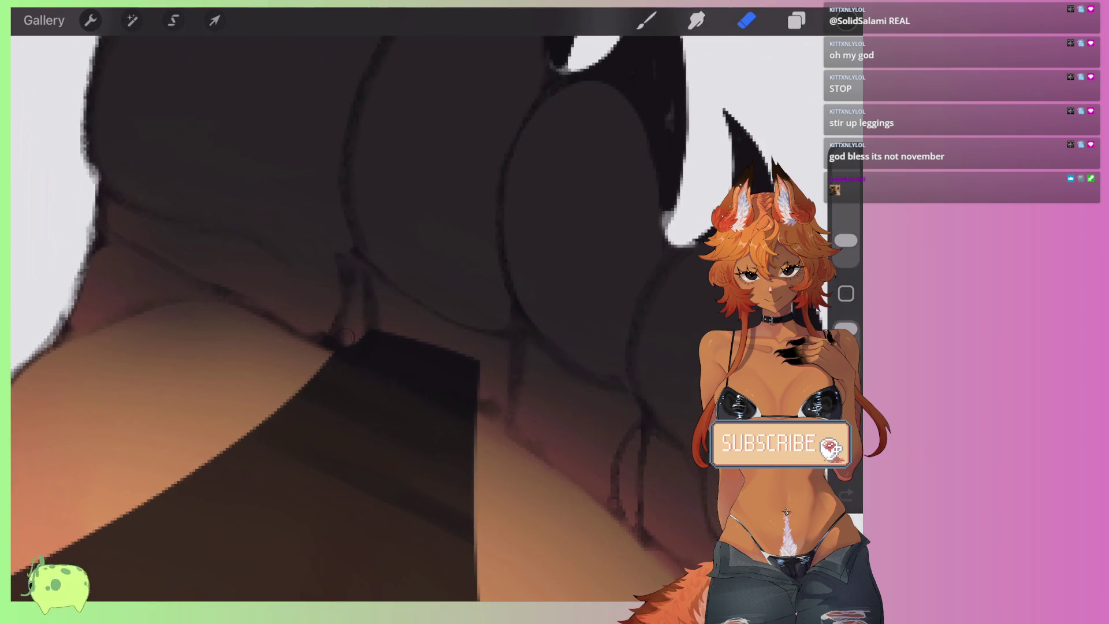
Step: Erase a thin highlight streak between the toes, undoing one stray erase stroke
click(797, 20)
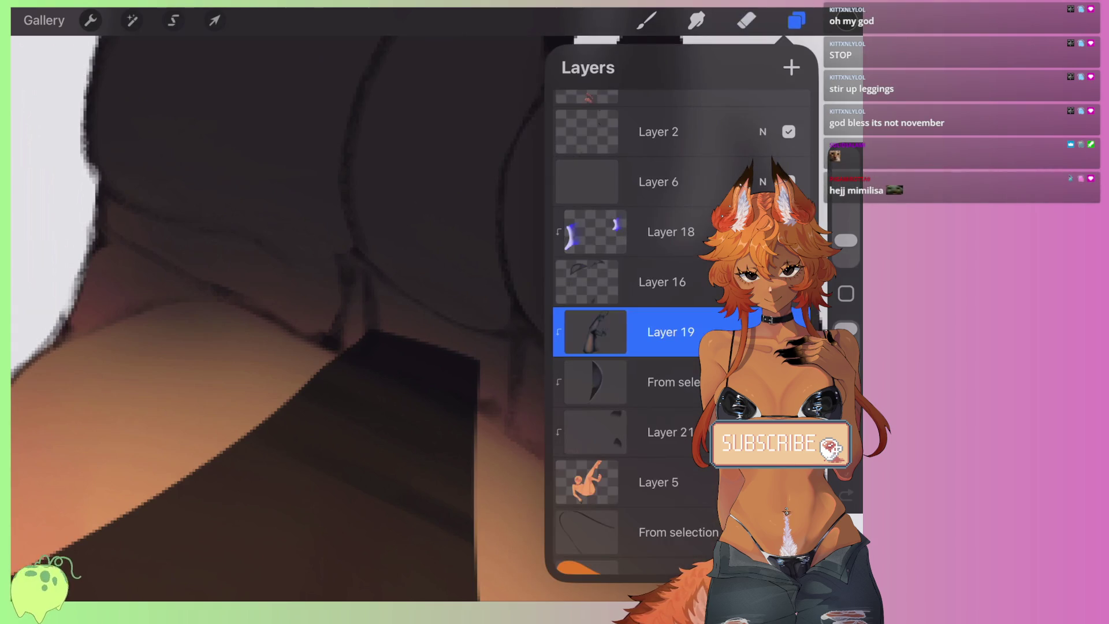
click(747, 21)
click(353, 330)
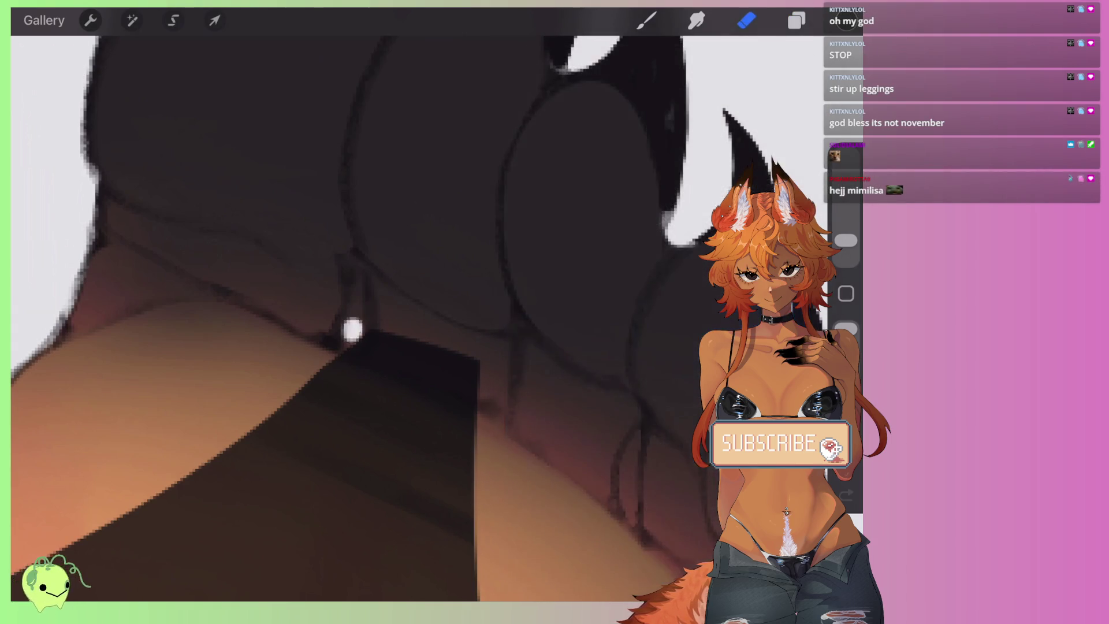
drag(351, 338, 359, 285)
scroll(370, 312, down, 5)
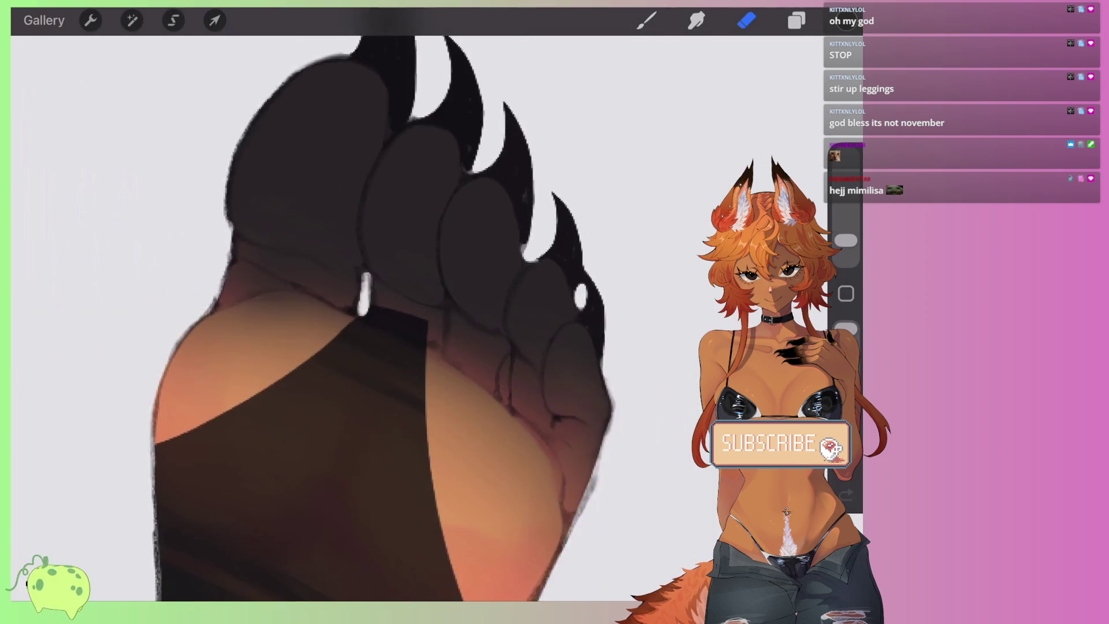
scroll(370, 312, up, 5)
mouse_move(462, 315)
mouse_down()
mouse_move(458, 399)
mouse_move(441, 355)
mouse_move(447, 318)
mouse_up()
key(ctrl+z)
Step: Select Layer 19 and erase along the stocking edge on the sole
scroll(370, 312, down, 3)
scroll(370, 312, down, 3)
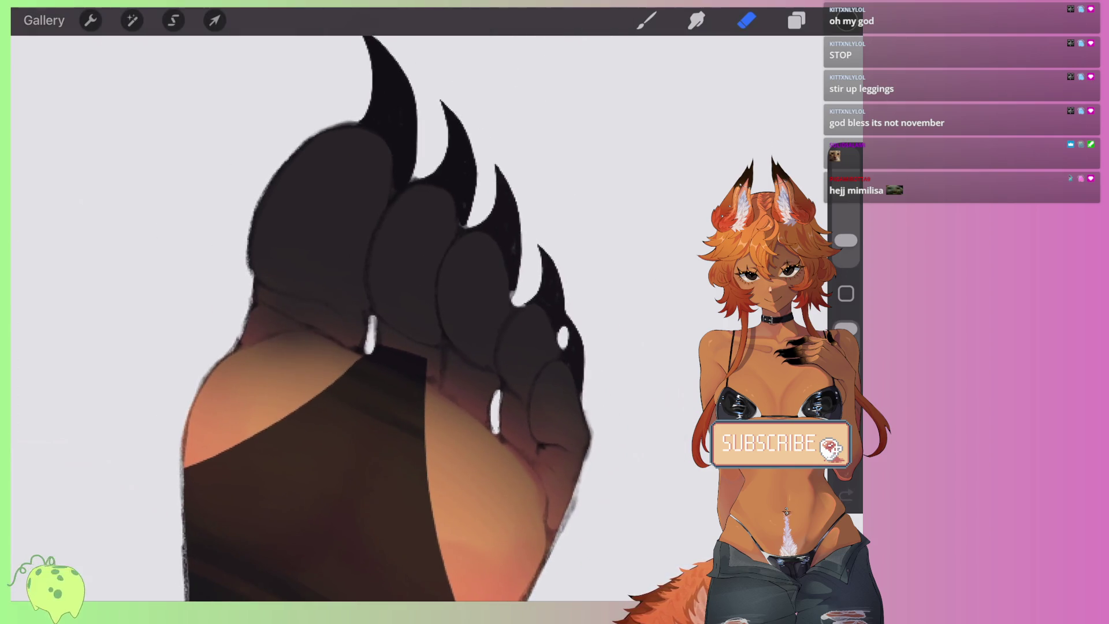
scroll(370, 312, down, 2)
scroll(369, 312, up, 1)
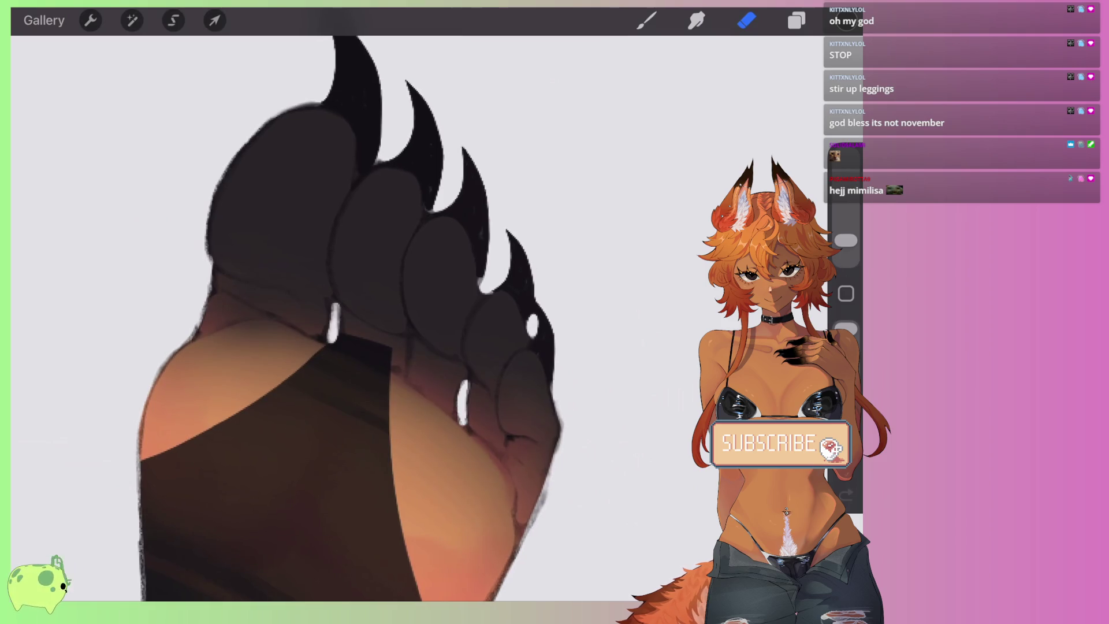
click(796, 21)
click(671, 255)
click(746, 20)
scroll(370, 312, up, 3)
scroll(370, 312, up, 1)
mouse_move(454, 226)
mouse_down()
mouse_move(312, 349)
mouse_move(197, 425)
mouse_up()
drag(249, 397, 405, 282)
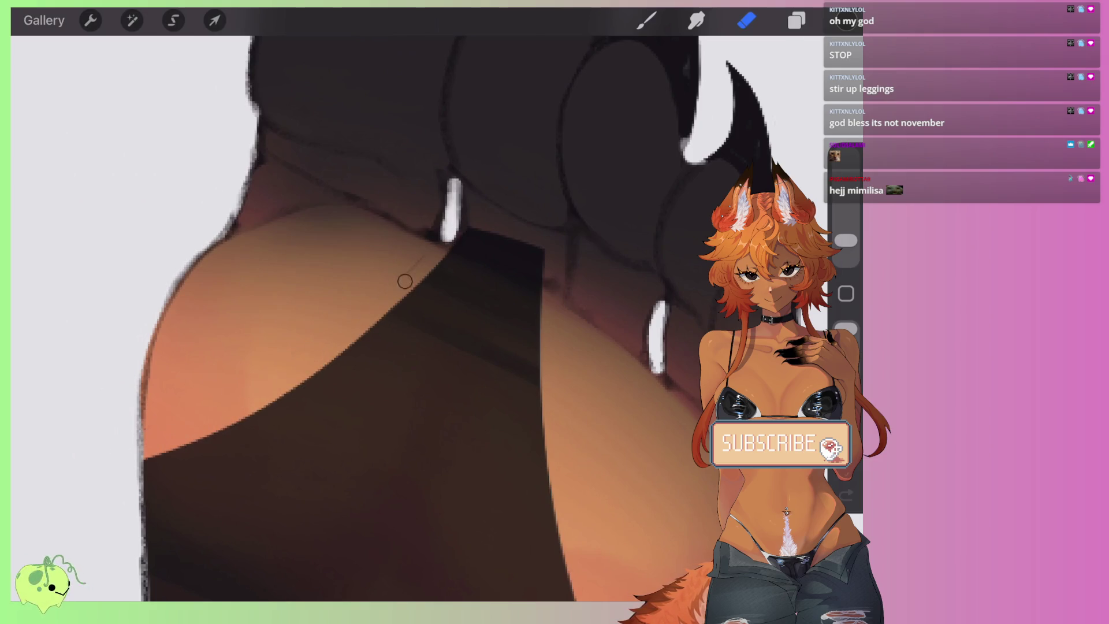
scroll(369, 312, right, 2)
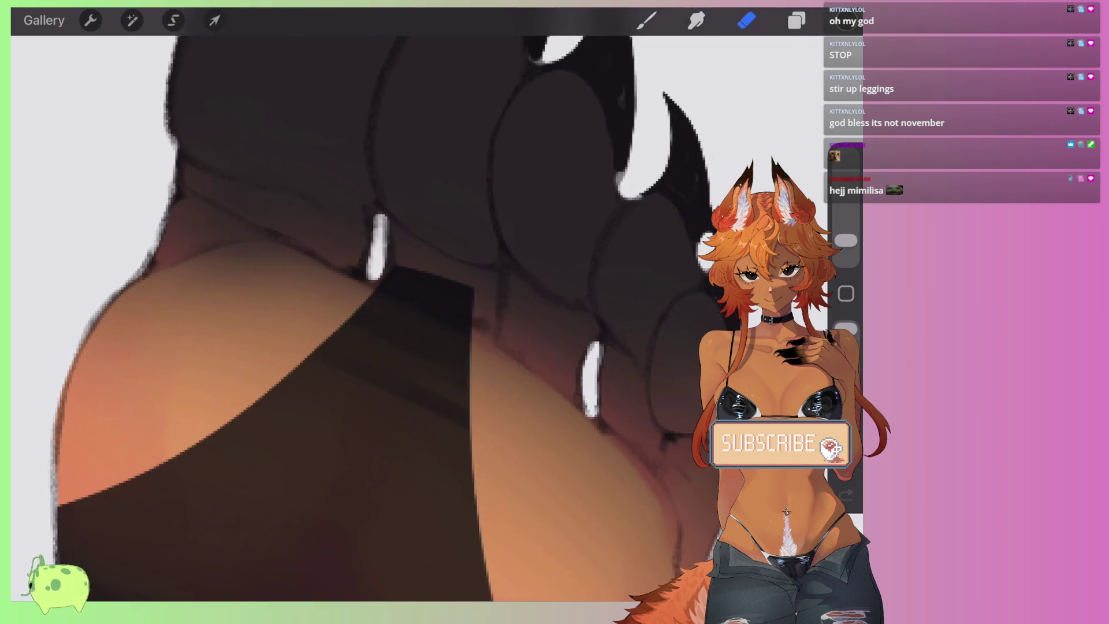
Step: Draw a dark Brush stroke across the leg, then undo it
key(b)
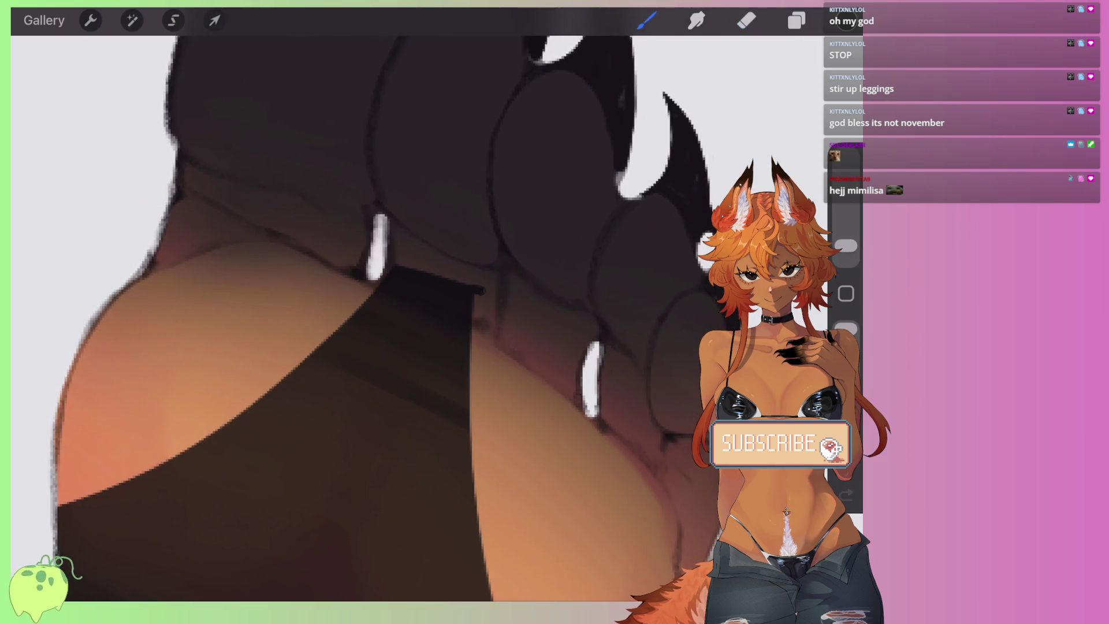
scroll(369, 312, down, 3)
scroll(370, 312, up, 3)
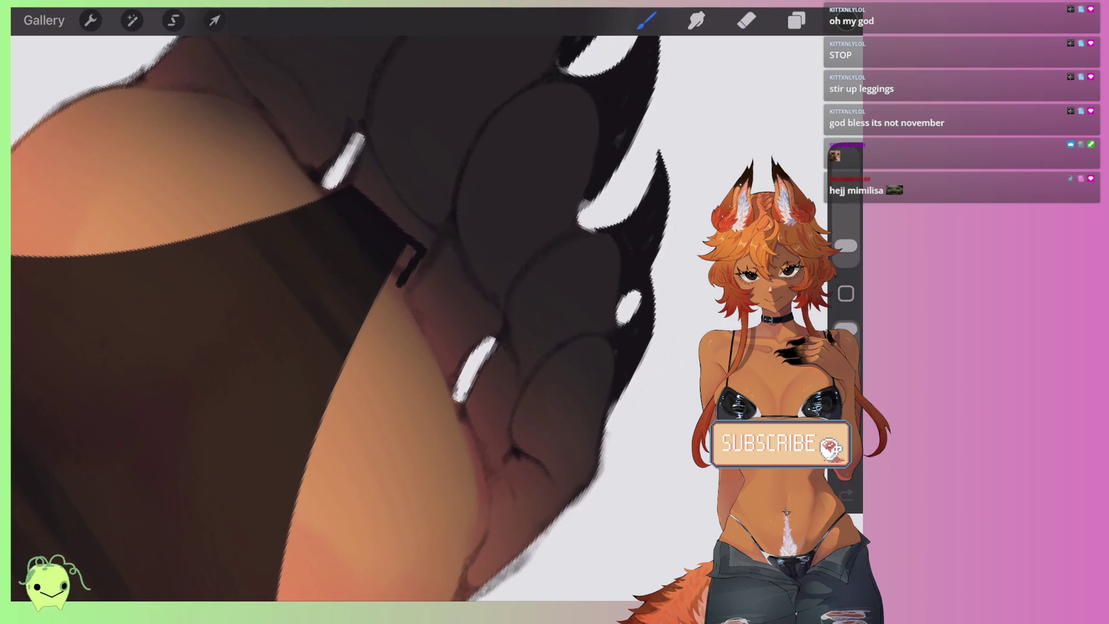
mouse_move(412, 259)
mouse_down()
mouse_move(283, 450)
mouse_move(248, 529)
mouse_up()
scroll(370, 312, left, 3)
key(ctrl+z)
Step: Redraw a darker outline down the leg edge, covering the light edge highlight
drag(530, 186, 225, 484)
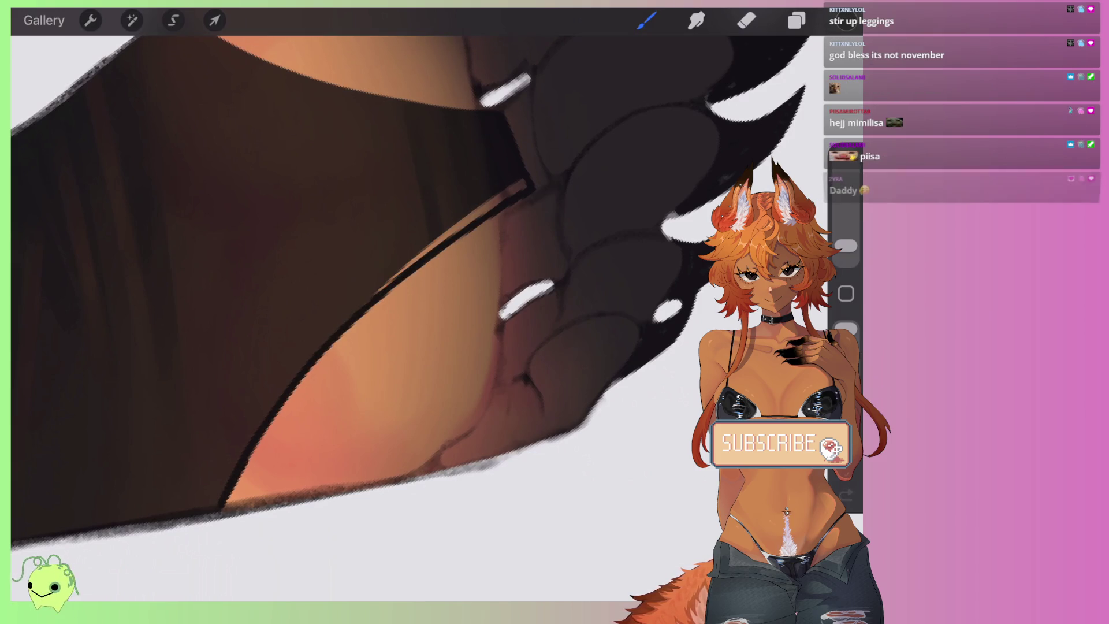
drag(352, 312, 477, 211)
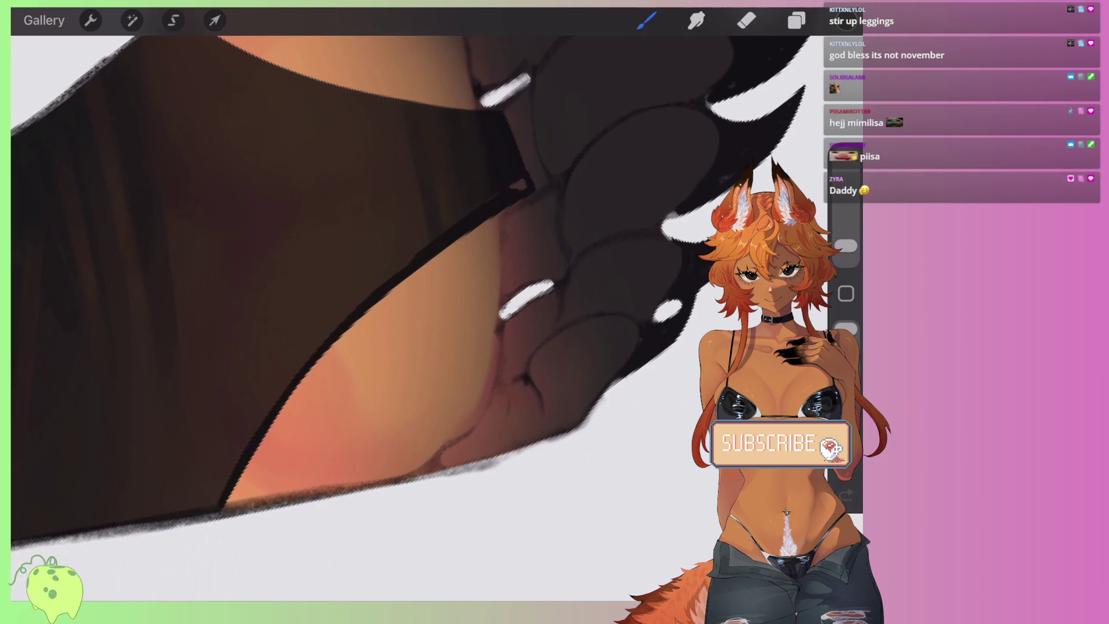
mouse_move(472, 234)
mouse_down()
mouse_move(302, 381)
mouse_move(267, 433)
mouse_up()
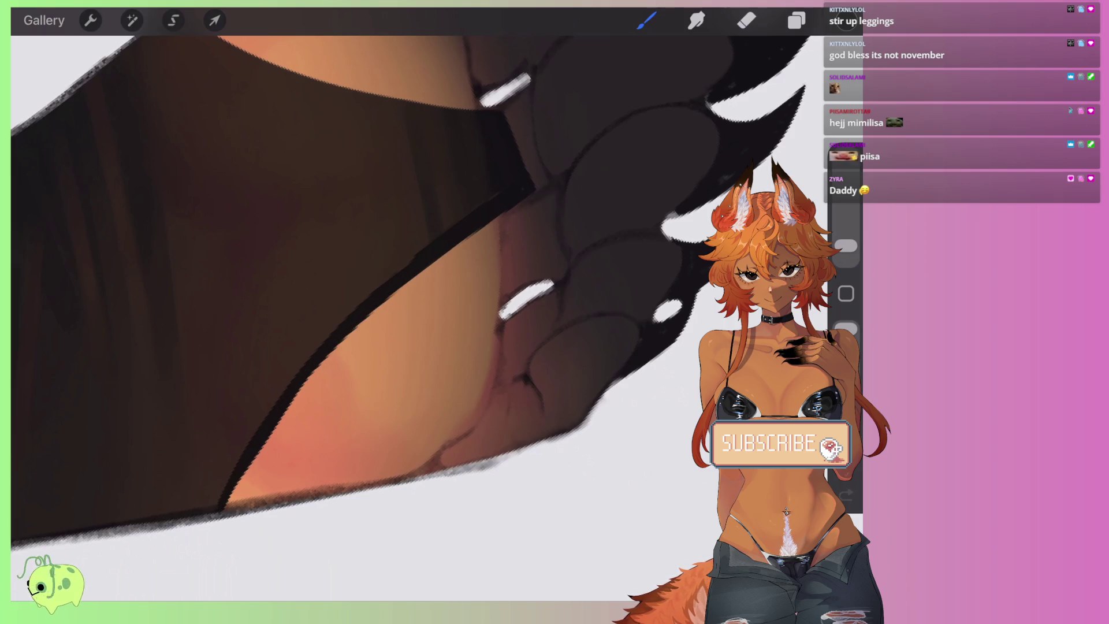
scroll(416, 312, down, 2)
scroll(416, 312, up, 5)
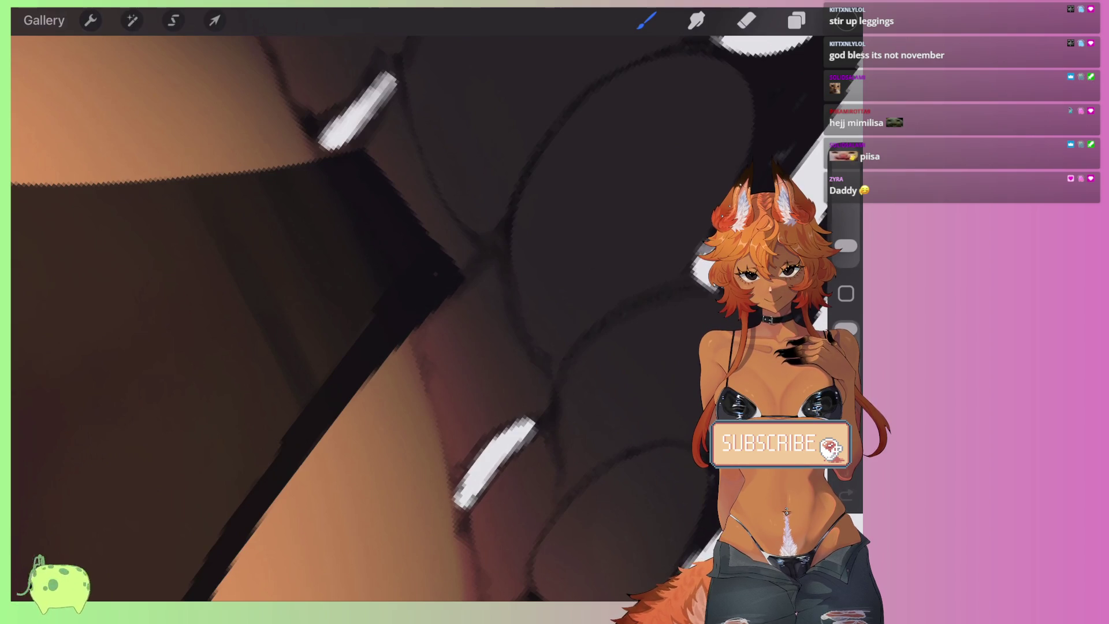
scroll(416, 312, down, 3)
scroll(416, 312, down, 2)
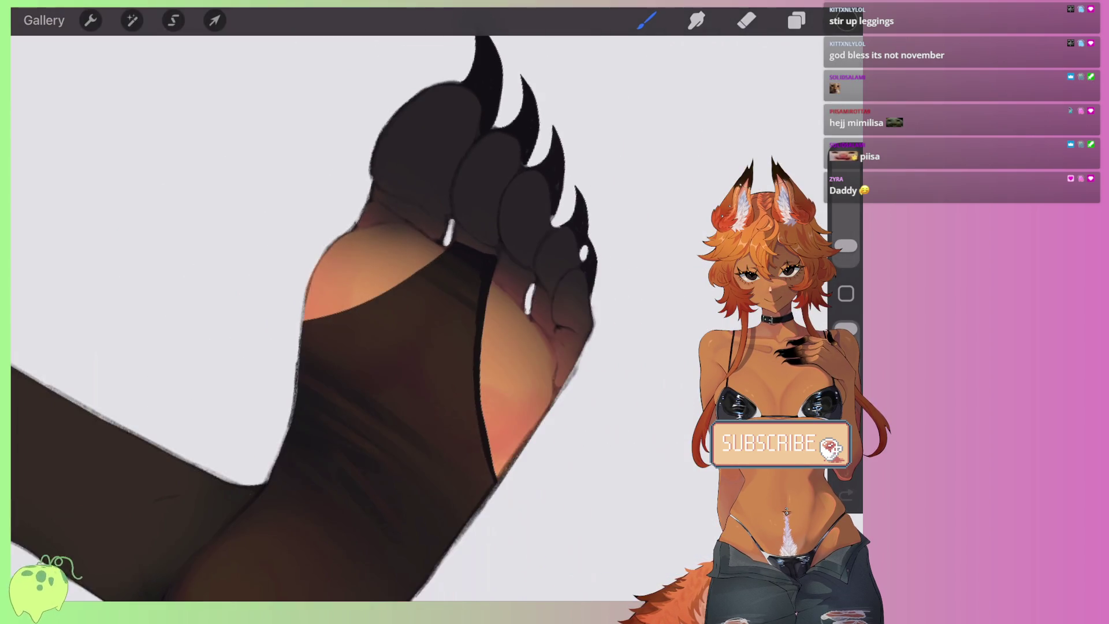
scroll(416, 312, down, 1)
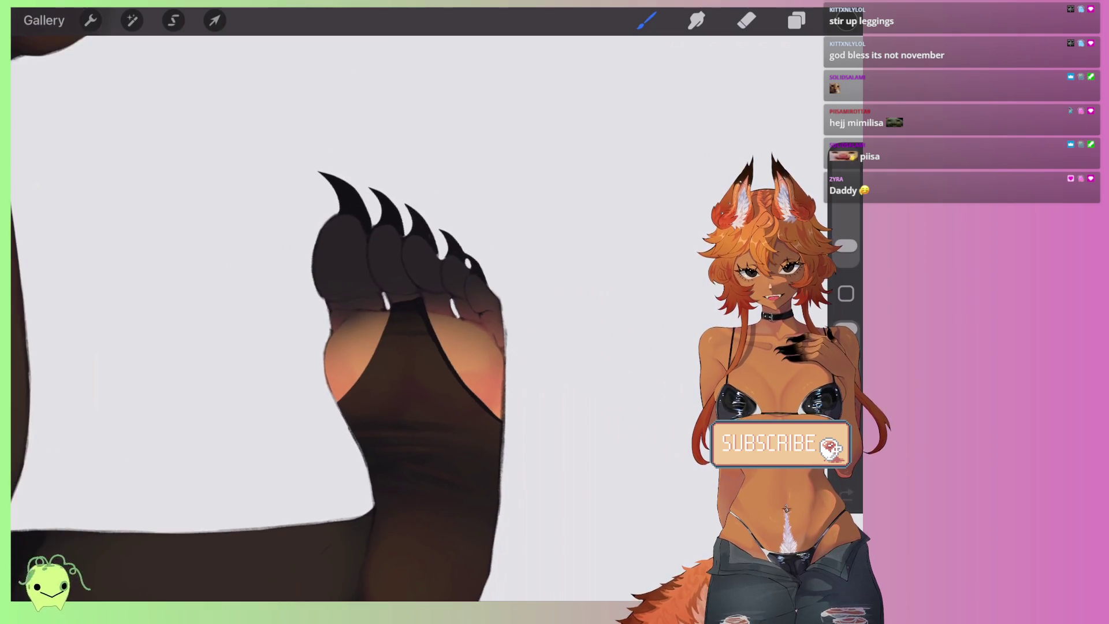
scroll(393, 260, up, 2)
scroll(393, 260, up, 3)
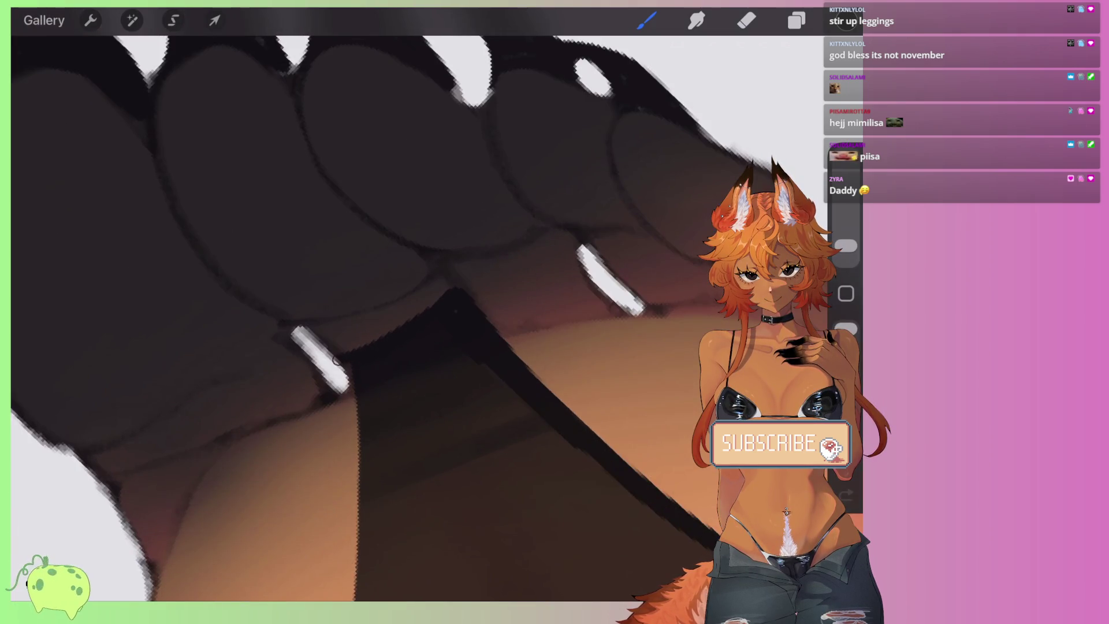
scroll(370, 312, down, 1)
scroll(370, 312, down, 2)
scroll(369, 312, down, 2)
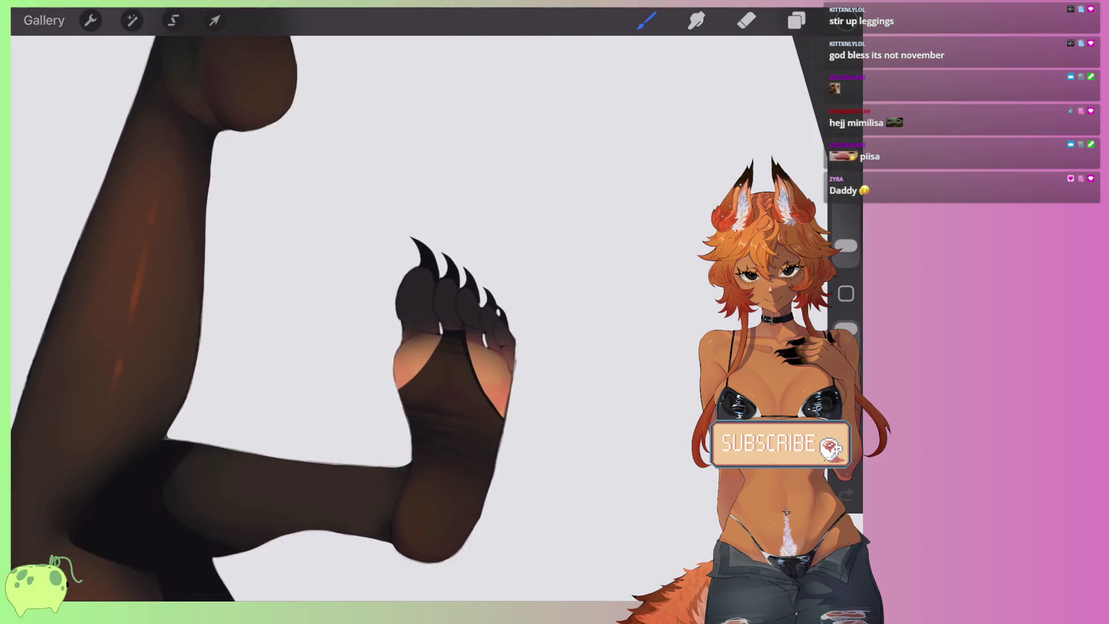
scroll(369, 312, down, 3)
scroll(369, 312, up, 4)
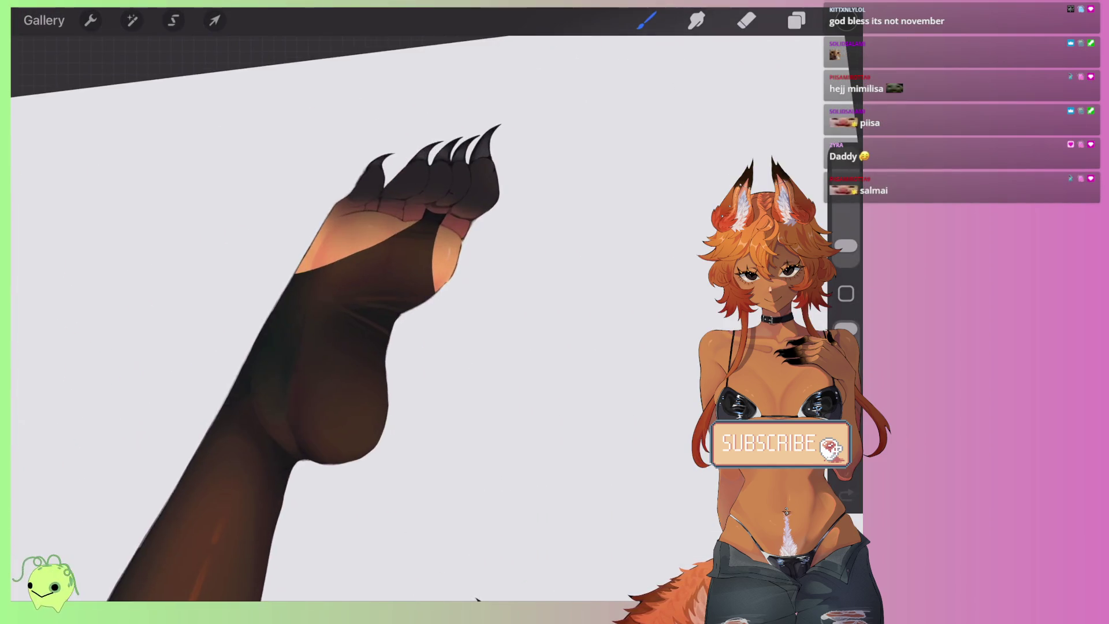
scroll(369, 312, up, 2)
scroll(370, 312, up, 2)
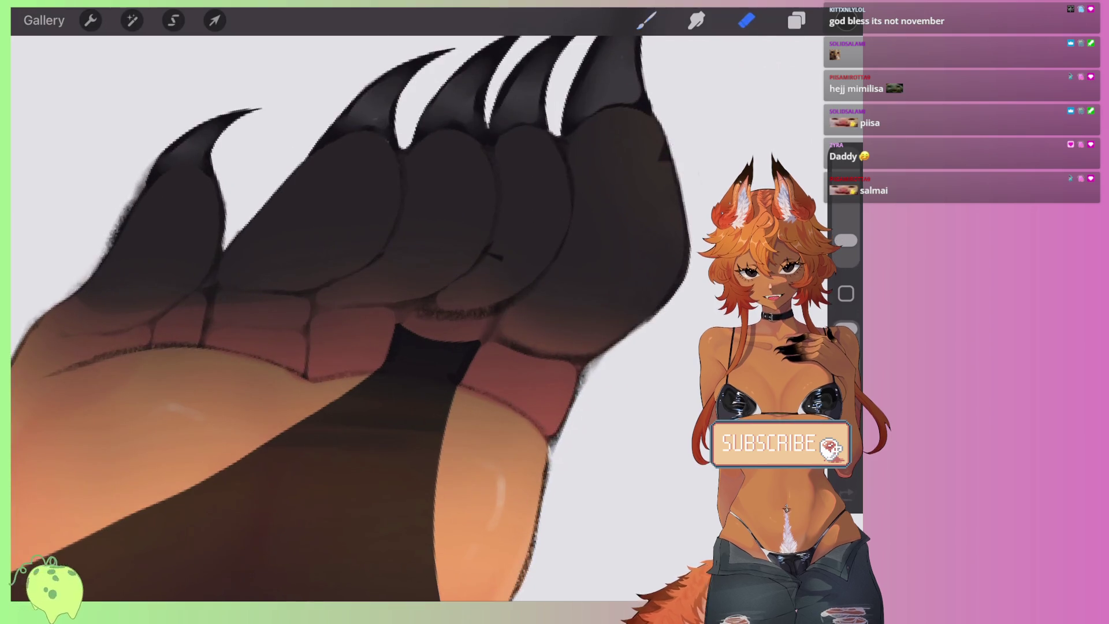
Step: Erase the stocking's top edge lower beneath the toe pads
scroll(370, 312, up, 2)
key(e)
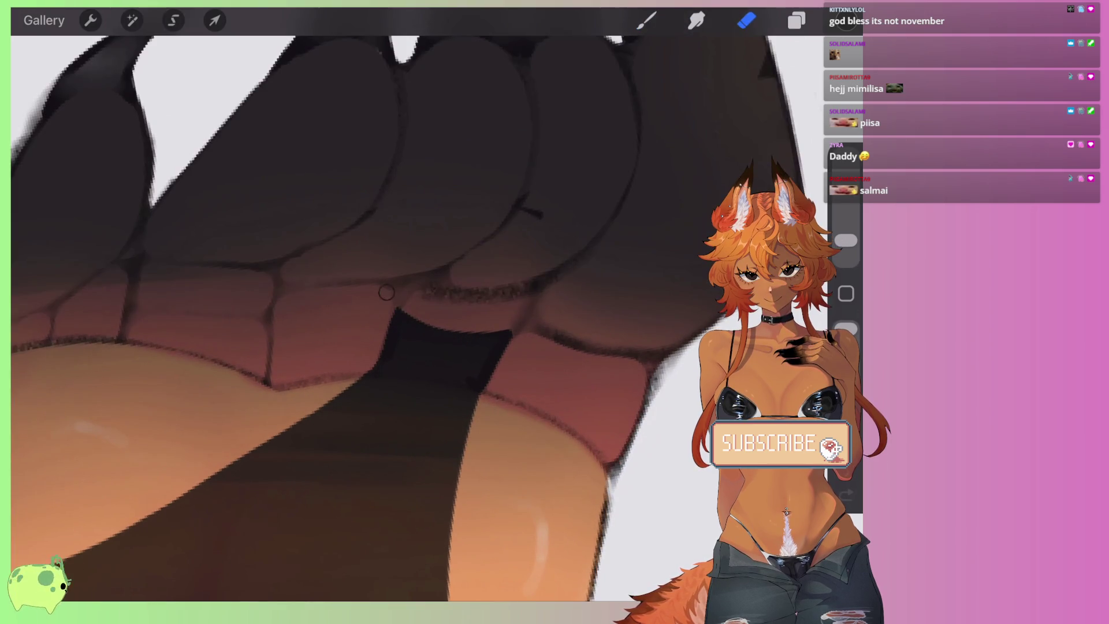
drag(393, 309, 508, 335)
drag(426, 325, 505, 341)
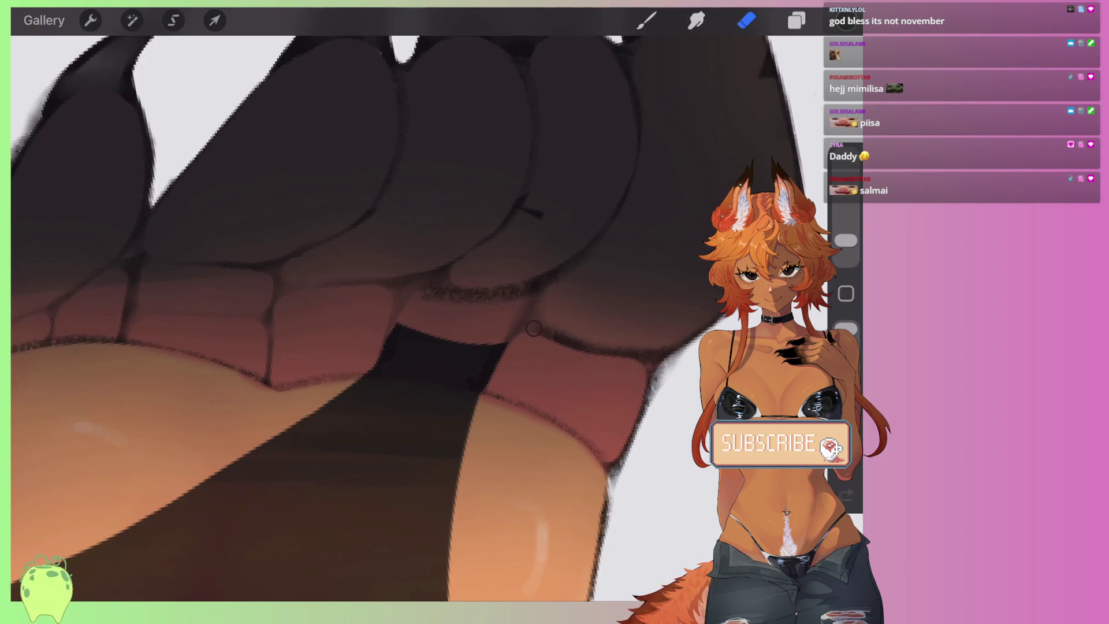
drag(500, 335, 389, 338)
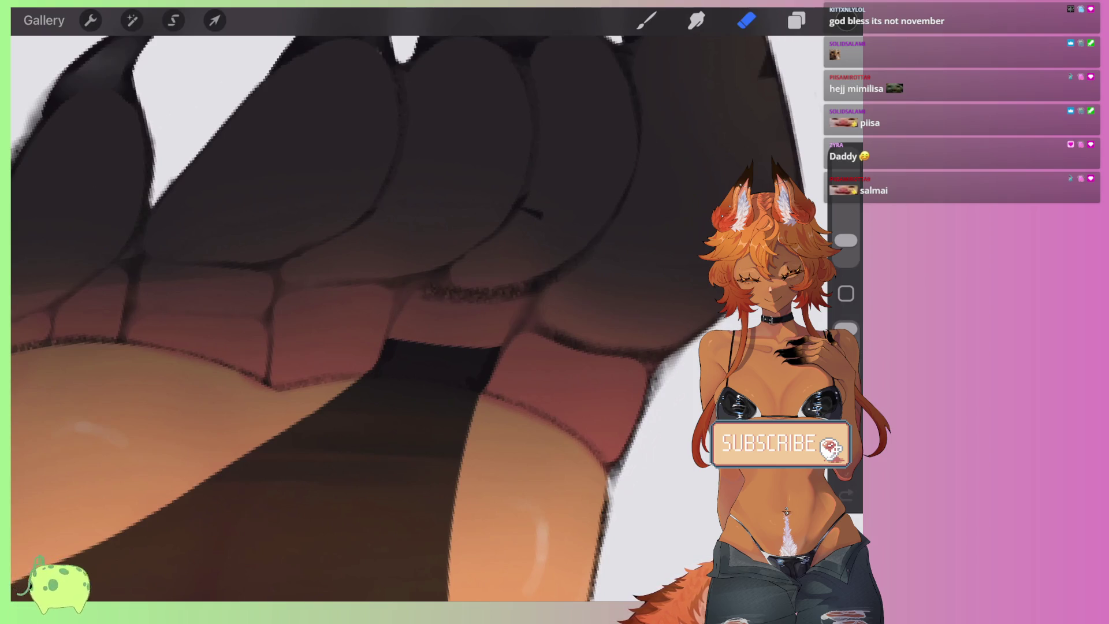
scroll(438, 318, down, 10)
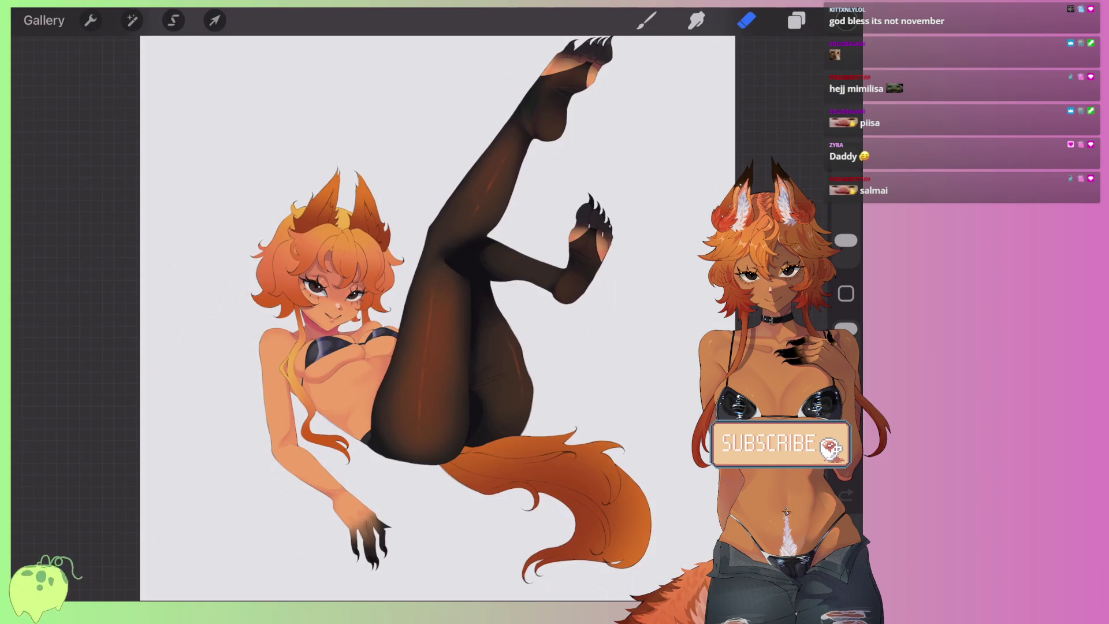
scroll(437, 318, up, 3)
Step: Make Layer 21 the working layer in the Layers list
click(796, 20)
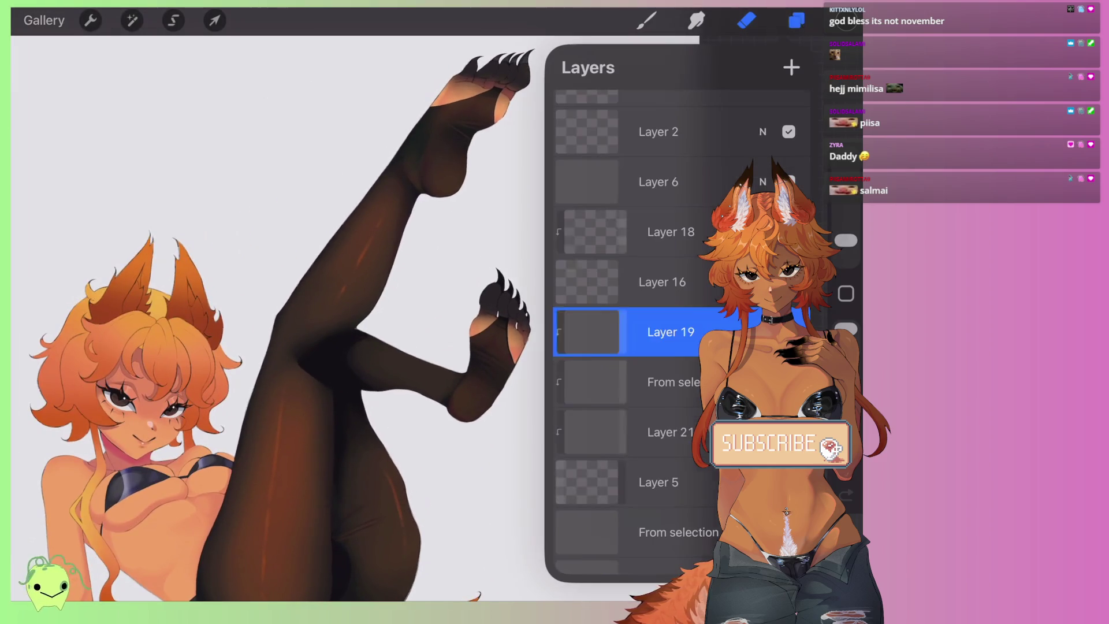
click(658, 483)
click(658, 432)
click(746, 20)
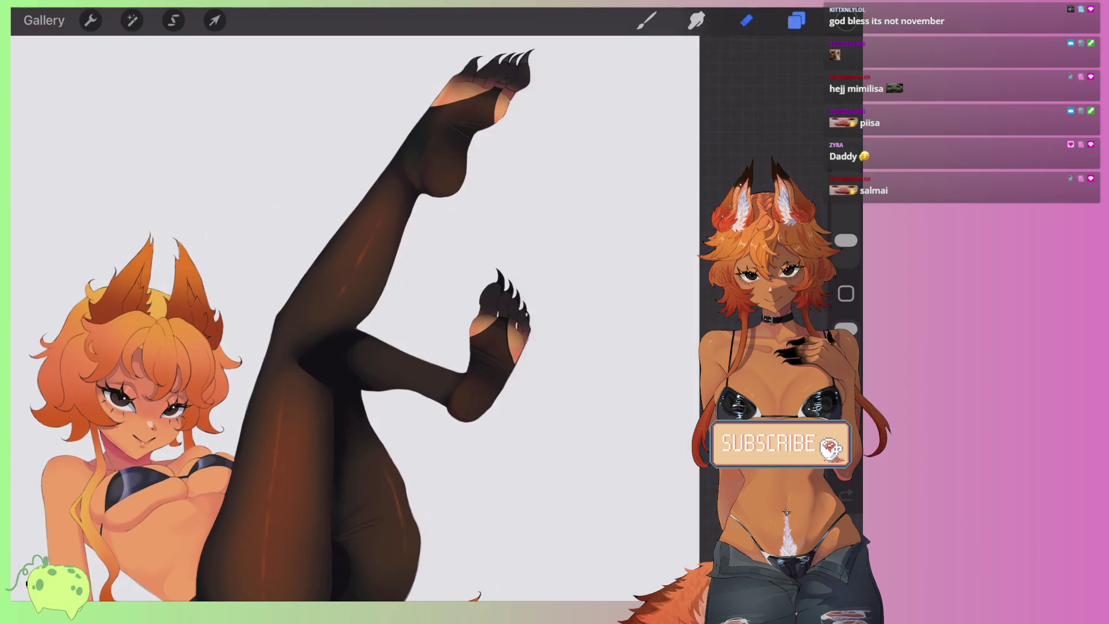
scroll(404, 347, up, 3)
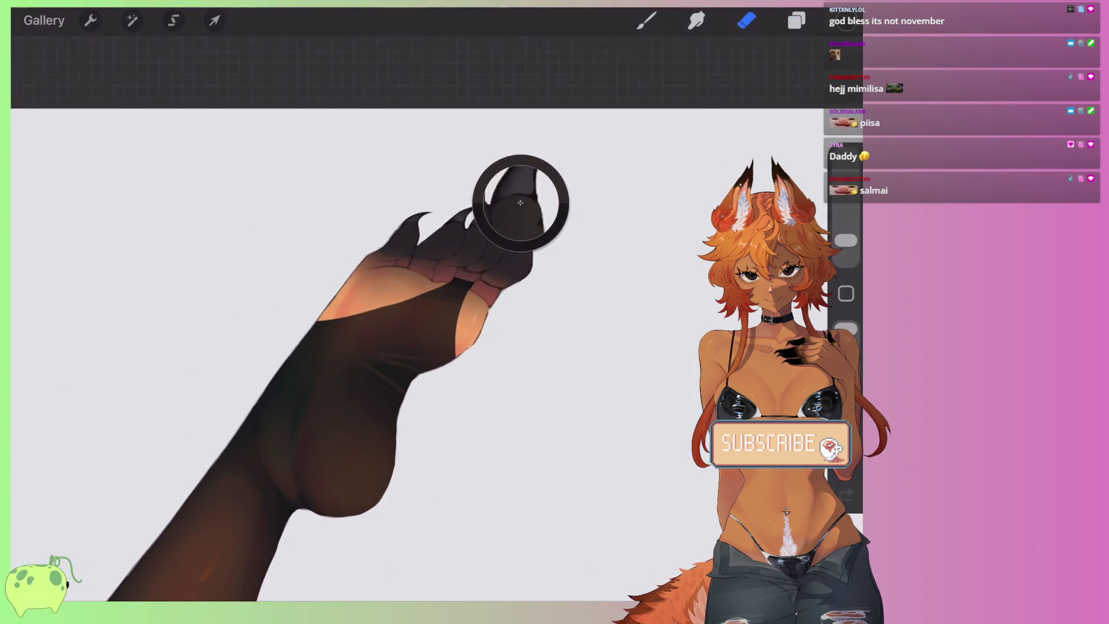
Step: Paint over the pink bands below the toe pads with a 7% brush
click(646, 20)
drag(846, 240, 846, 205)
mouse_move(344, 292)
mouse_down()
mouse_move(502, 332)
mouse_move(462, 340)
mouse_move(347, 301)
mouse_move(305, 305)
mouse_up()
Step: Blend the shading on the foot's underside with a 4% smudge tool
click(696, 21)
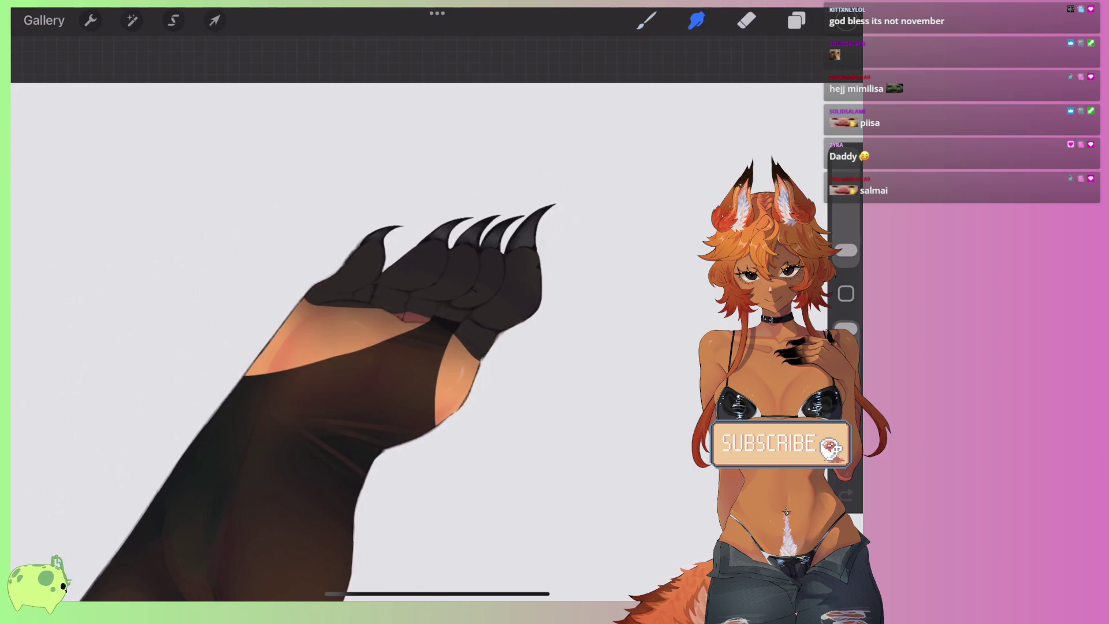
drag(846, 250, 846, 233)
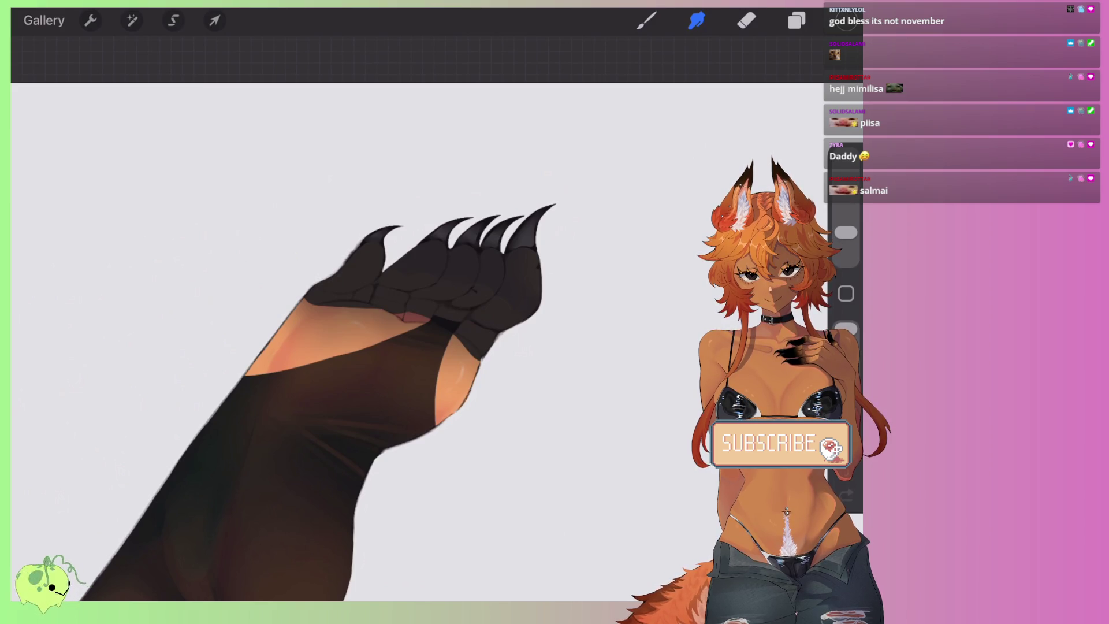
mouse_move(458, 366)
mouse_down()
mouse_move(465, 355)
mouse_move(362, 353)
mouse_move(391, 351)
mouse_move(359, 341)
mouse_move(441, 366)
mouse_move(396, 342)
mouse_move(411, 305)
mouse_up()
drag(346, 347, 404, 318)
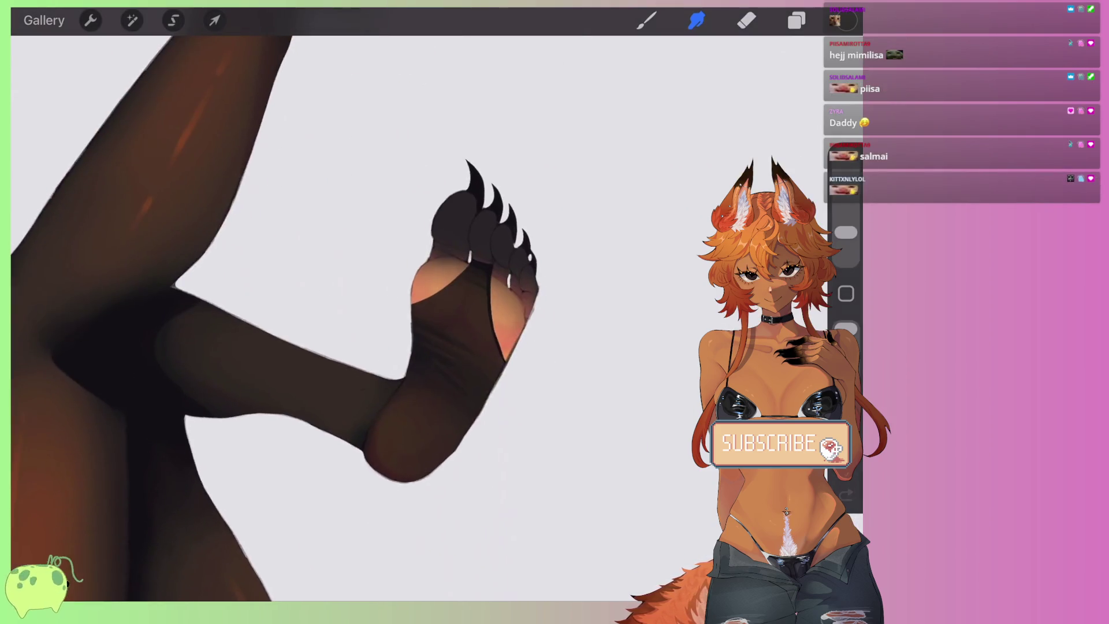
Step: Lower Layer 19's opacity in its blend options to lighten the stockings
click(646, 21)
scroll(382, 318, up, 3)
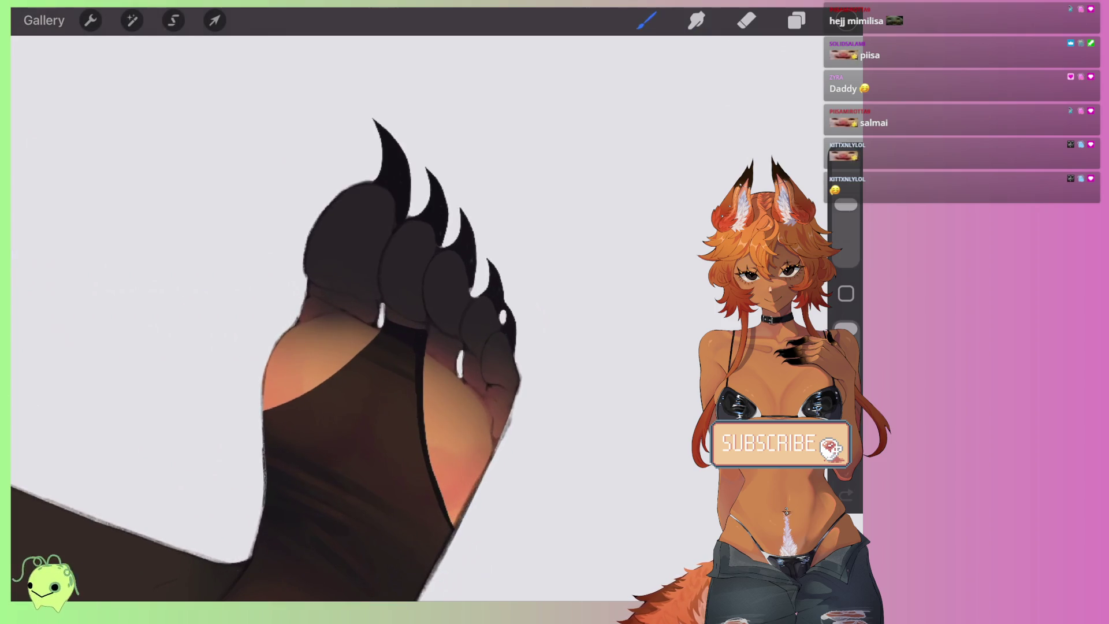
scroll(266, 312, down, 3)
scroll(266, 312, down, 2)
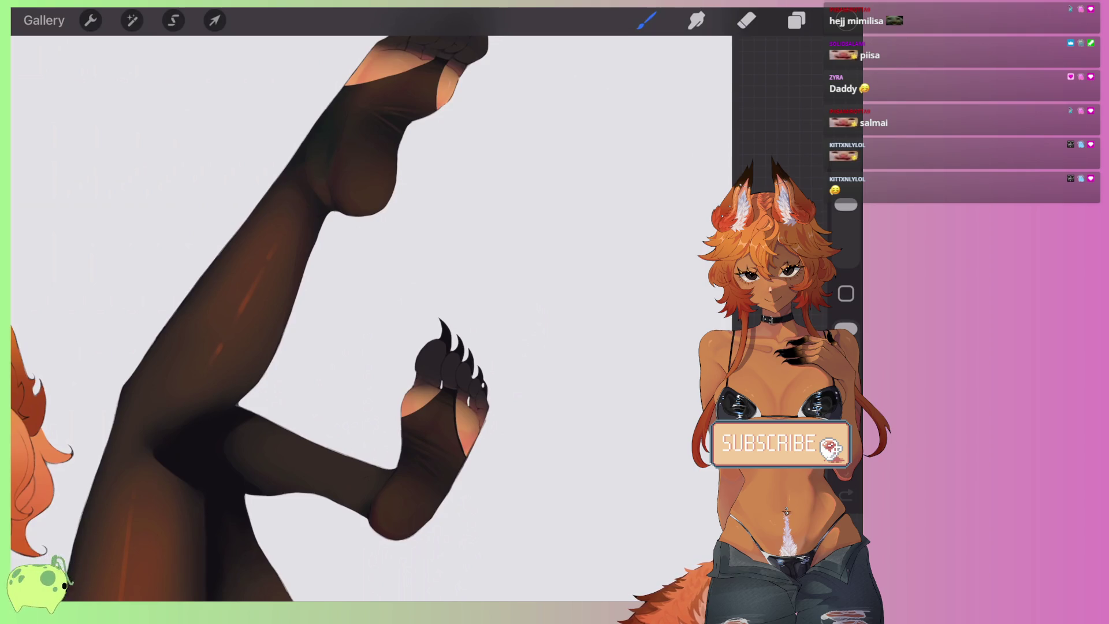
scroll(341, 317, down, 3)
scroll(341, 318, down, 2)
scroll(341, 318, down, 1)
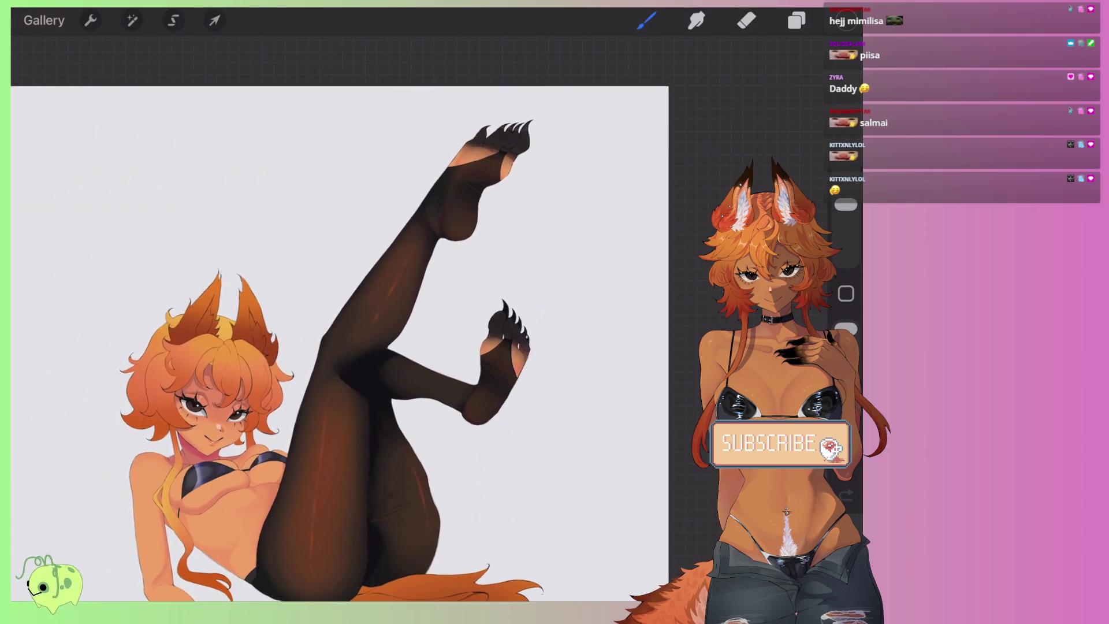
scroll(341, 341, down, 2)
click(796, 20)
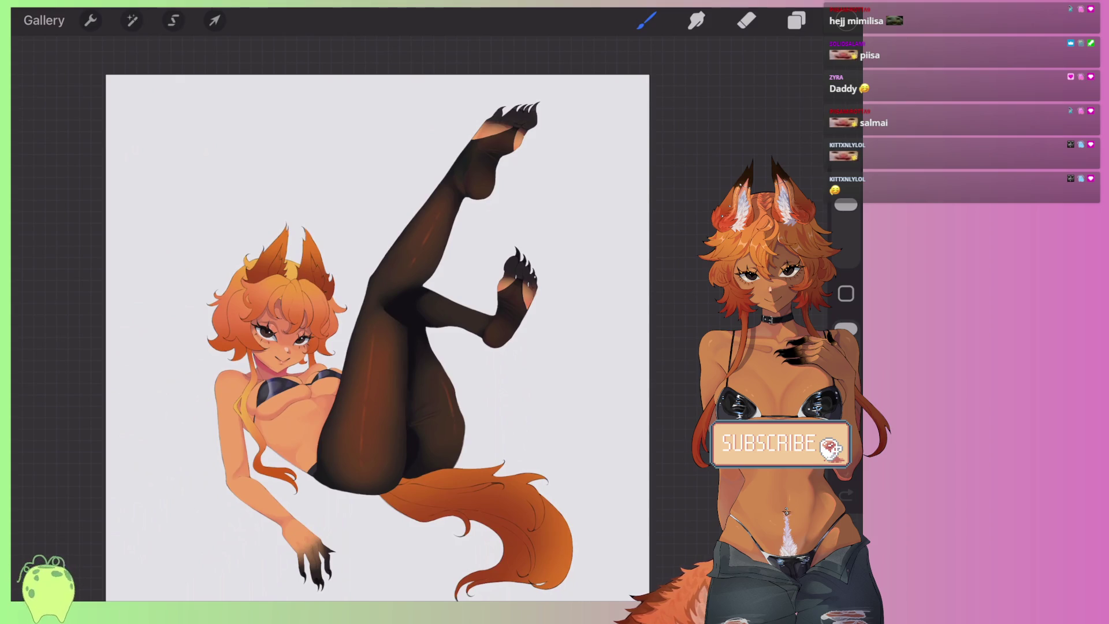
click(670, 256)
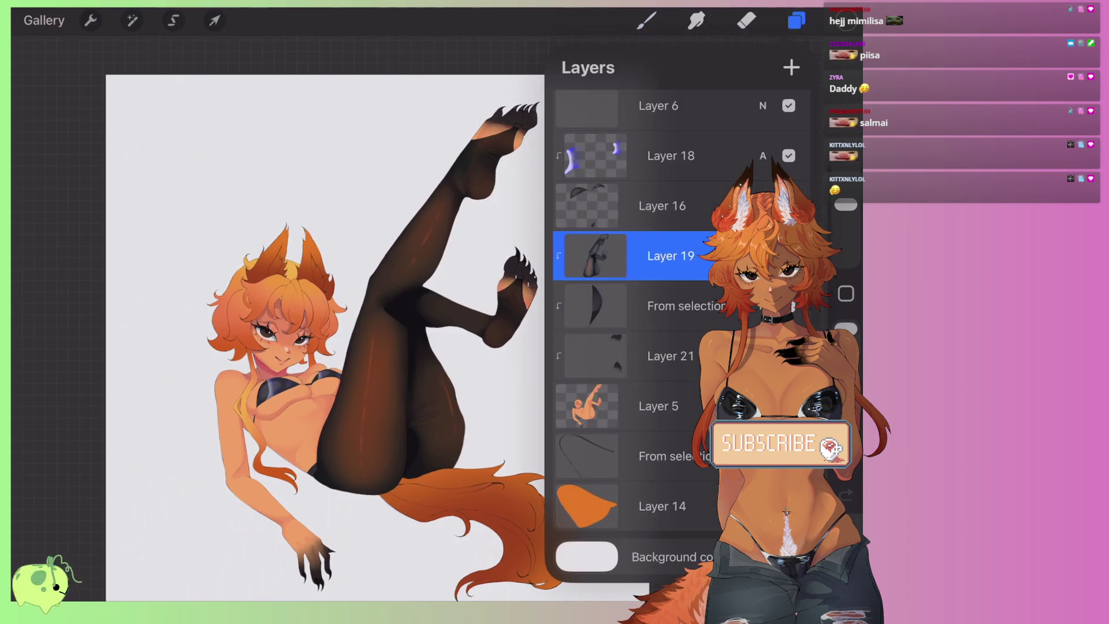
click(763, 256)
drag(751, 294, 722, 294)
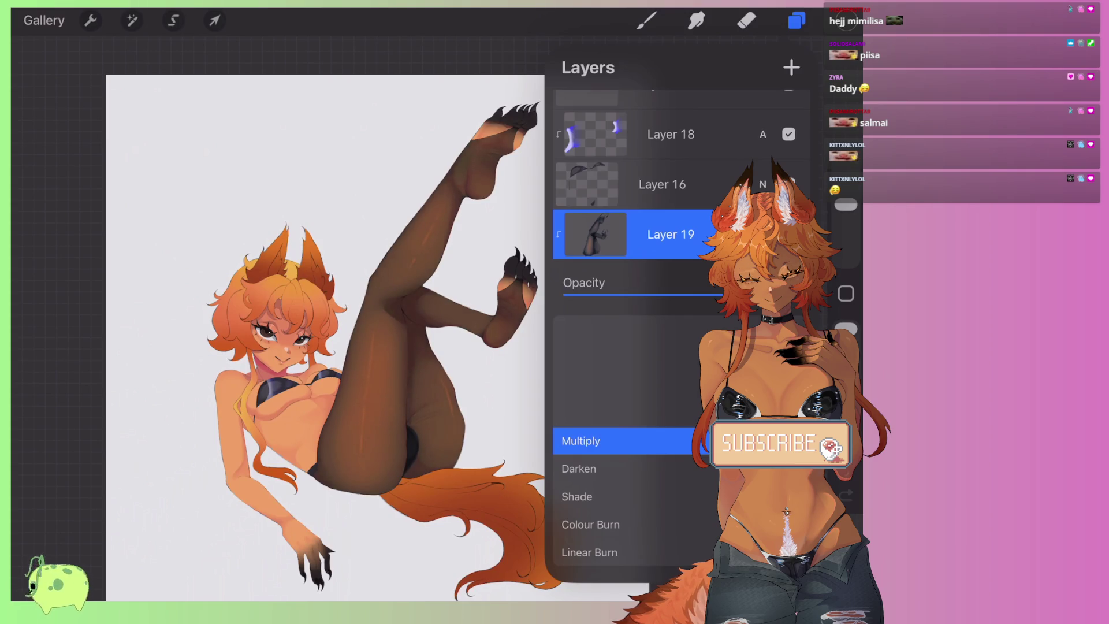
Step: Close Layer 19's Opacity/Multiply panel and scroll up the Layers list
click(763, 234)
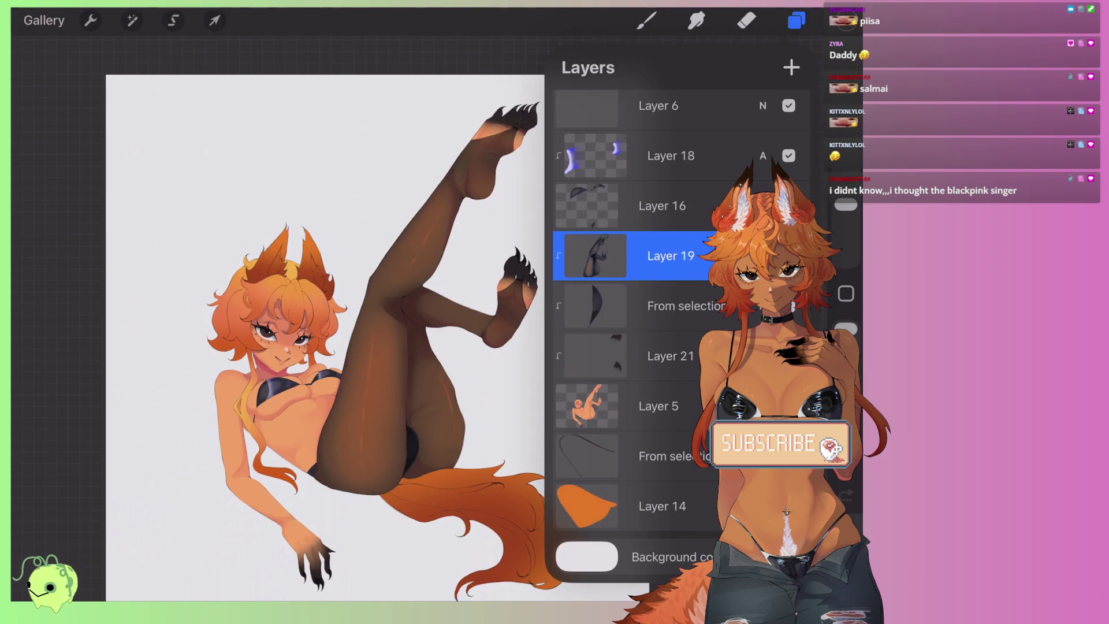
scroll(635, 318, up, 2)
scroll(636, 317, up, 3)
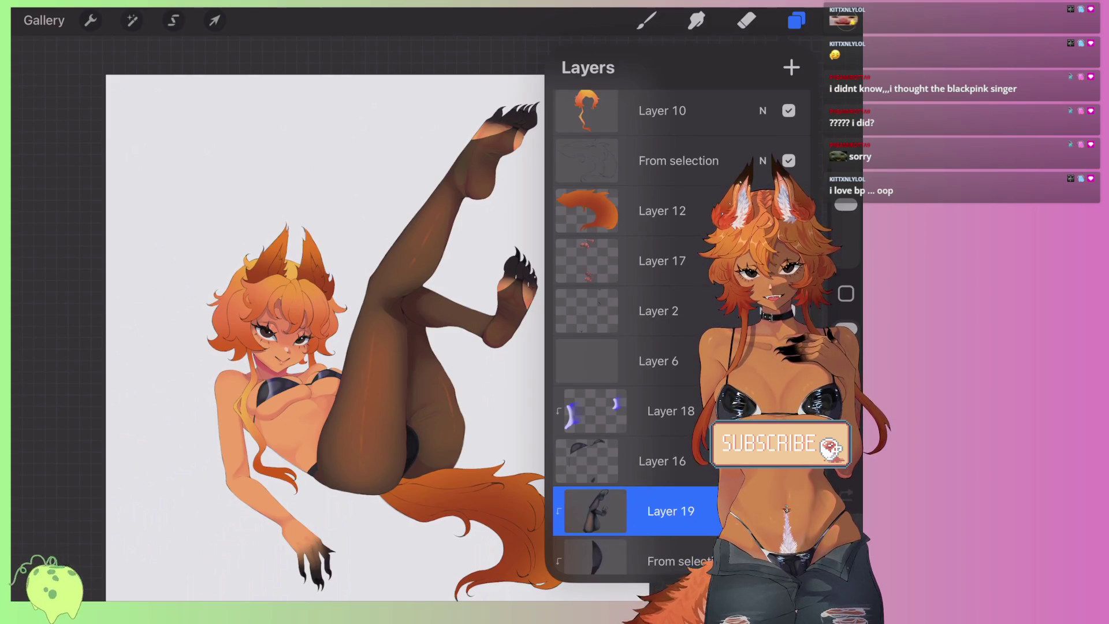
Step: ColorDrop the orange swatch onto the tail on Layer 12, making it rusty orange
click(797, 21)
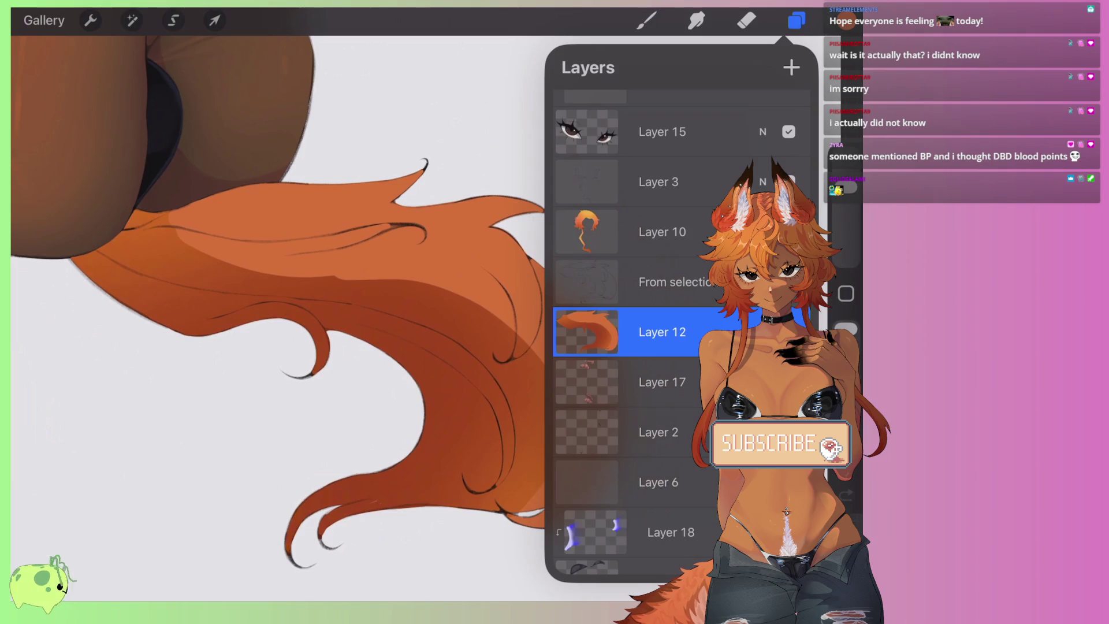
drag(847, 20, 549, 256)
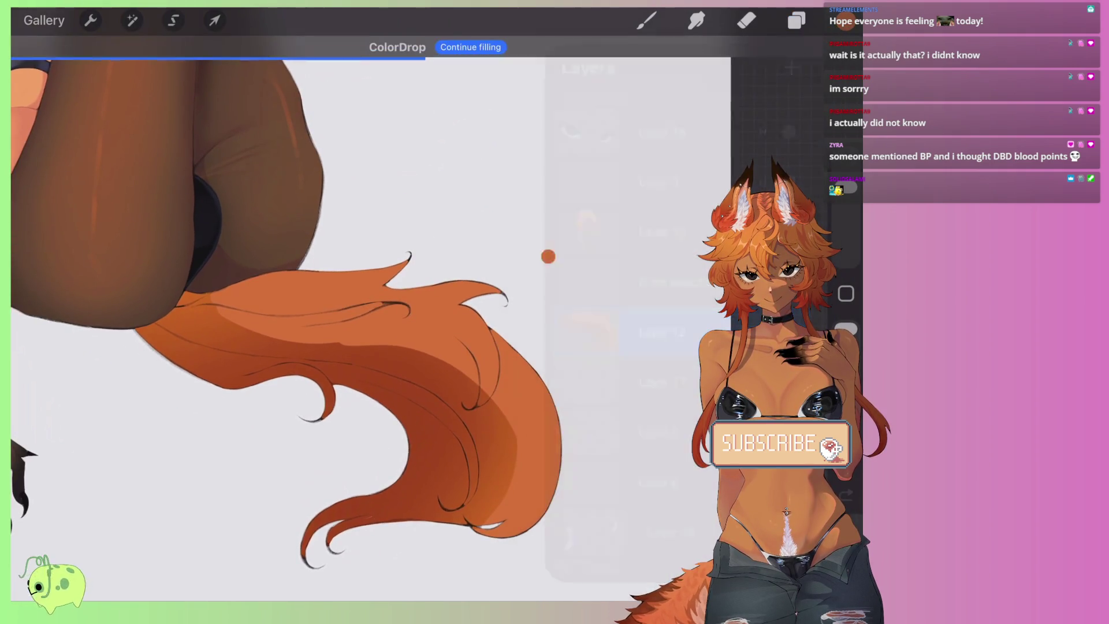
Step: Fill the whole tail layer, Layer 12, evenly with the current orange
click(438, 369)
click(797, 20)
click(587, 332)
click(448, 263)
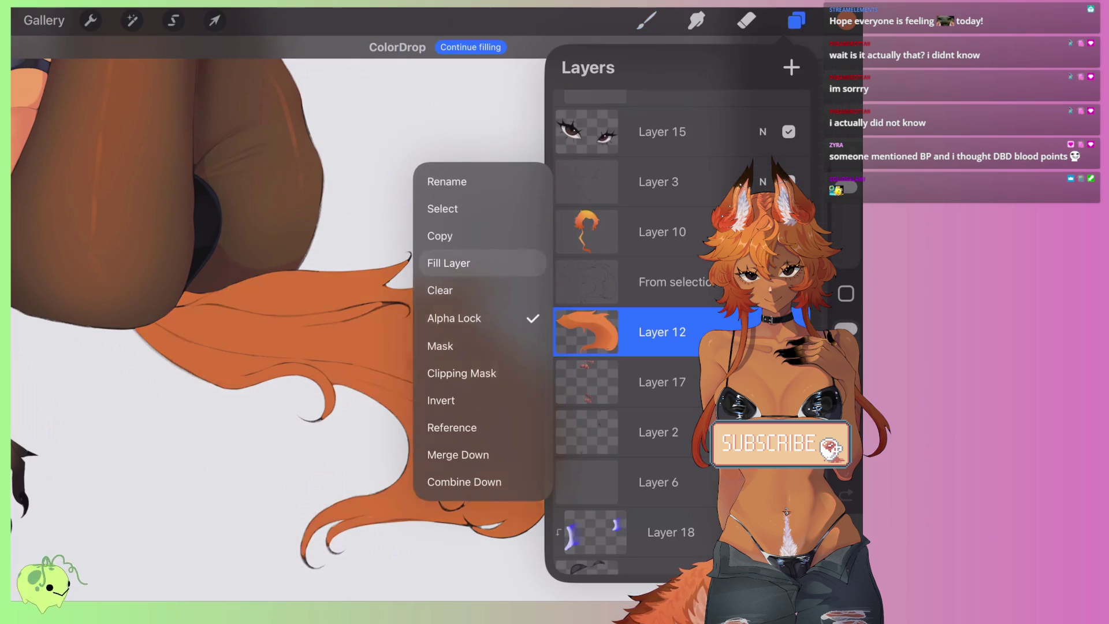
Step: Add Layer 22 clipped to the tail, set it to Multiply, and reselect Layer 12
click(792, 67)
click(587, 332)
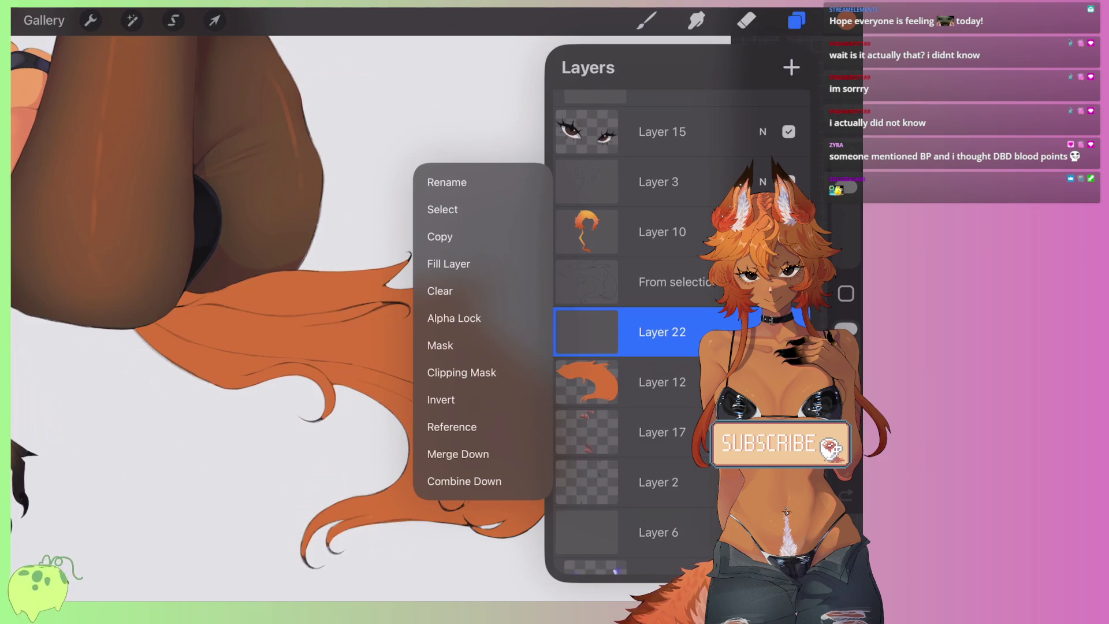
click(462, 372)
click(762, 327)
click(581, 442)
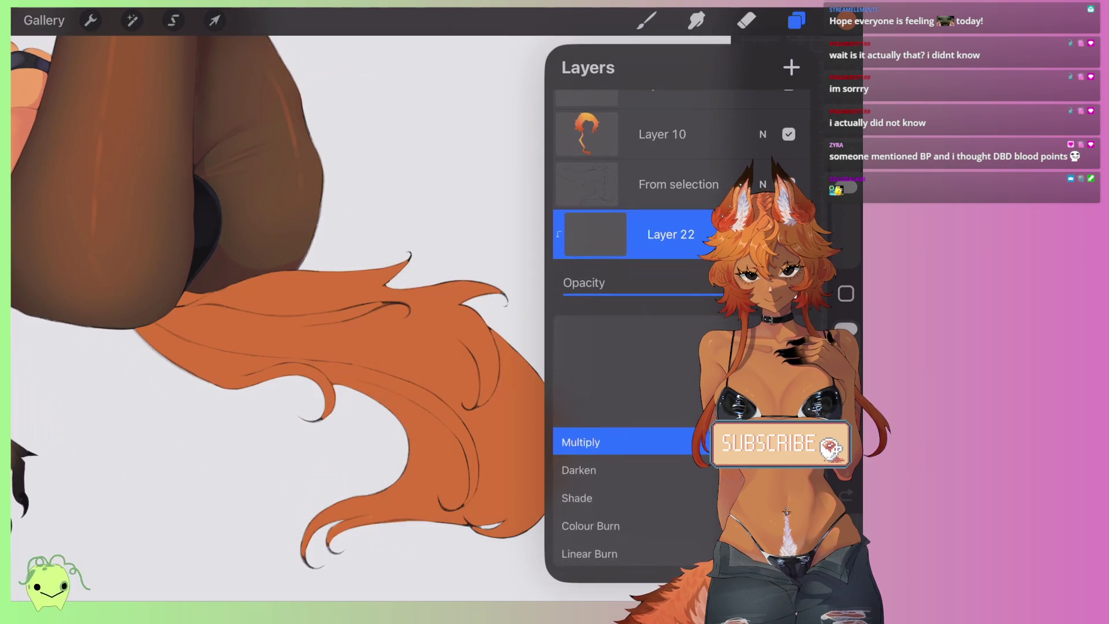
click(762, 234)
click(662, 284)
click(796, 20)
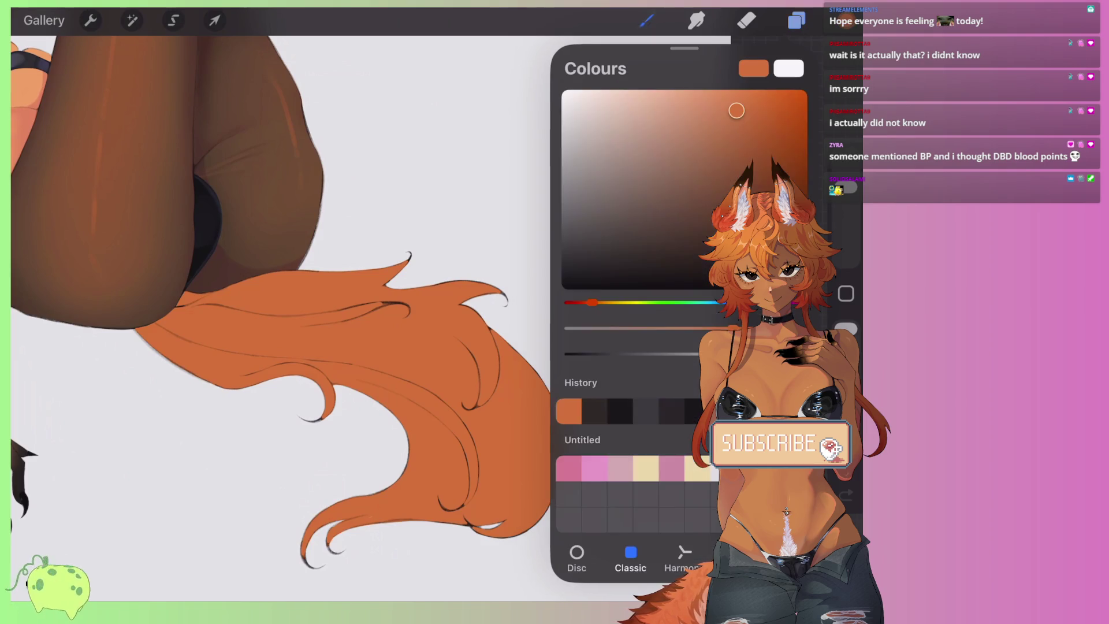
Step: Pick a light pink and paint it over the fox tail tip
drag(736, 110, 607, 89)
mouse_move(306, 558)
mouse_down()
mouse_move(347, 508)
mouse_move(405, 497)
mouse_move(525, 520)
mouse_move(450, 439)
mouse_up()
mouse_move(509, 496)
mouse_down()
mouse_move(416, 416)
mouse_move(531, 479)
mouse_up()
Step: Smudge the pink edge so it fades softly into the orange fur
click(696, 20)
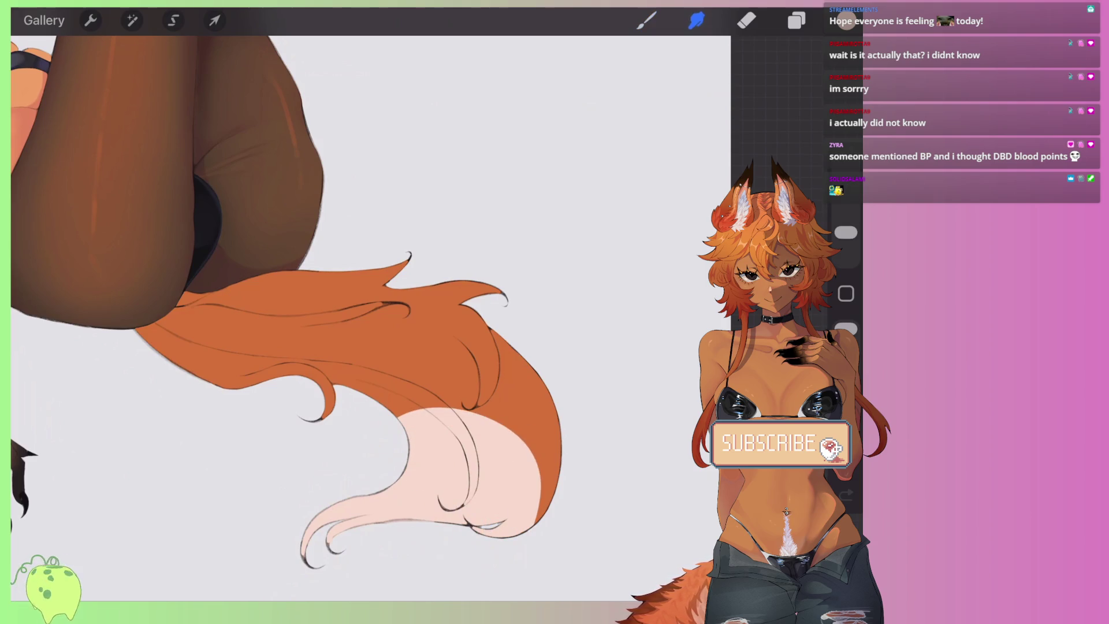
mouse_move(430, 454)
mouse_down()
mouse_move(400, 394)
mouse_move(495, 396)
mouse_move(527, 453)
mouse_move(445, 371)
mouse_move(548, 505)
mouse_move(372, 371)
mouse_move(565, 471)
mouse_move(405, 413)
mouse_move(559, 520)
mouse_move(430, 409)
mouse_move(559, 485)
mouse_up()
scroll(370, 312, down, 5)
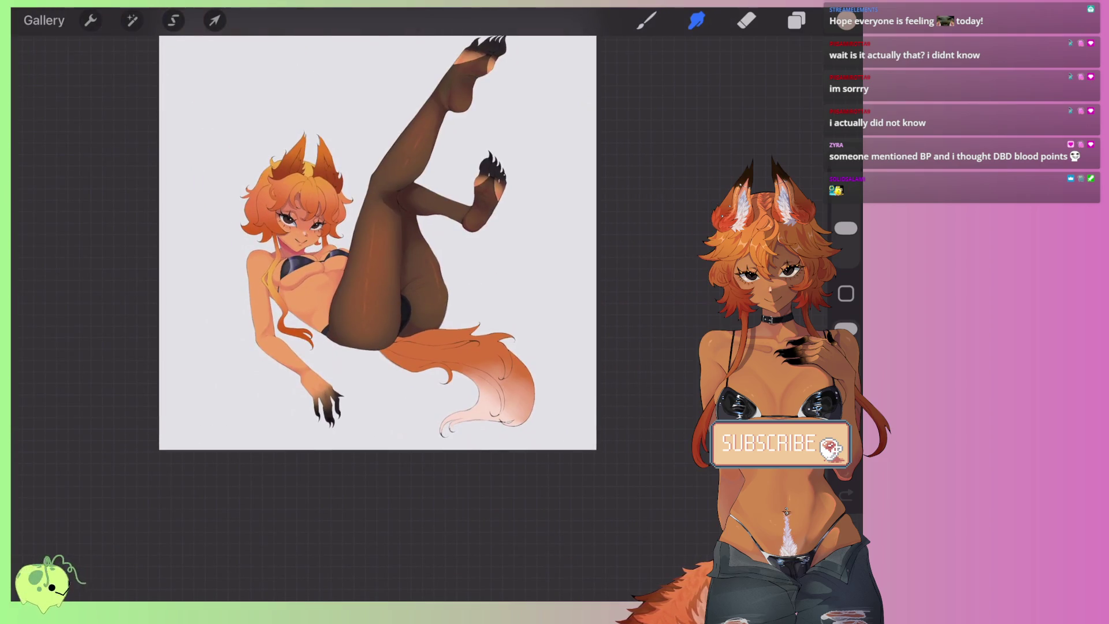
scroll(378, 242, up, 3)
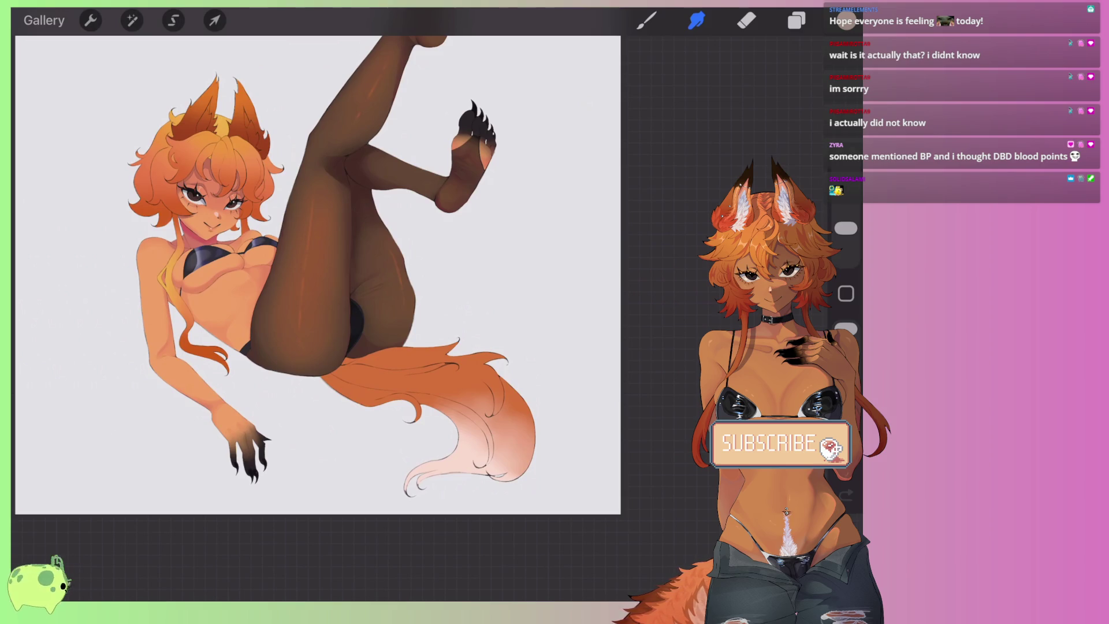
scroll(323, 278, up, 3)
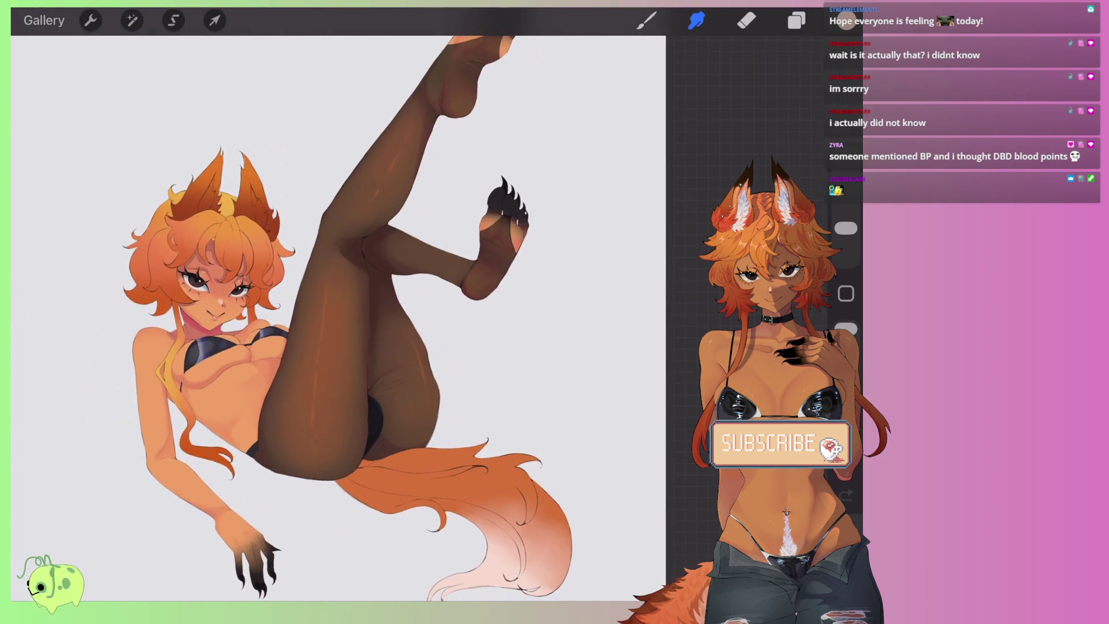
scroll(340, 312, down, 3)
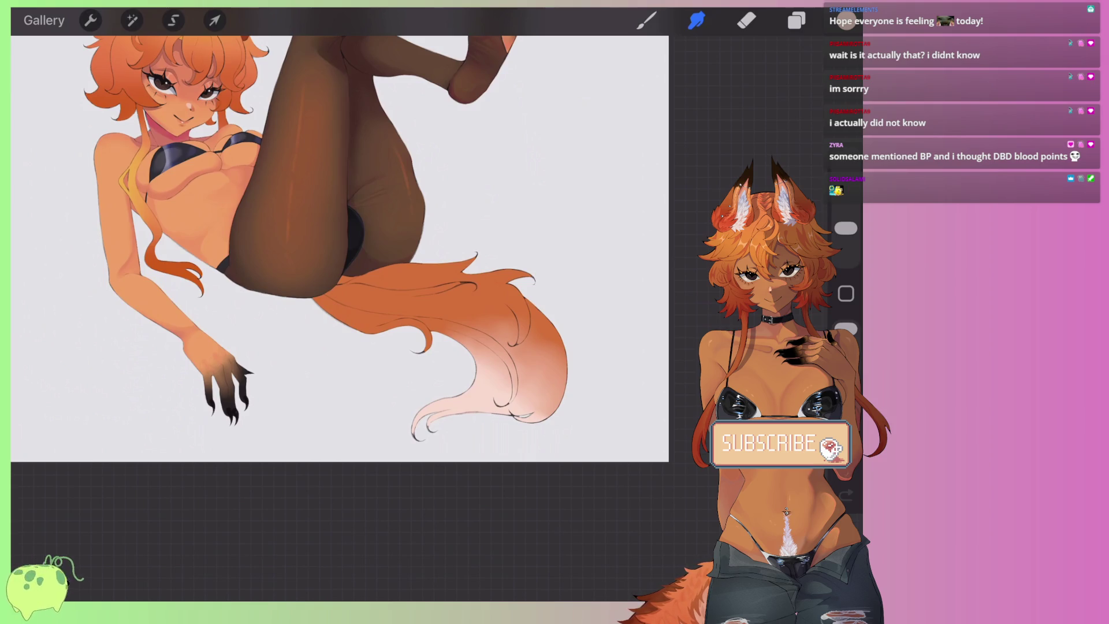
Step: Paint a near-white highlight over the tail tip and extend it up the tail
scroll(482, 340, up, 3)
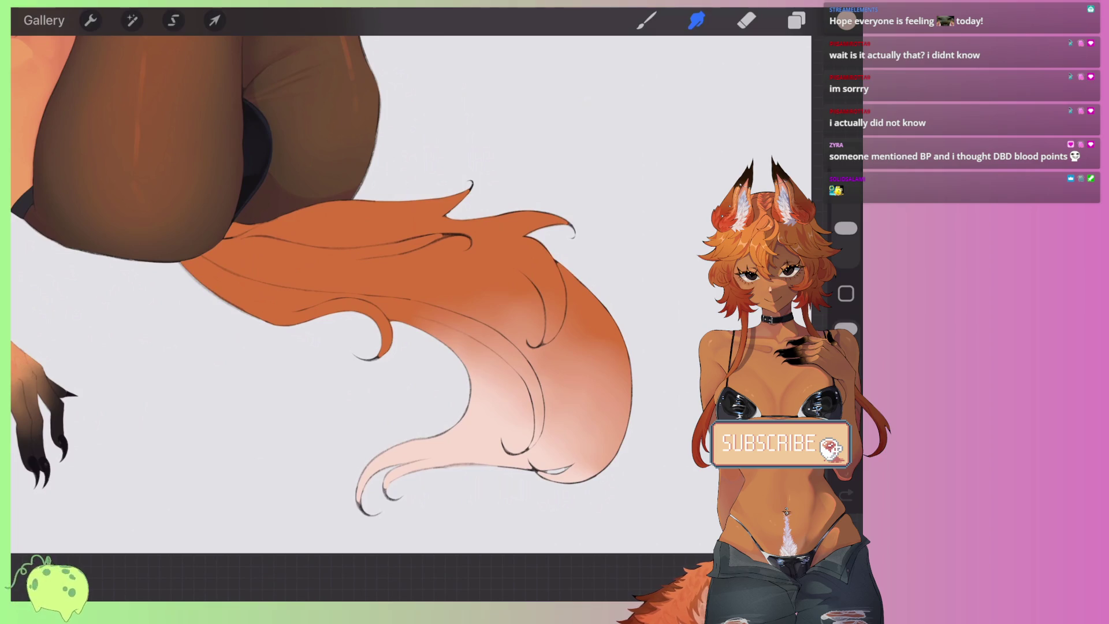
click(846, 20)
click(647, 20)
mouse_move(430, 445)
mouse_down()
mouse_move(370, 480)
mouse_move(451, 460)
mouse_move(540, 404)
mouse_move(515, 479)
mouse_up()
mouse_move(480, 416)
mouse_down()
mouse_move(555, 375)
mouse_move(572, 480)
mouse_move(474, 353)
mouse_up()
Step: Smudge the white-to-orange transition on the tail tip until it blends smoothly
click(696, 21)
mouse_move(482, 249)
mouse_down()
mouse_move(601, 408)
mouse_move(598, 457)
mouse_up()
mouse_move(619, 397)
mouse_down()
mouse_move(614, 458)
mouse_move(618, 365)
mouse_up()
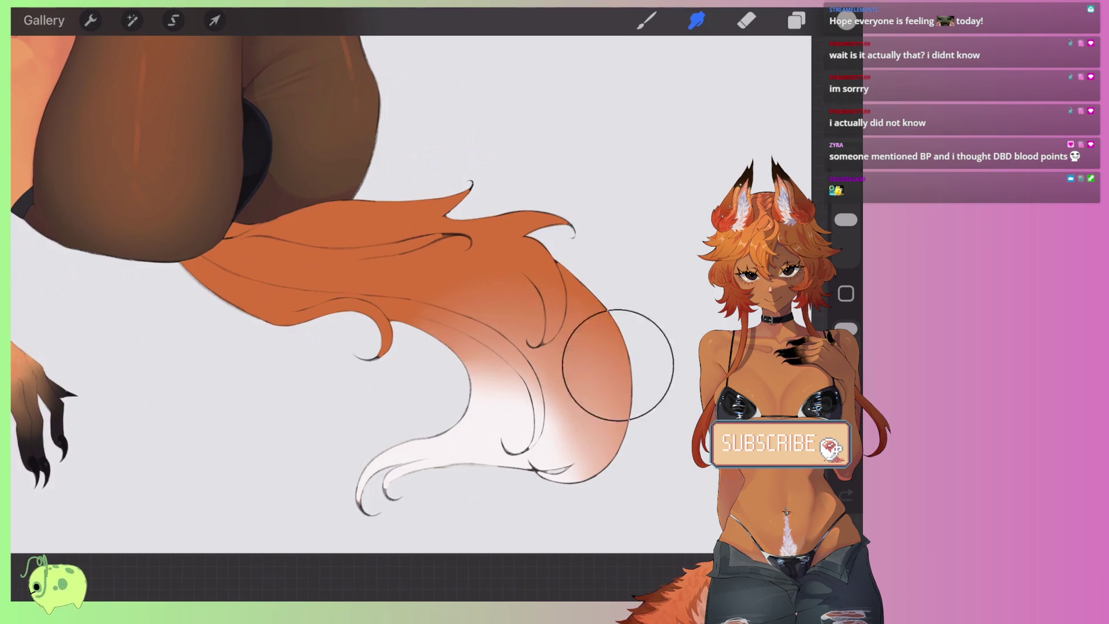
scroll(405, 289, down, 5)
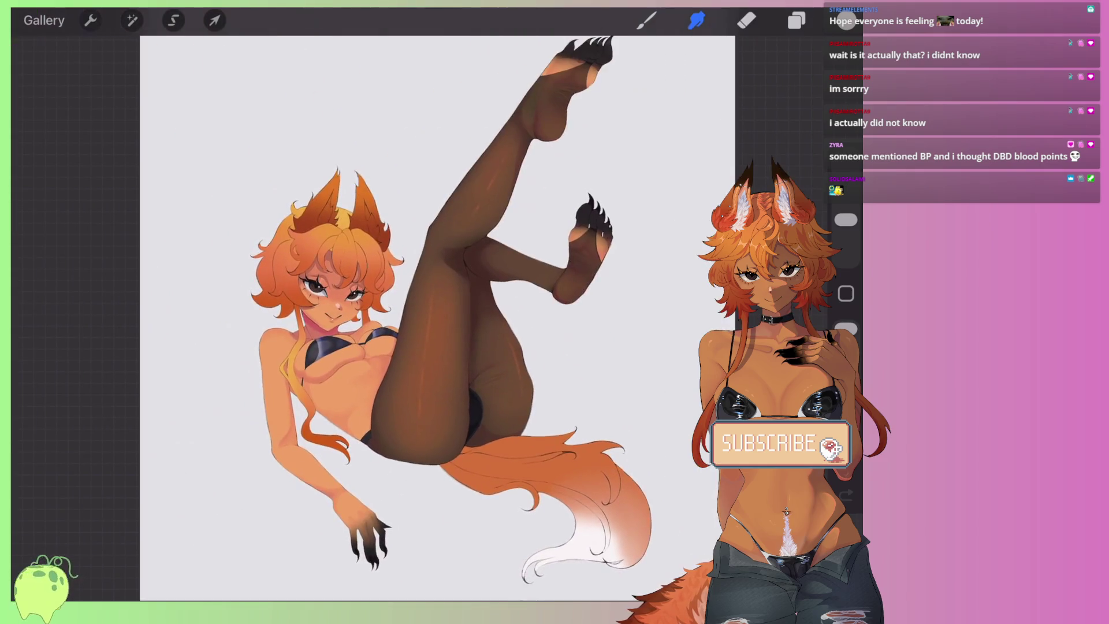
Step: Make the Multiply shading layer, Layer 22, the active layer
scroll(404, 347, up, 5)
click(797, 20)
click(670, 282)
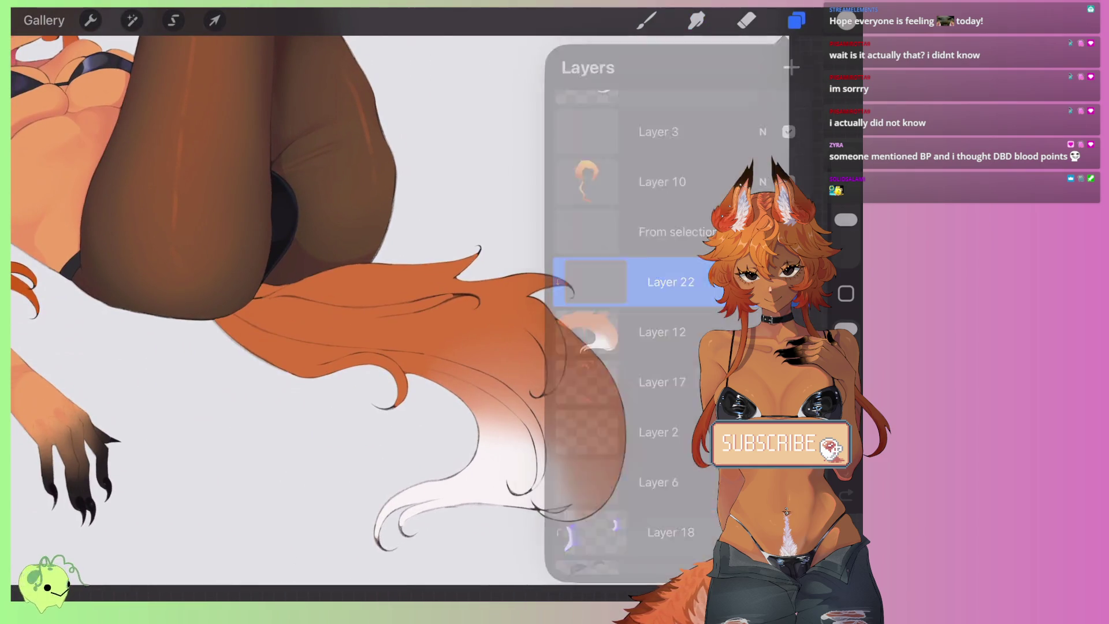
click(696, 20)
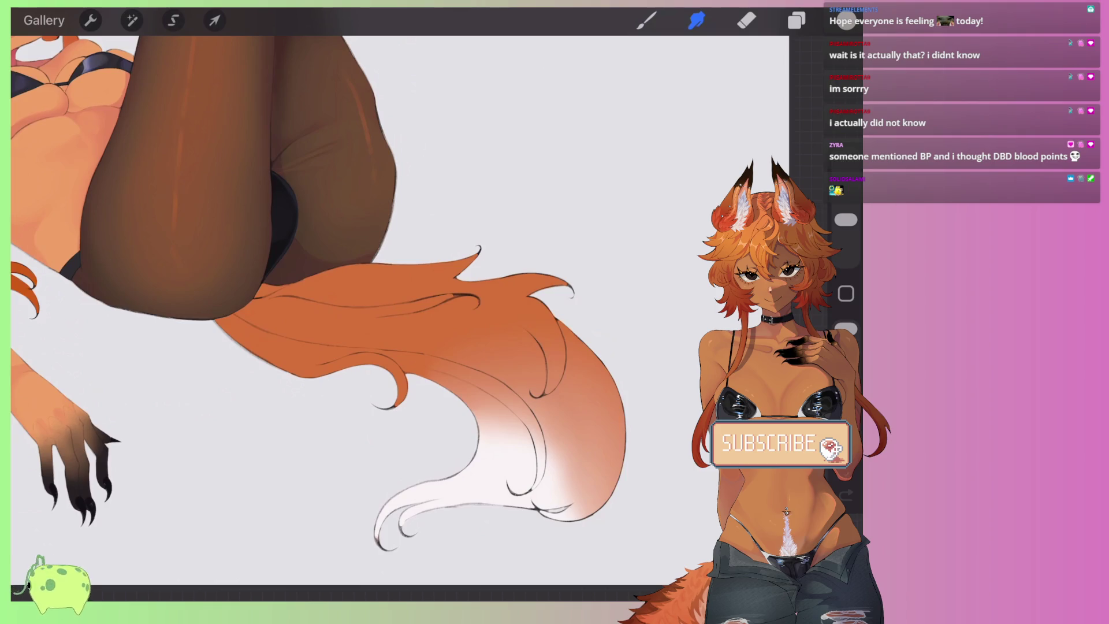
Step: Try a brown shading stroke and a stroke on the white tail end, undoing both
scroll(370, 289, up, 2)
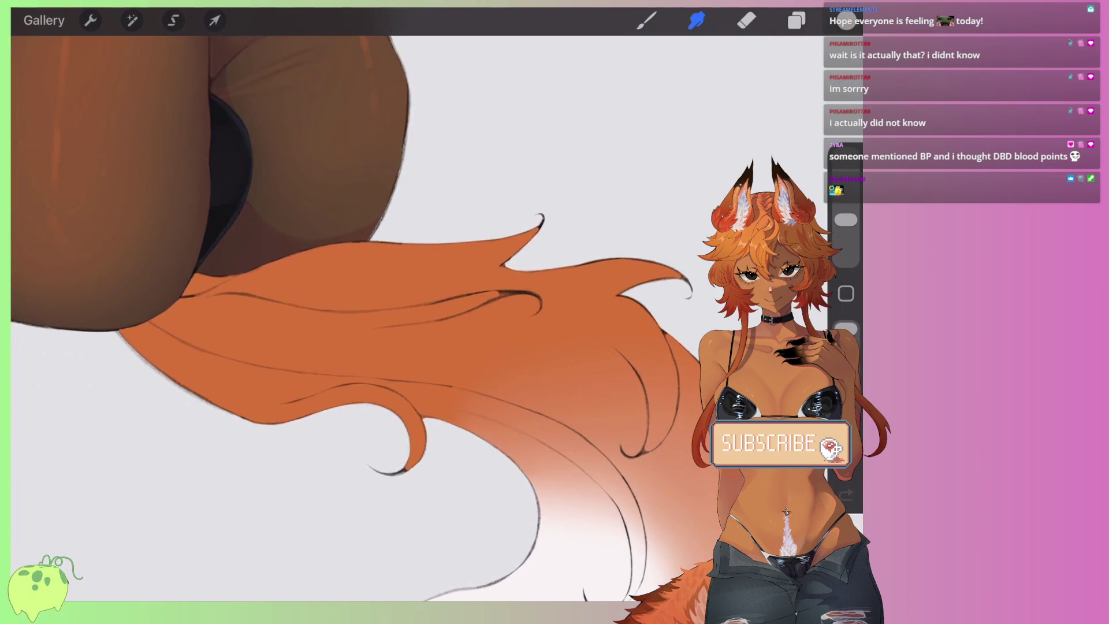
scroll(370, 289, up, 2)
scroll(370, 289, up, 1)
click(845, 20)
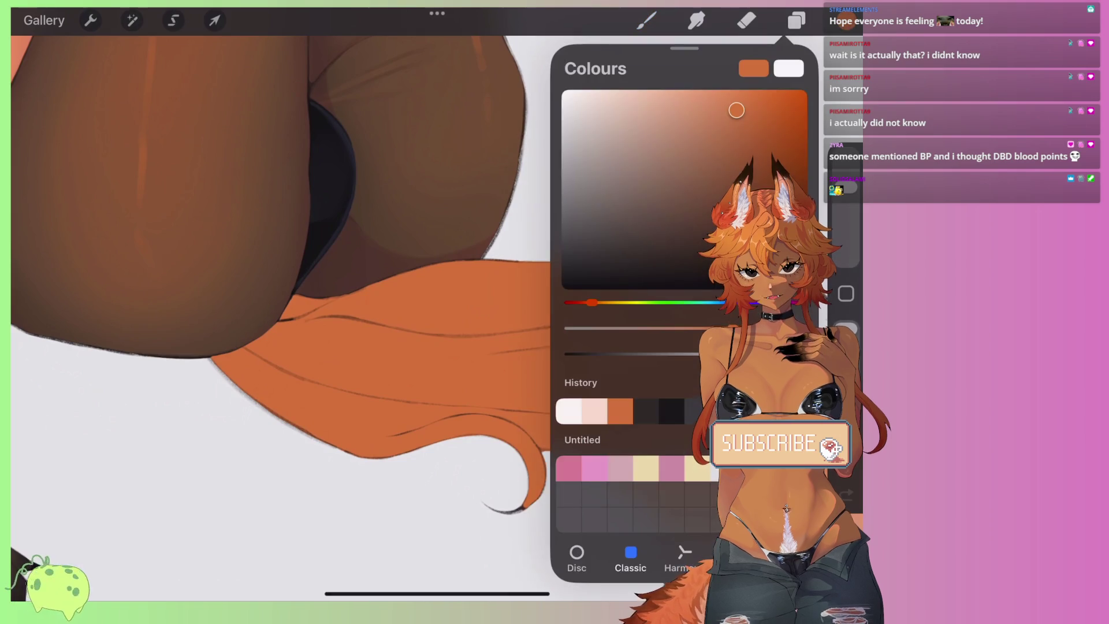
click(737, 113)
click(647, 21)
scroll(370, 289, down, 2)
scroll(369, 289, down, 1)
drag(523, 320, 509, 393)
key(ctrl+z)
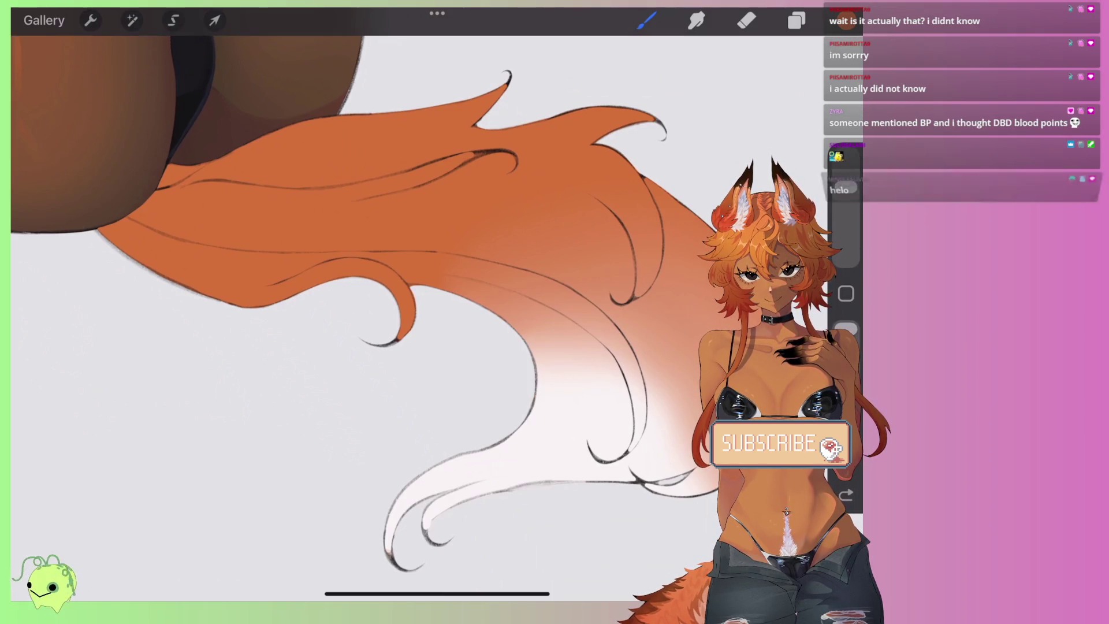
drag(508, 398, 555, 462)
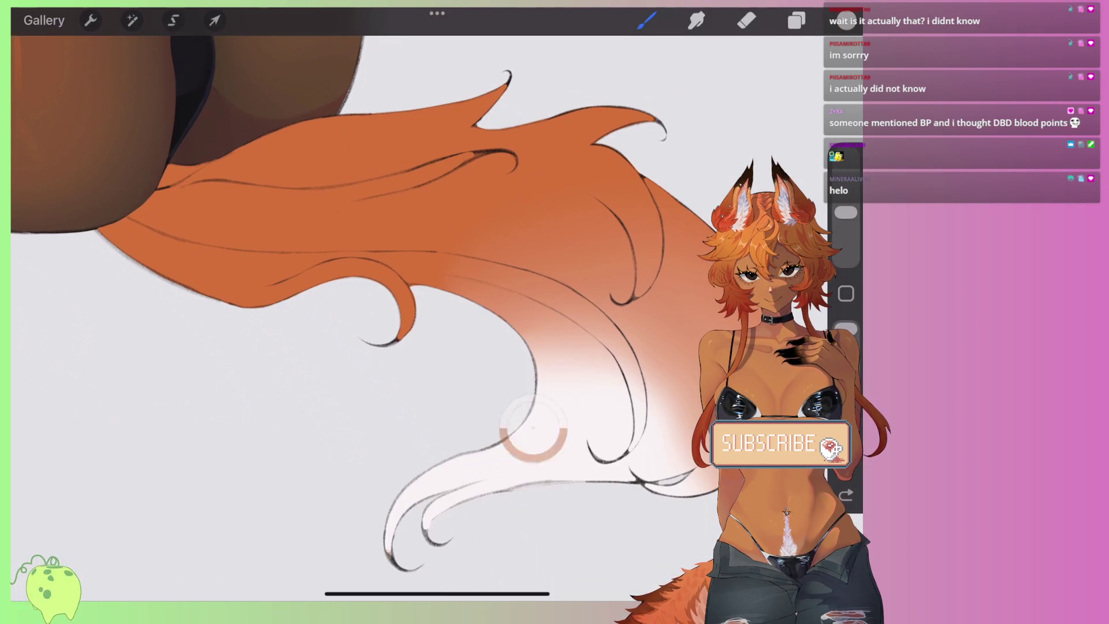
key(ctrl+z)
Step: Test light-coloured strokes on the tail, undo them, and zoom into the tail base
click(846, 20)
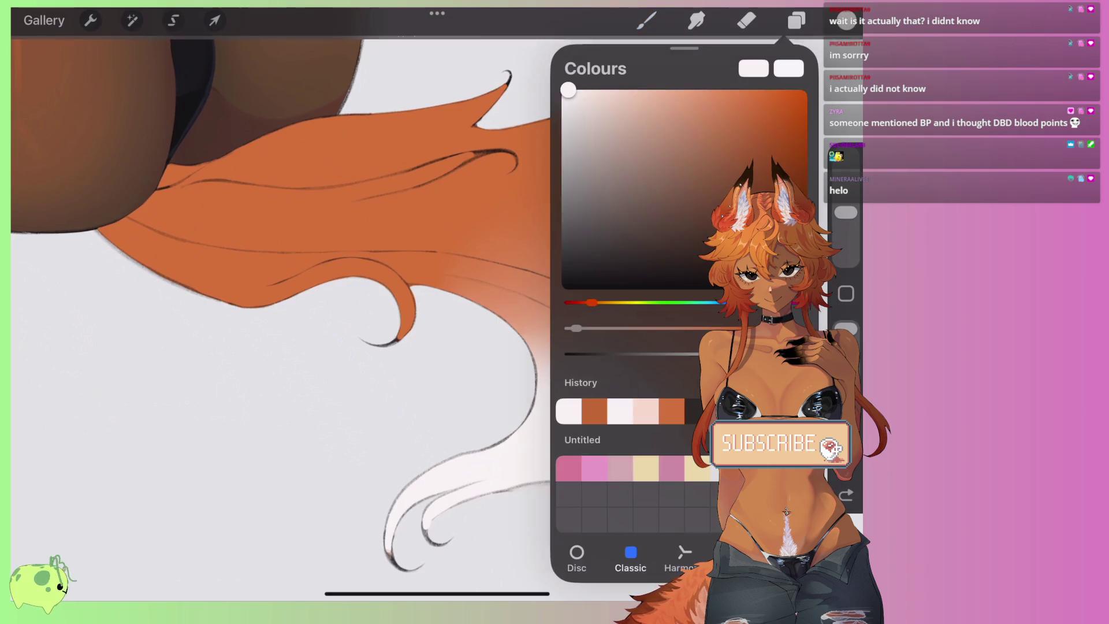
click(846, 20)
drag(569, 436, 514, 481)
key(ctrl+z)
drag(555, 185, 497, 245)
key(ctrl+z)
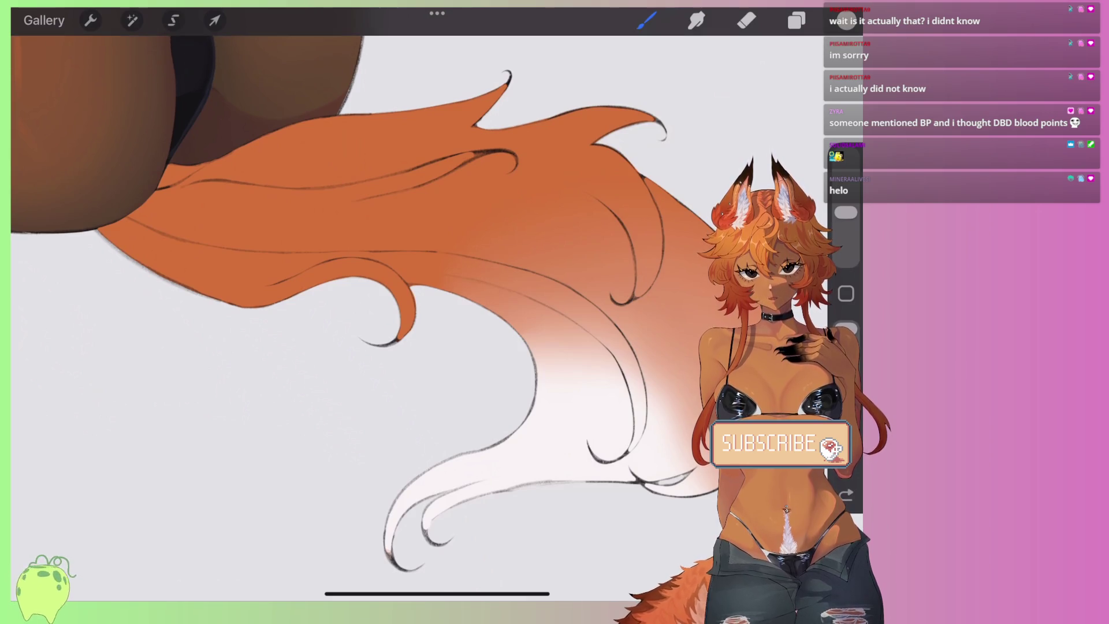
scroll(231, 289, up, 3)
scroll(231, 289, up, 2)
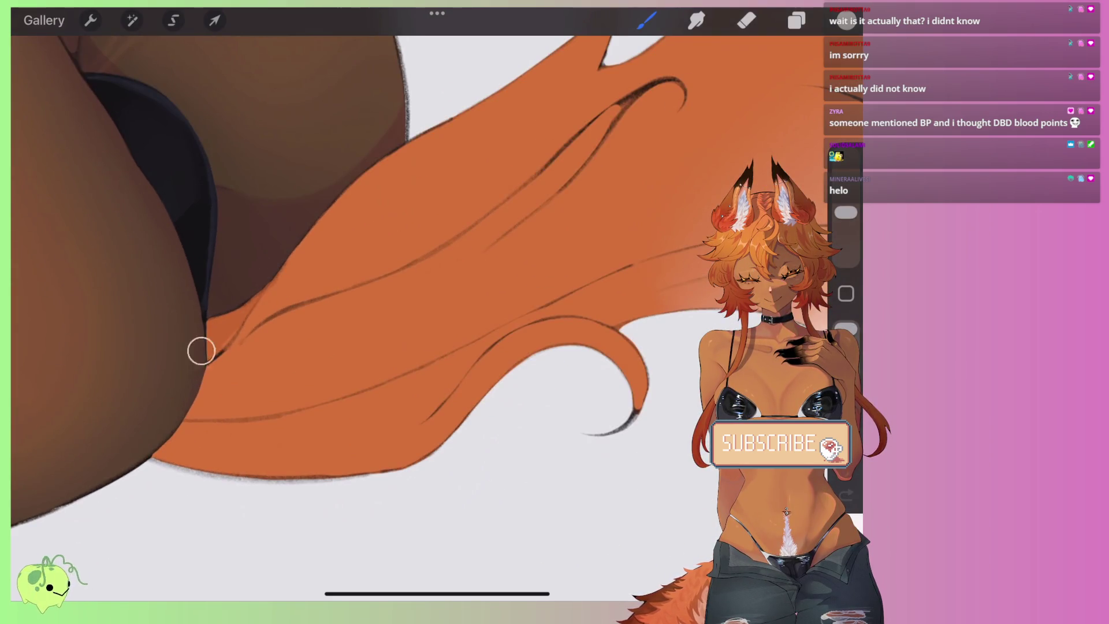
Step: Shade the tail base with darker orange, extending it toward the body
mouse_move(245, 330)
mouse_down()
mouse_move(457, 396)
mouse_move(543, 347)
mouse_move(377, 402)
mouse_up()
mouse_move(259, 397)
mouse_down()
mouse_move(181, 447)
mouse_move(430, 423)
mouse_up()
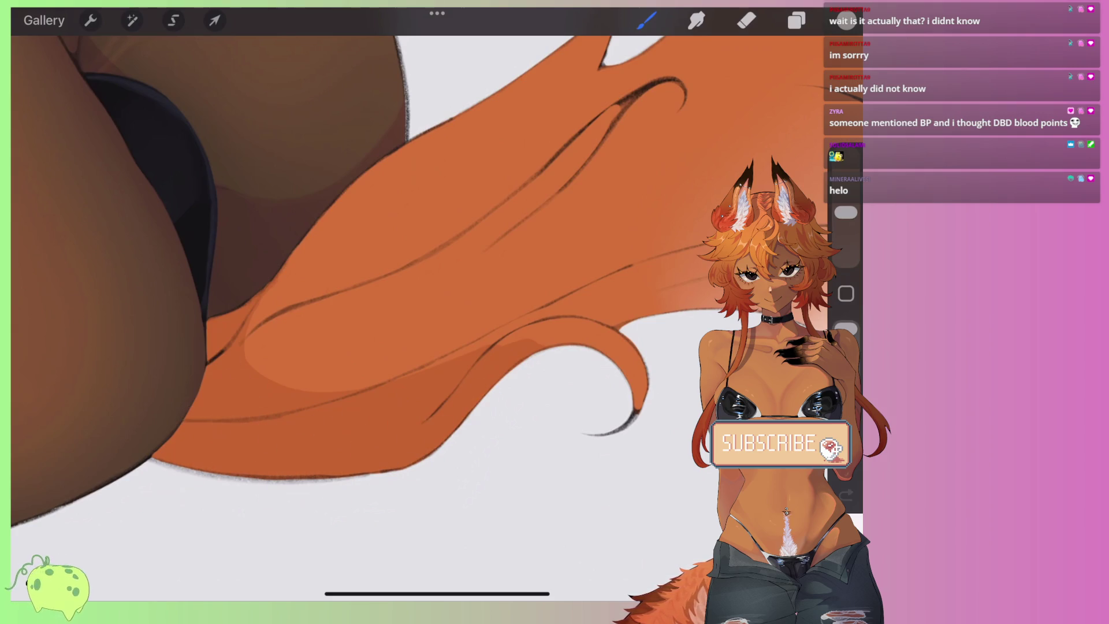
scroll(416, 312, down, 5)
scroll(416, 312, up, 3)
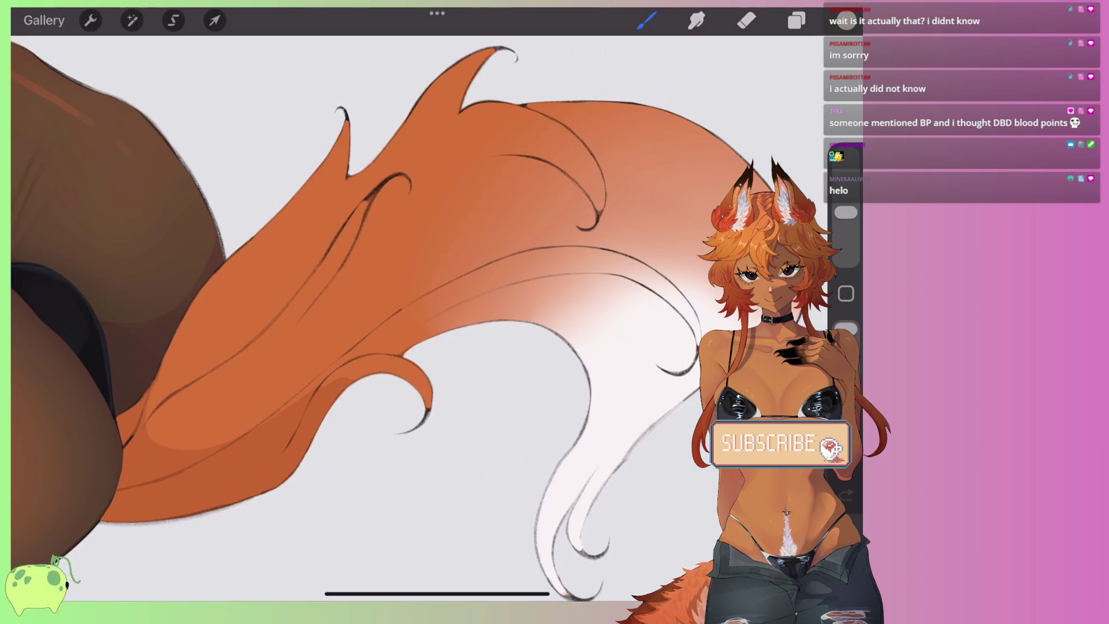
Step: Add a darker orange curve, pinkish tones in the white band, and inner-band shading
mouse_move(641, 413)
mouse_down()
mouse_move(578, 283)
mouse_move(341, 370)
mouse_move(471, 314)
mouse_move(615, 404)
mouse_up()
mouse_move(600, 289)
mouse_down()
mouse_move(543, 297)
mouse_move(595, 352)
mouse_up()
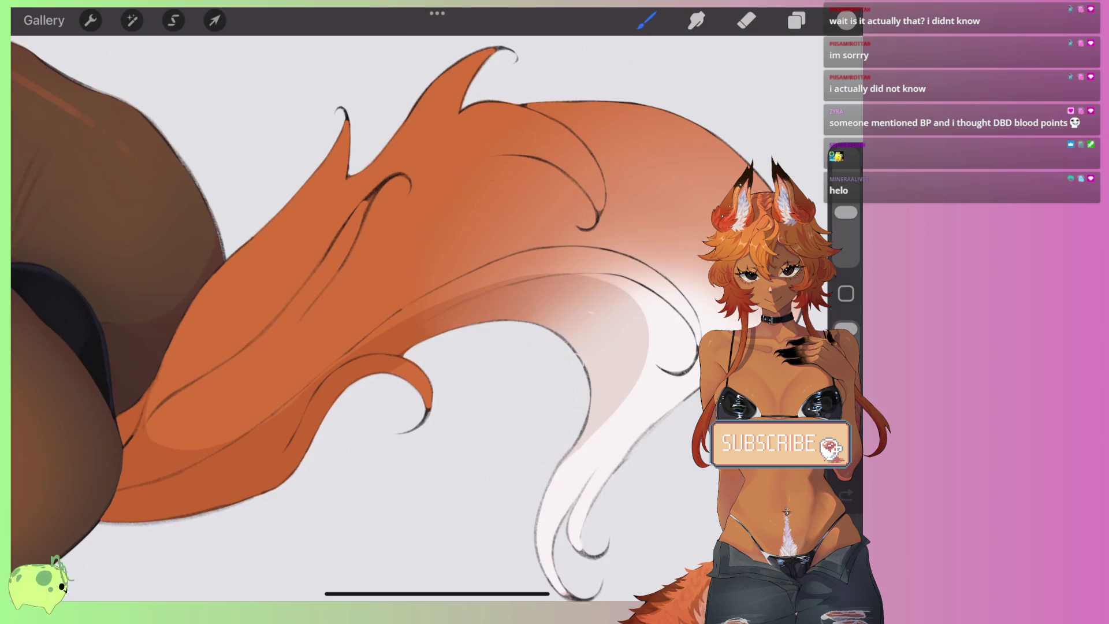
mouse_move(659, 428)
mouse_down()
mouse_move(584, 272)
mouse_move(260, 421)
mouse_up()
scroll(405, 289, down, 3)
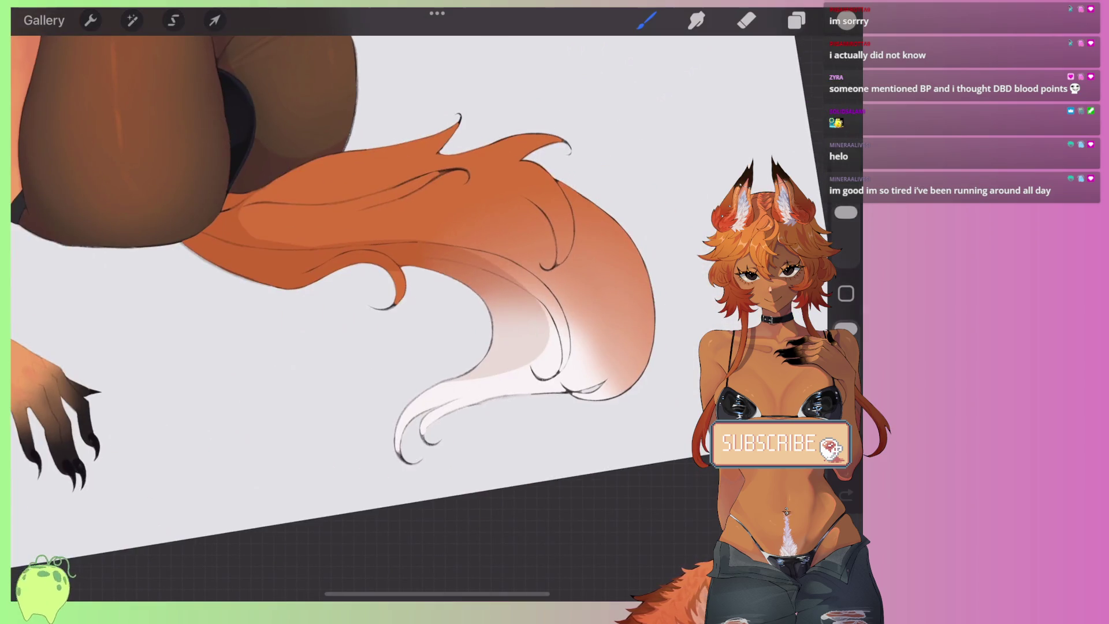
scroll(370, 289, up, 3)
Step: Build up darker shading strokes on the tail's lower right and upper sections
mouse_move(583, 272)
mouse_down()
mouse_move(451, 364)
mouse_move(462, 381)
mouse_move(532, 350)
mouse_up()
drag(604, 306, 480, 416)
mouse_move(549, 364)
mouse_down()
mouse_move(465, 392)
mouse_move(601, 343)
mouse_up()
drag(569, 234, 500, 344)
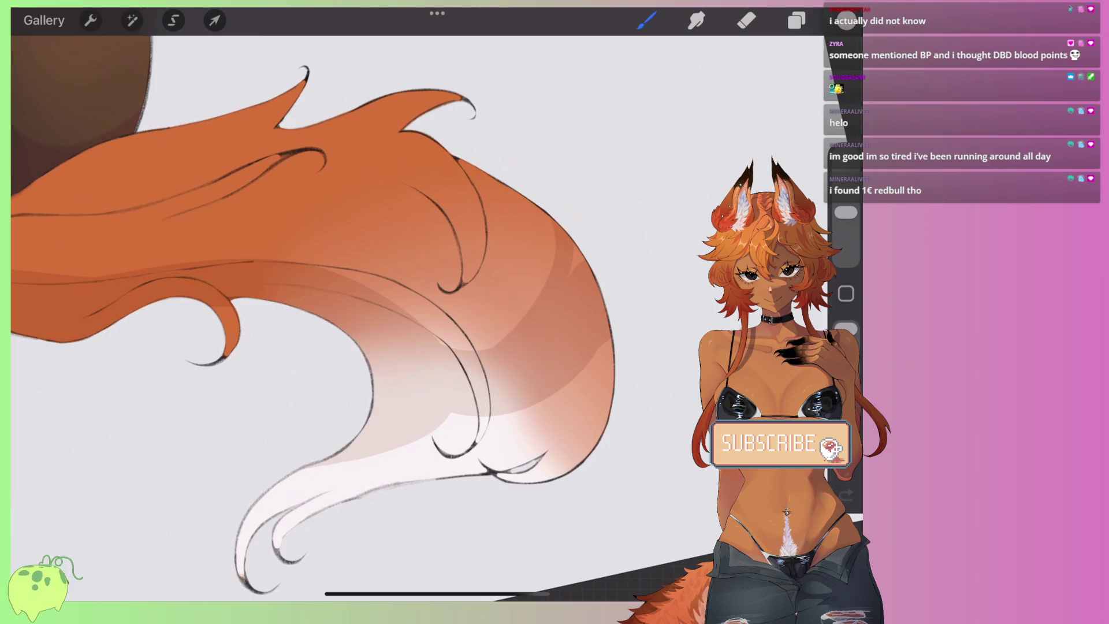
drag(551, 269, 466, 161)
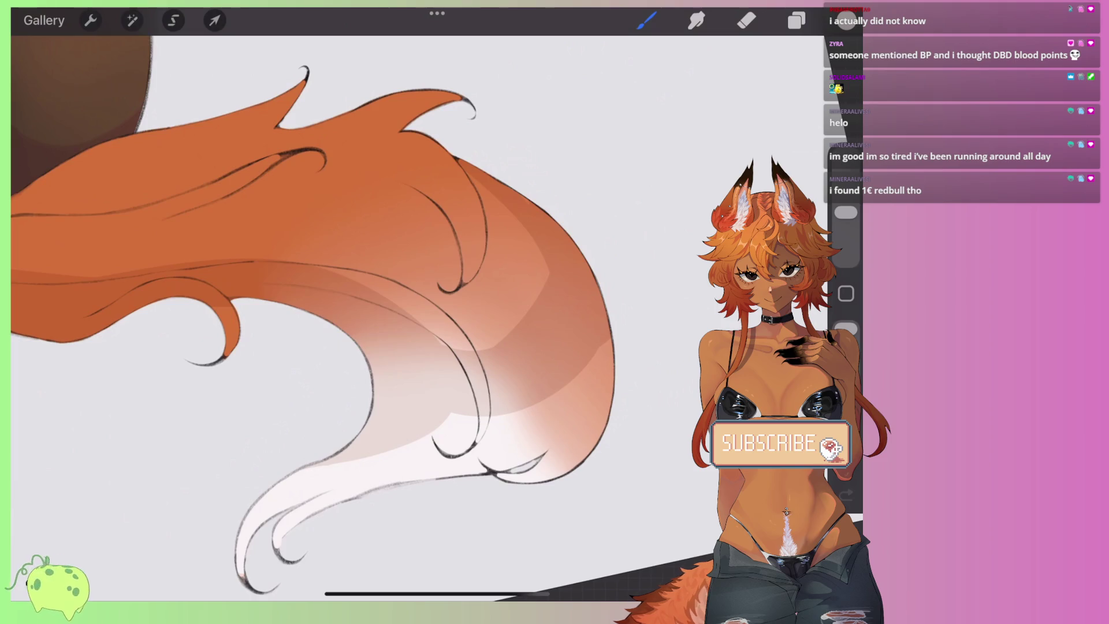
Step: Hide the tail's black outline layer from the Layers panel
scroll(346, 289, down, 2)
scroll(347, 289, down, 3)
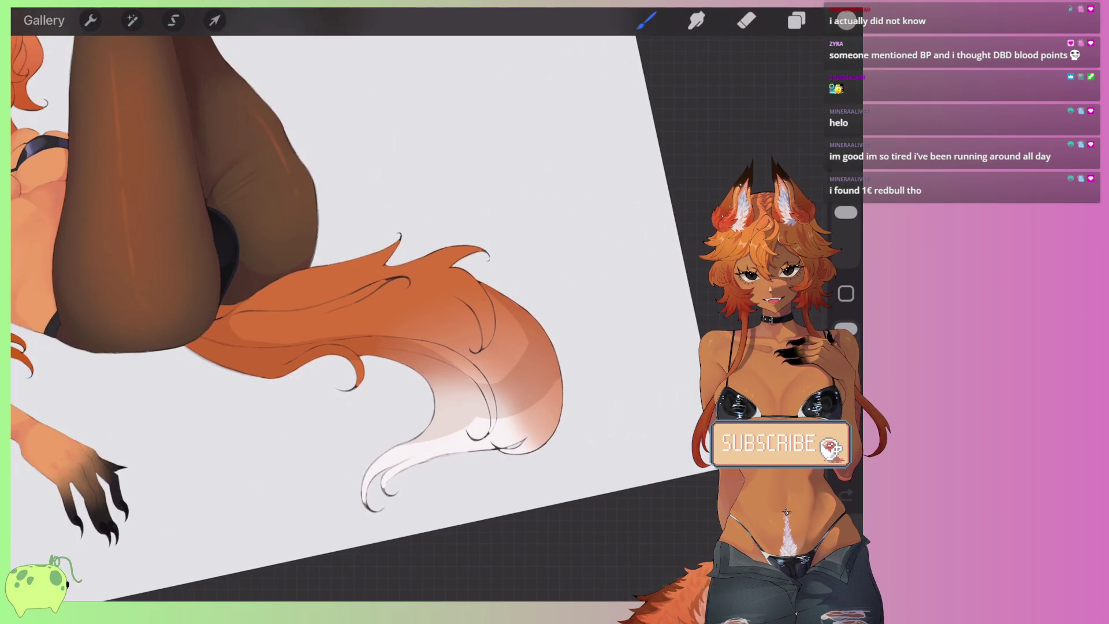
scroll(404, 289, up, 2)
scroll(370, 289, down, 3)
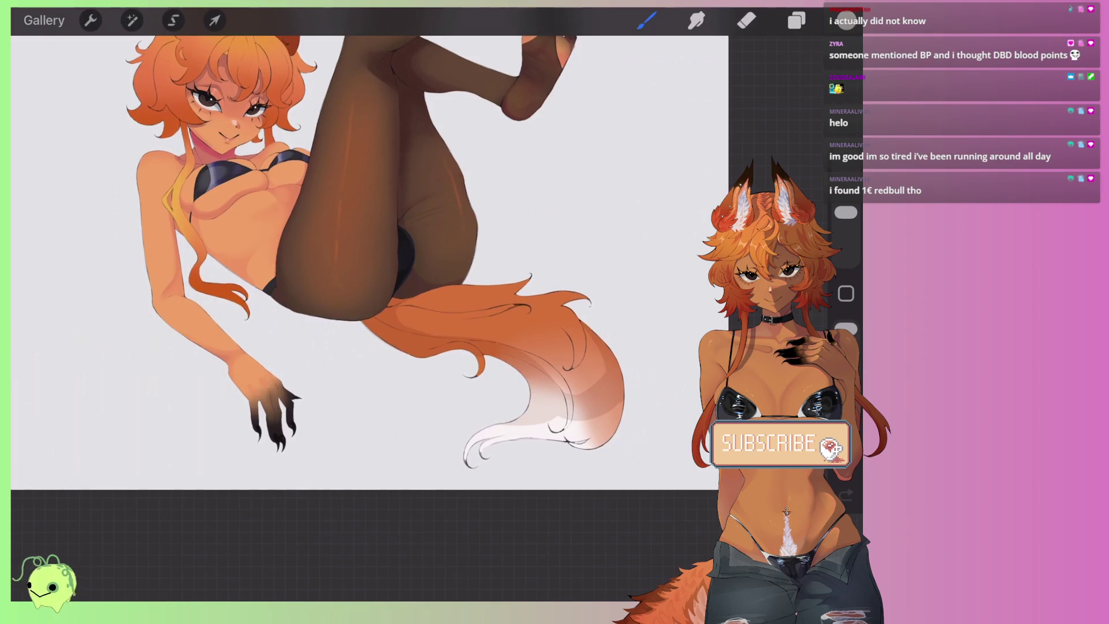
scroll(369, 260, up, 2)
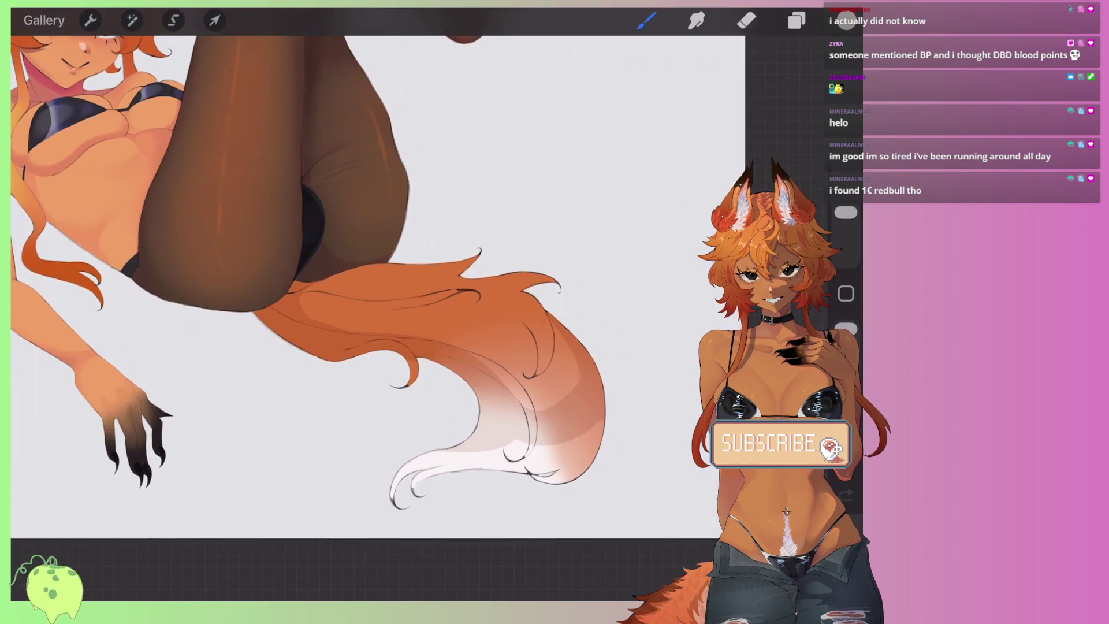
click(797, 21)
key(ctrl+z)
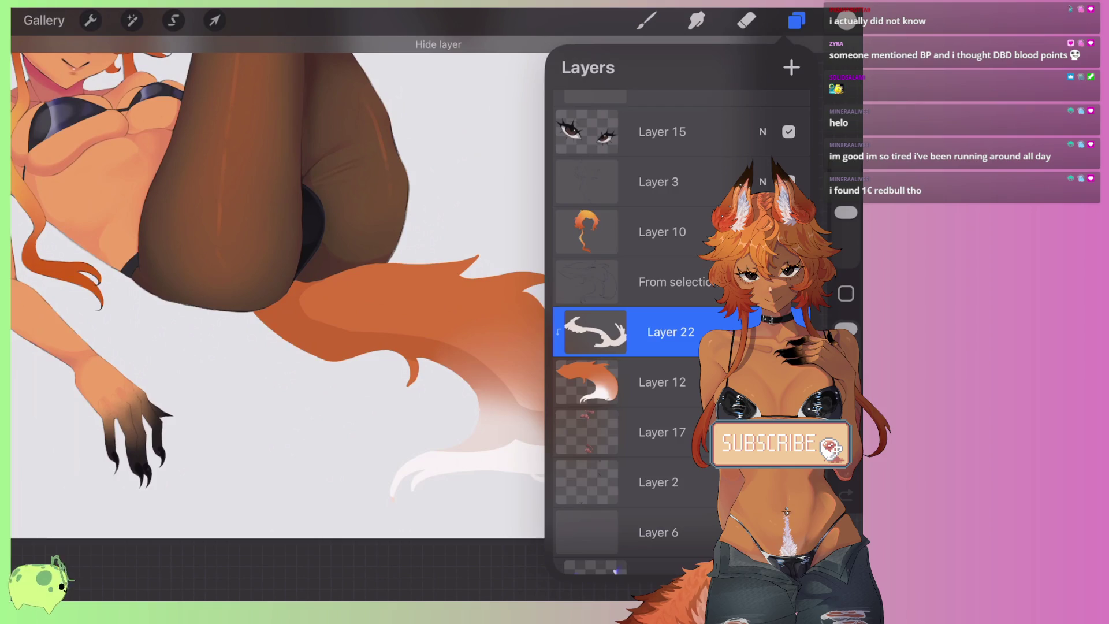
Step: Browse the Brush Library's set list and bring up the Fur Brushes 1-3 set
click(646, 21)
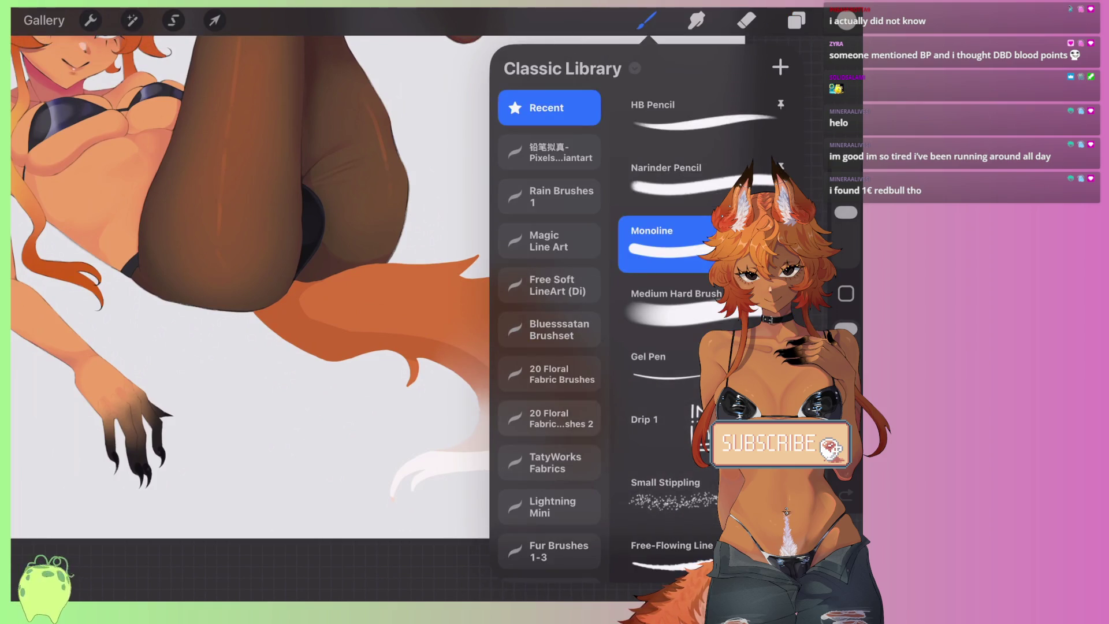
scroll(670, 317, down, 10)
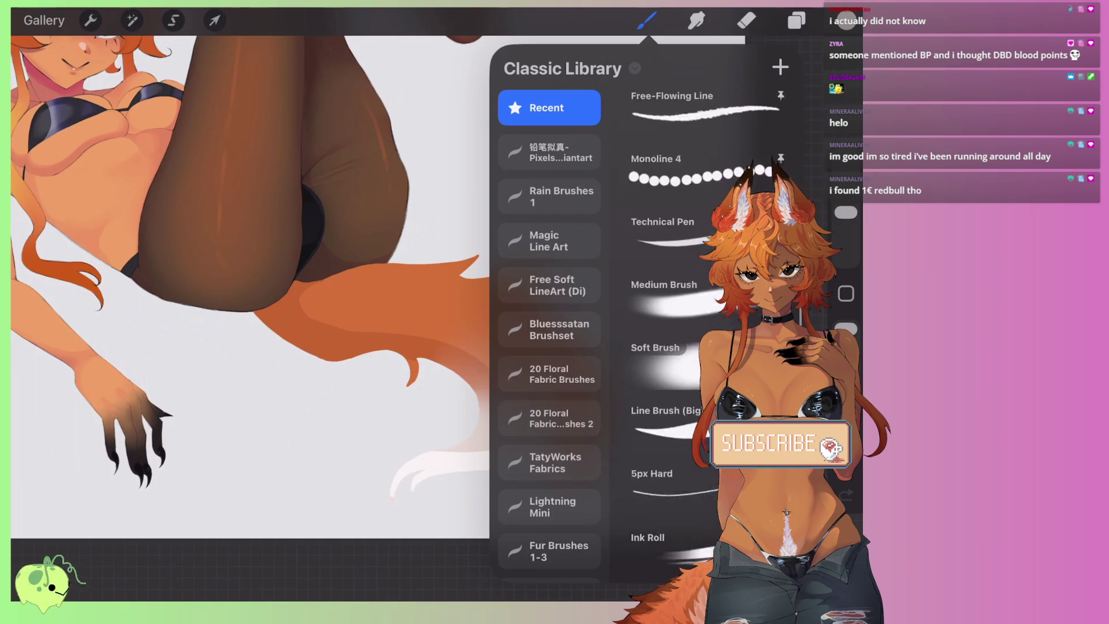
scroll(671, 318, up, 10)
scroll(549, 329, down, 3)
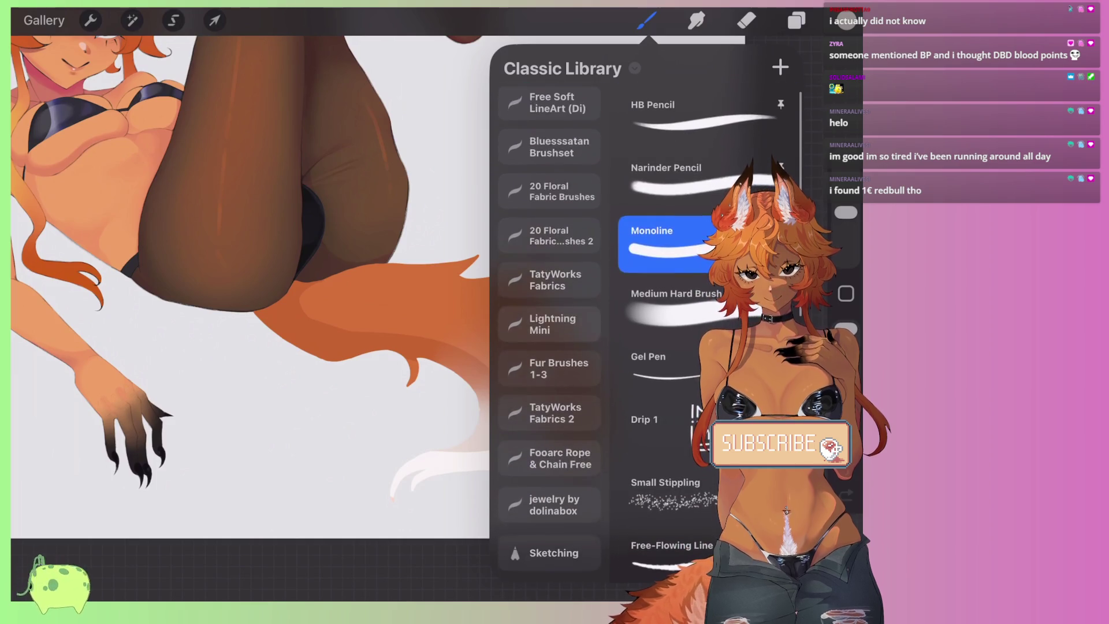
click(549, 377)
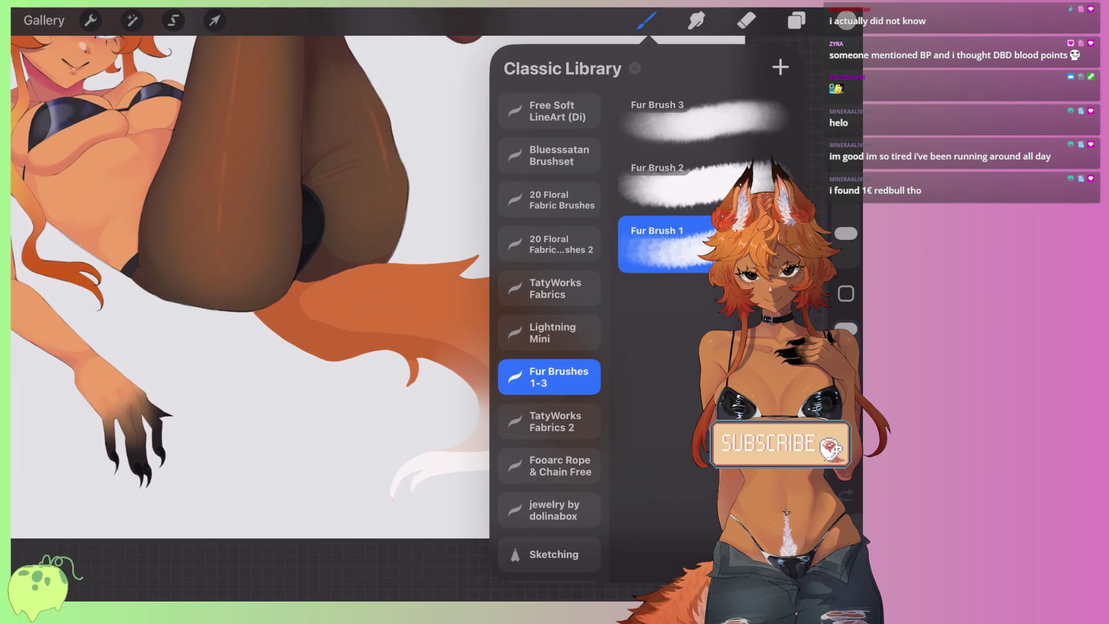
Step: Paint fur-texture strokes across the lower, middle and upper tail
click(647, 20)
scroll(515, 332, up, 5)
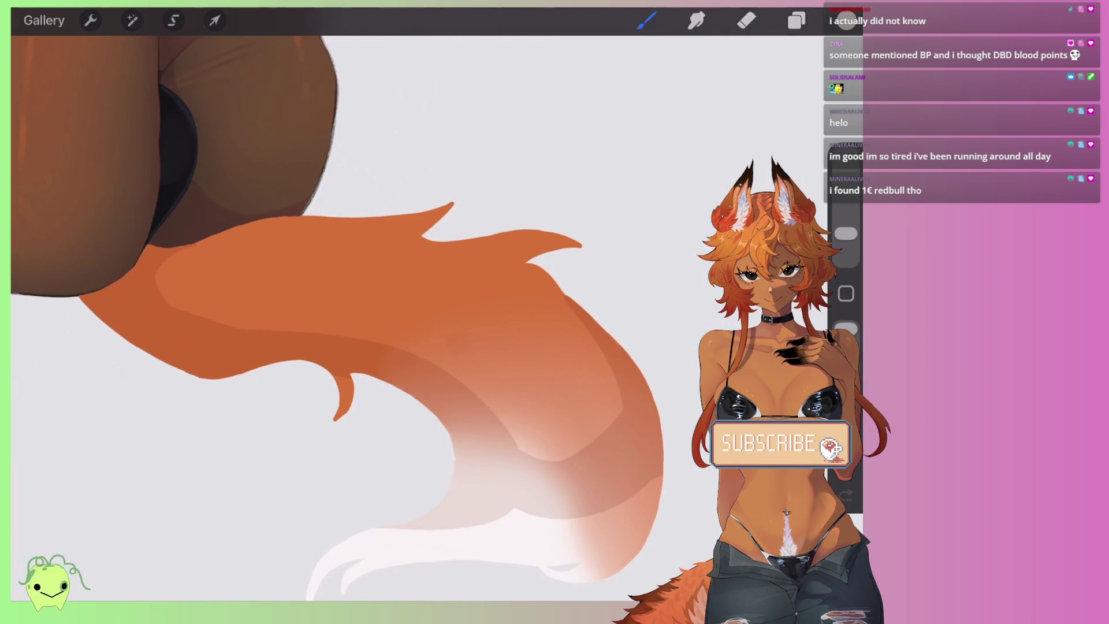
drag(503, 404, 572, 439)
drag(375, 283, 445, 358)
drag(283, 231, 416, 318)
mouse_move(613, 421)
mouse_down()
mouse_move(520, 554)
mouse_move(427, 560)
mouse_up()
Step: Shade the upper tail and darken its lower right edge, with pinkish tones on the white tip
scroll(355, 312, down, 3)
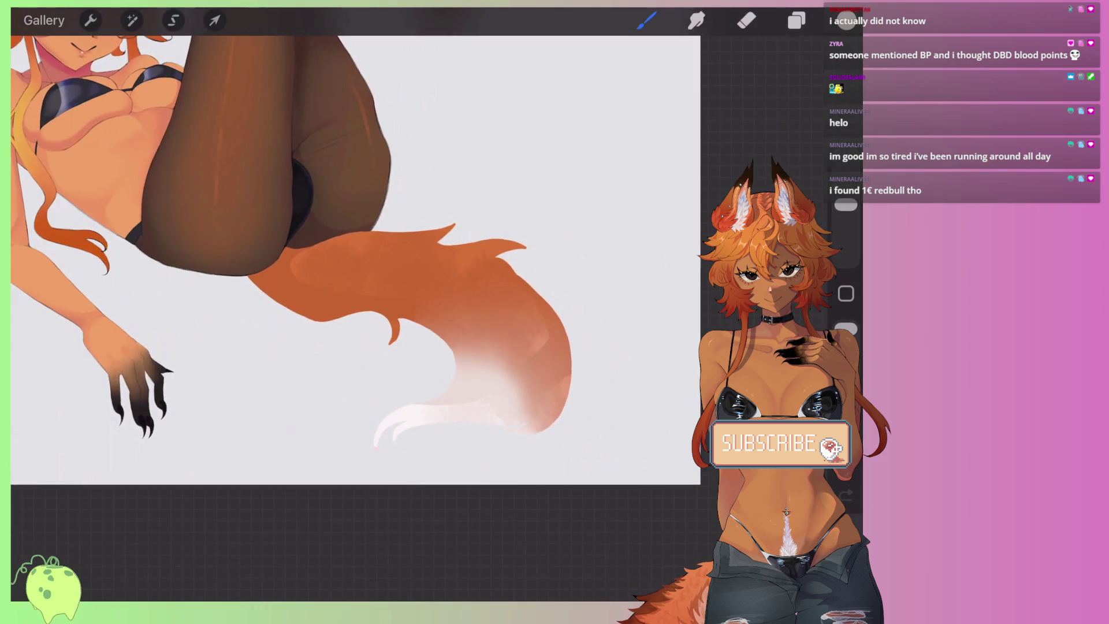
scroll(355, 312, up, 2)
click(846, 21)
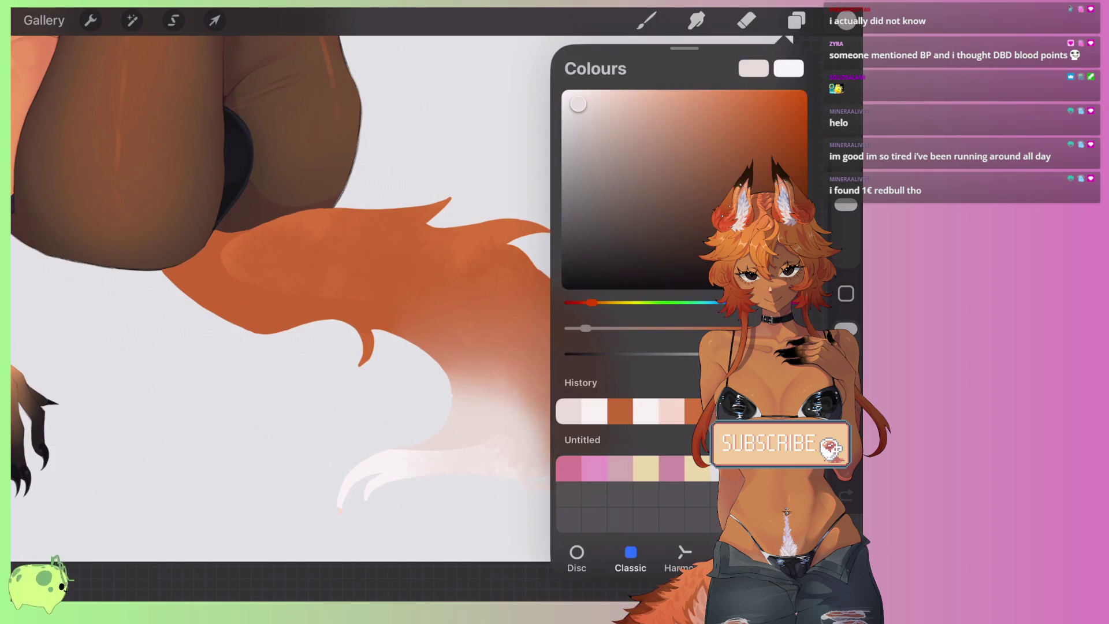
click(646, 21)
mouse_move(312, 341)
mouse_down()
mouse_move(439, 242)
mouse_move(503, 225)
mouse_up()
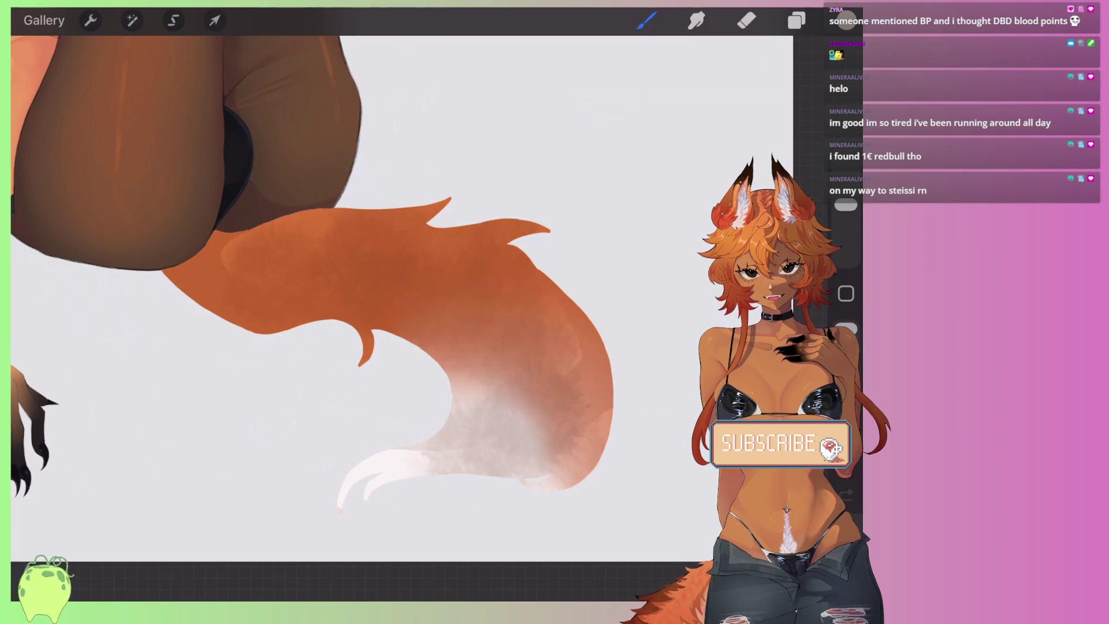
drag(606, 335, 543, 422)
drag(346, 509, 479, 410)
drag(613, 323, 514, 428)
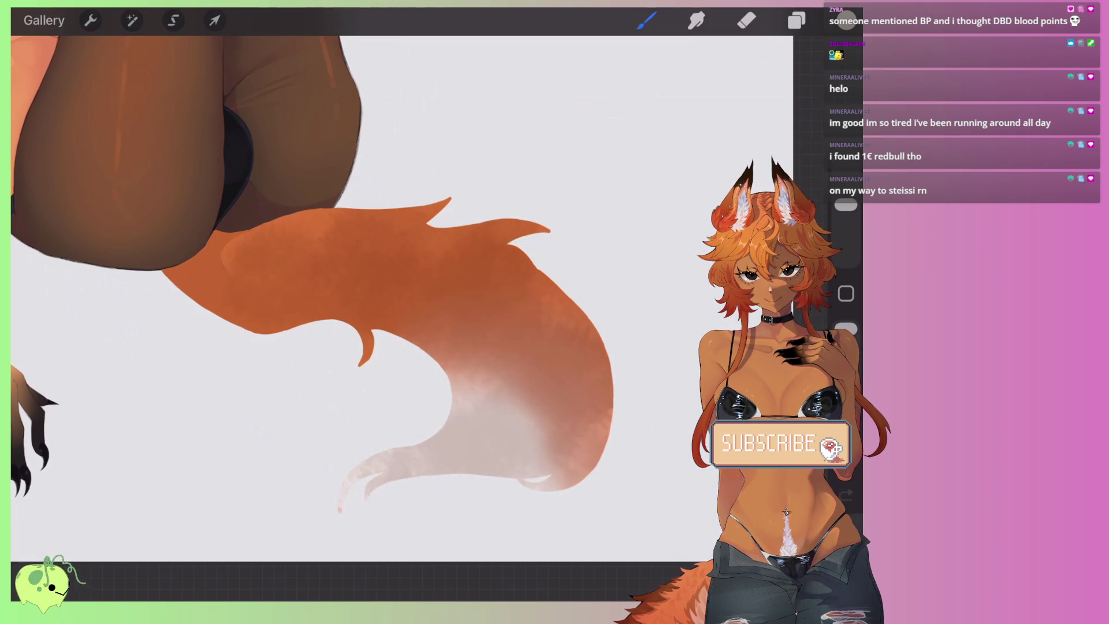
Step: Switch to dark brown and paint fur shading over the upper and mid tail
scroll(347, 288, down, 5)
scroll(346, 289, up, 5)
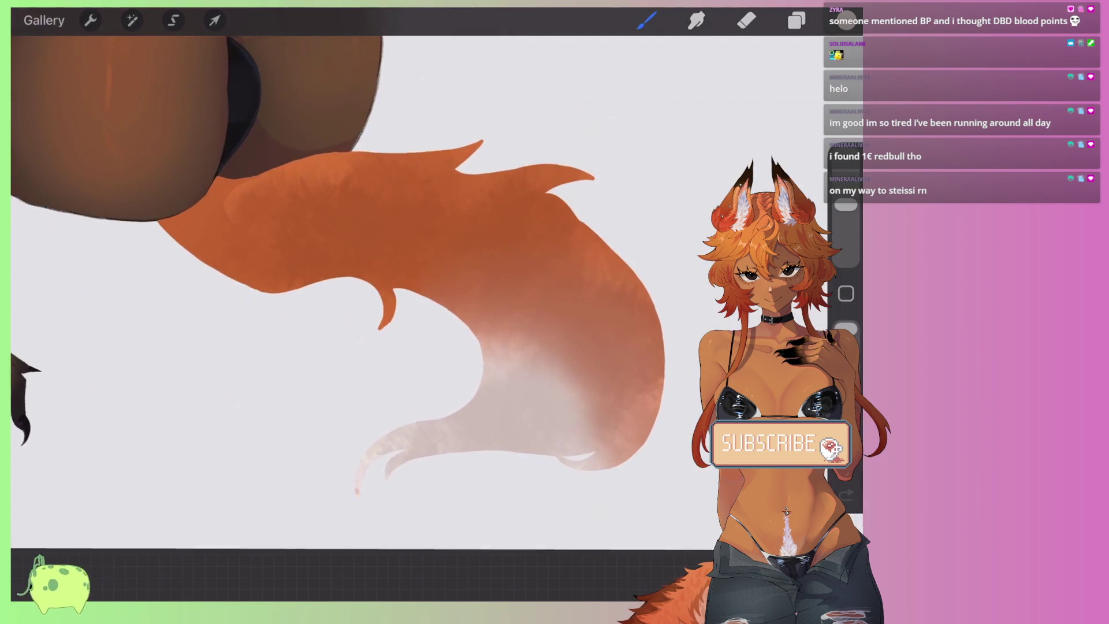
click(846, 20)
click(603, 167)
click(847, 20)
drag(463, 243, 508, 272)
drag(231, 220, 272, 283)
drag(219, 174, 324, 266)
drag(341, 162, 439, 220)
Step: Extend the dark brown fur shading through the mid and lower tail
drag(347, 231, 439, 312)
drag(173, 191, 220, 254)
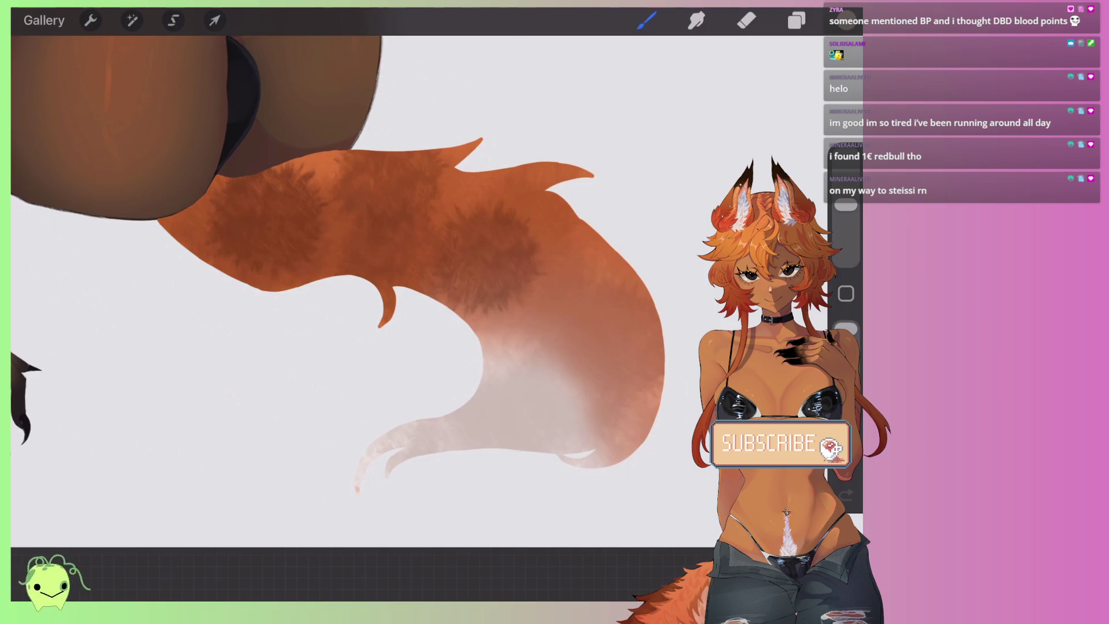
drag(295, 174, 393, 248)
drag(433, 151, 520, 208)
drag(439, 185, 629, 323)
mouse_move(480, 312)
mouse_down()
mouse_move(612, 373)
mouse_move(404, 450)
mouse_move(358, 486)
mouse_up()
Step: Add grey fur shading to the lower tail tip and blend the dark upper texture
drag(572, 451, 641, 439)
drag(647, 369, 601, 457)
drag(479, 324, 520, 399)
drag(589, 255, 647, 346)
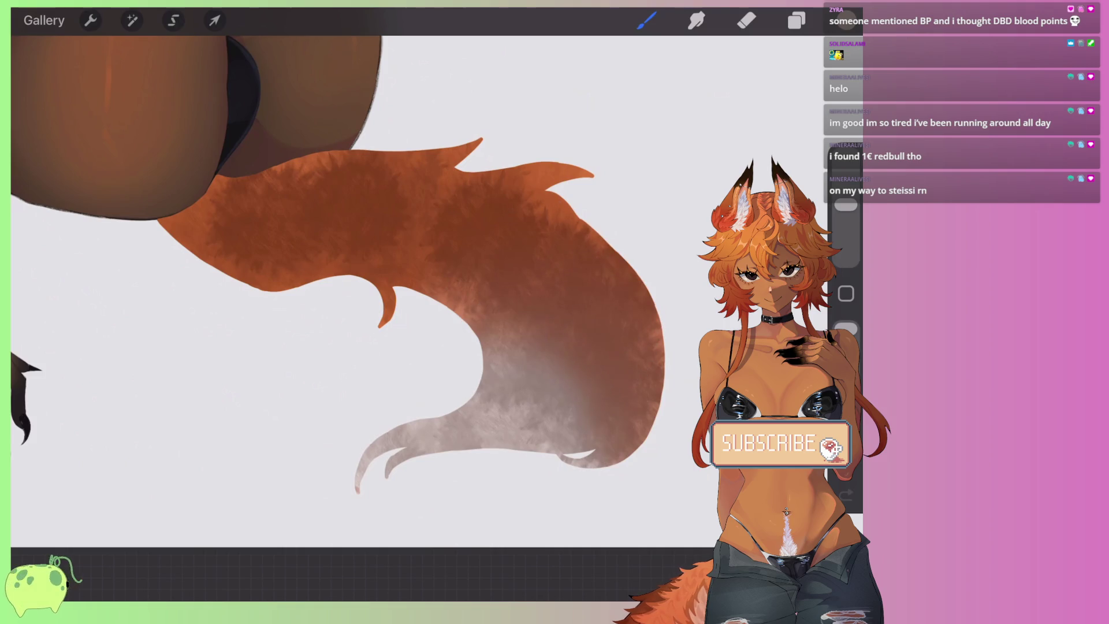
drag(509, 173, 590, 225)
drag(399, 145, 492, 214)
drag(185, 240, 199, 252)
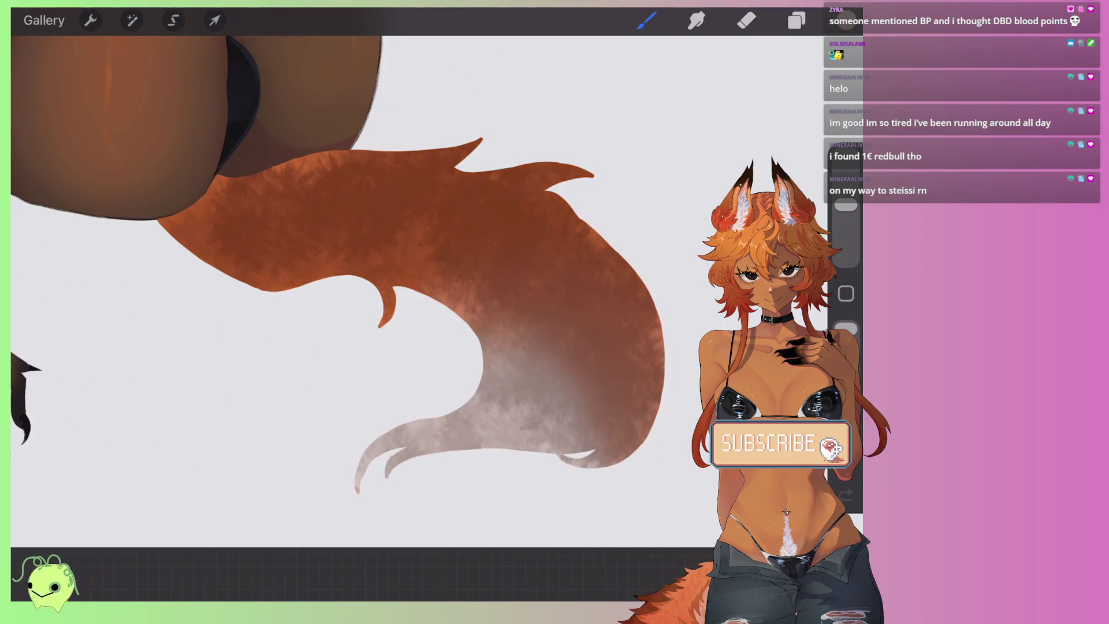
Step: Pick a darker colour and add fur speckles mid-tail
click(847, 20)
click(619, 198)
click(847, 20)
drag(451, 277, 537, 375)
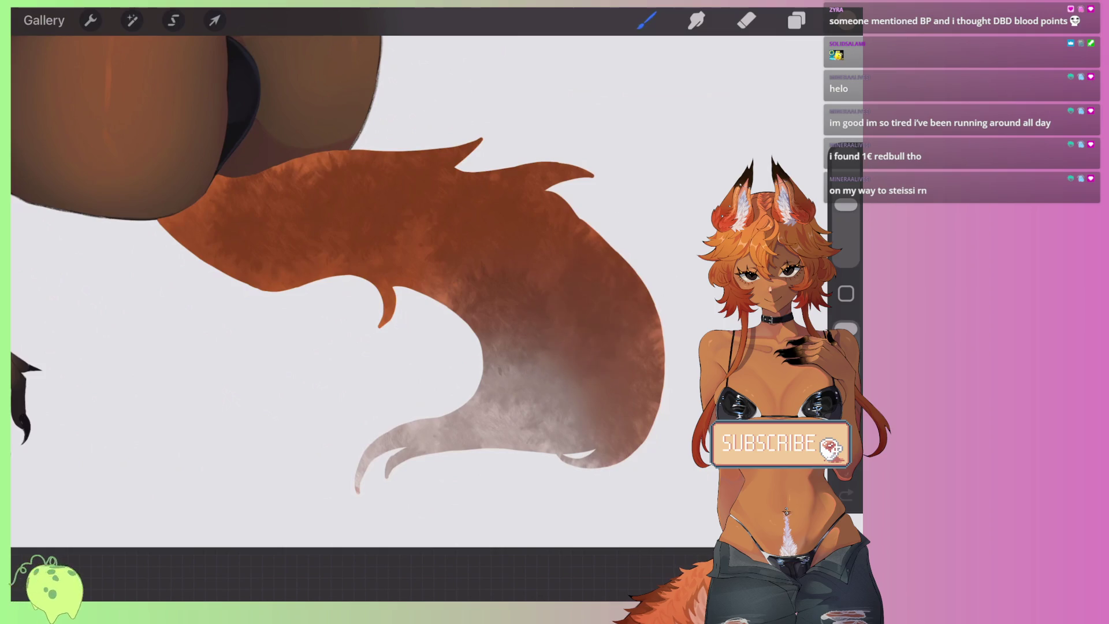
Step: Adjust the mid and upper tail shading and soften the lower tail's dark speckles
drag(185, 254, 289, 312)
drag(173, 231, 347, 359)
drag(347, 266, 301, 375)
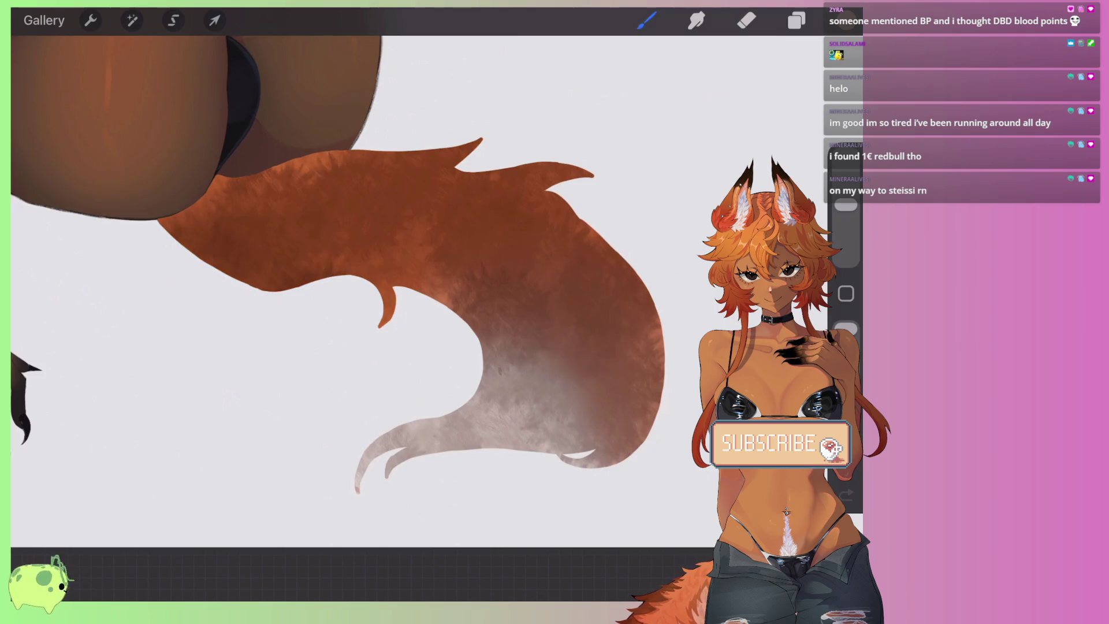
drag(300, 173, 439, 154)
drag(428, 474, 566, 370)
drag(497, 416, 577, 324)
Step: Paint reddish-brown patches mid-tail and over the grey lower tail
click(846, 20)
click(659, 150)
click(846, 20)
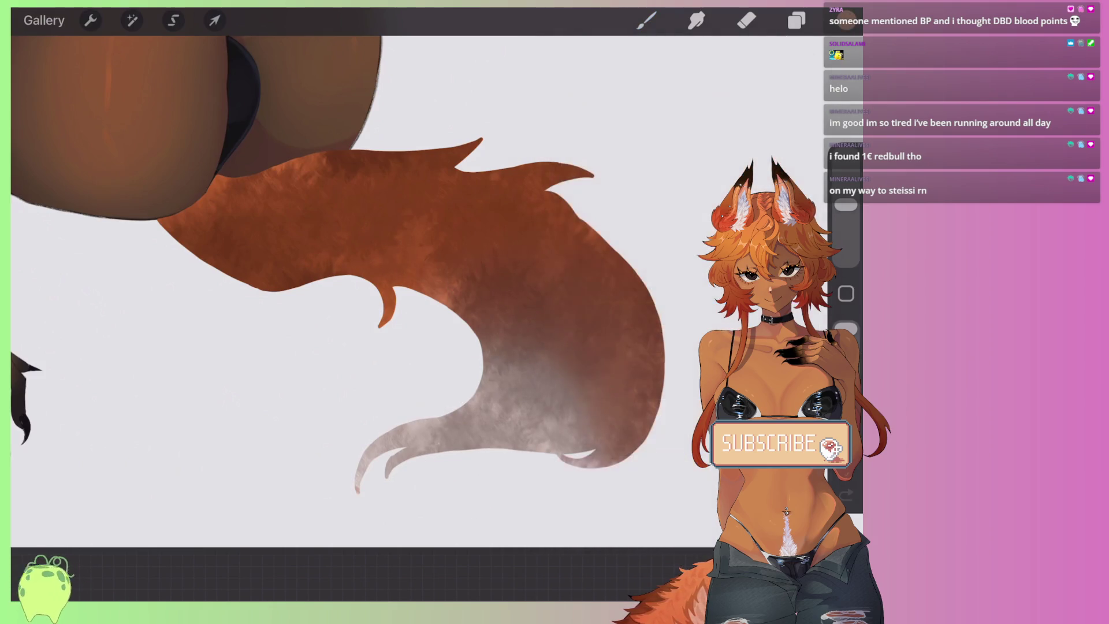
drag(502, 277, 566, 352)
drag(636, 289, 548, 439)
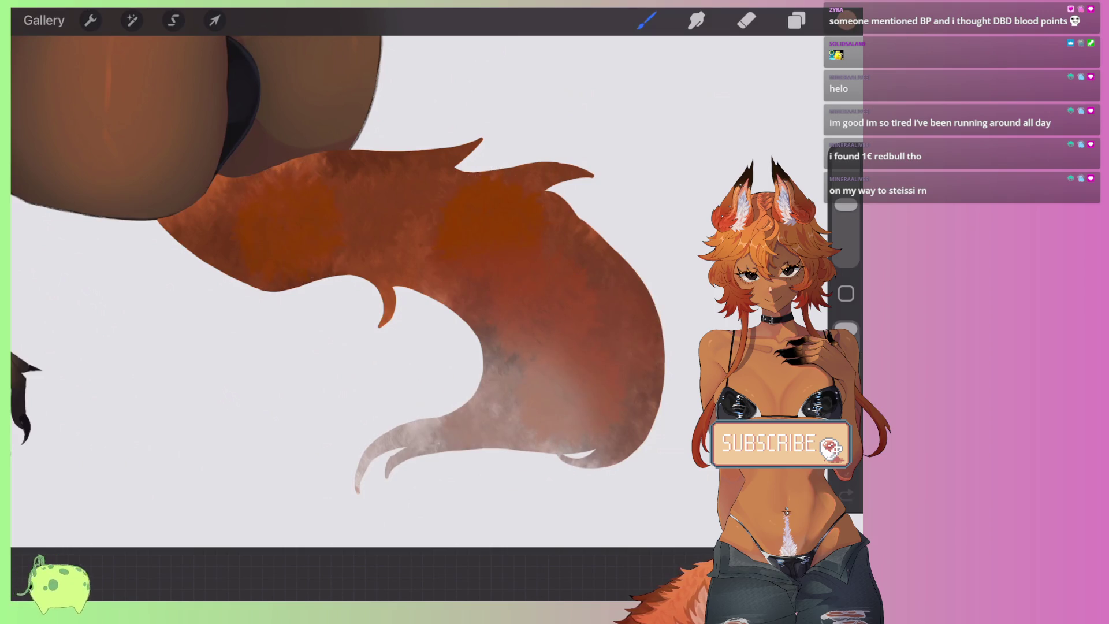
Step: Brush lighter pinkish shading onto the lower tail at 21% brush size
click(846, 21)
click(653, 117)
click(847, 20)
drag(846, 205, 846, 209)
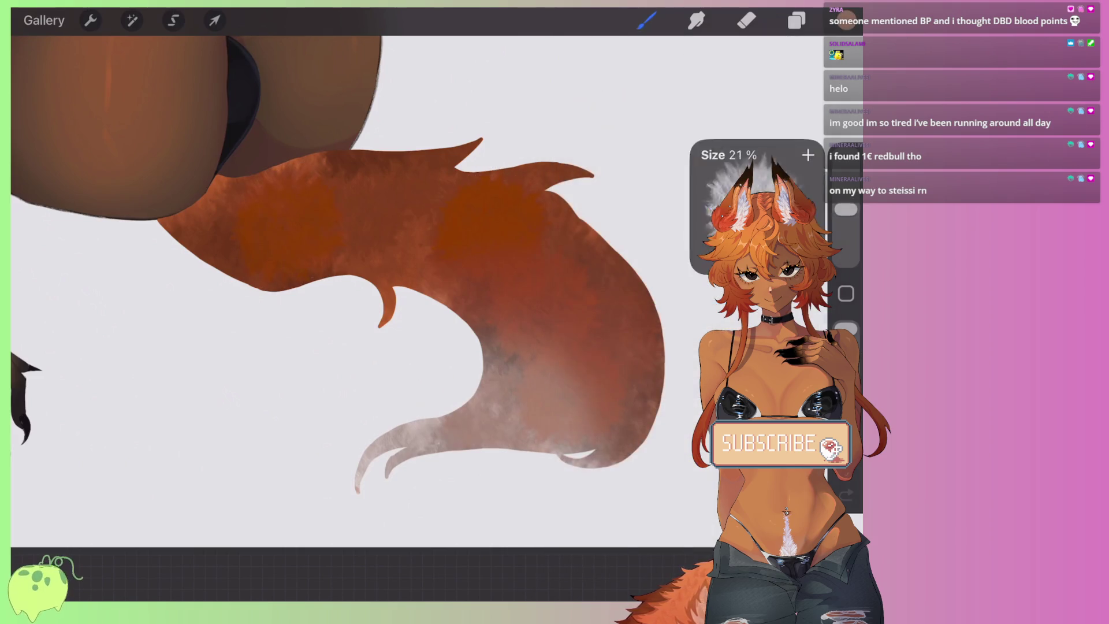
drag(600, 346, 532, 450)
drag(590, 369, 537, 439)
drag(636, 306, 555, 428)
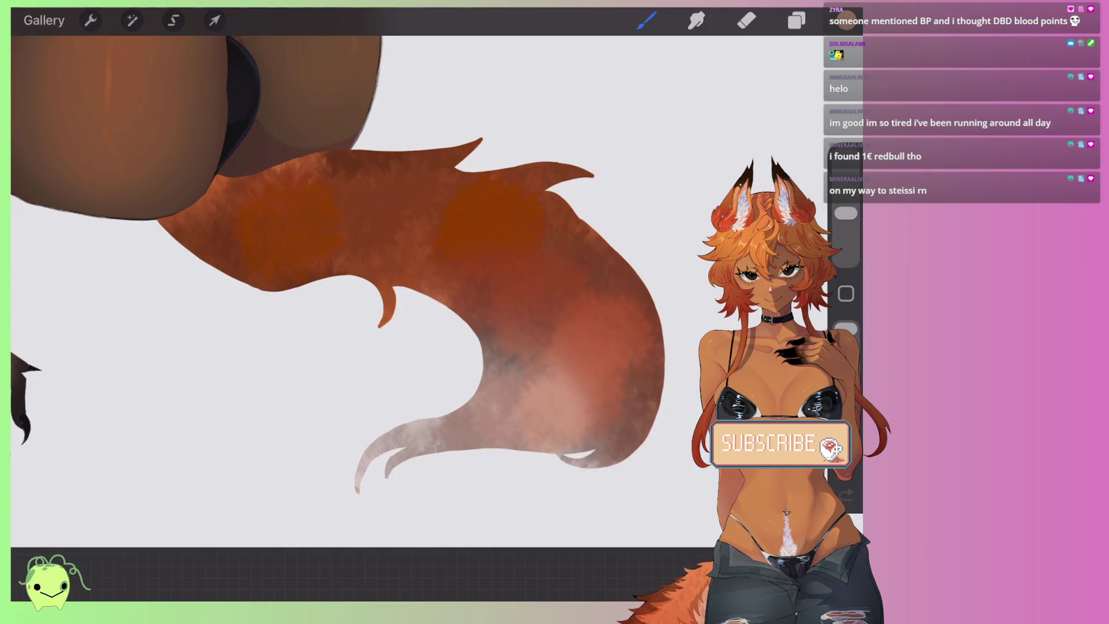
Step: Add reddish shading mid-tail and darken the upper tail with orange
drag(571, 295, 502, 359)
drag(572, 266, 515, 232)
mouse_move(405, 255)
mouse_down()
mouse_move(456, 190)
mouse_move(347, 213)
mouse_up()
drag(277, 156, 231, 196)
mouse_move(405, 162)
mouse_down()
mouse_move(358, 191)
mouse_move(459, 224)
mouse_move(494, 260)
mouse_up()
drag(312, 197, 294, 214)
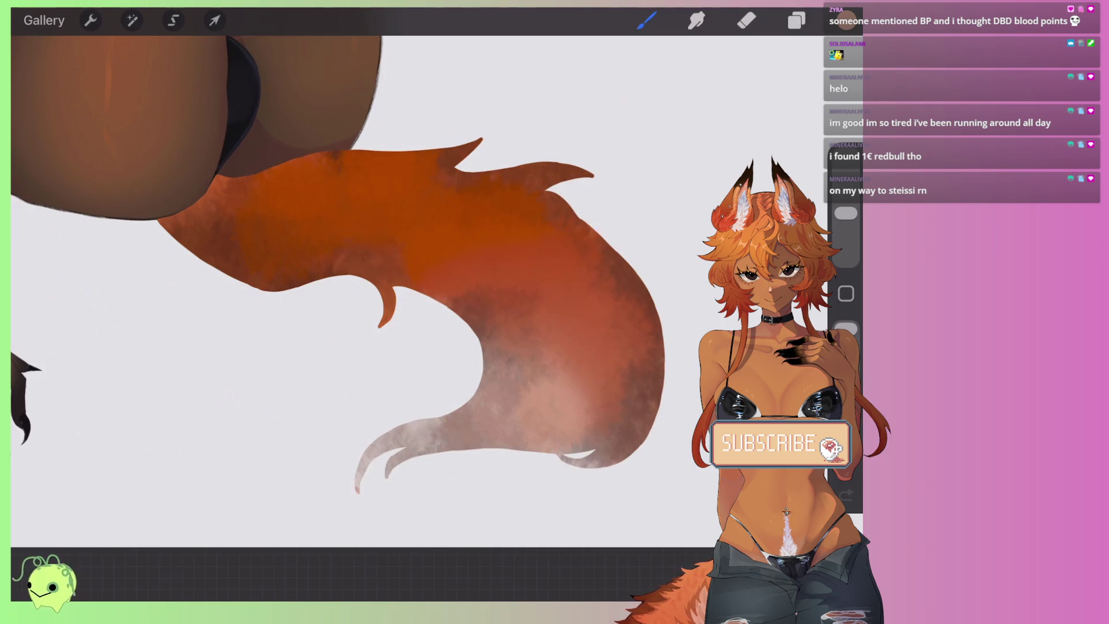
Step: Add greyish shading to the lower tail, then try larger pink strokes and undo the last
drag(612, 370, 595, 335)
drag(520, 404, 474, 445)
drag(846, 214, 846, 190)
drag(647, 323, 502, 382)
drag(629, 427, 497, 390)
key(ctrl+z)
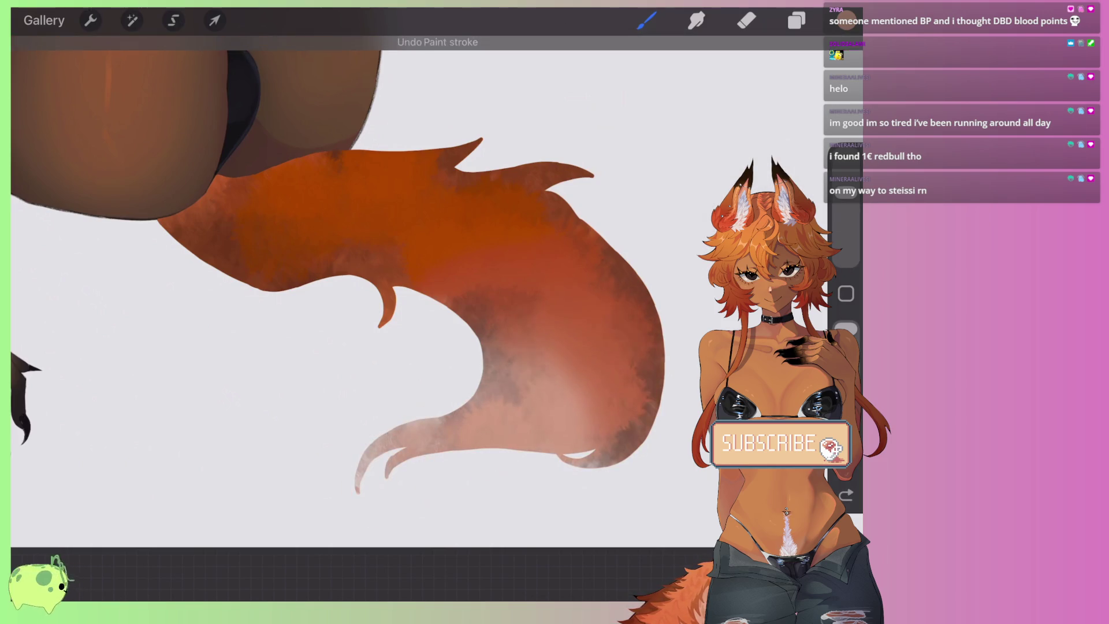
Step: Warm up the pinkish light area in the middle of the tail
click(843, 20)
click(646, 20)
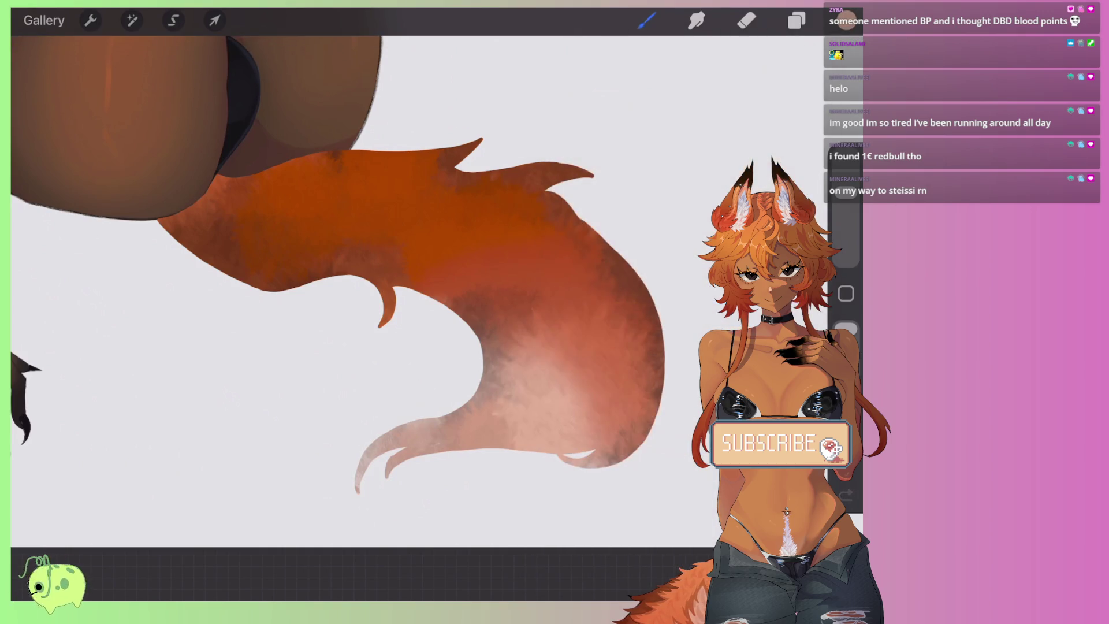
drag(635, 243, 520, 369)
drag(451, 184, 595, 335)
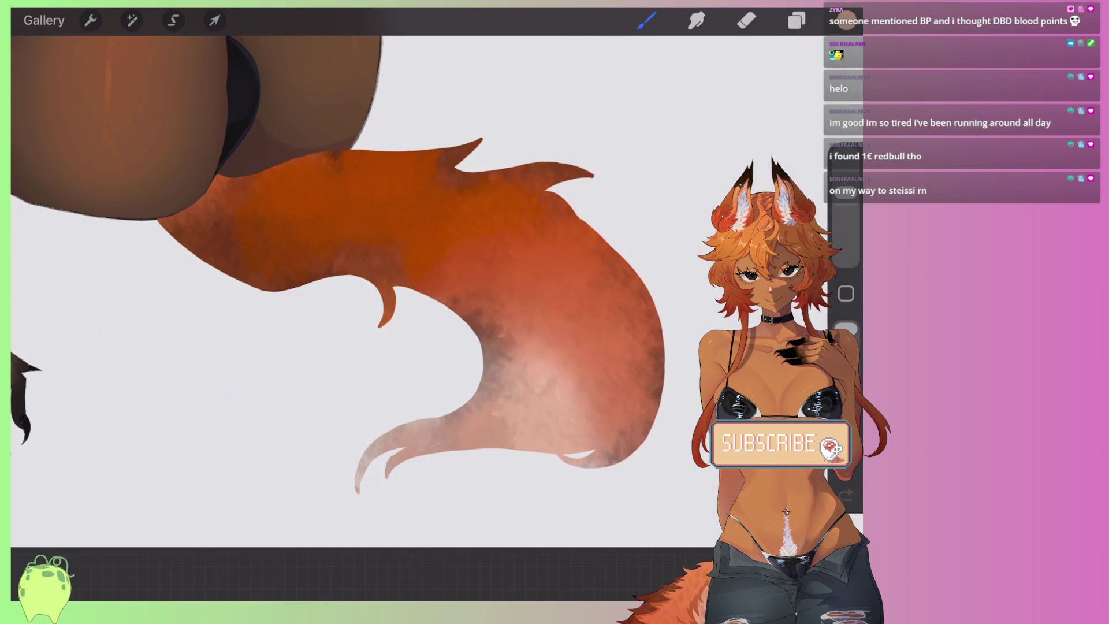
Step: Smooth the dark mottled upper patches and lighten the shading toward the tail tip
drag(393, 173, 335, 271)
drag(358, 156, 208, 237)
drag(428, 156, 358, 249)
drag(641, 289, 554, 439)
mouse_move(647, 416)
mouse_down()
mouse_move(508, 456)
mouse_move(382, 468)
mouse_up()
drag(427, 439, 370, 474)
Step: Clear Layer 22, the tail's fur-shading layer, from the Layers panel
scroll(404, 260, down, 5)
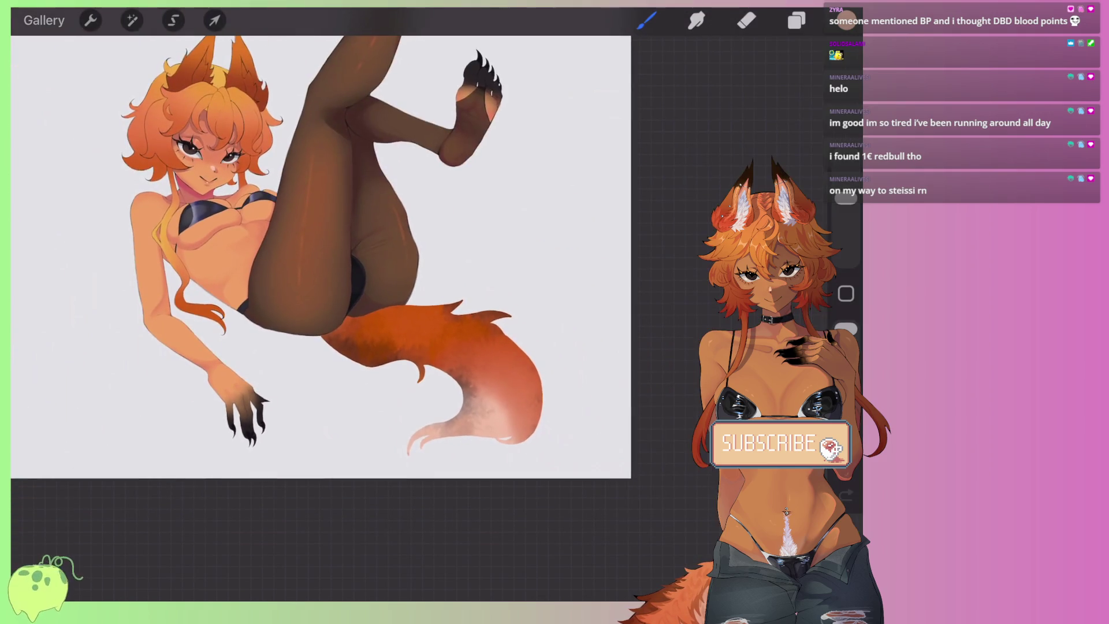
scroll(405, 260, up, 5)
scroll(382, 282, up, 3)
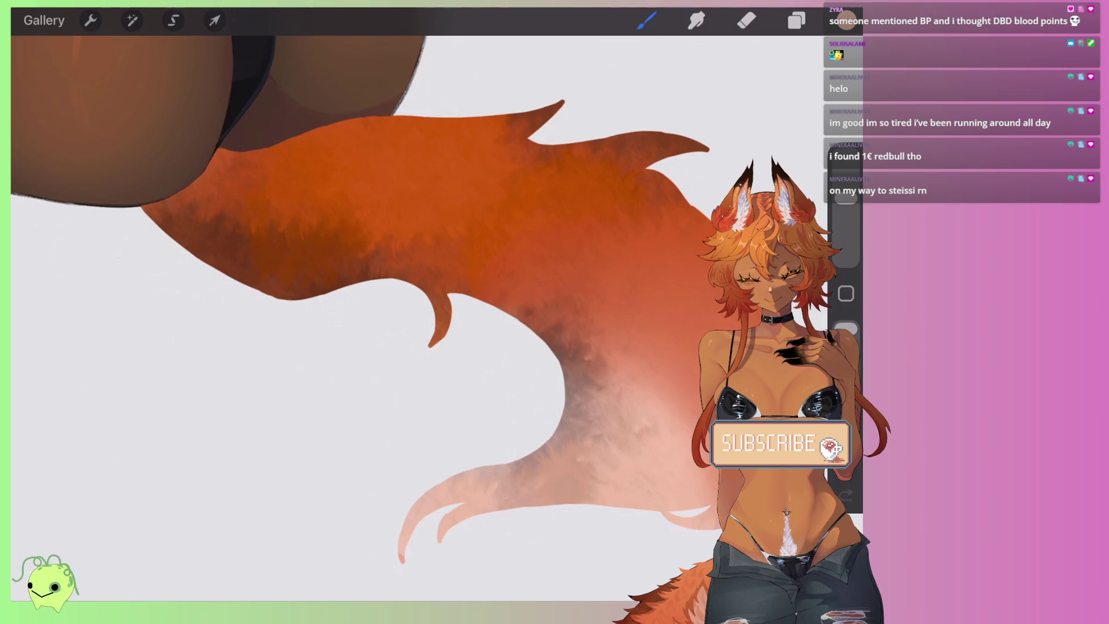
scroll(404, 289, down, 3)
click(797, 20)
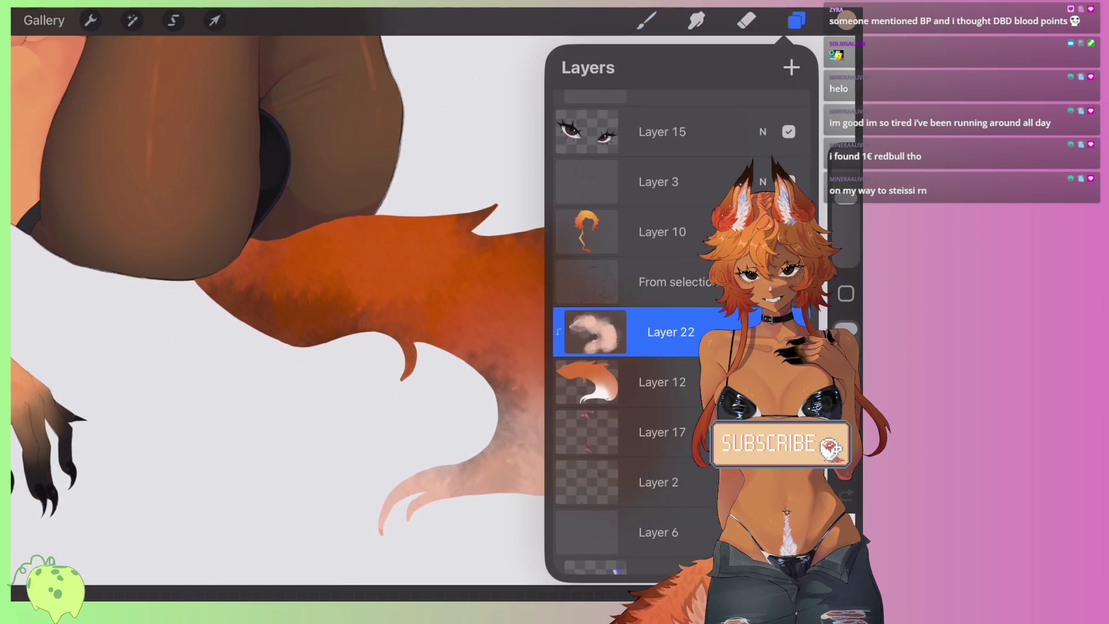
click(670, 332)
click(439, 290)
click(796, 20)
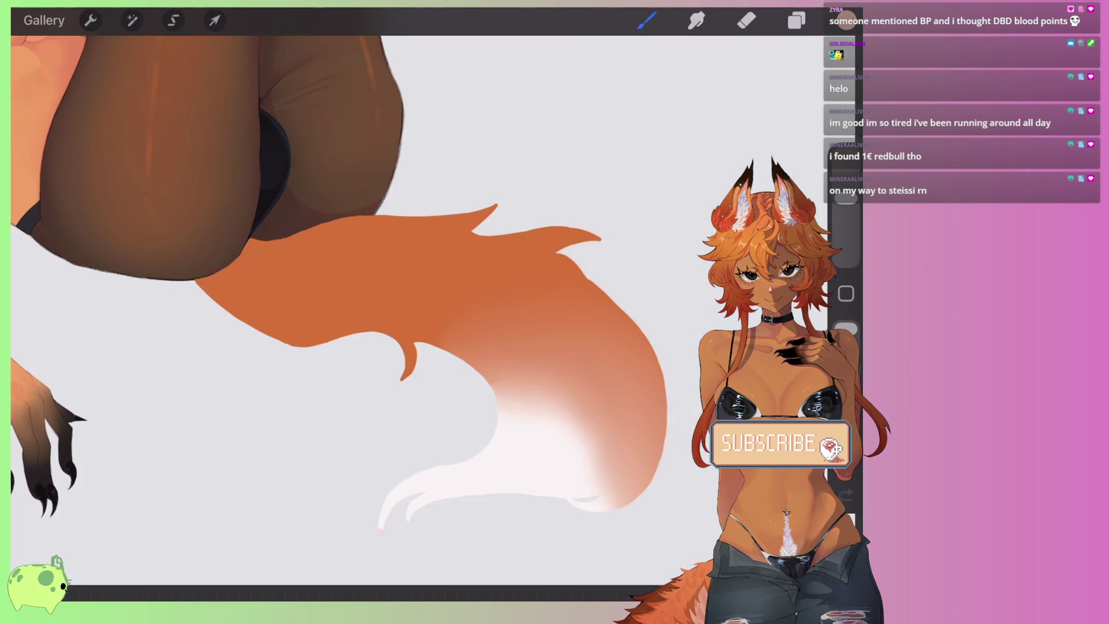
Step: Sample the tail's orange with the eyedropper and check it in the Colours panel
click(513, 383)
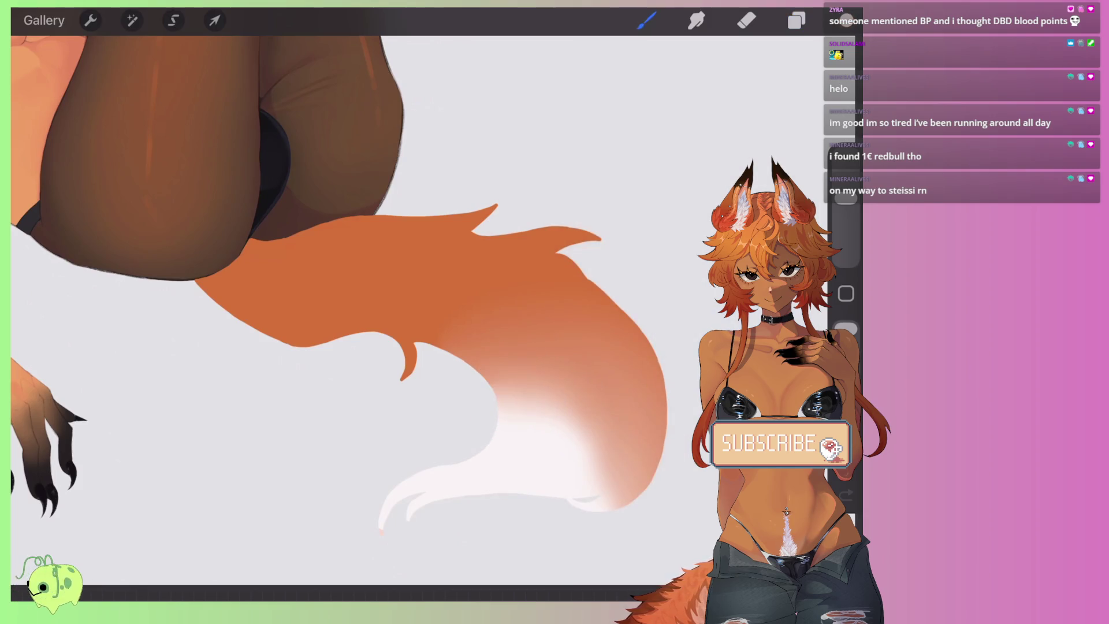
click(846, 20)
click(846, 20)
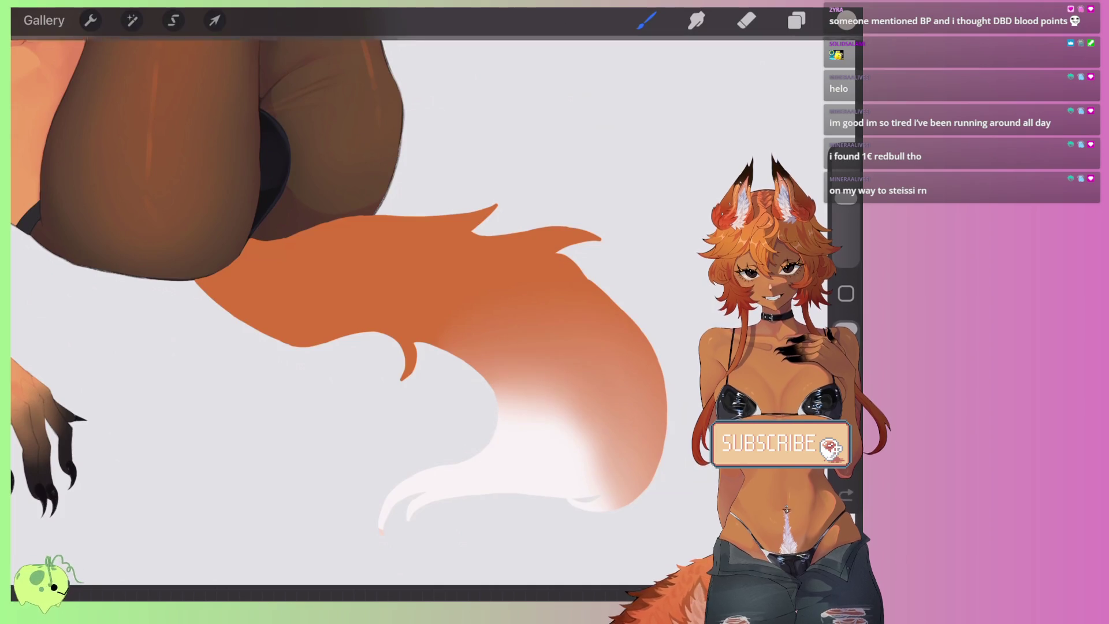
click(647, 21)
Step: Select the Monoline brush from the Recent brushes
scroll(549, 335, up, 5)
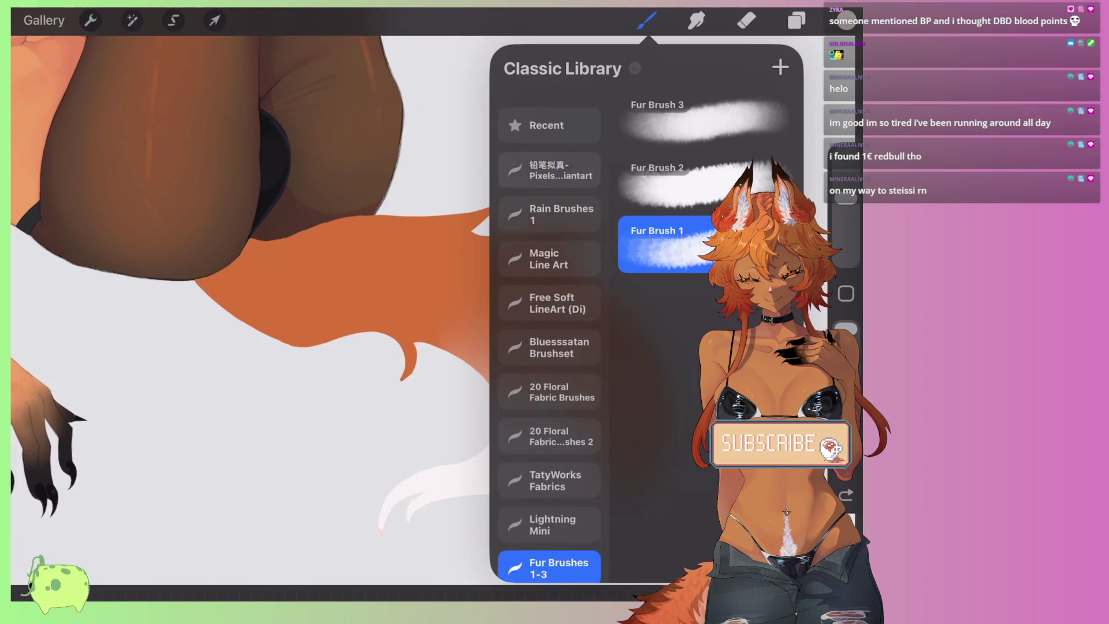
click(549, 108)
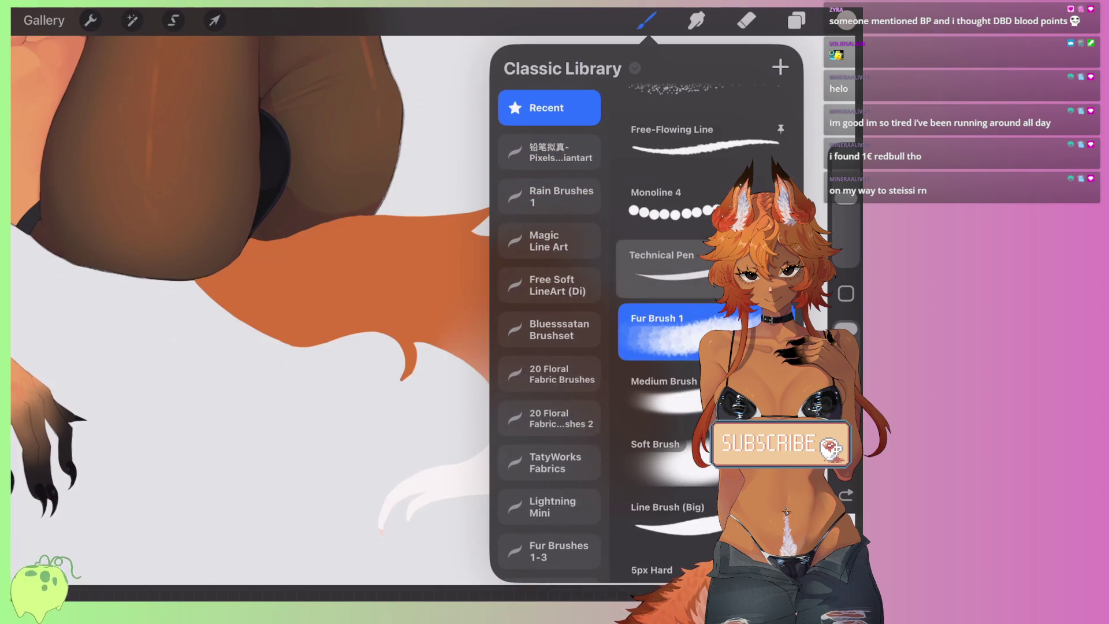
scroll(670, 346, up, 5)
click(652, 231)
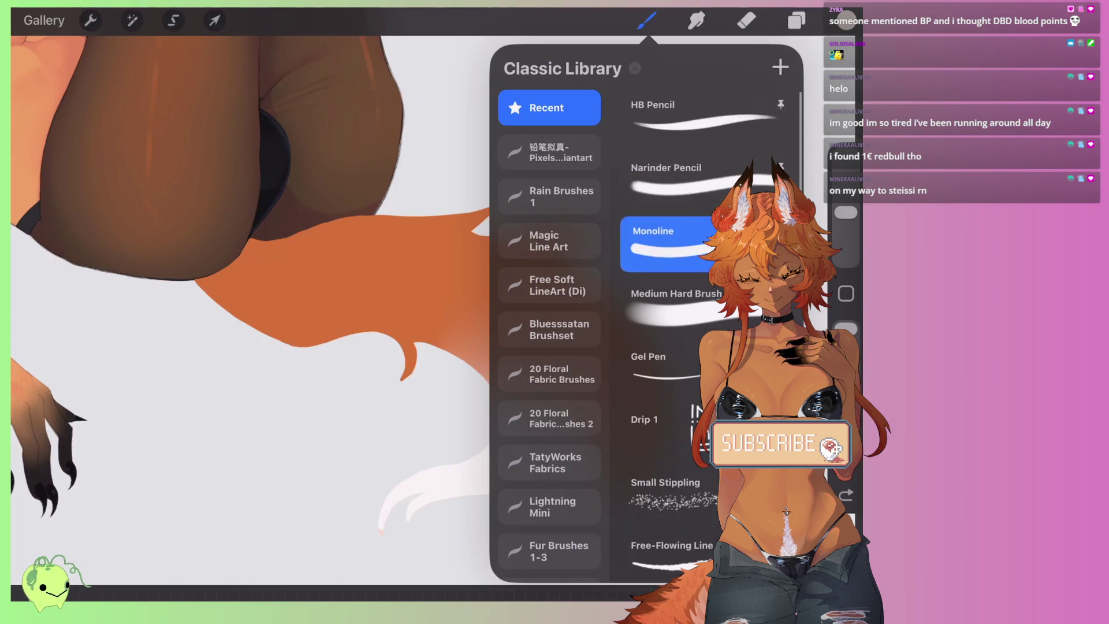
Step: Zoom in and paint darker orange shading along the tail's left edge near its base
scroll(370, 312, up, 3)
scroll(369, 312, up, 2)
mouse_move(315, 249)
mouse_down()
mouse_move(306, 324)
mouse_move(341, 457)
mouse_up()
drag(312, 301, 251, 416)
drag(251, 323, 214, 387)
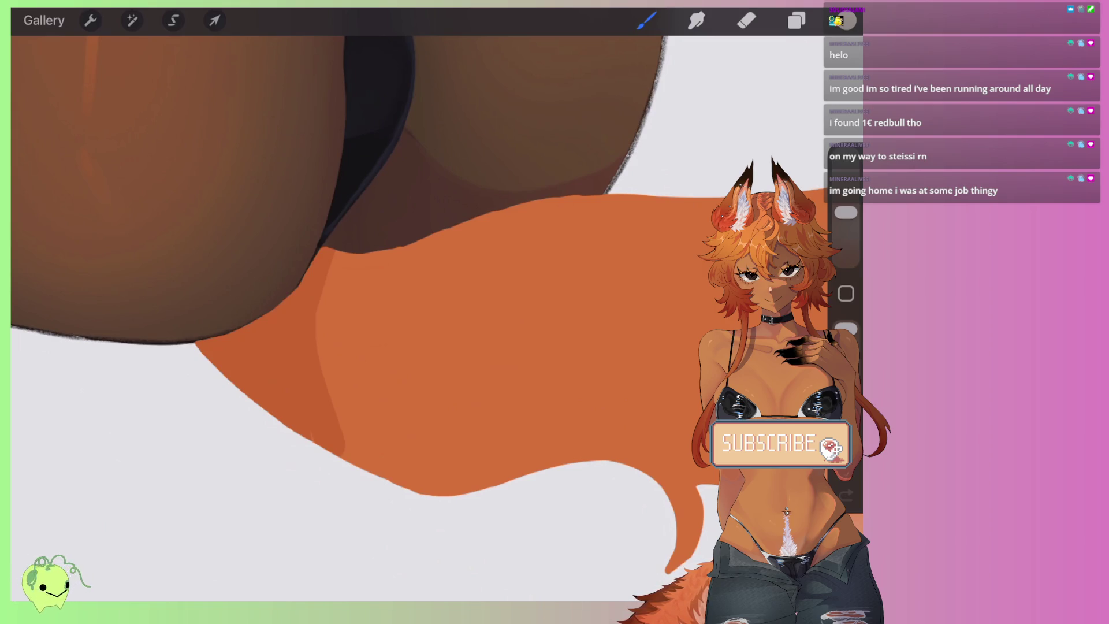
scroll(370, 260, right, 2)
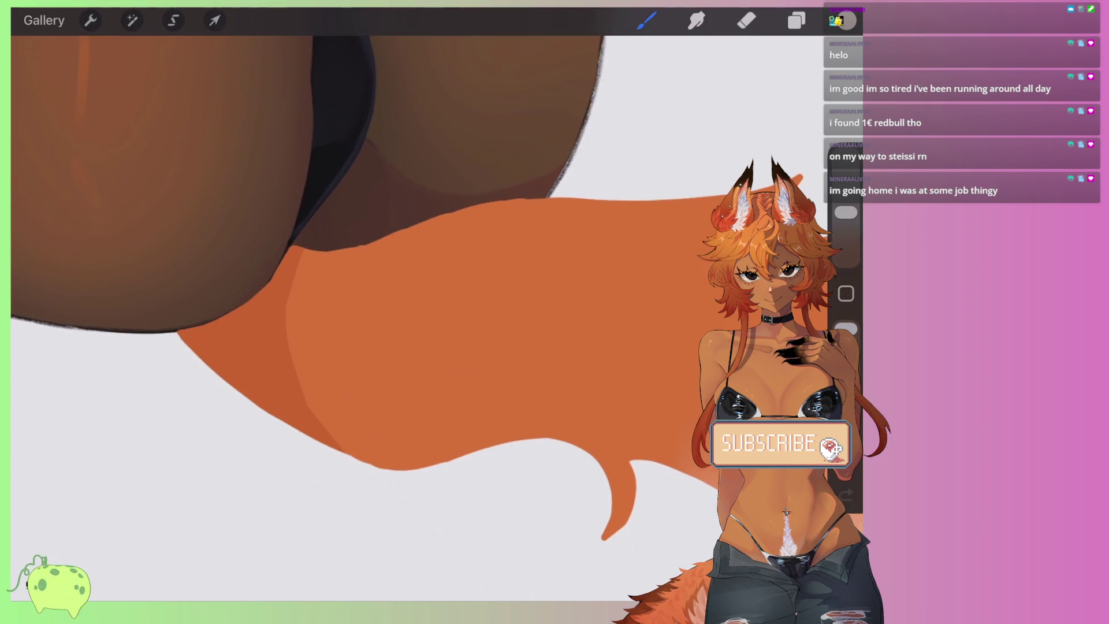
Step: Turn the fur-strand line-art layer's visibility back on
scroll(370, 312, down, 3)
click(797, 21)
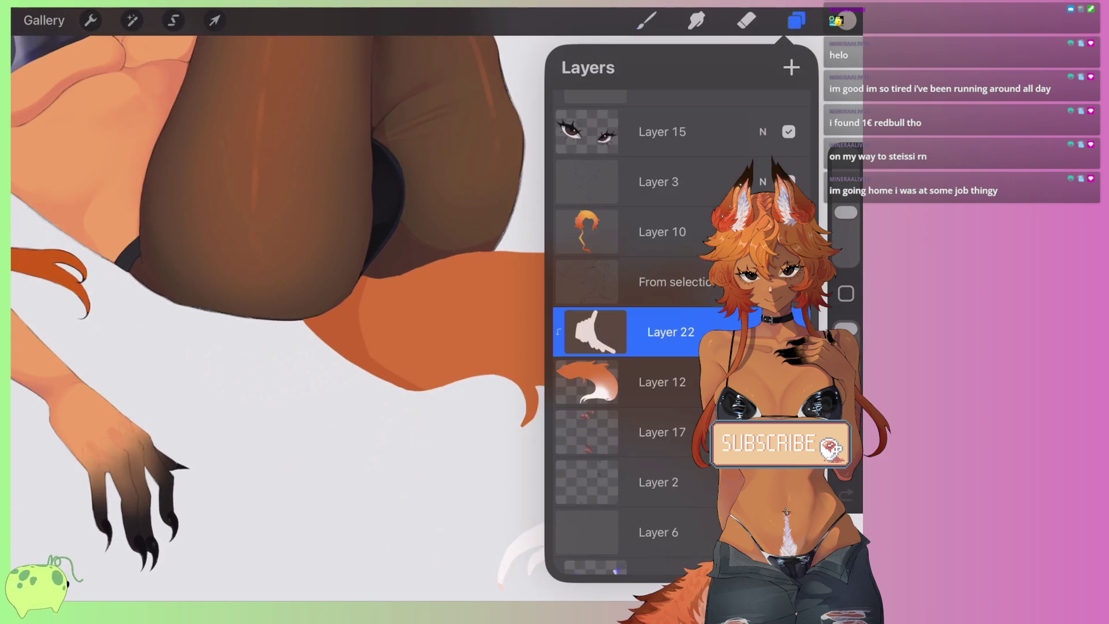
scroll(370, 312, up, 5)
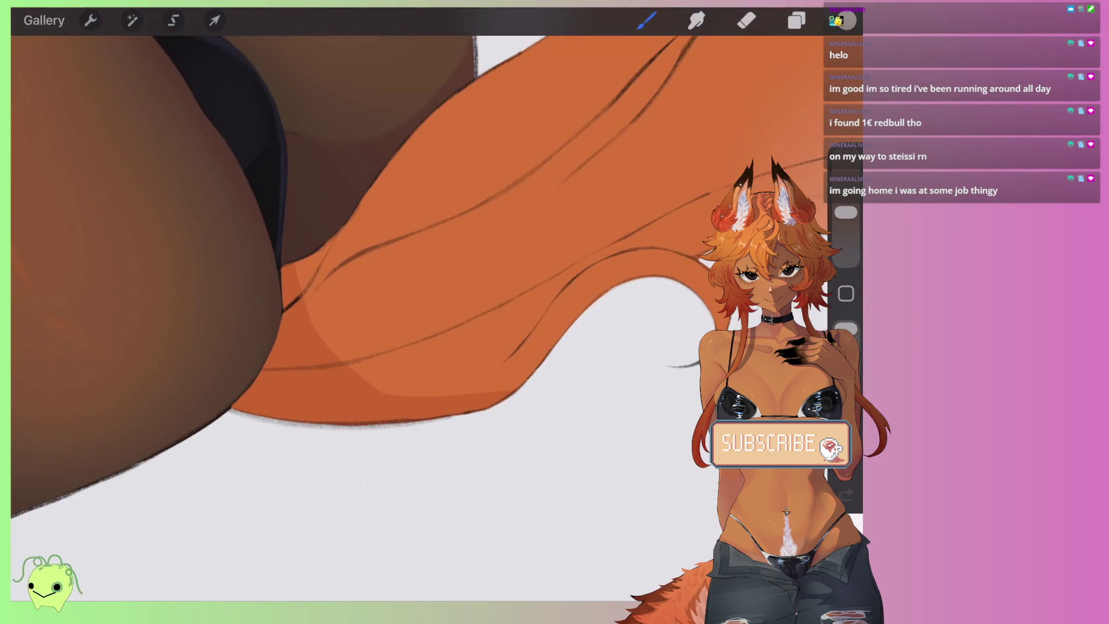
scroll(404, 289, down, 2)
scroll(370, 312, up, 1)
scroll(404, 289, right, 3)
Step: Add soft pink along the white edge and darker orange bands along the lower inner curve
drag(503, 277, 585, 355)
drag(601, 231, 563, 405)
mouse_move(370, 312)
mouse_down()
mouse_move(583, 232)
mouse_move(590, 297)
mouse_up()
mouse_move(601, 219)
mouse_down()
mouse_move(334, 322)
mouse_move(210, 433)
mouse_move(118, 458)
mouse_up()
mouse_move(294, 387)
mouse_down()
mouse_move(265, 434)
mouse_move(124, 420)
mouse_up()
drag(214, 399, 114, 446)
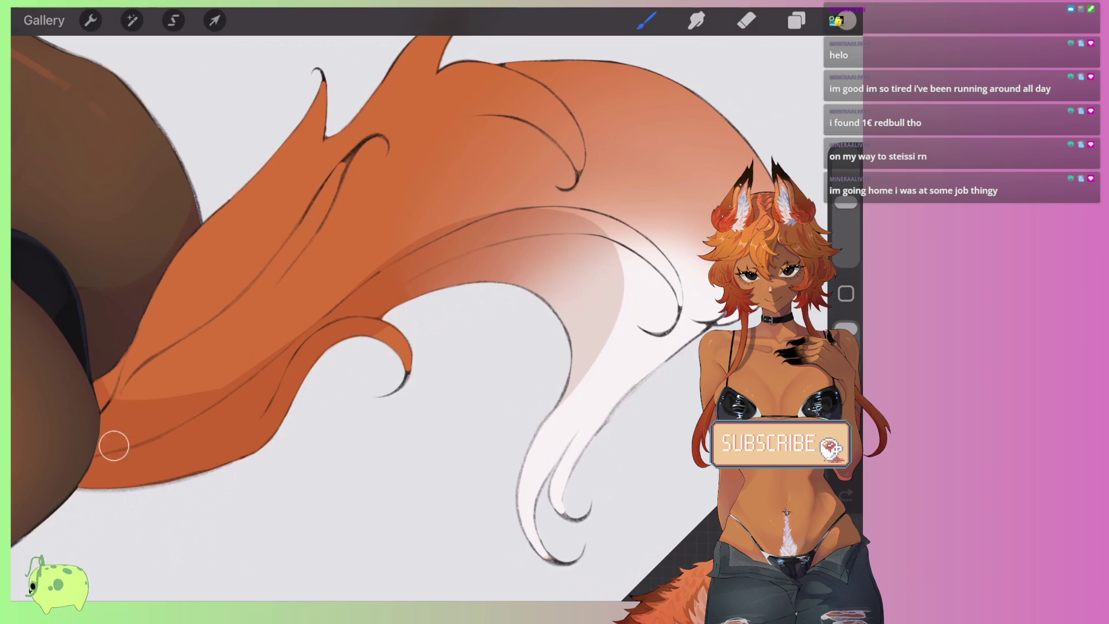
Step: Paint a darker orange shading band inside the upper tail
drag(393, 317, 347, 352)
drag(457, 155, 471, 242)
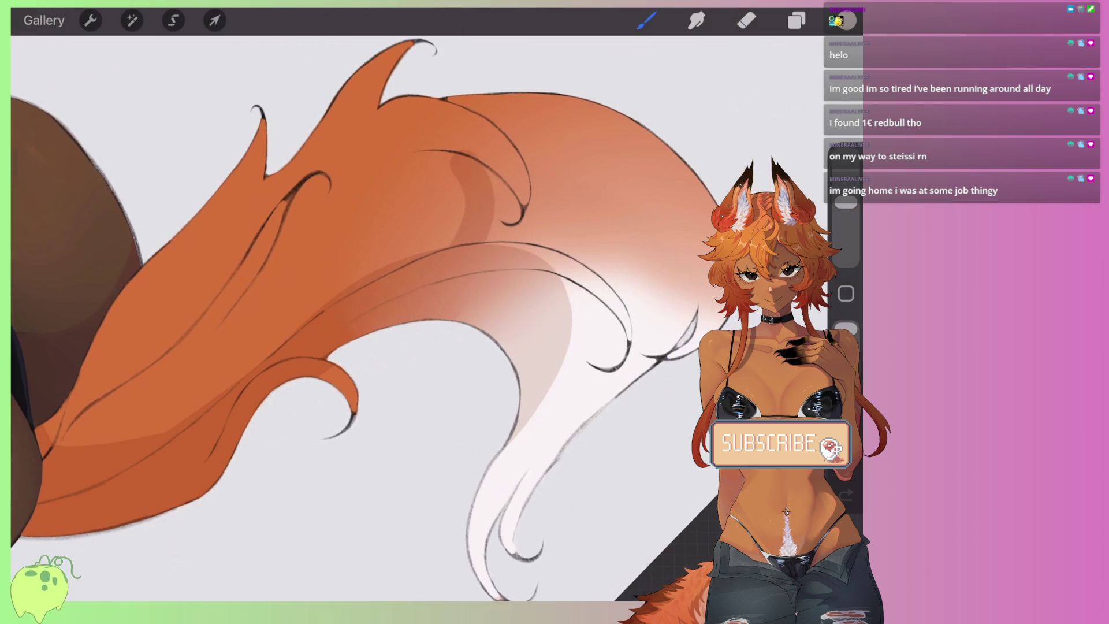
drag(488, 165, 500, 240)
mouse_move(468, 151)
mouse_down()
mouse_move(409, 161)
mouse_move(428, 260)
mouse_up()
drag(399, 162, 416, 267)
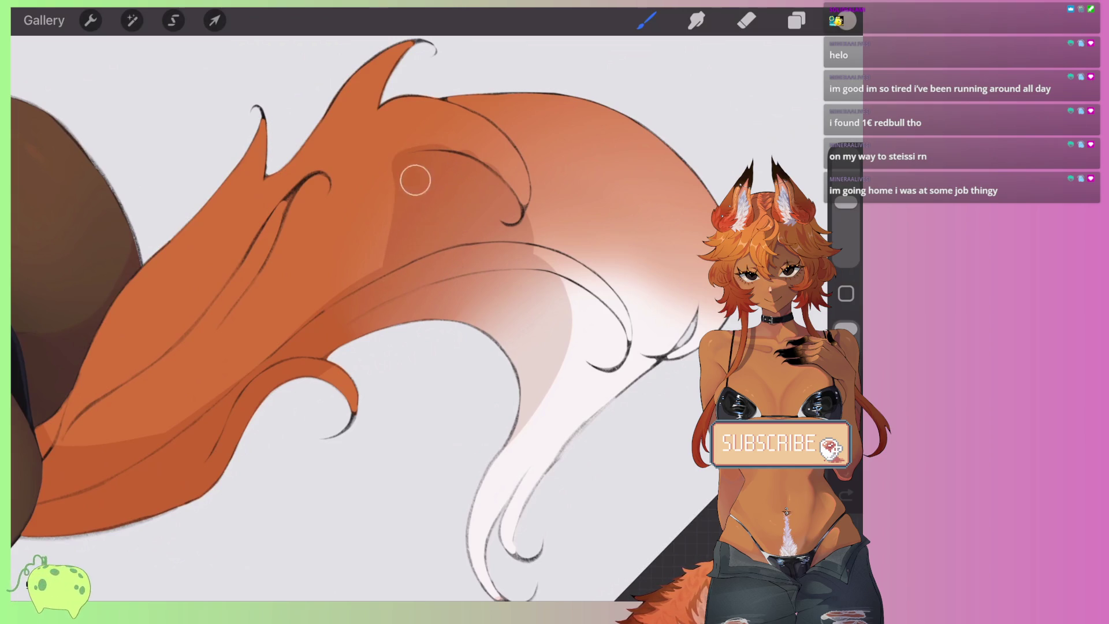
drag(416, 178, 335, 300)
Step: Darken the lighter patch in the middle of the tail and reduce the brush size
scroll(369, 312, down, 5)
scroll(370, 312, up, 3)
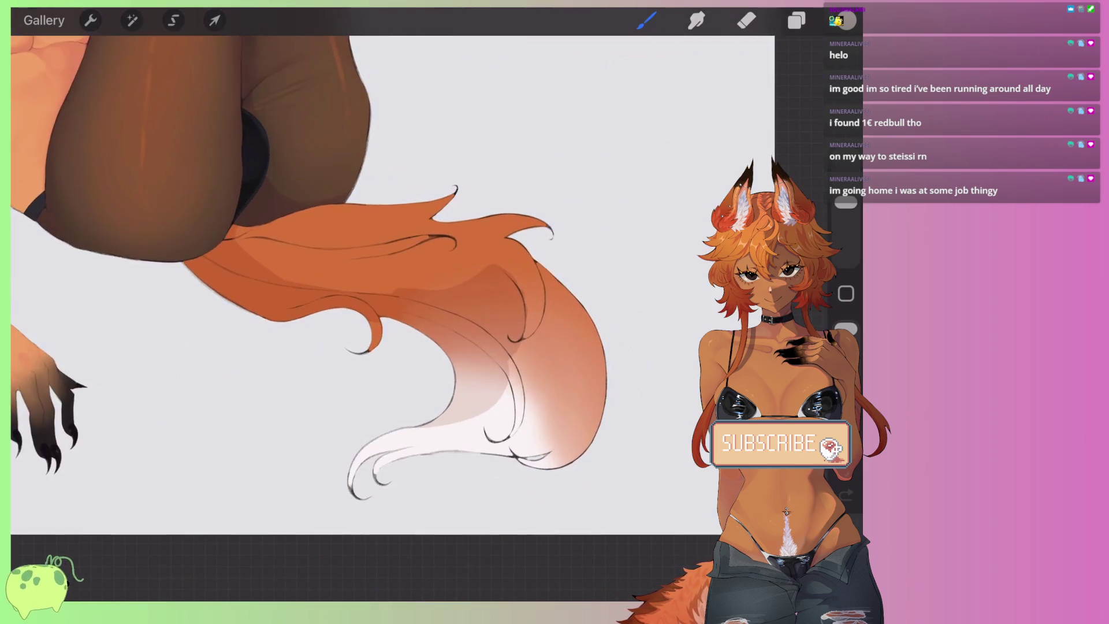
scroll(370, 312, up, 3)
mouse_move(497, 242)
mouse_down()
mouse_move(490, 307)
mouse_move(451, 369)
mouse_up()
drag(465, 284, 443, 364)
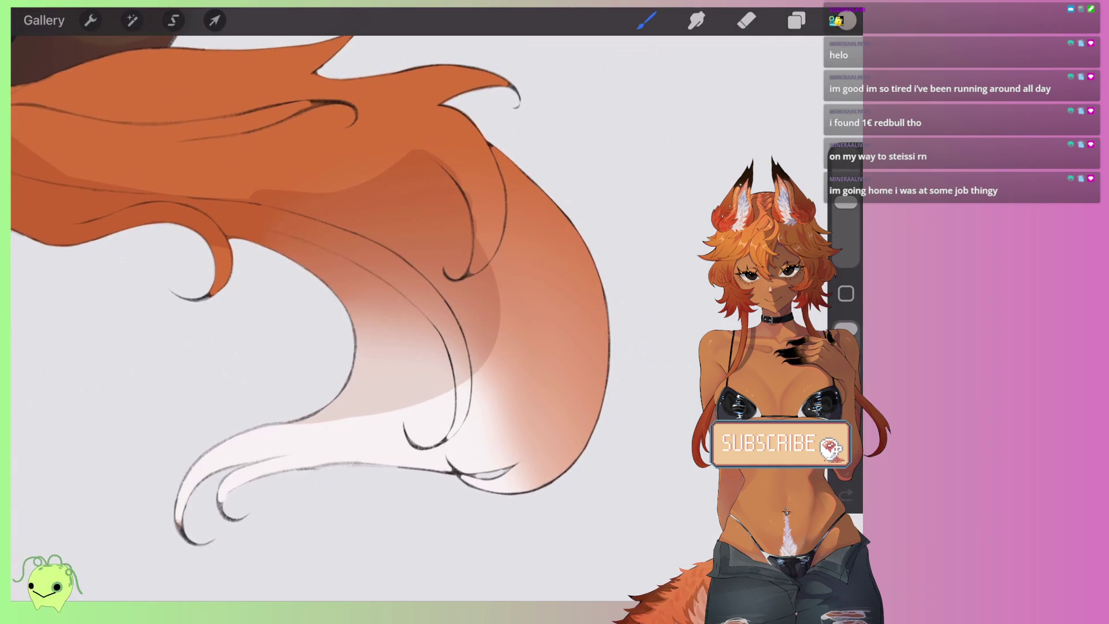
scroll(370, 312, down, 2)
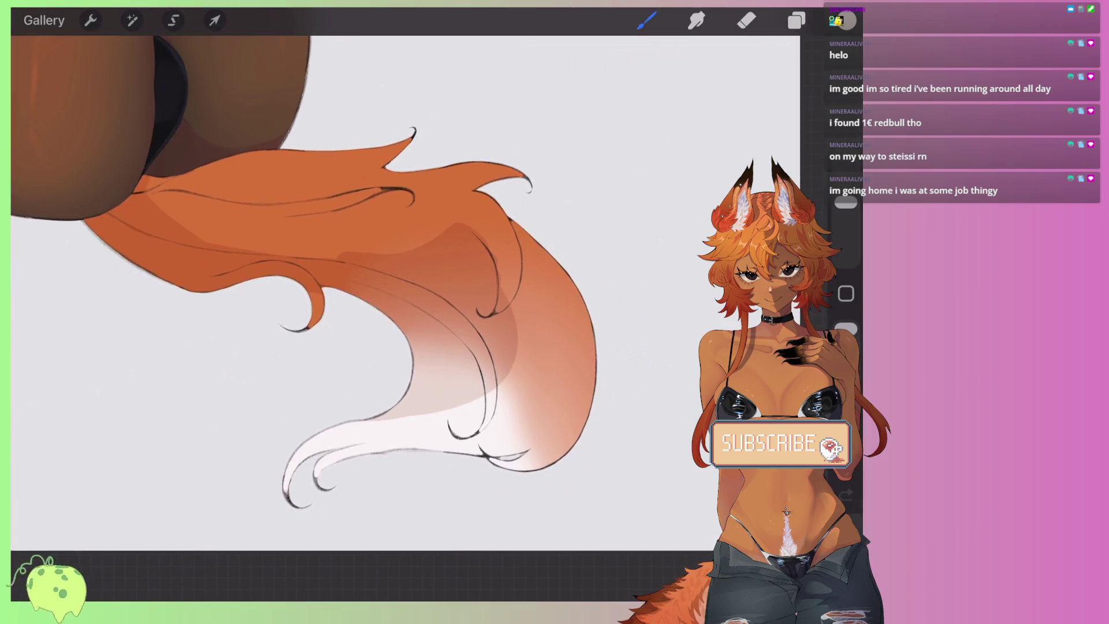
scroll(370, 312, up, 2)
scroll(370, 312, up, 3)
drag(845, 202, 846, 237)
Step: Paint two long darker orange diagonal strokes to widen the tail's shading band
scroll(370, 312, down, 2)
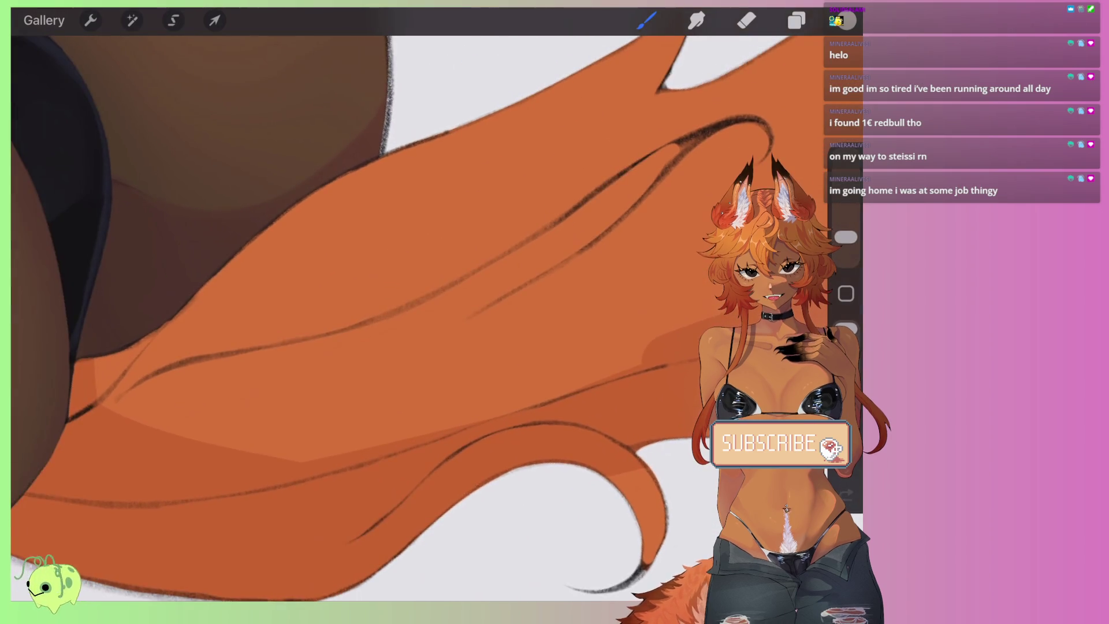
drag(549, 264, 197, 442)
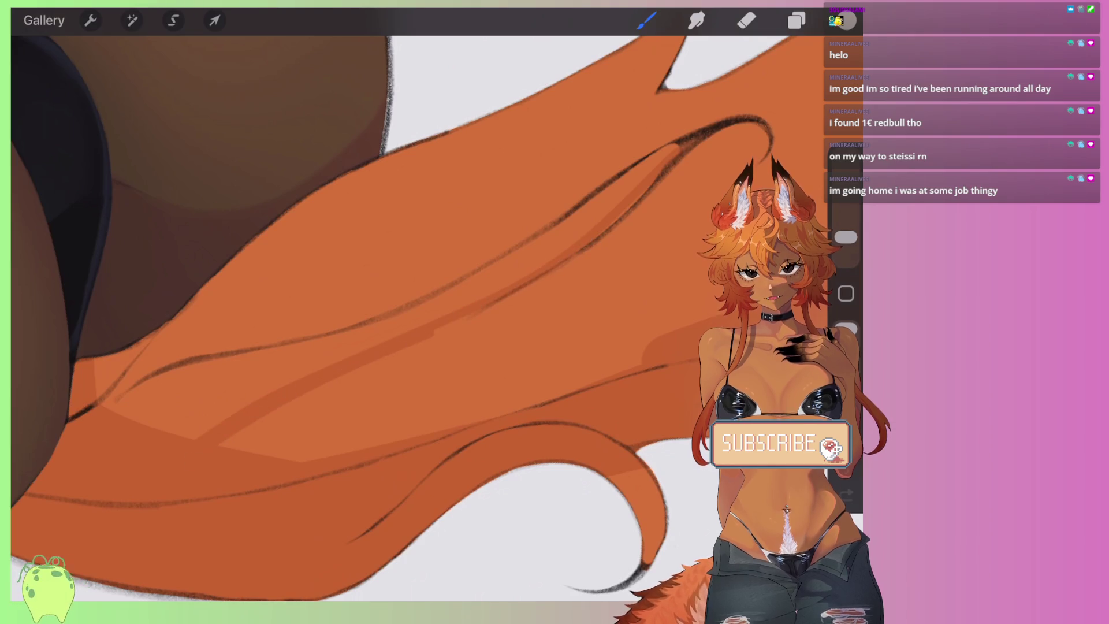
mouse_move(664, 167)
mouse_down()
mouse_move(401, 327)
mouse_move(200, 425)
mouse_up()
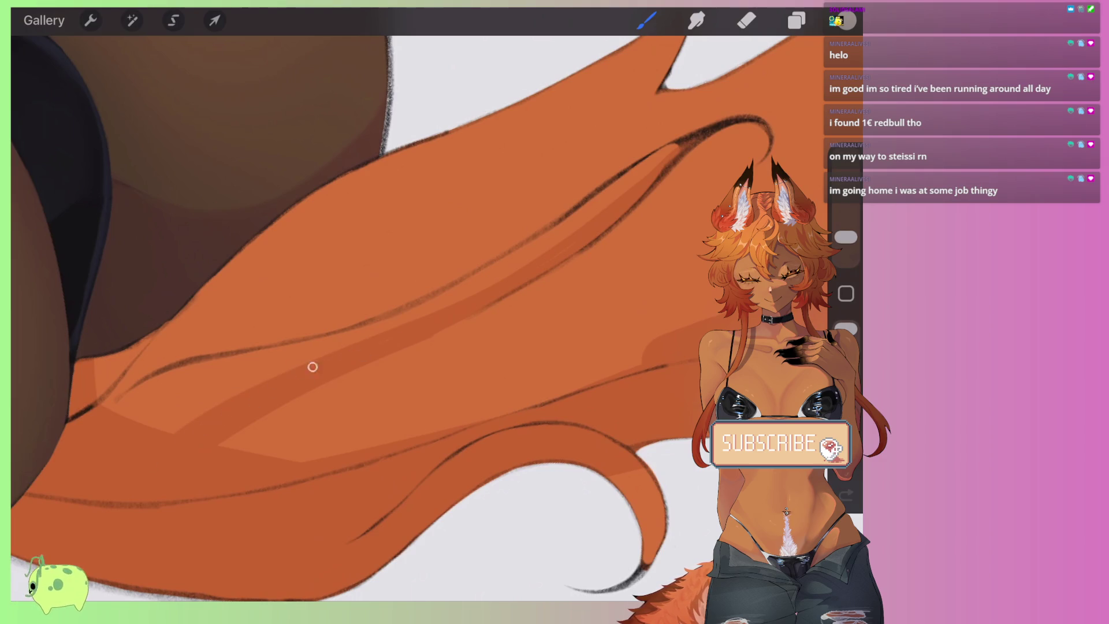
scroll(312, 367, up, 2)
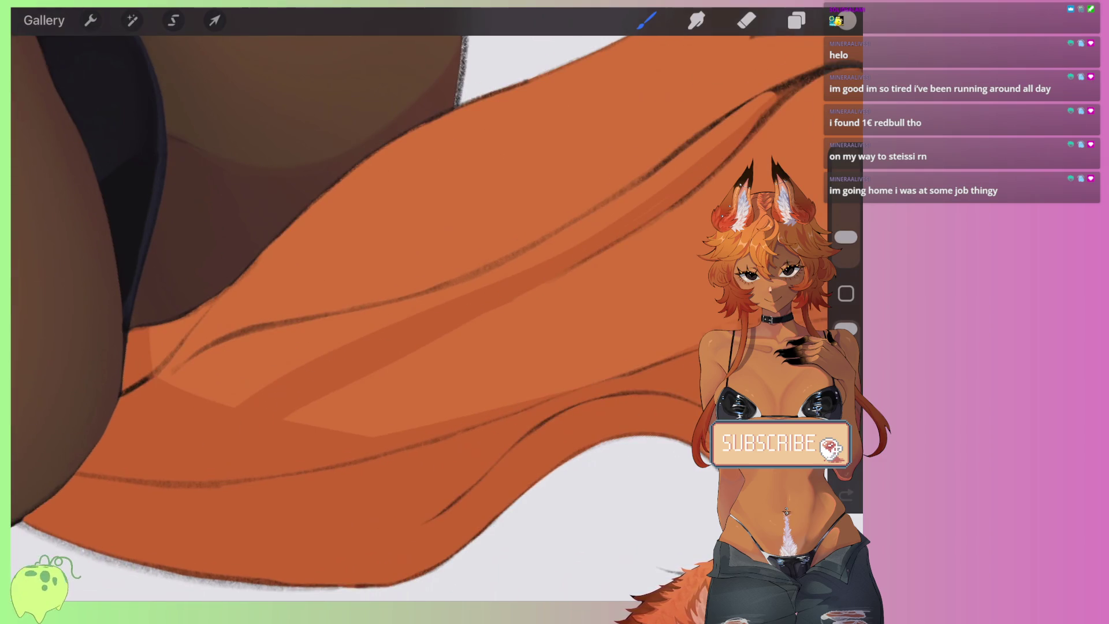
scroll(404, 324, down, 1)
Step: Add several more darker orange shading strokes along the tail
drag(335, 381, 661, 203)
mouse_move(604, 230)
mouse_down()
mouse_move(465, 331)
mouse_move(340, 383)
mouse_up()
drag(455, 333, 398, 385)
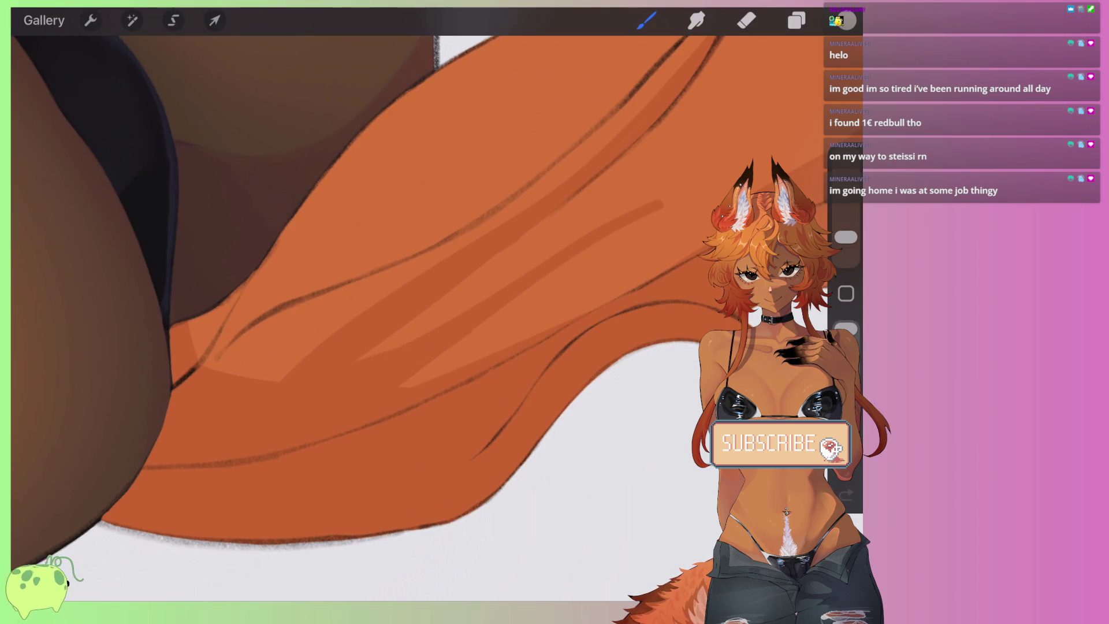
scroll(404, 289, down, 3)
drag(514, 360, 606, 311)
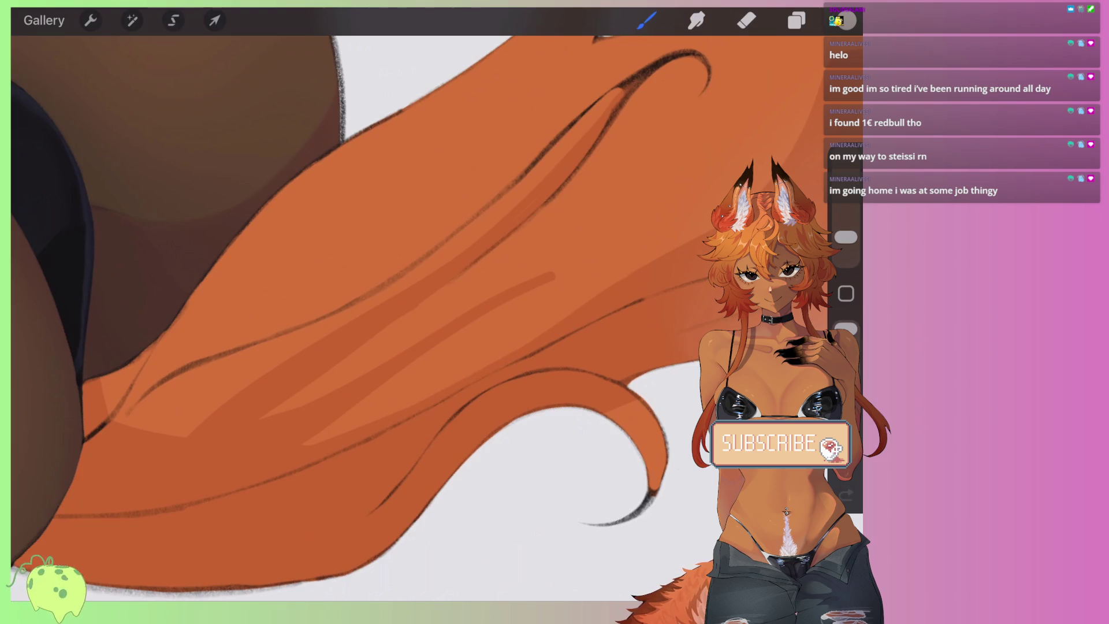
scroll(358, 312, up, 3)
Step: Make the eraser slightly larger, then return to the brush
key(e)
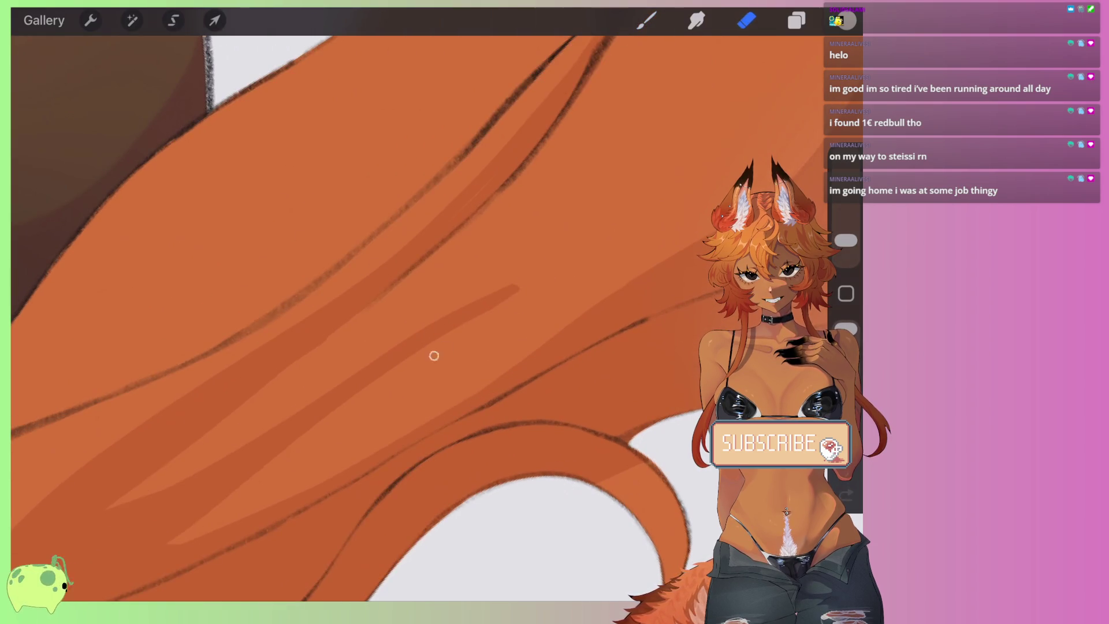
key(bracketright)
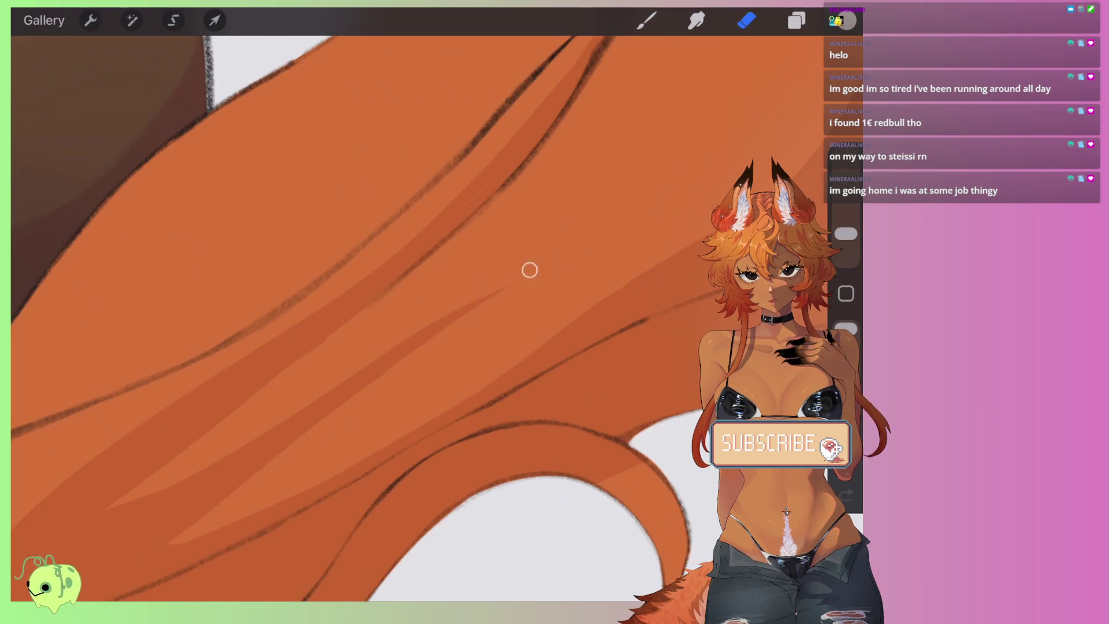
key(b)
scroll(405, 289, up, 2)
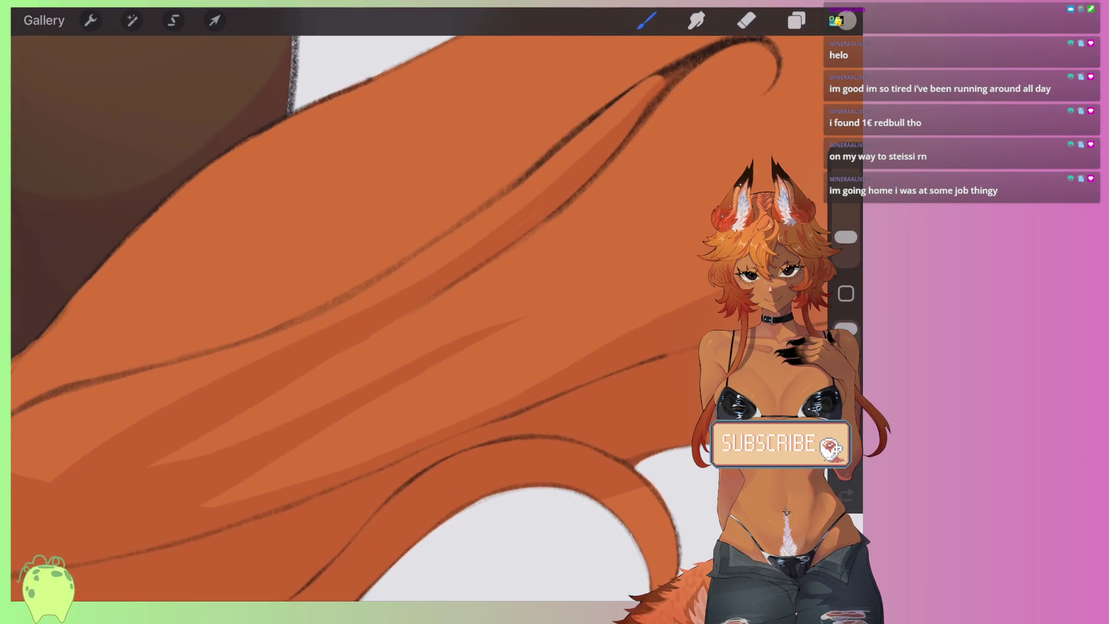
scroll(405, 289, up, 2)
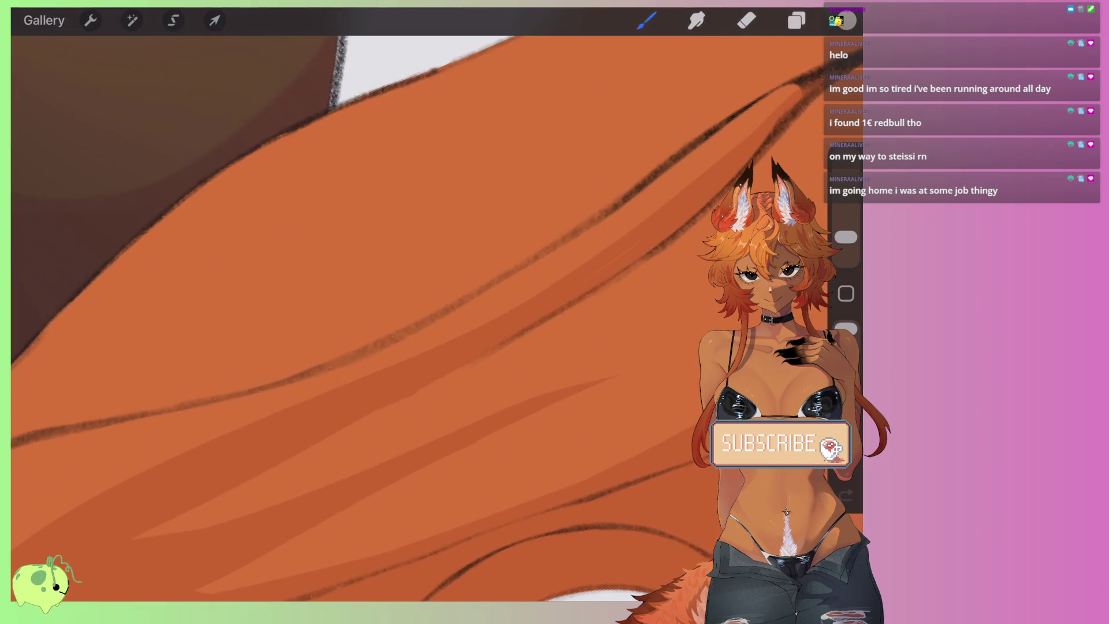
scroll(405, 289, down, 2)
Step: Erase parts of the darker tail shading to lighten it, then go back to the brush
key(e)
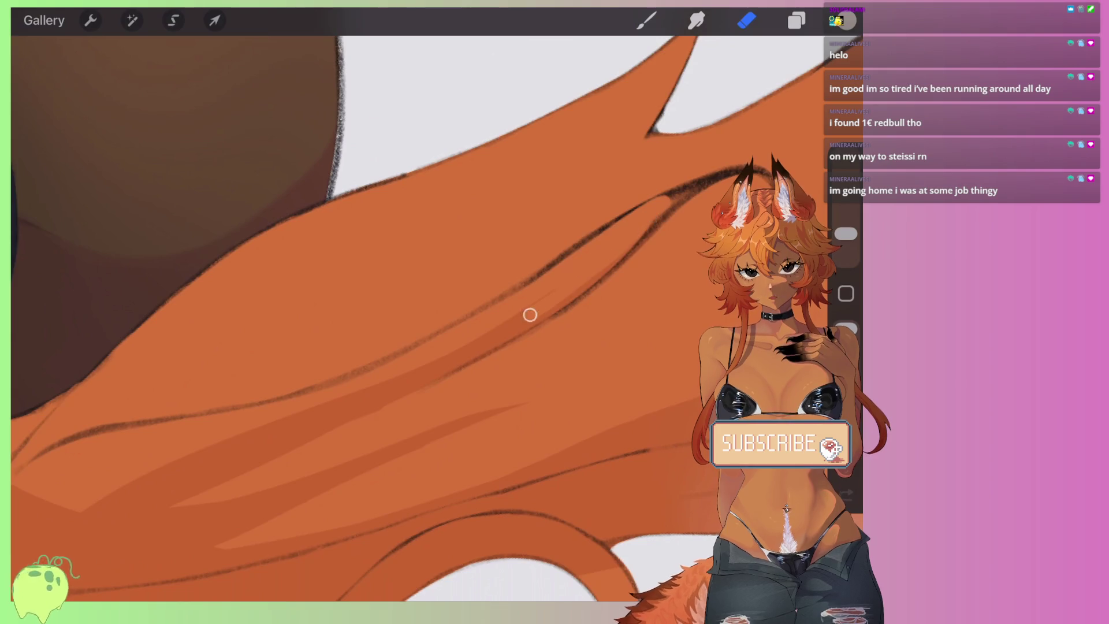
drag(287, 411, 121, 491)
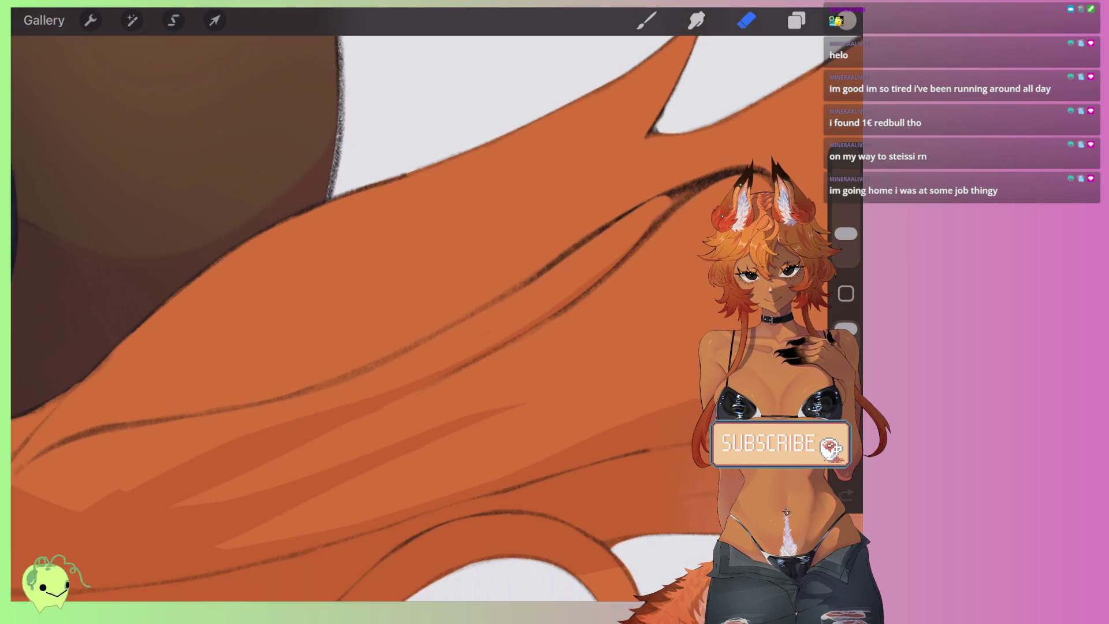
scroll(382, 388, up, 3)
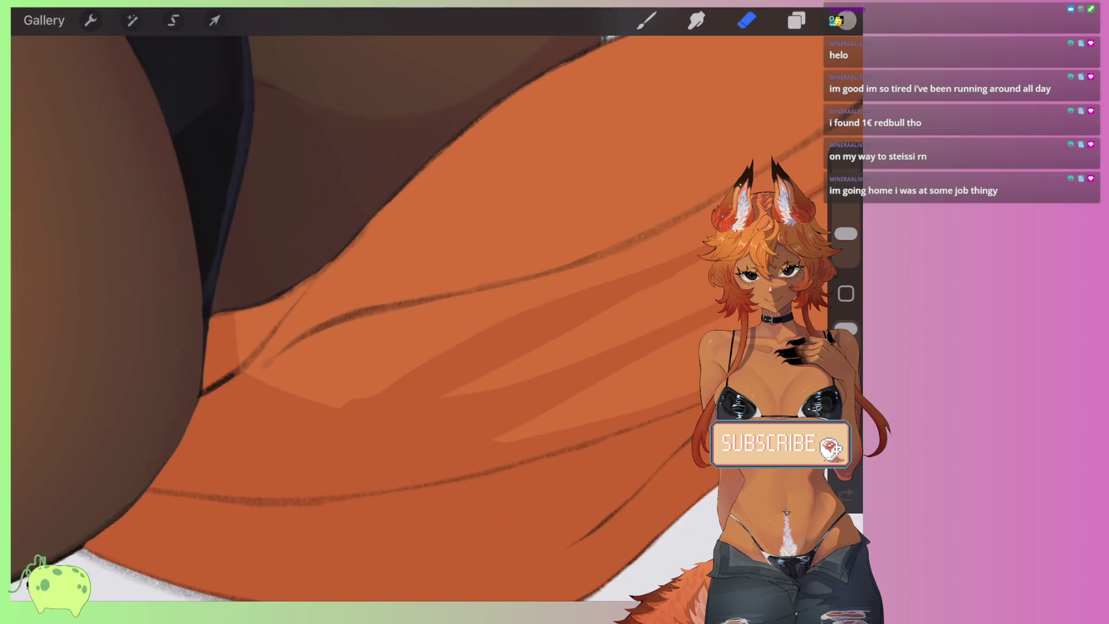
mouse_move(381, 389)
mouse_down()
mouse_move(235, 414)
mouse_move(272, 354)
mouse_move(290, 371)
mouse_move(272, 389)
mouse_move(330, 408)
mouse_up()
scroll(405, 289, down, 3)
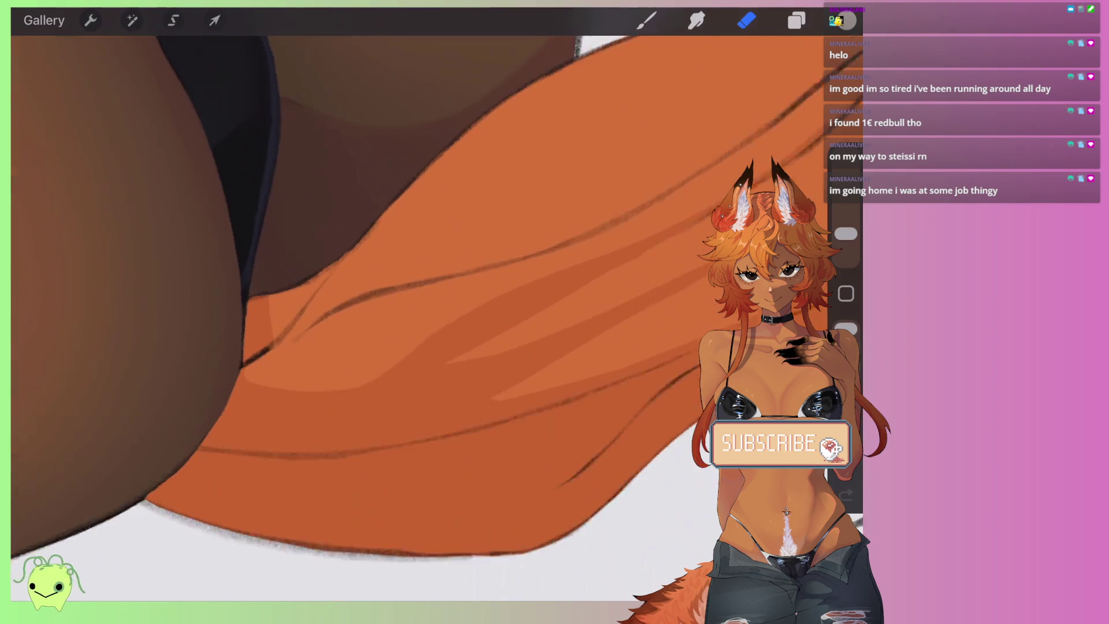
scroll(404, 289, down, 3)
scroll(404, 288, up, 3)
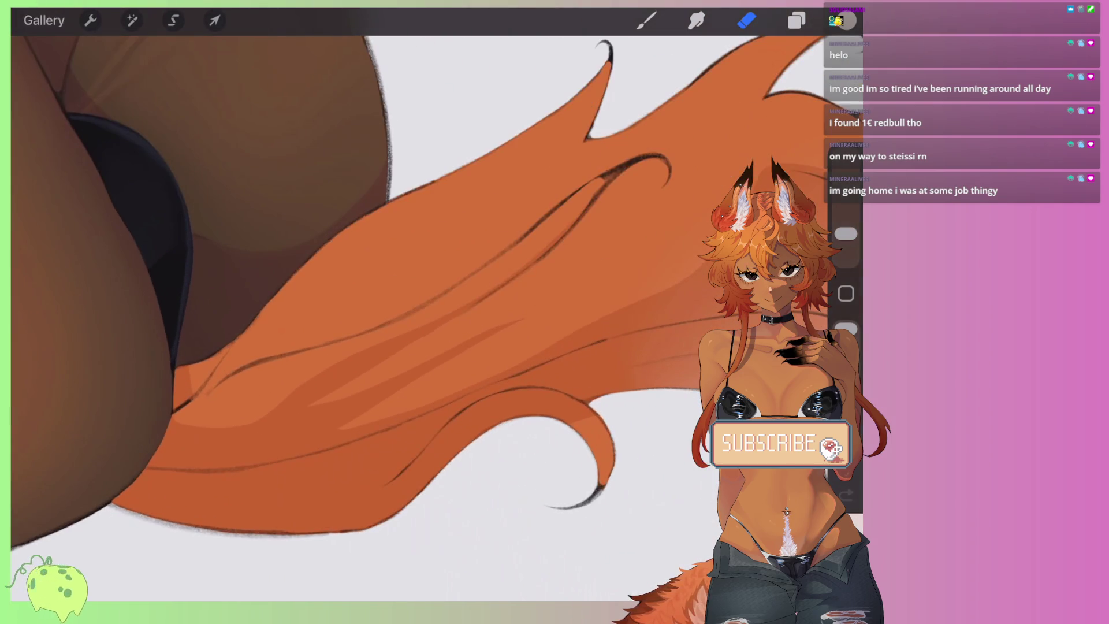
key(b)
scroll(405, 289, up, 2)
Step: Paint zigzag darker orange strokes along the tail's fur strands, filling in the shading
mouse_move(253, 420)
mouse_down()
mouse_move(599, 154)
mouse_move(537, 268)
mouse_move(449, 349)
mouse_move(260, 422)
mouse_move(338, 341)
mouse_move(413, 308)
mouse_up()
drag(360, 339, 576, 177)
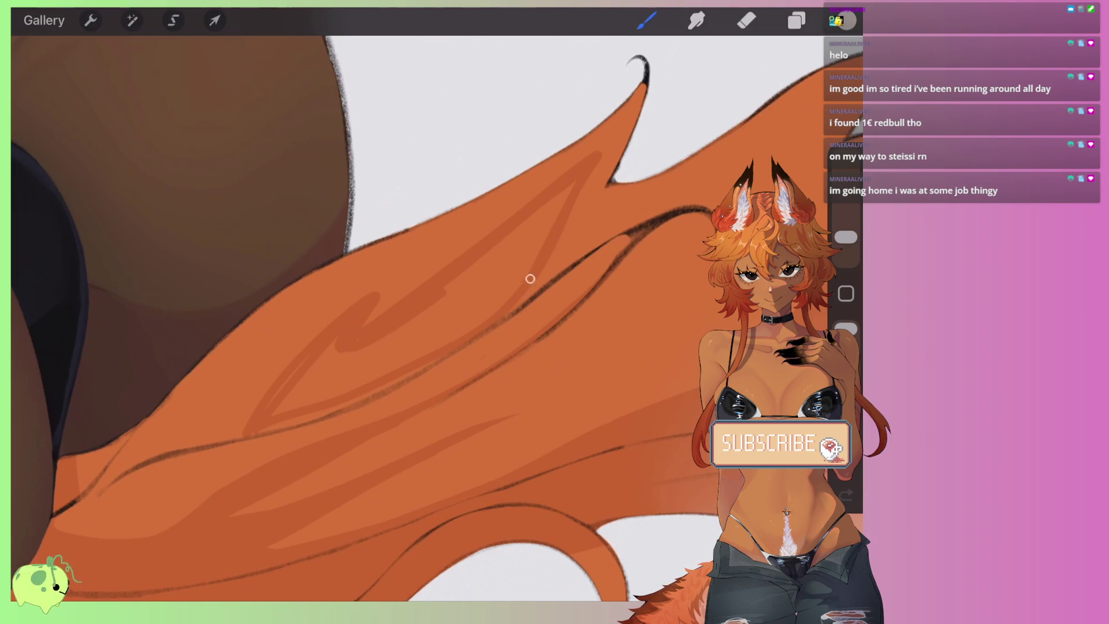
drag(403, 377, 275, 428)
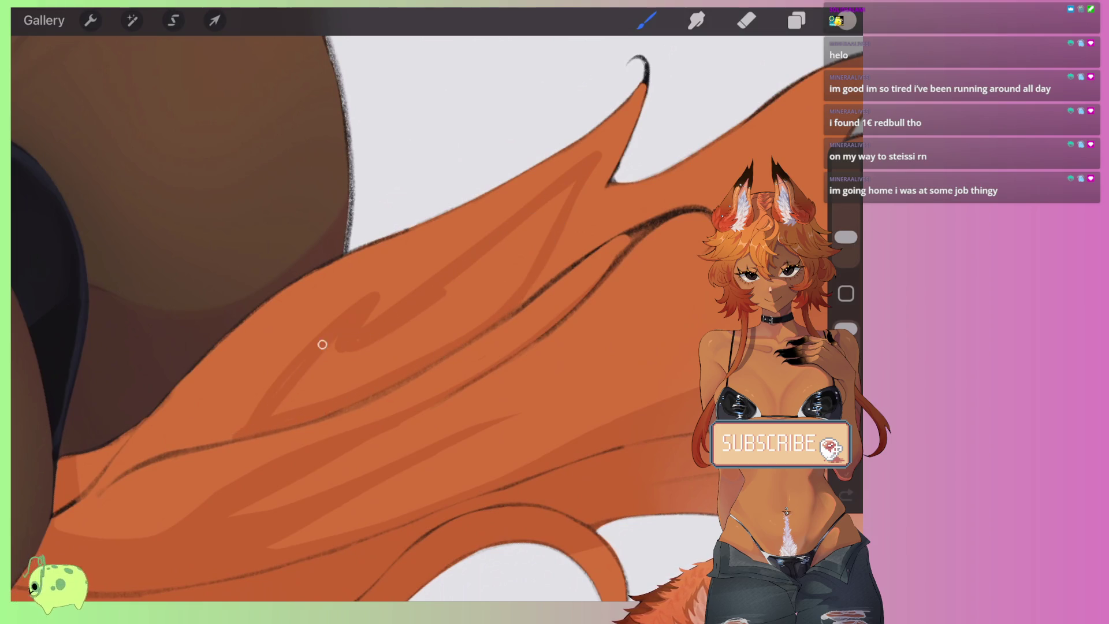
mouse_move(317, 374)
mouse_down()
mouse_move(395, 332)
mouse_move(513, 242)
mouse_up()
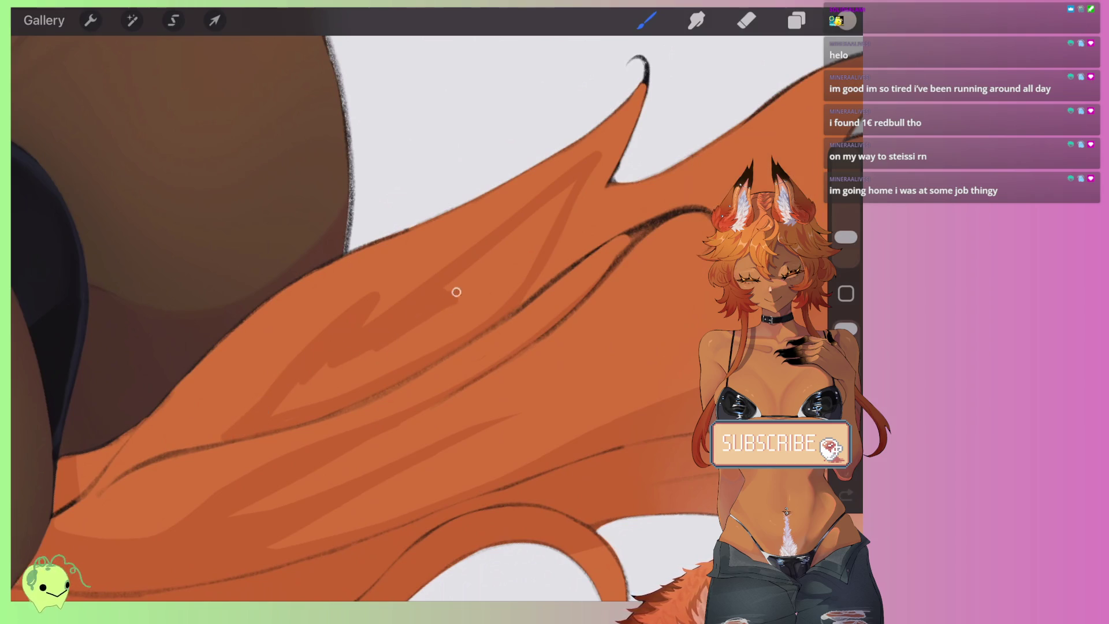
drag(846, 237, 846, 235)
drag(449, 287, 585, 176)
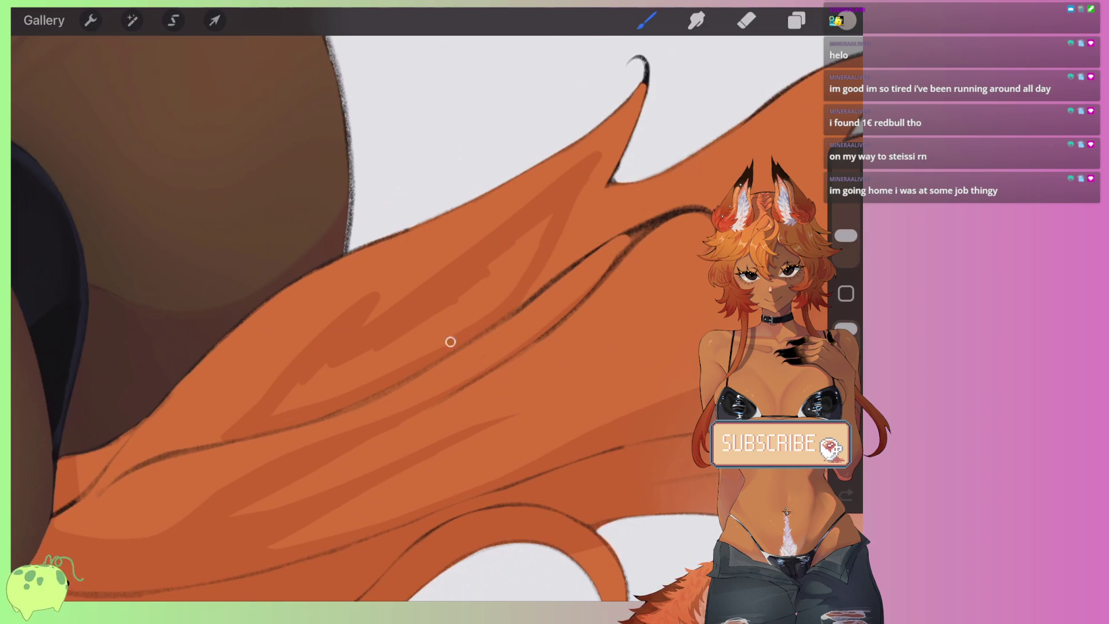
mouse_move(250, 426)
mouse_down()
mouse_move(374, 334)
mouse_move(420, 324)
mouse_up()
drag(362, 368, 476, 317)
drag(396, 364, 540, 228)
mouse_move(405, 338)
mouse_down()
mouse_move(513, 257)
mouse_move(438, 332)
mouse_up()
drag(487, 300, 543, 234)
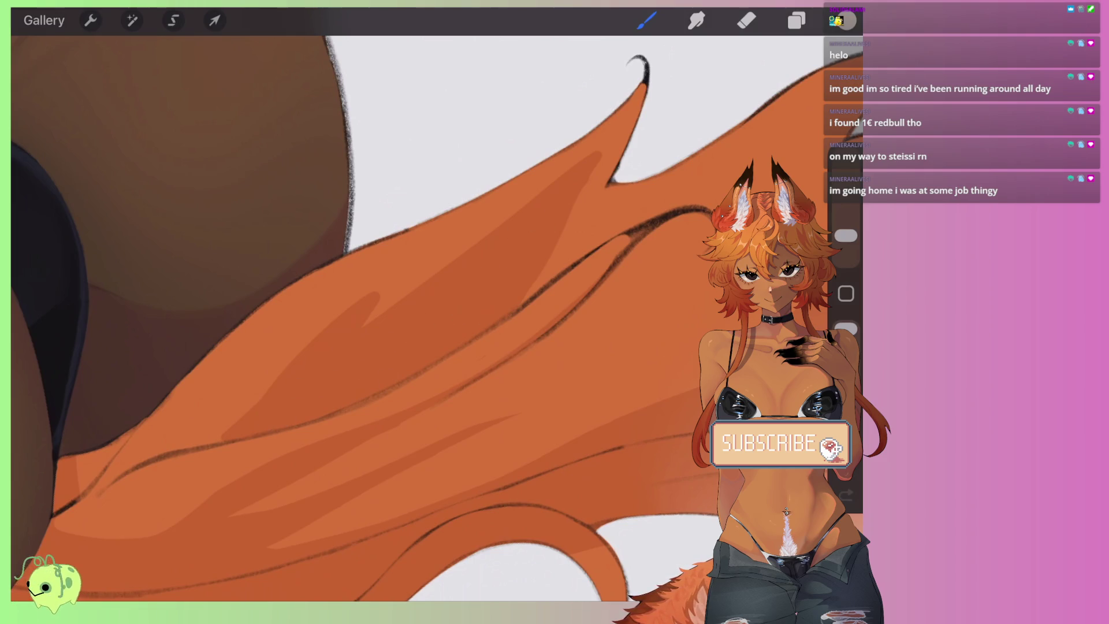
Step: Erase a lengthened highlight tip and a light diagonal streak through the shading
key(e)
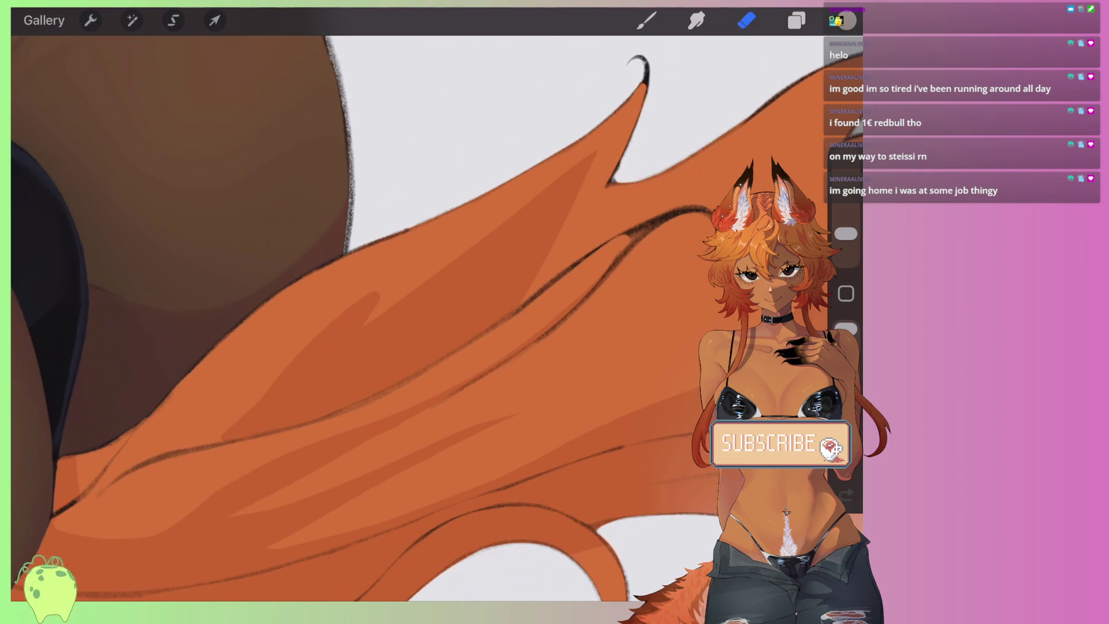
drag(376, 298, 350, 343)
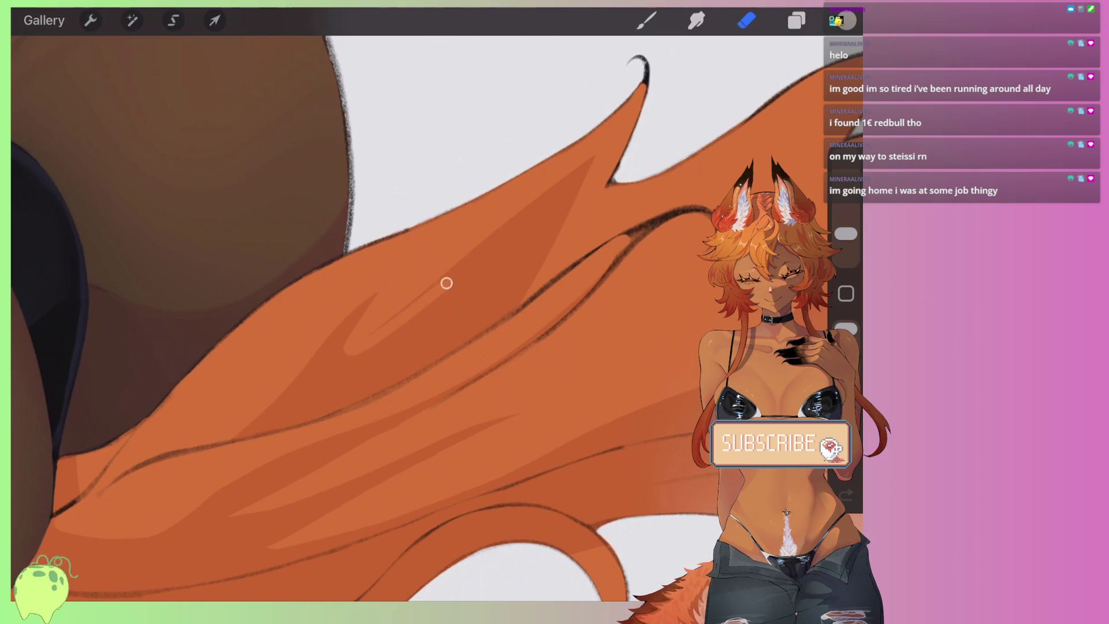
drag(407, 307, 503, 225)
drag(410, 305, 501, 220)
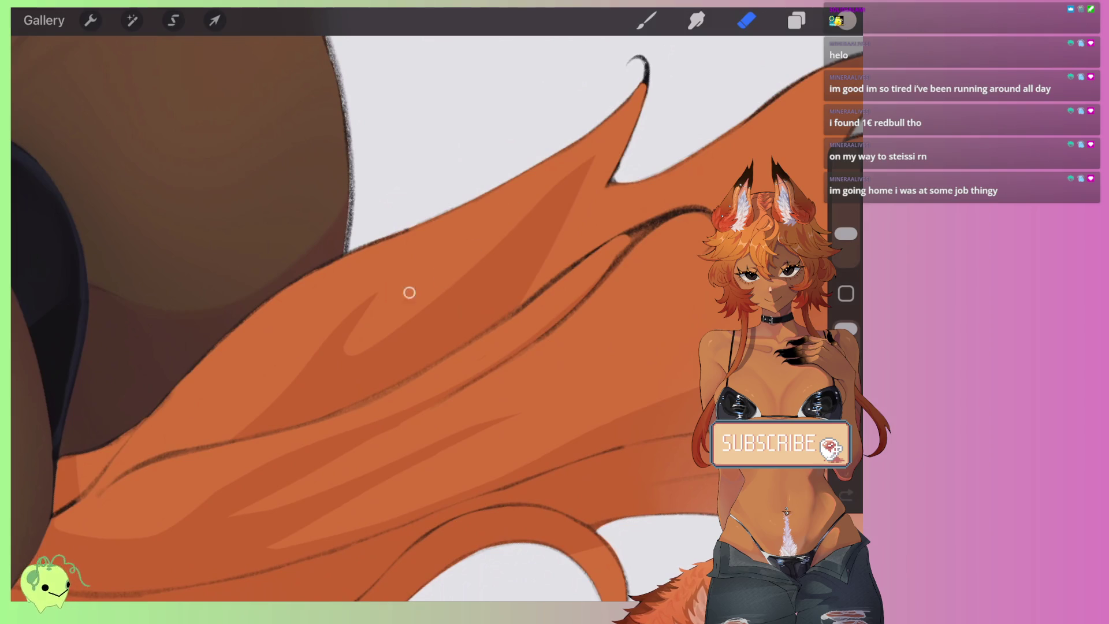
key(b)
scroll(376, 289, down, 10)
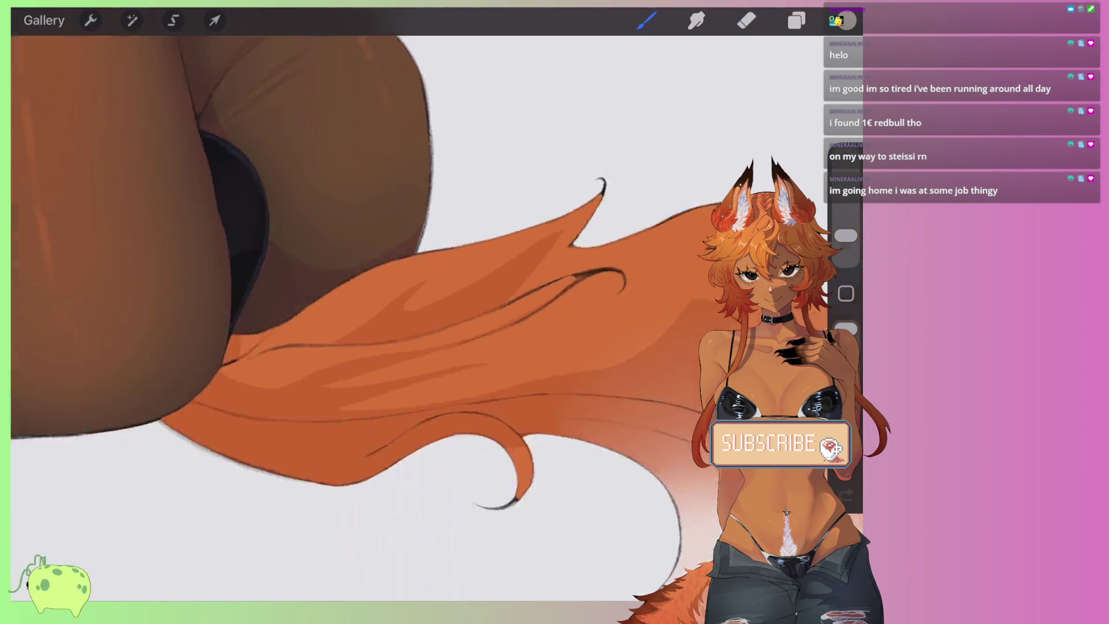
Step: Paint a darker curved shading band along the tail's inner arc
scroll(376, 289, up, 5)
scroll(375, 289, up, 3)
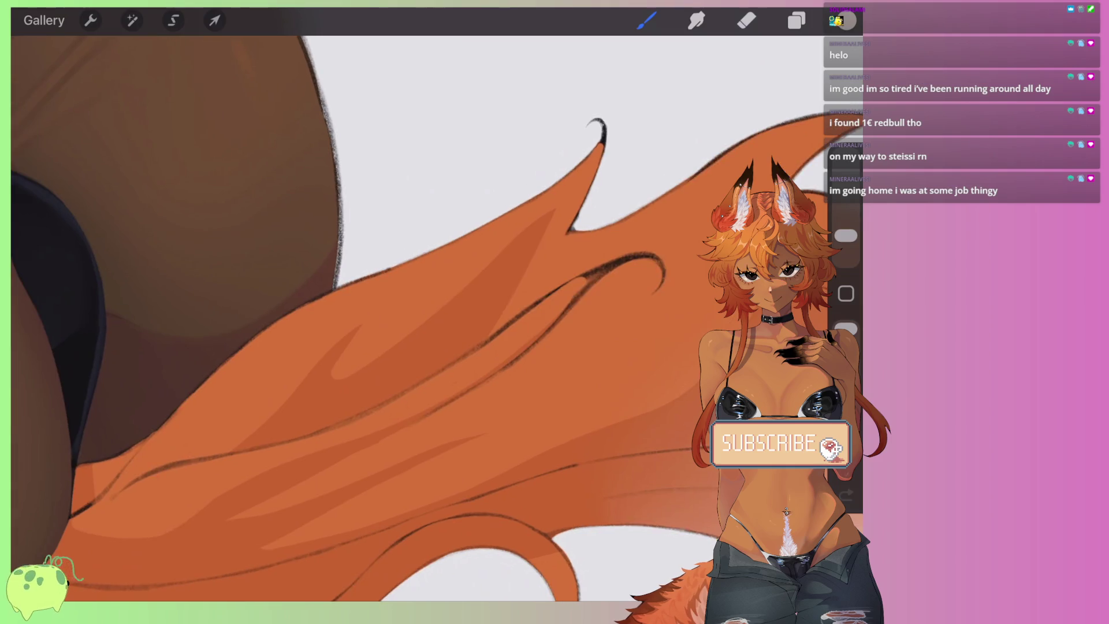
scroll(405, 289, up, 3)
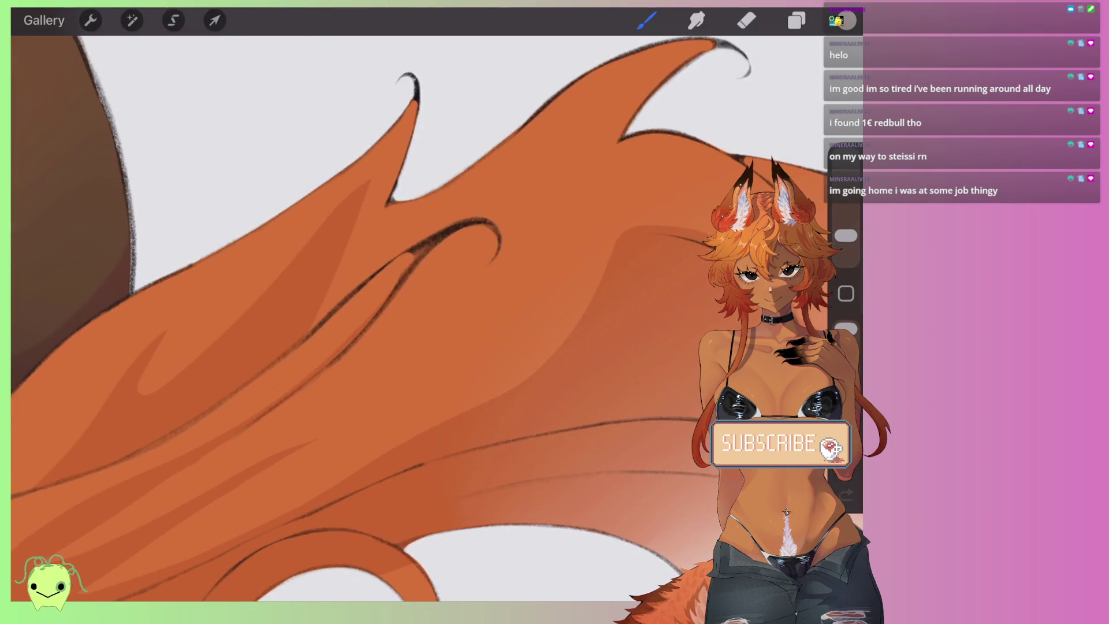
scroll(404, 289, up, 1)
scroll(404, 289, up, 3)
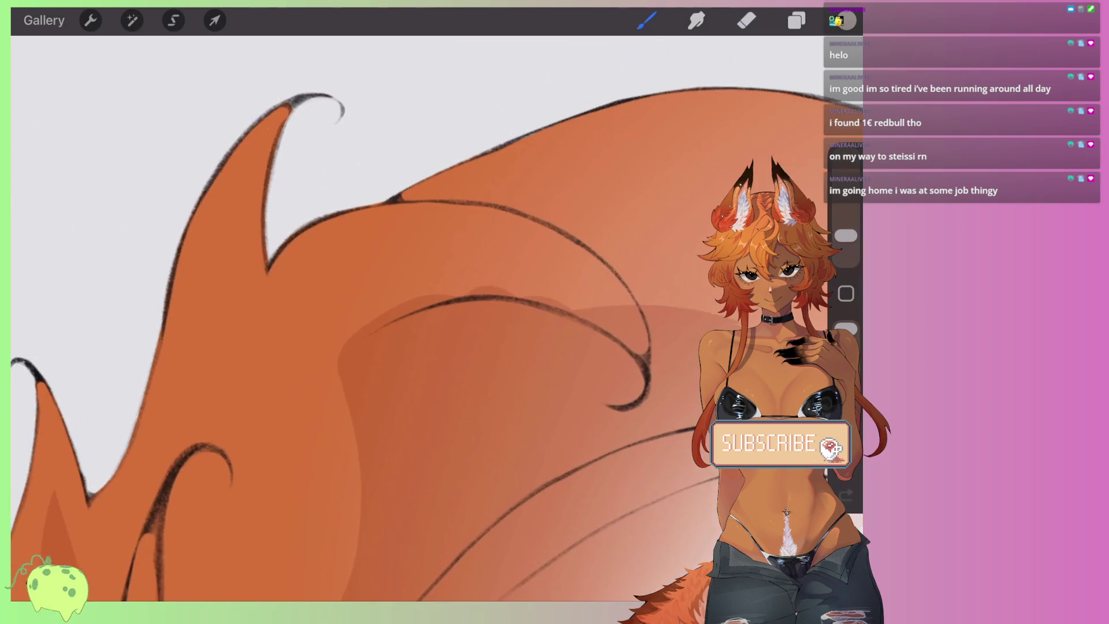
drag(581, 295, 337, 335)
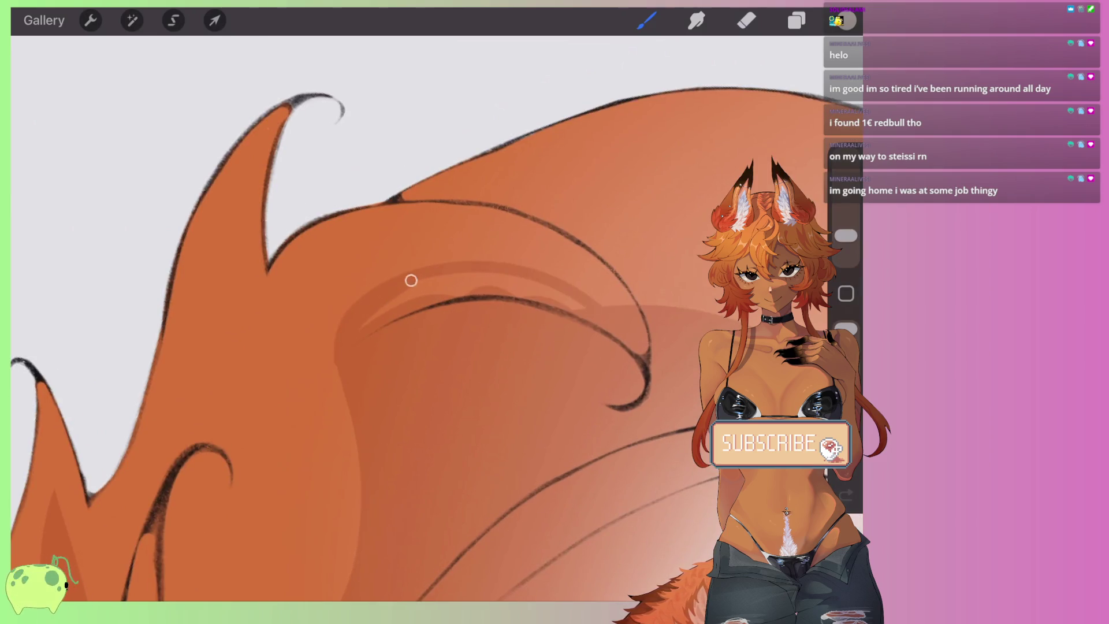
scroll(405, 312, down, 2)
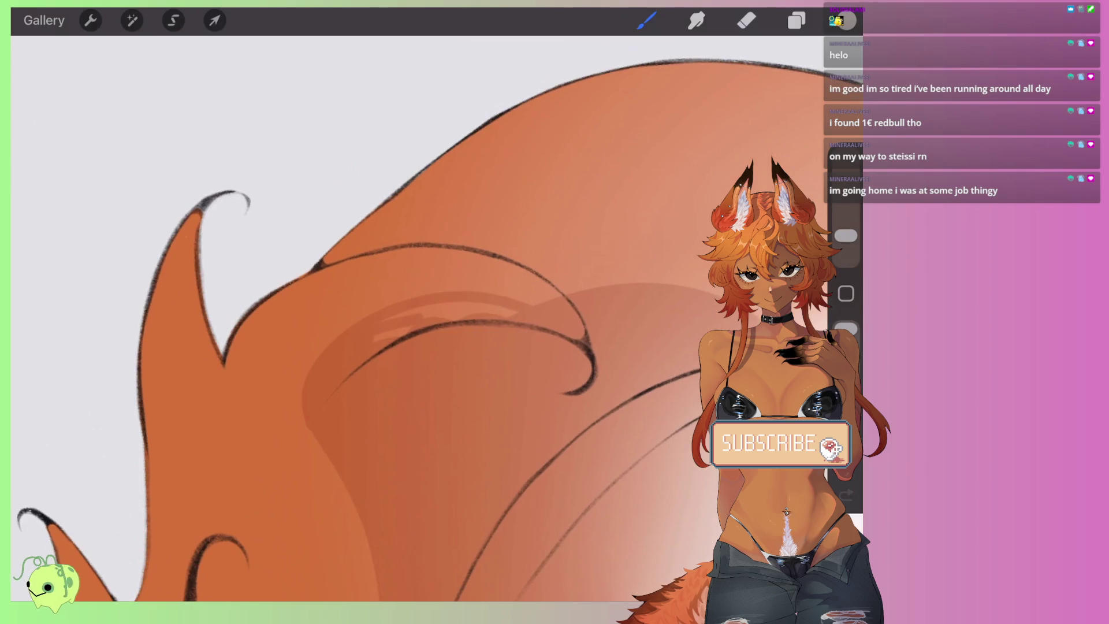
drag(845, 236, 846, 227)
drag(376, 325, 518, 318)
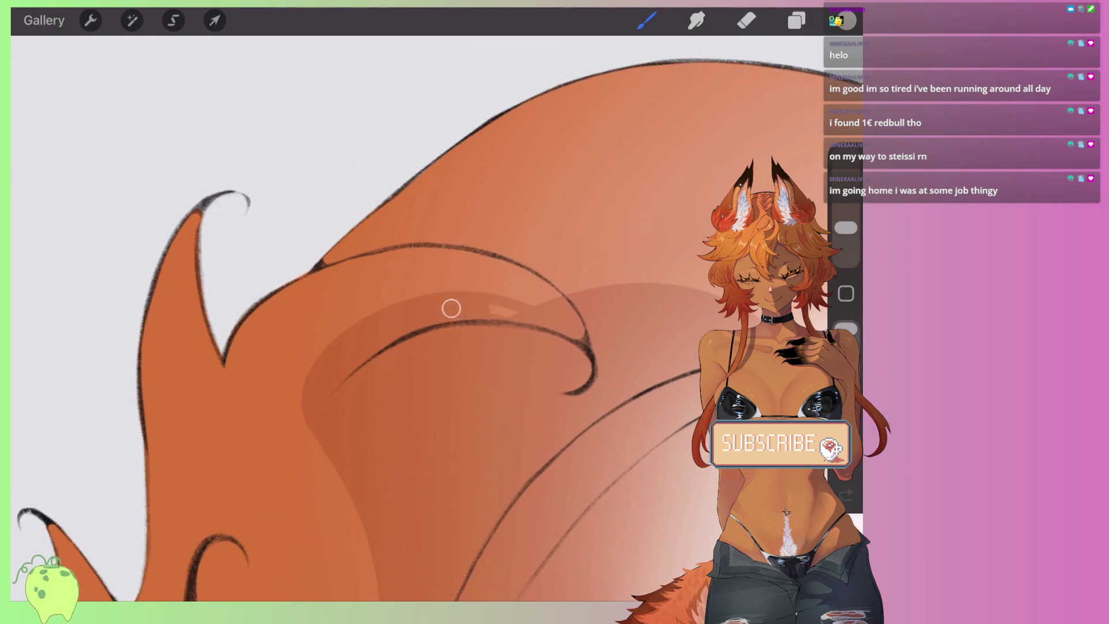
Step: Erase soft light bands into the inner-arc shading to lighten it
click(746, 20)
drag(540, 301, 586, 347)
drag(552, 299, 580, 326)
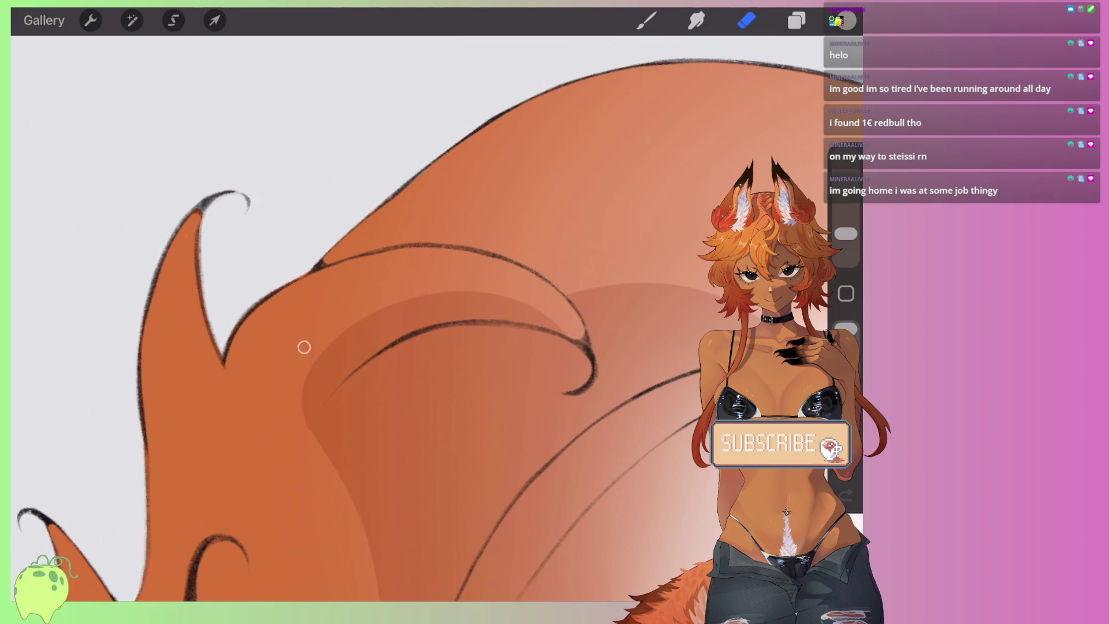
mouse_move(317, 441)
mouse_down()
mouse_move(414, 357)
mouse_move(549, 347)
mouse_move(346, 494)
mouse_move(349, 421)
mouse_move(312, 428)
mouse_up()
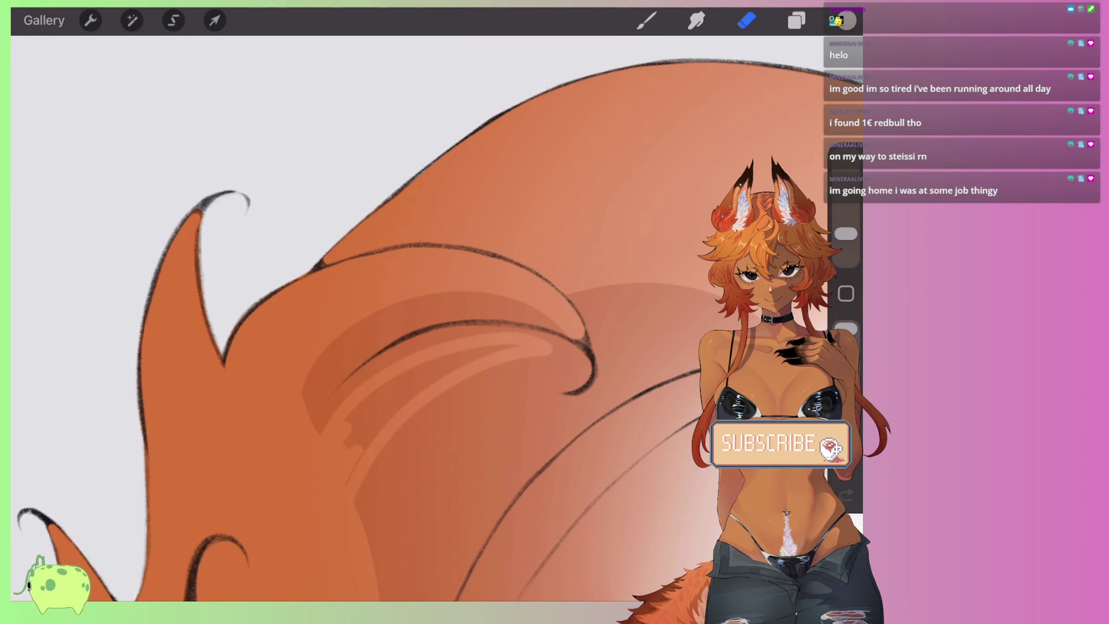
mouse_move(345, 408)
mouse_down()
mouse_move(383, 401)
mouse_move(337, 497)
mouse_move(376, 413)
mouse_move(490, 347)
mouse_up()
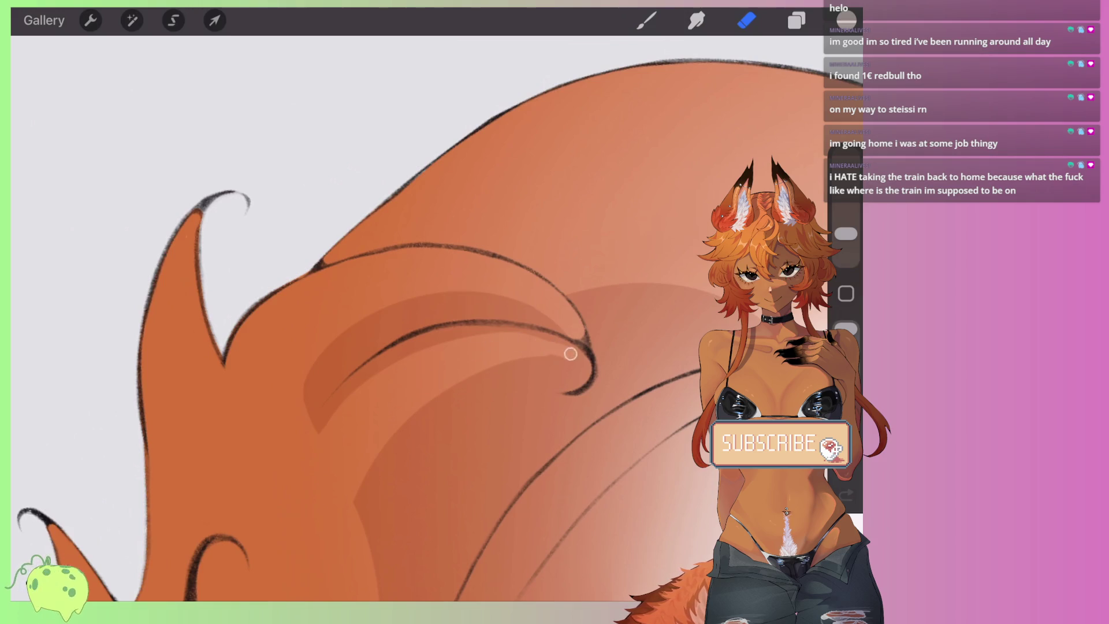
scroll(436, 330, down, 3)
scroll(437, 312, up, 3)
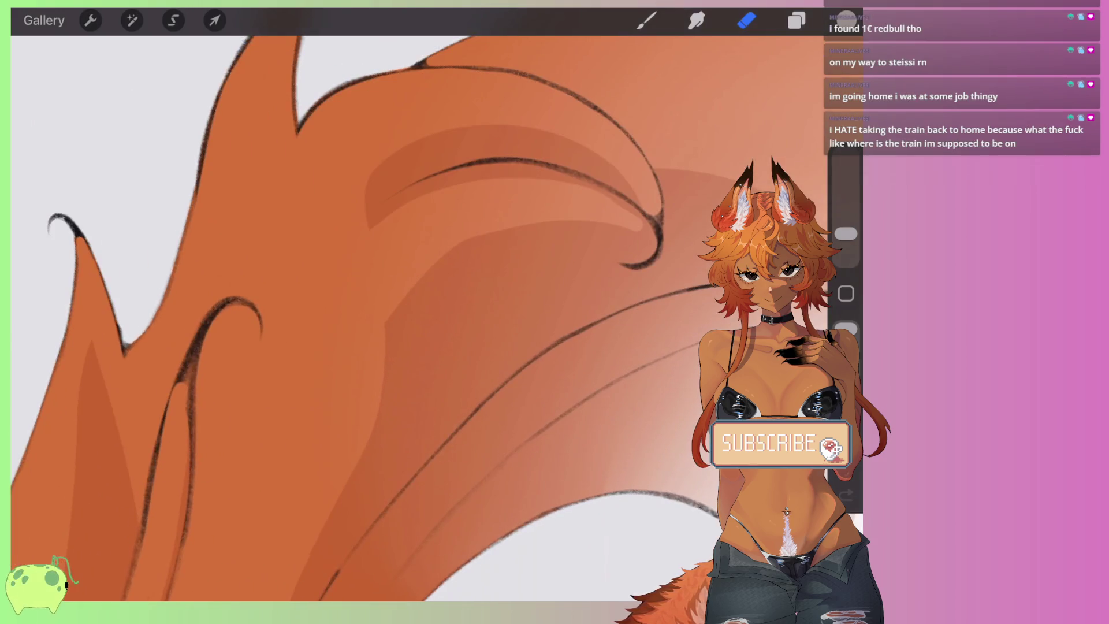
scroll(437, 312, down, 2)
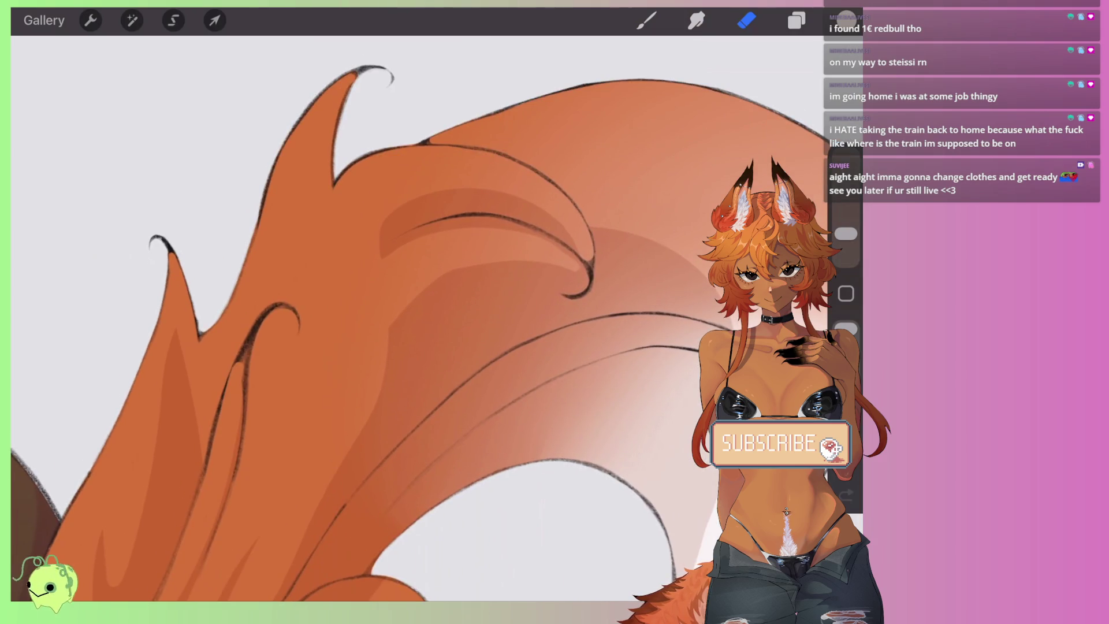
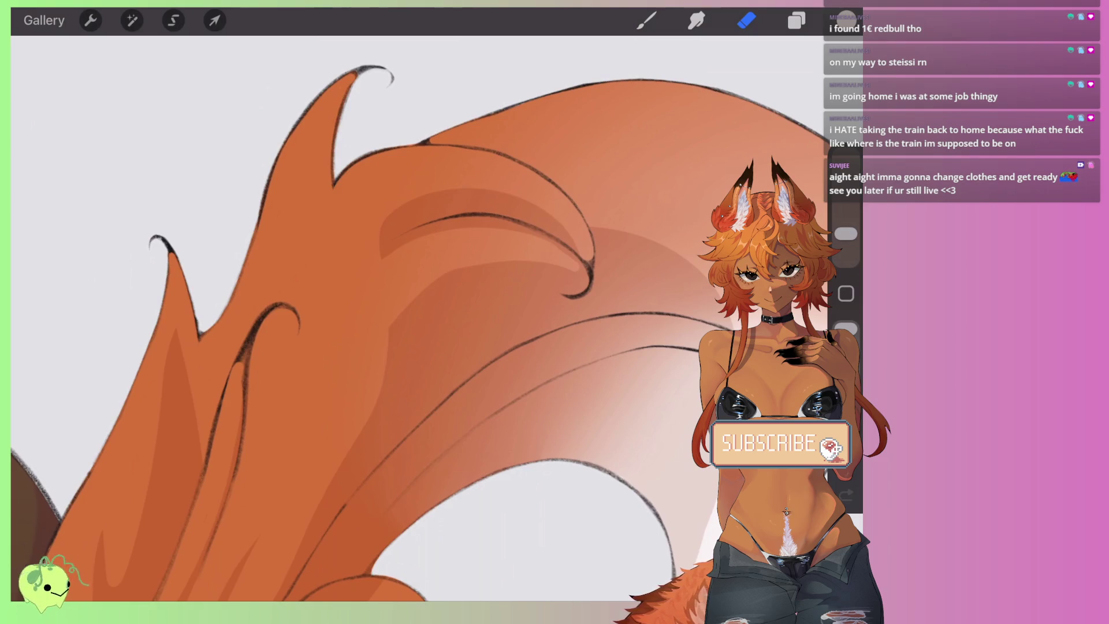
Step: Erase to lighten the shading band along the tail's inner curve
scroll(578, 260, up, 3)
scroll(578, 260, up, 2)
scroll(364, 312, down, 1)
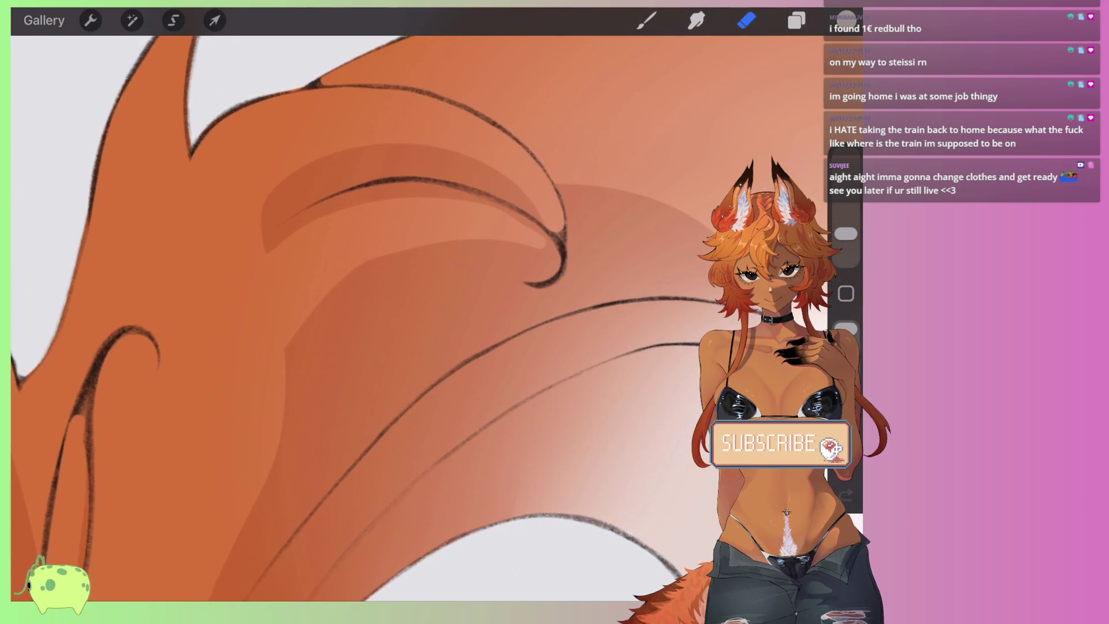
scroll(404, 312, down, 2)
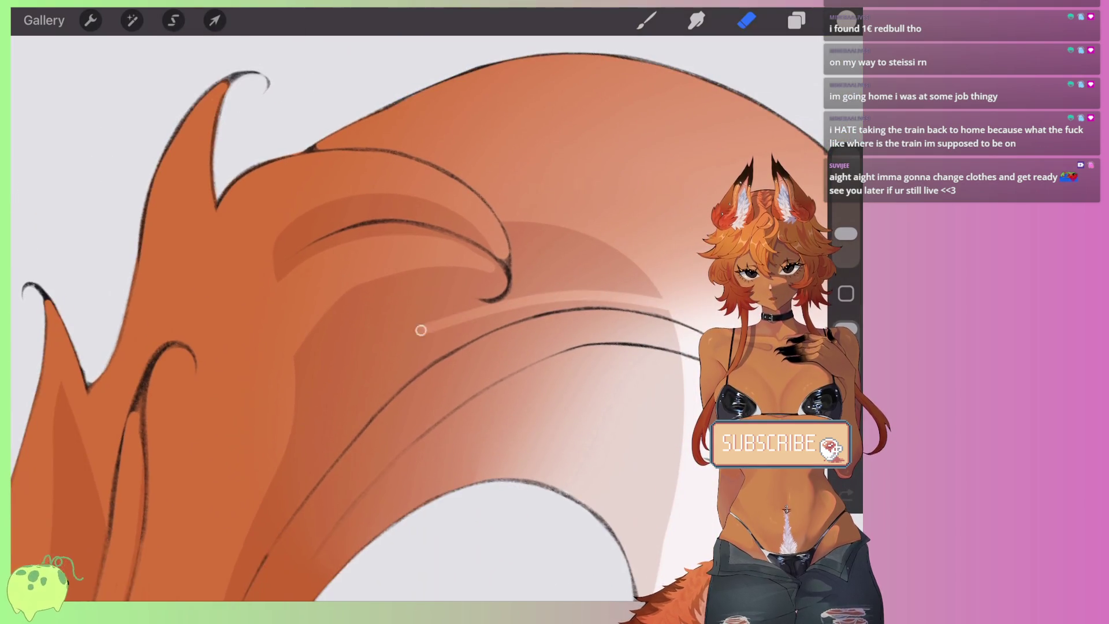
drag(421, 329, 283, 451)
drag(263, 489, 387, 370)
drag(496, 317, 362, 379)
drag(315, 422, 359, 377)
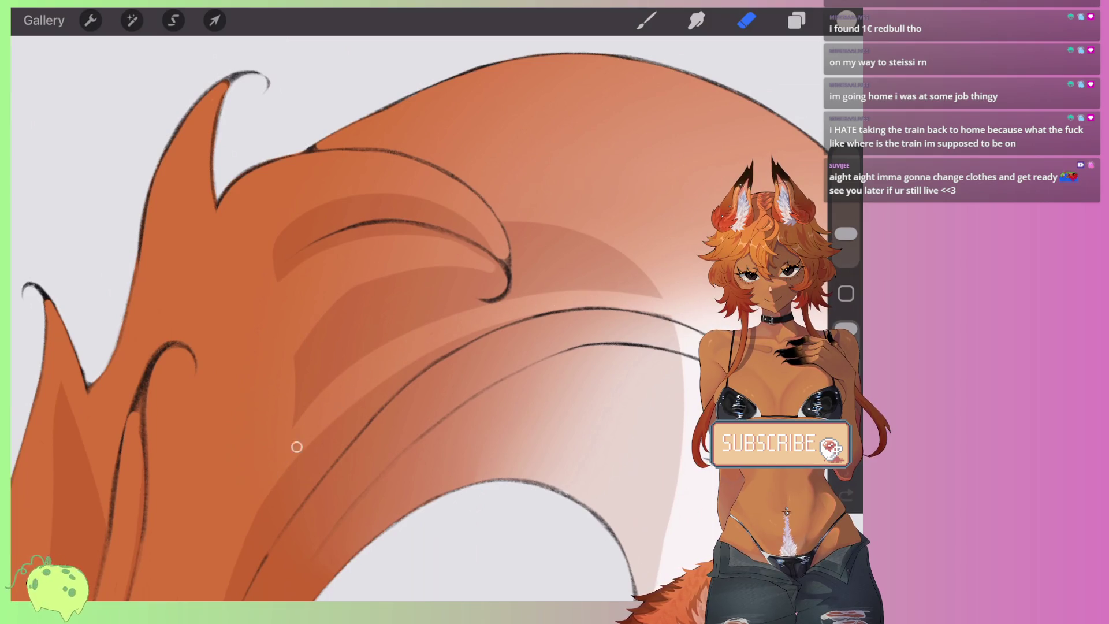
mouse_move(489, 311)
mouse_down()
mouse_move(346, 344)
mouse_move(278, 415)
mouse_move(320, 379)
mouse_move(282, 362)
mouse_up()
drag(393, 318, 658, 289)
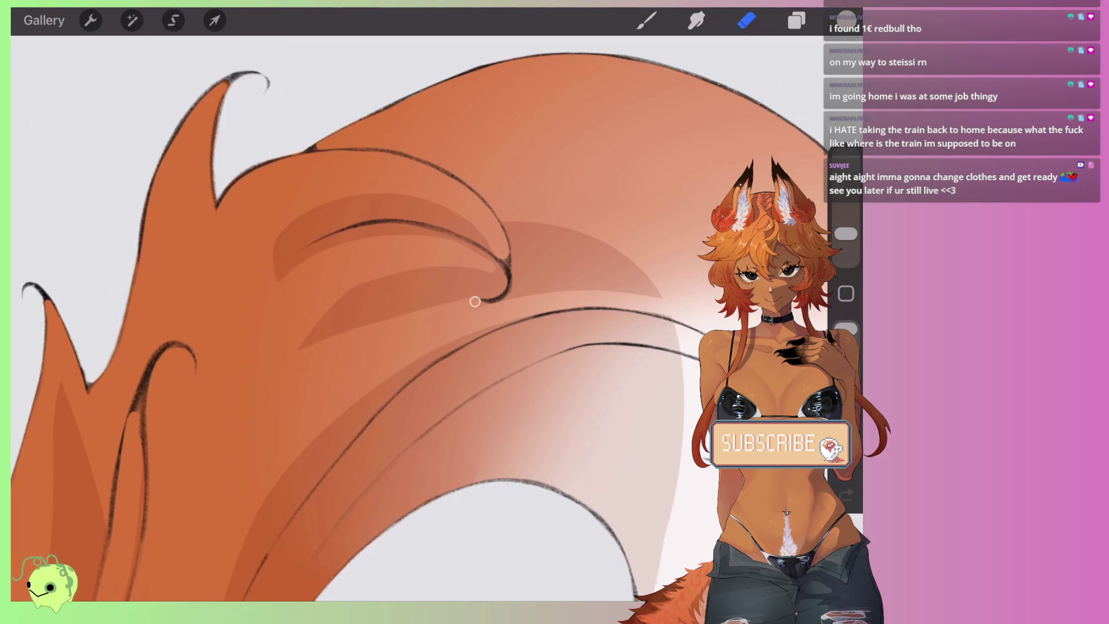
Step: Lighten the remaining shading wedge on the tail with the eraser
scroll(404, 312, down, 2)
scroll(370, 312, down, 3)
scroll(370, 312, down, 2)
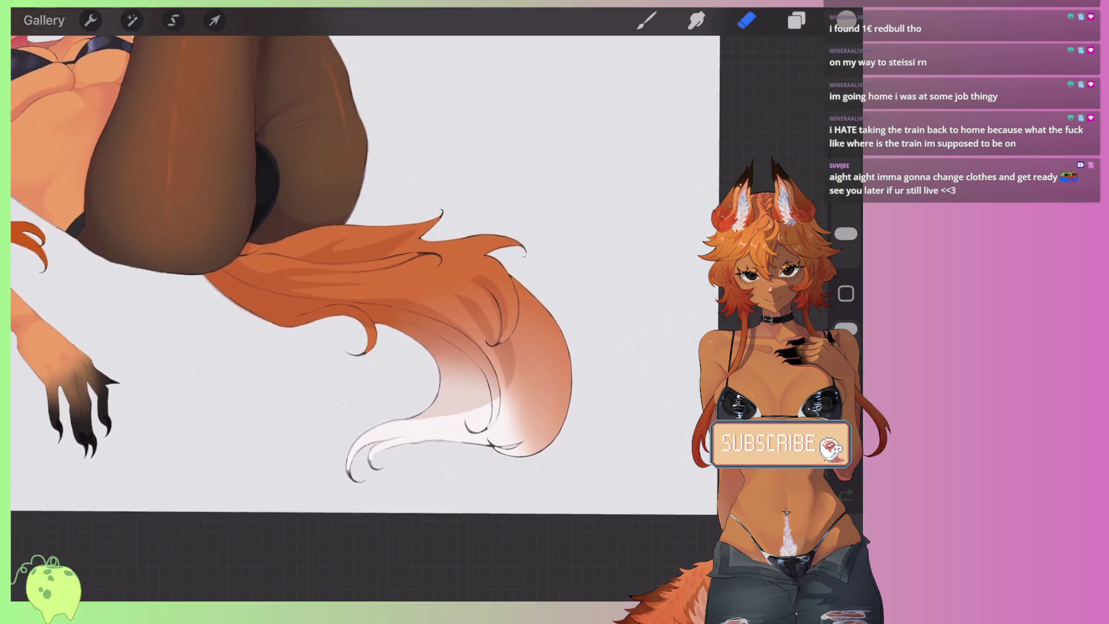
scroll(370, 312, up, 5)
scroll(370, 312, up, 3)
scroll(366, 309, up, 2)
mouse_move(491, 290)
mouse_down()
mouse_move(478, 391)
mouse_move(497, 335)
mouse_move(451, 399)
mouse_up()
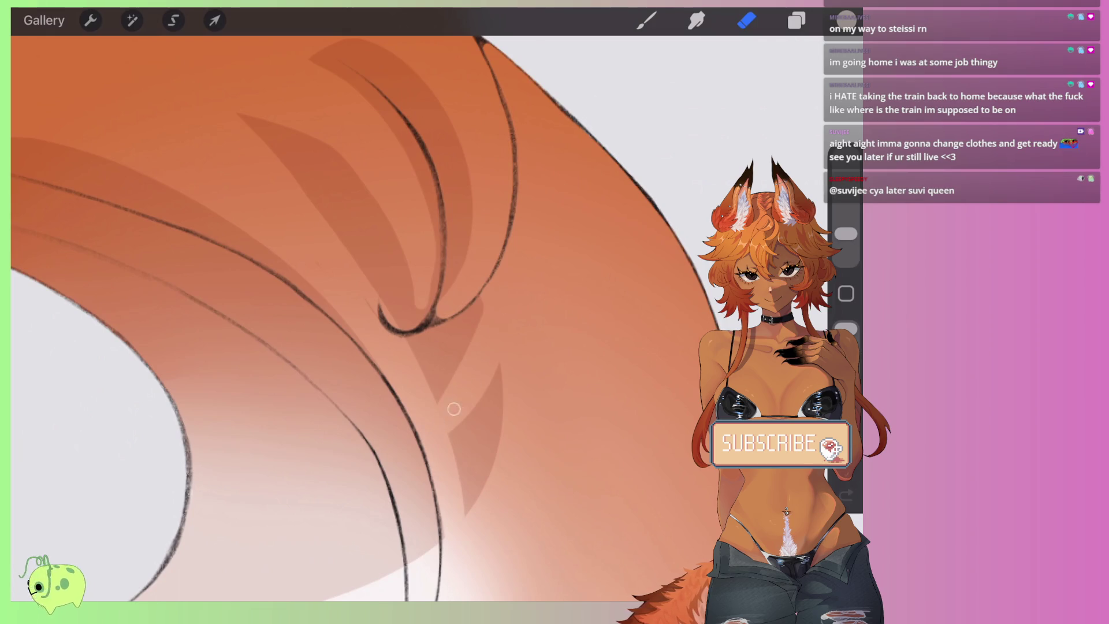
scroll(370, 312, down, 3)
scroll(370, 312, down, 2)
scroll(370, 312, up, 2)
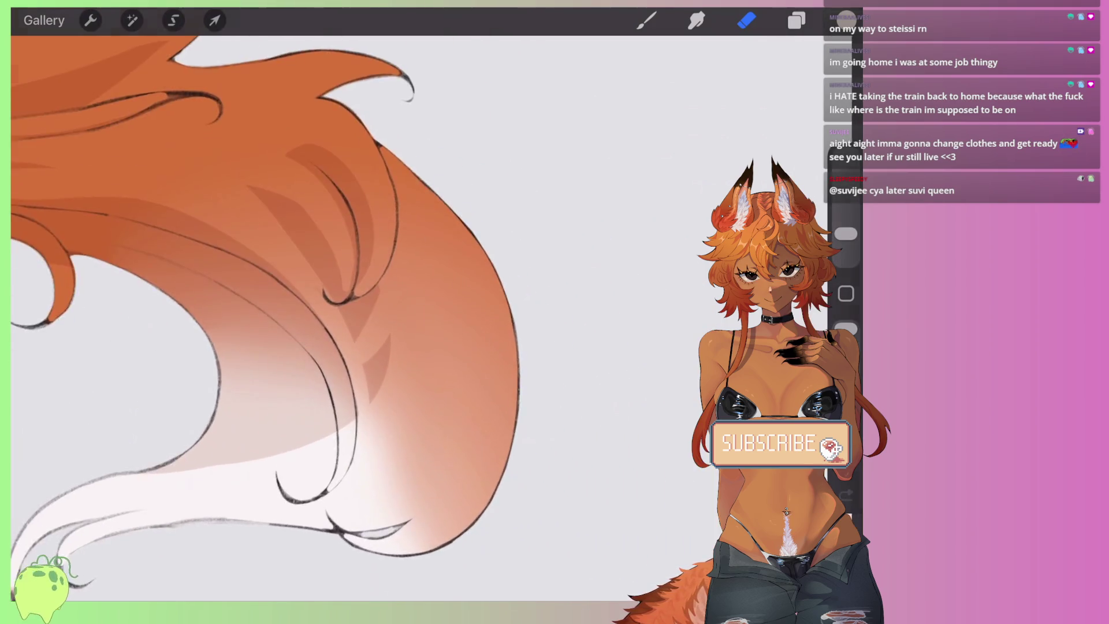
scroll(370, 312, up, 2)
Step: Switch to the brush and paint a wide darker shading crescent on the tail
key(b)
scroll(370, 312, up, 1)
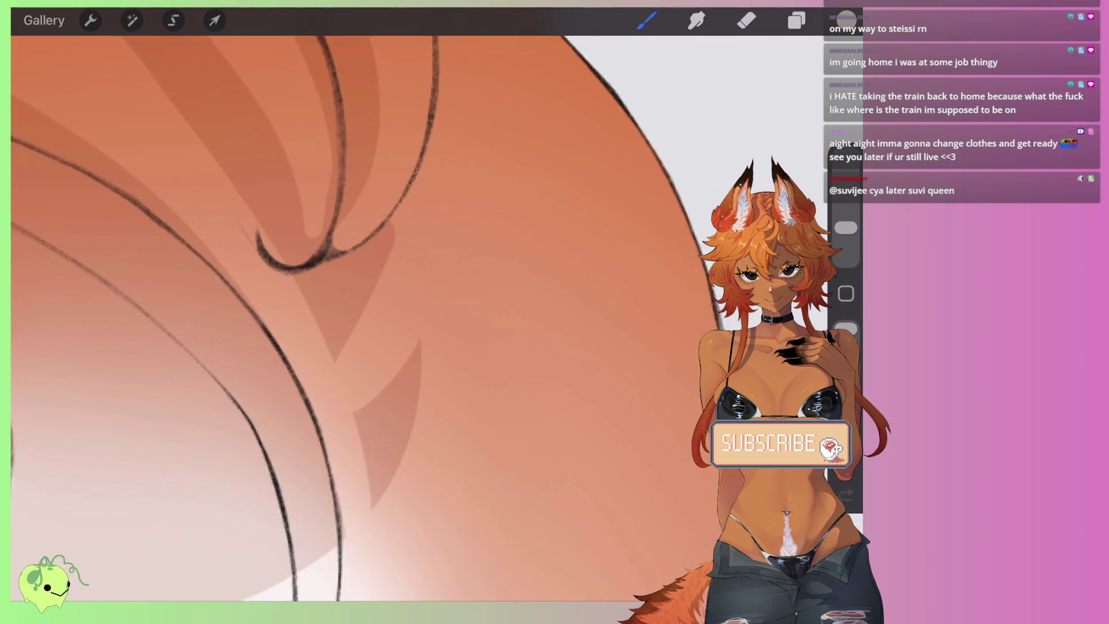
scroll(369, 312, down, 1)
mouse_move(404, 327)
mouse_down()
mouse_move(388, 537)
mouse_move(431, 387)
mouse_move(442, 480)
mouse_up()
mouse_move(428, 306)
mouse_down()
mouse_move(453, 329)
mouse_move(463, 409)
mouse_move(405, 554)
mouse_up()
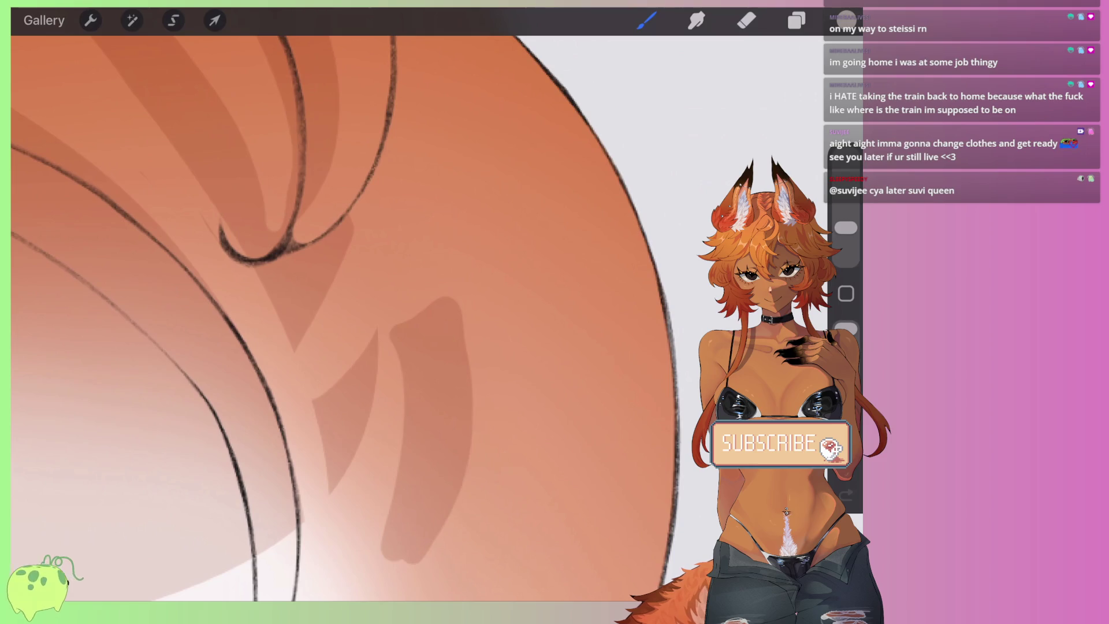
scroll(370, 312, down, 1)
Step: Add darker fur clumps down the tail and along its right edge
mouse_move(413, 229)
mouse_down()
mouse_move(486, 435)
mouse_move(431, 193)
mouse_move(497, 335)
mouse_move(479, 431)
mouse_up()
scroll(369, 312, down, 1)
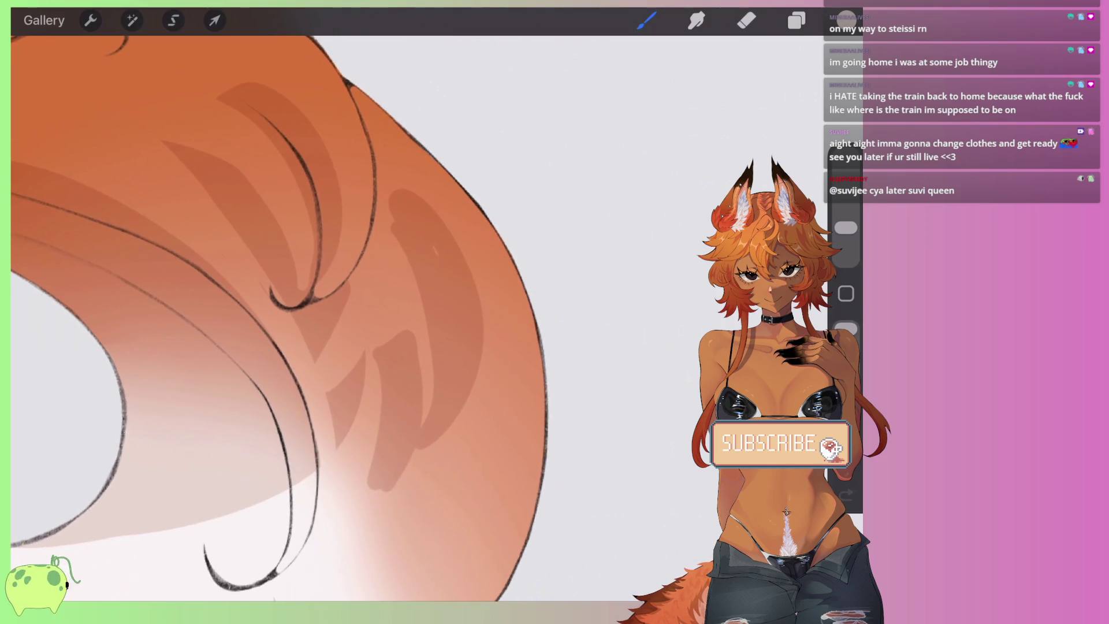
drag(520, 277, 508, 393)
drag(508, 347, 468, 460)
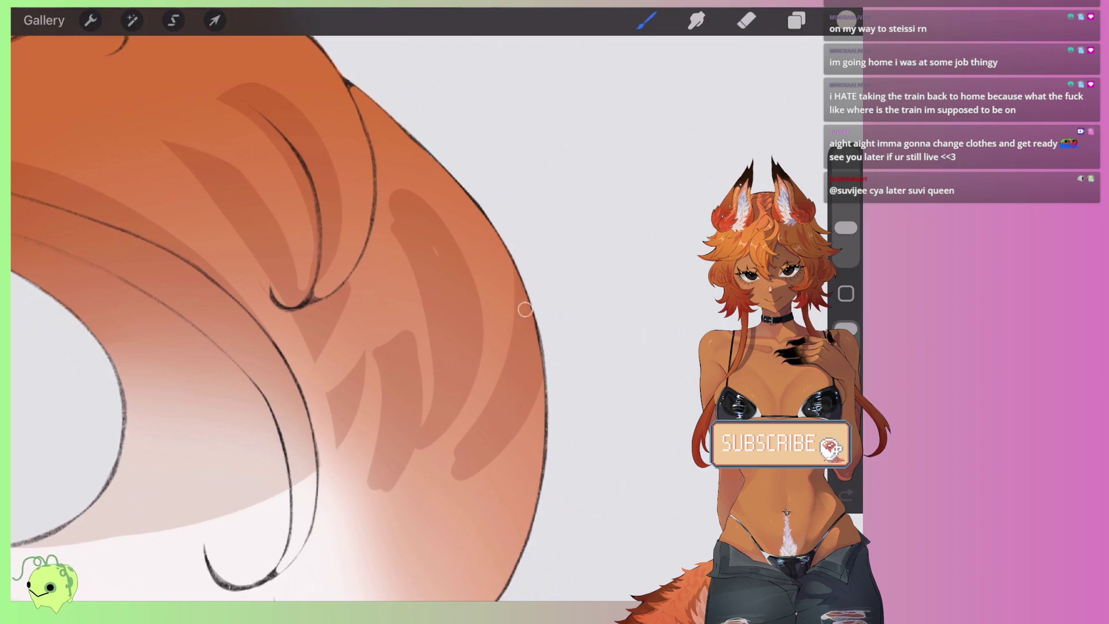
scroll(369, 312, down, 3)
scroll(369, 312, down, 2)
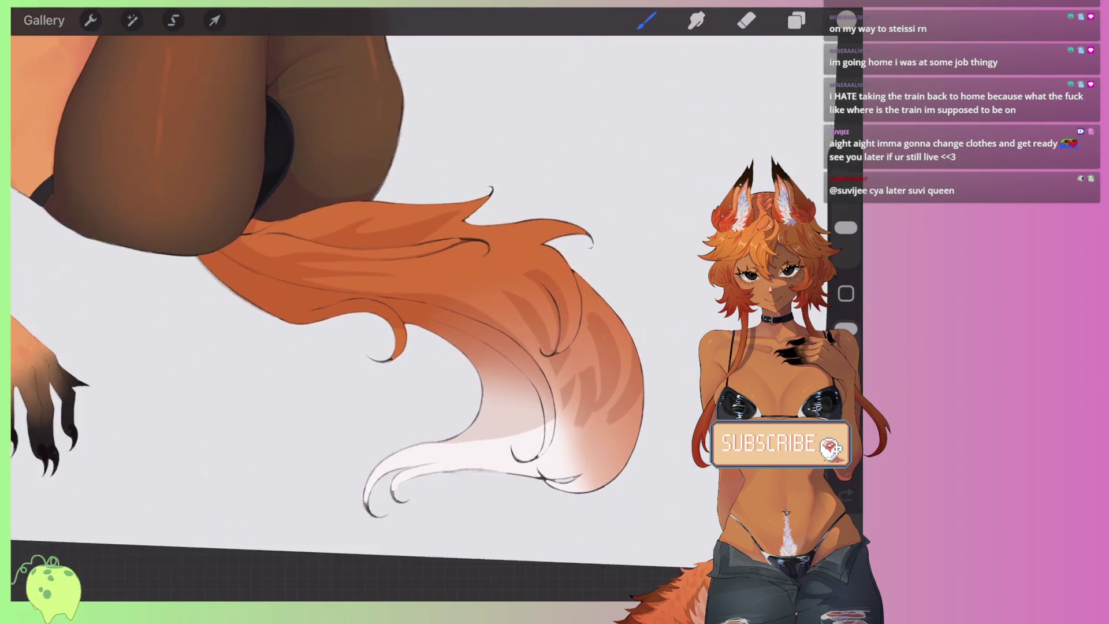
Step: Paint darker fur strokes diagonally across the tail
scroll(370, 312, up, 3)
scroll(370, 312, up, 3)
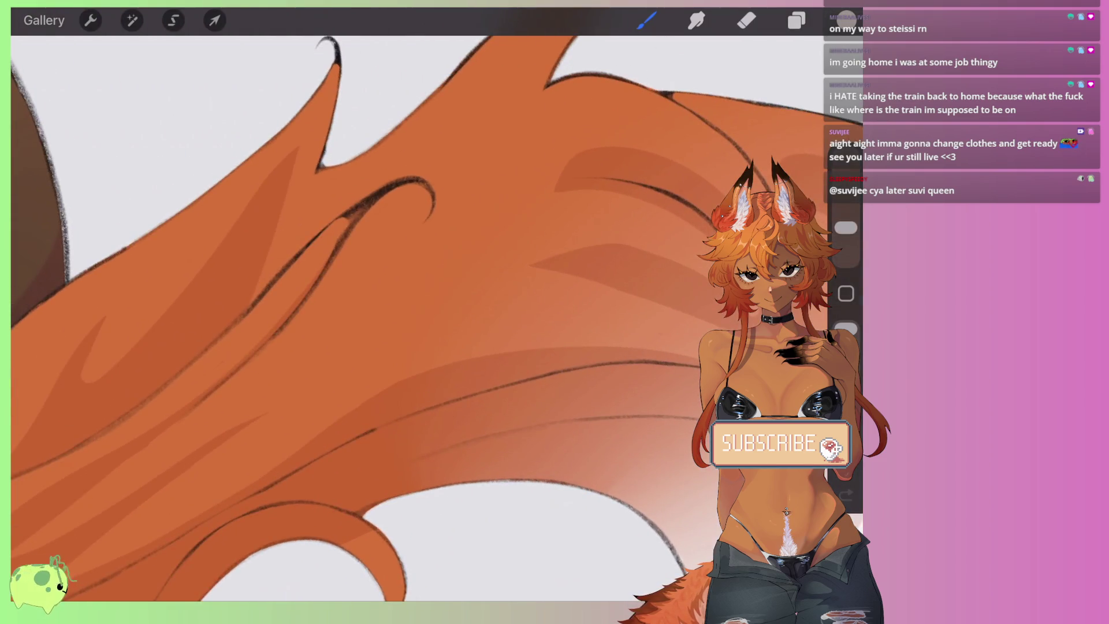
mouse_move(583, 247)
mouse_down()
mouse_move(389, 317)
mouse_move(301, 395)
mouse_up()
mouse_move(371, 348)
mouse_down()
mouse_move(598, 274)
mouse_move(414, 294)
mouse_move(543, 270)
mouse_up()
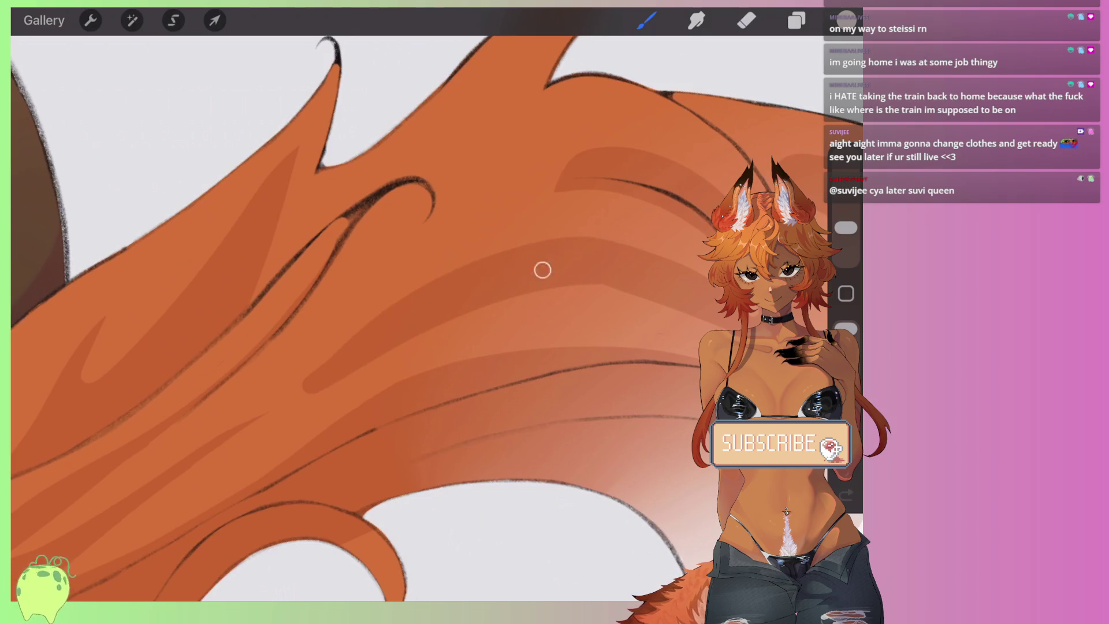
Step: Erase the end of the lower-left shading stroke so it tapers
key(e)
mouse_move(682, 310)
mouse_down()
mouse_move(601, 295)
mouse_move(384, 349)
mouse_move(306, 390)
mouse_up()
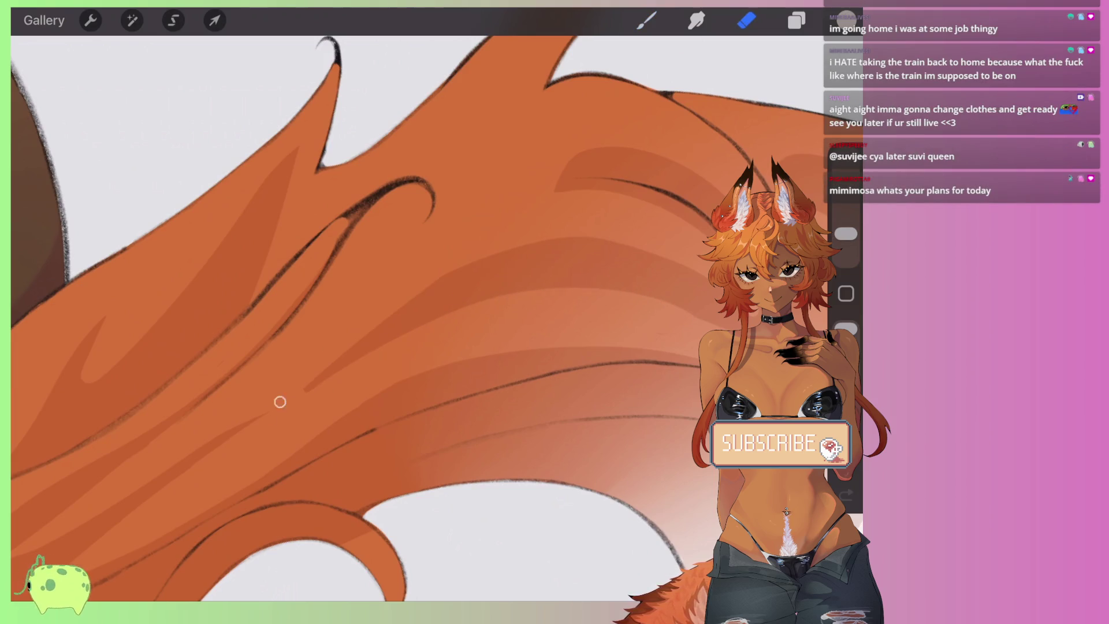
drag(405, 336, 275, 409)
scroll(404, 288, up, 2)
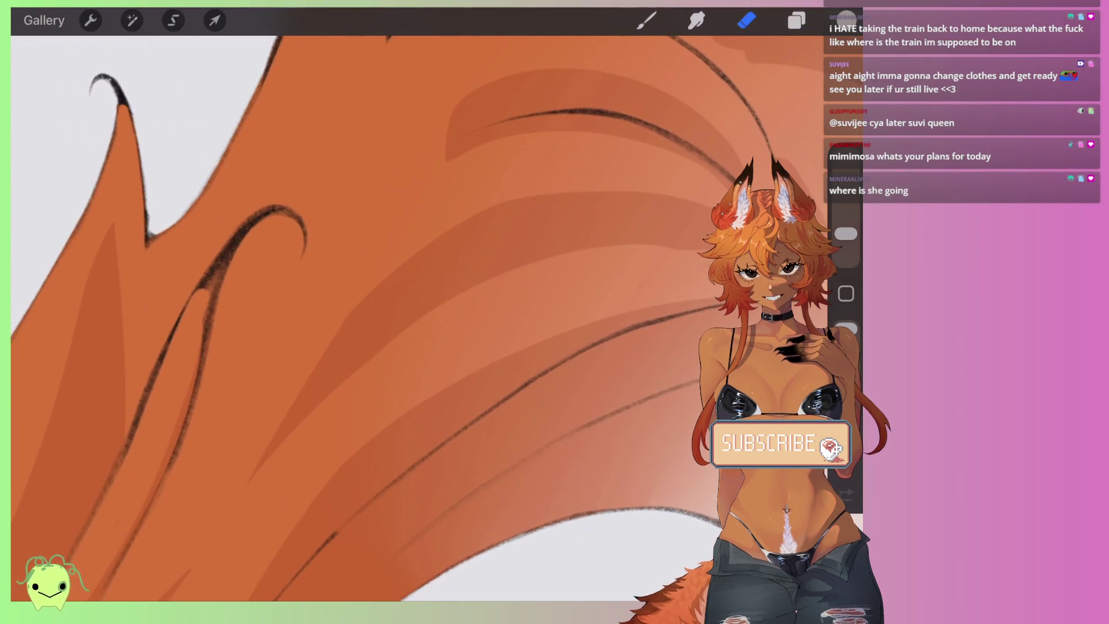
Step: Set the eraser to 8%, undo the last erase, and trim a short bit of shading
drag(845, 233, 846, 228)
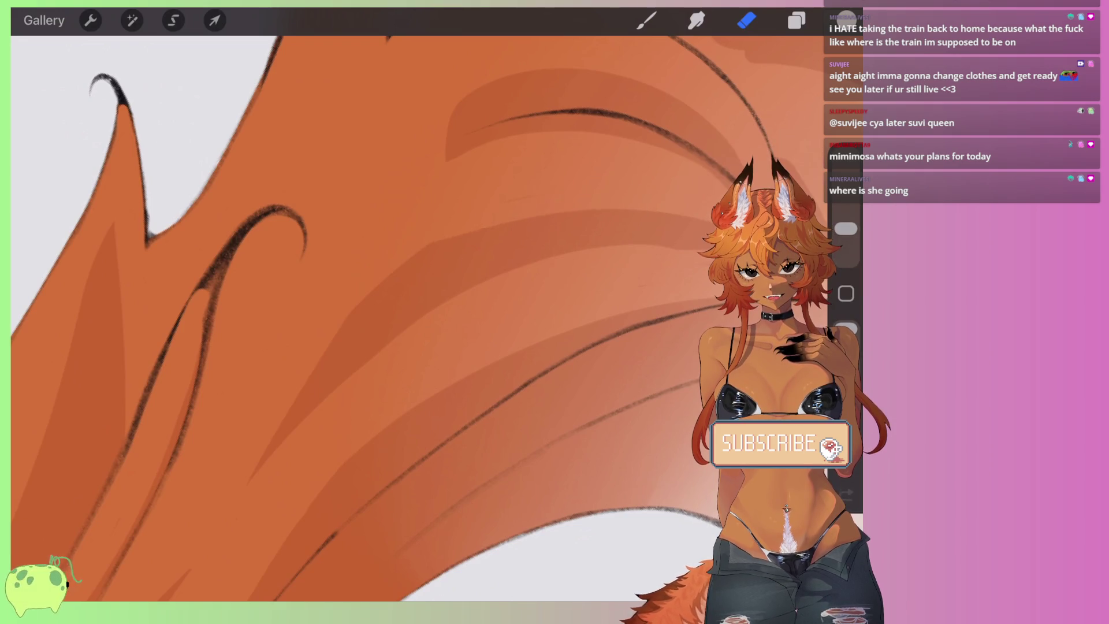
drag(404, 289, 306, 370)
key(ctrl+z)
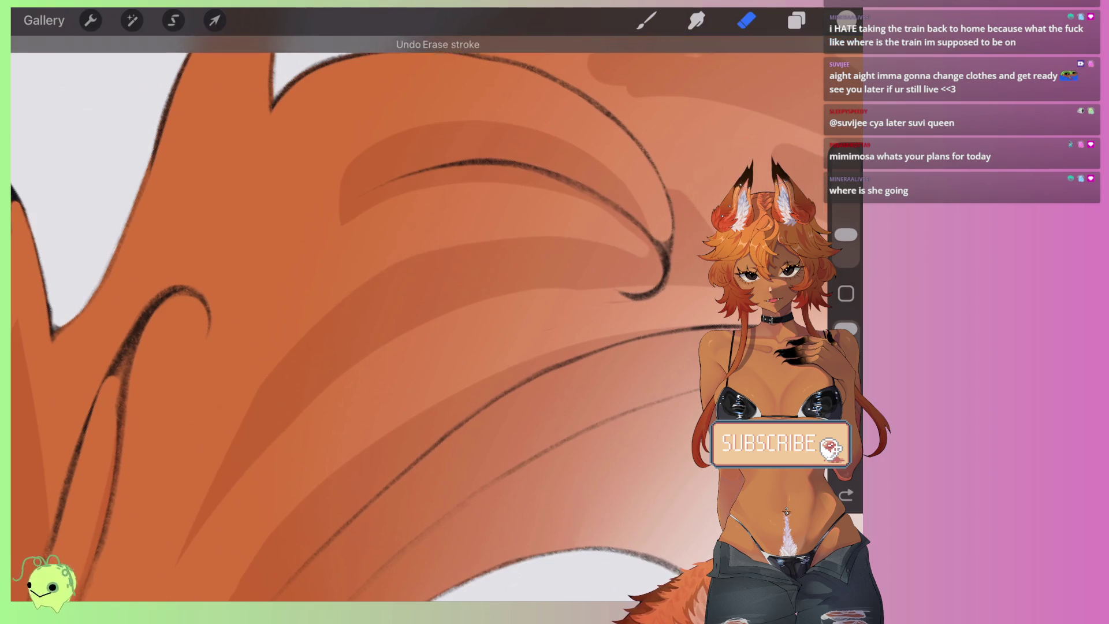
scroll(405, 289, up, 3)
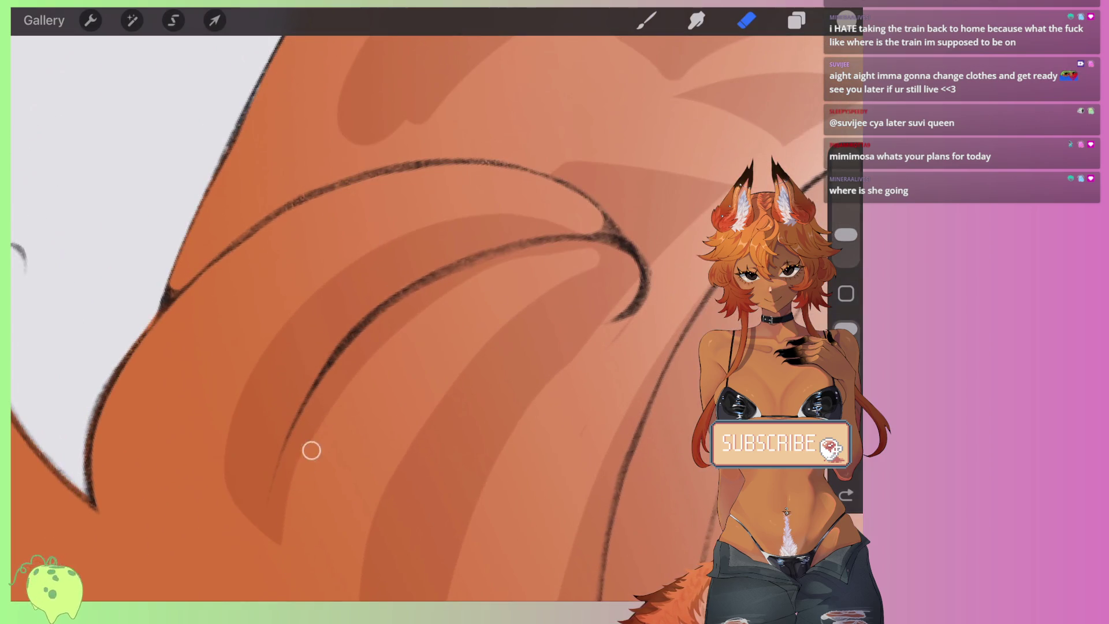
drag(537, 291, 508, 324)
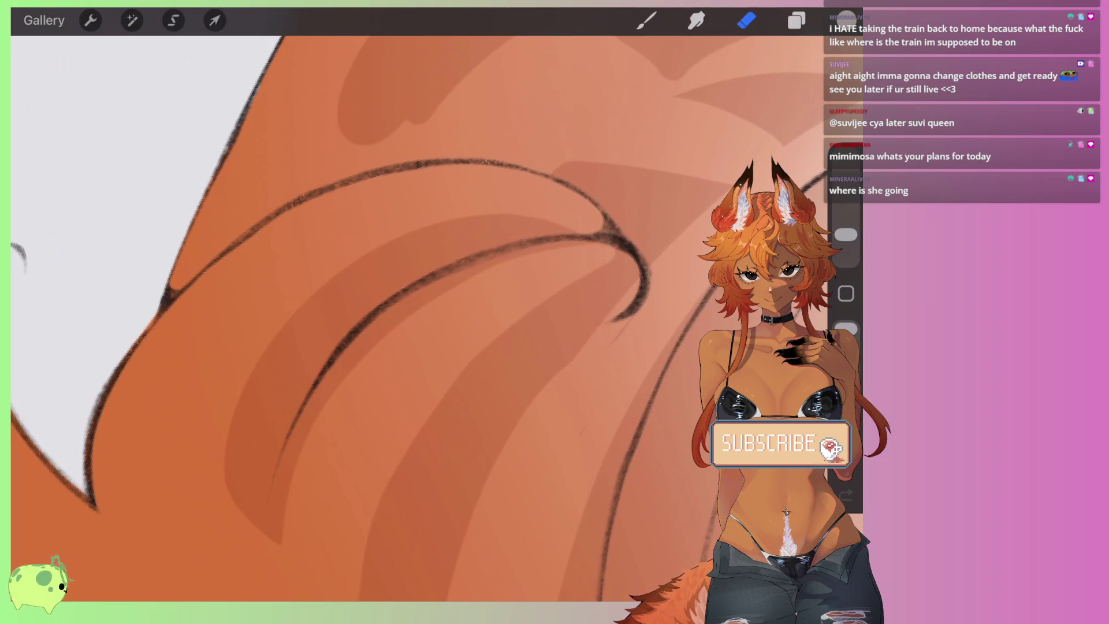
Step: Shrink the brush and paint a shading stroke along the tail's curve
scroll(404, 289, down, 3)
scroll(404, 289, up, 3)
scroll(347, 288, right, 3)
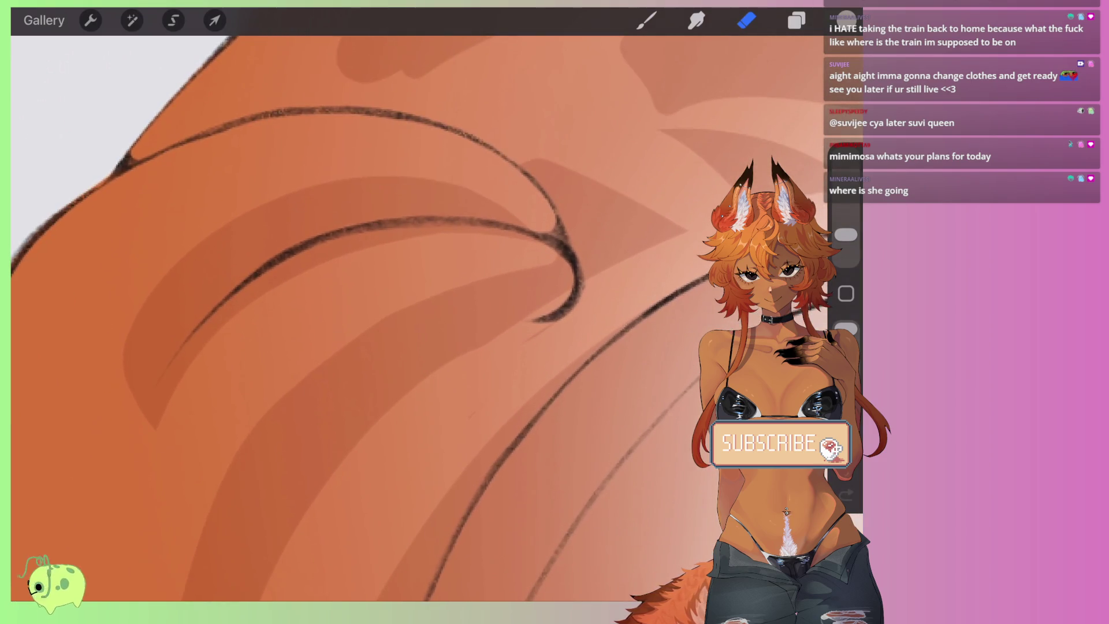
key(b)
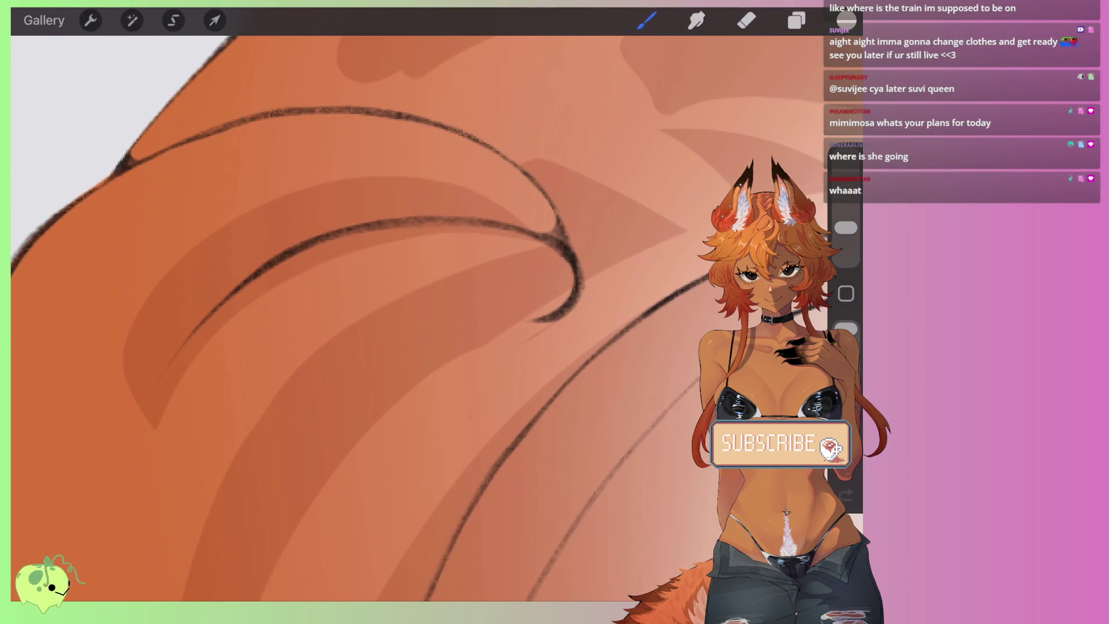
scroll(347, 289, left, 2)
drag(846, 227, 846, 235)
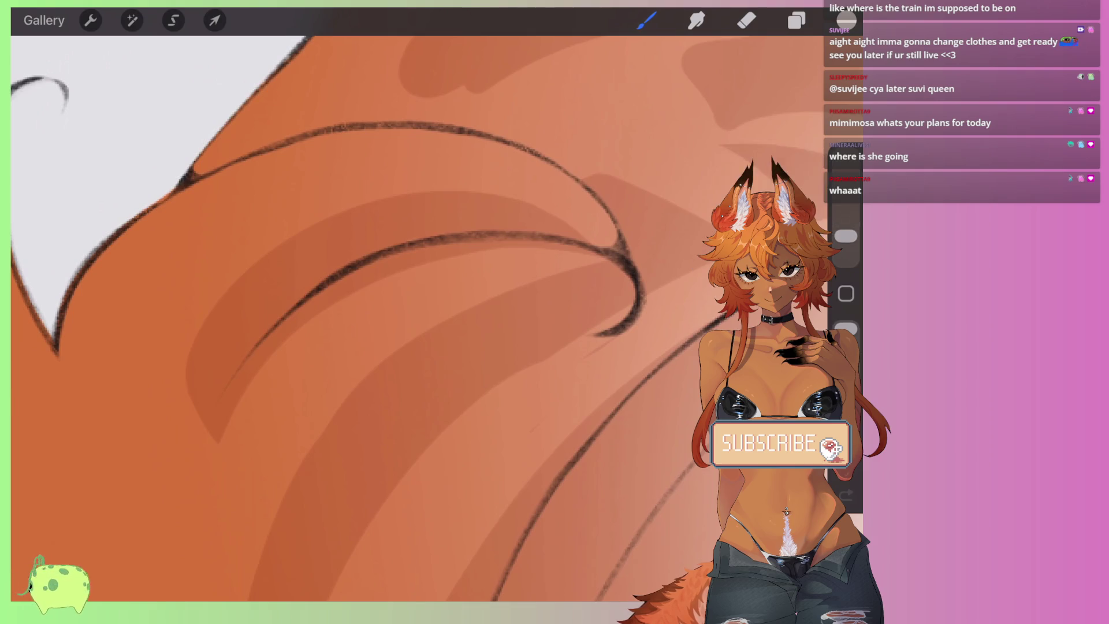
scroll(405, 289, up, 2)
mouse_move(686, 247)
mouse_down()
mouse_move(598, 235)
mouse_move(347, 335)
mouse_up()
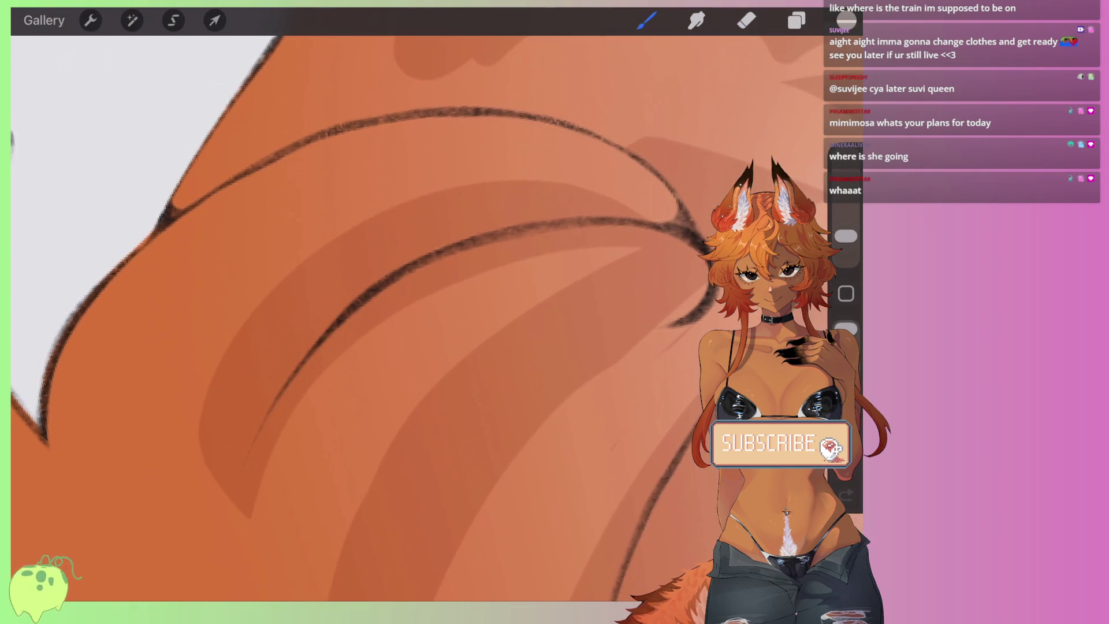
Step: Check the brush library, then switch to the Eraser
click(647, 20)
click(647, 20)
scroll(404, 318, down, 3)
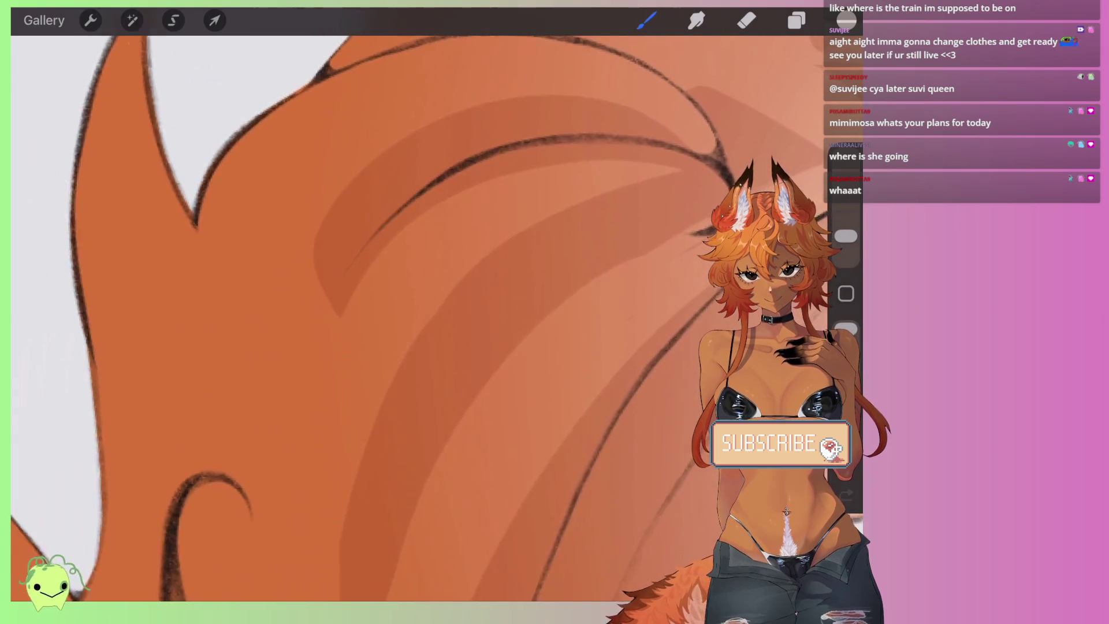
scroll(404, 289, left, 2)
scroll(405, 289, up, 3)
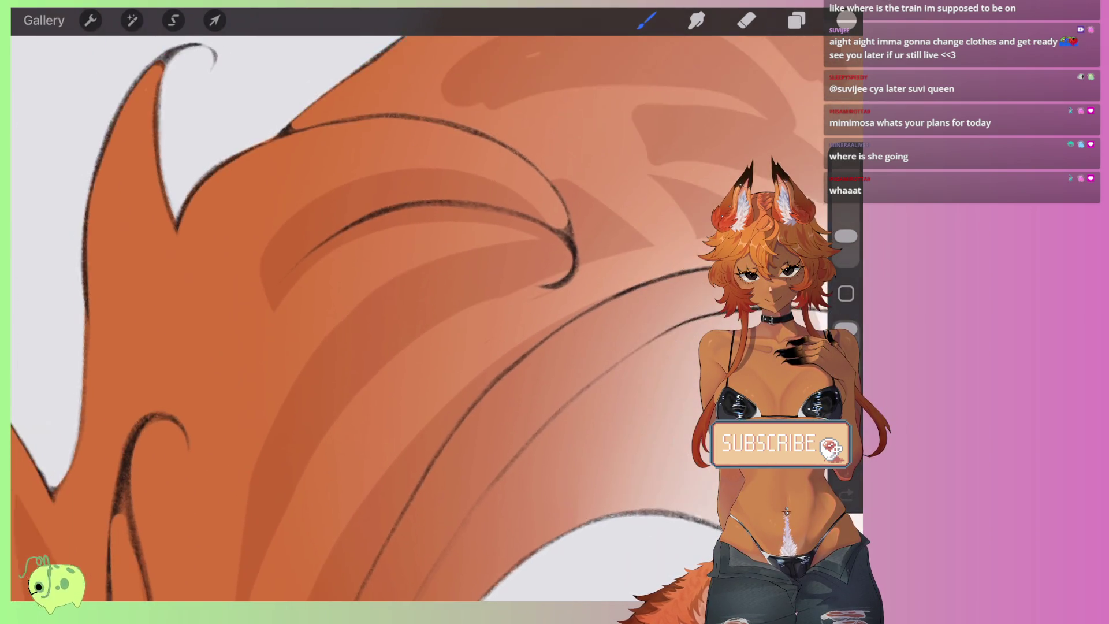
scroll(405, 289, down, 1)
click(746, 20)
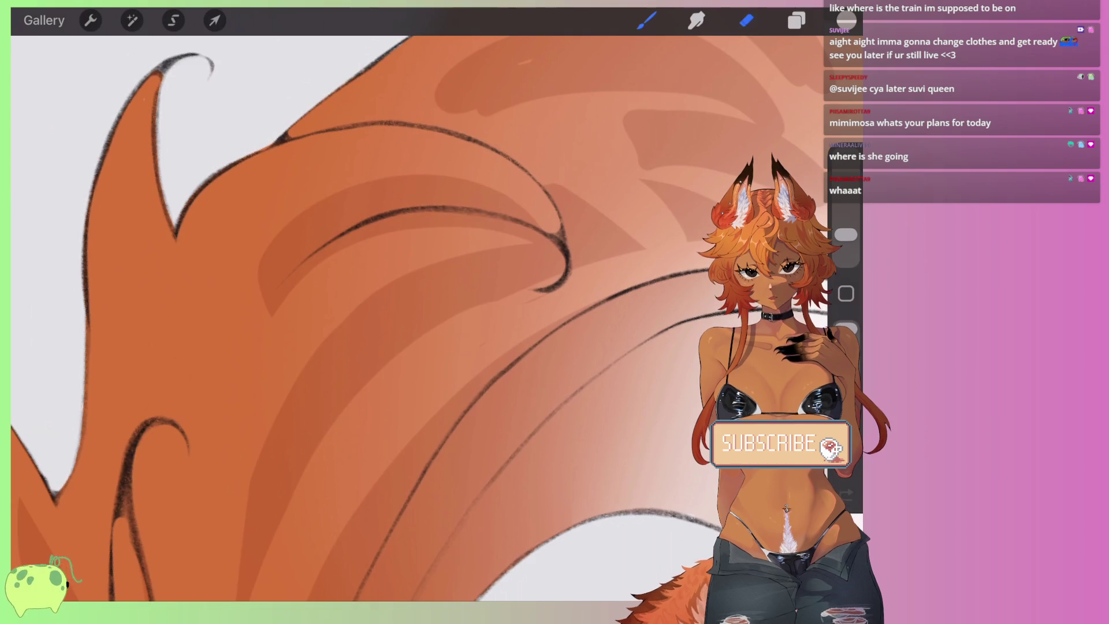
scroll(497, 320, up, 1)
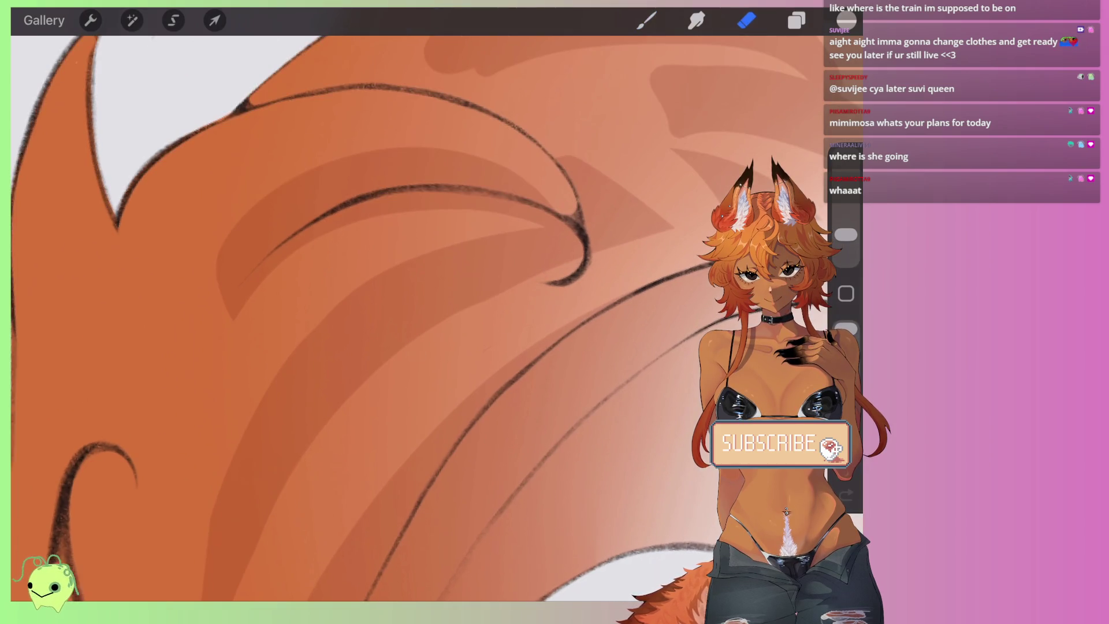
scroll(672, 236, down, 2)
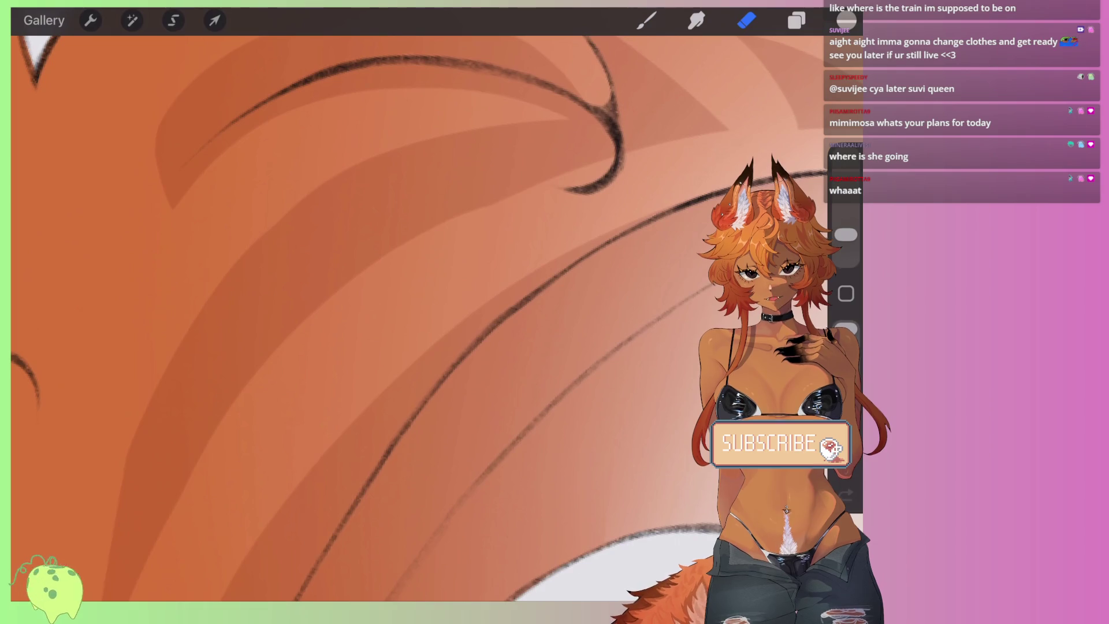
scroll(743, 137, up, 2)
scroll(405, 318, down, 3)
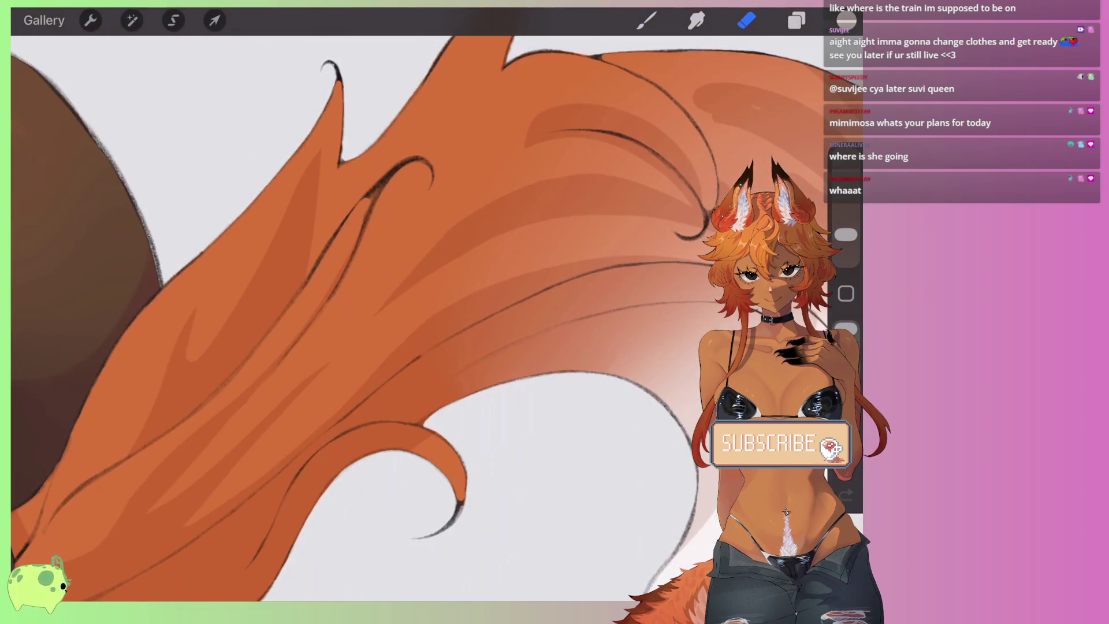
Step: Undo the last two erase strokes and erase the top of a dark tail stripe
scroll(404, 318, left, 3)
scroll(405, 318, up, 3)
scroll(370, 305, up, 2)
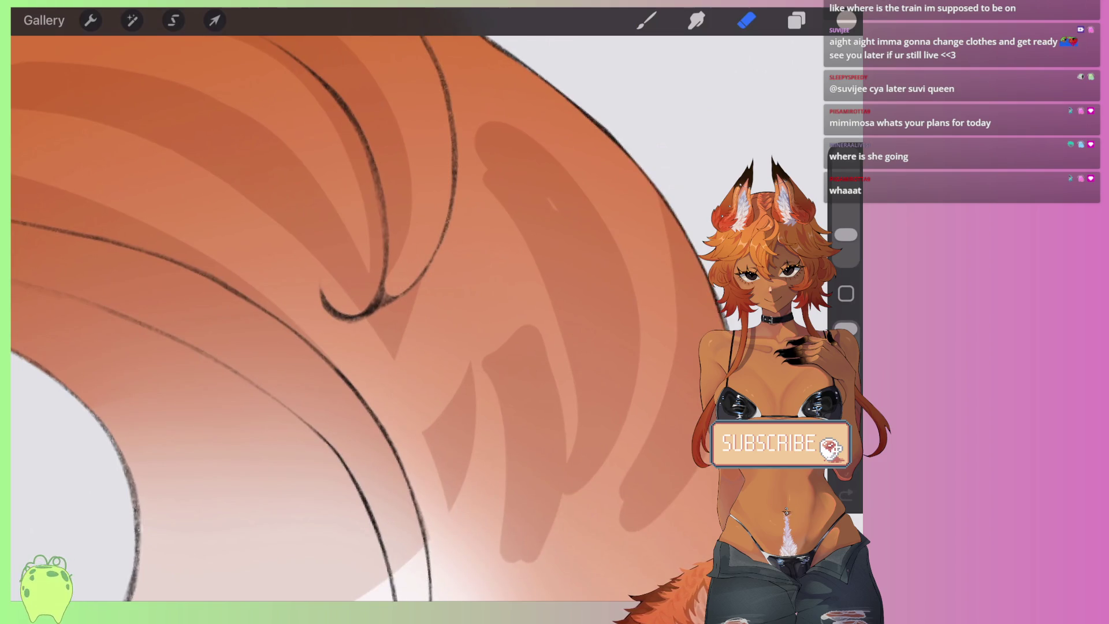
scroll(370, 318, down, 3)
scroll(370, 318, up, 1)
scroll(370, 318, up, 3)
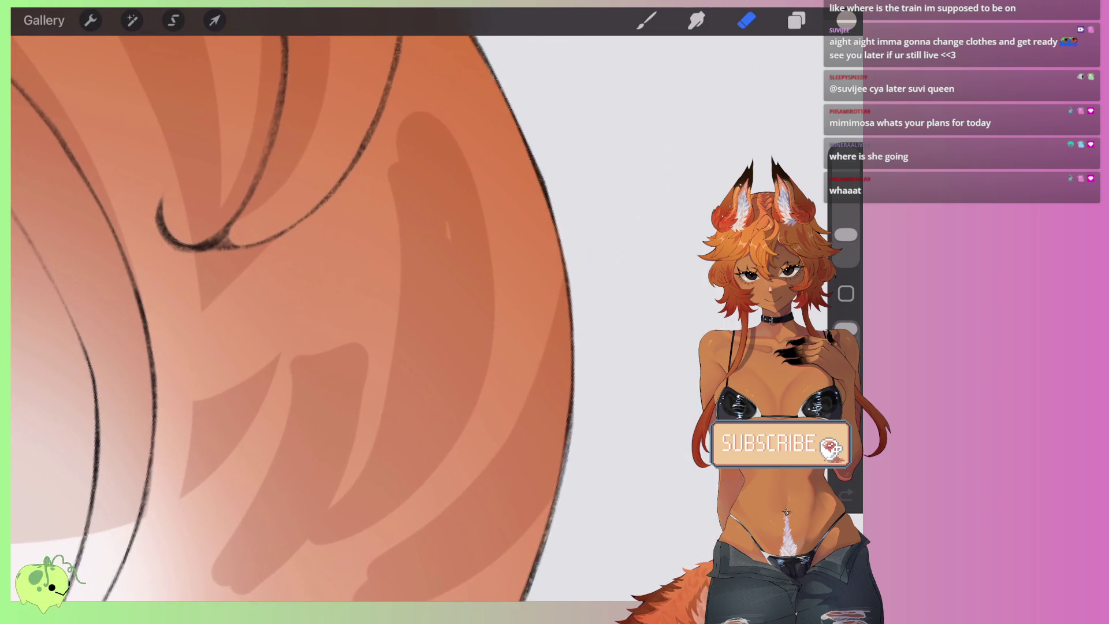
scroll(289, 312, down, 3)
scroll(289, 312, up, 2)
scroll(289, 312, up, 2)
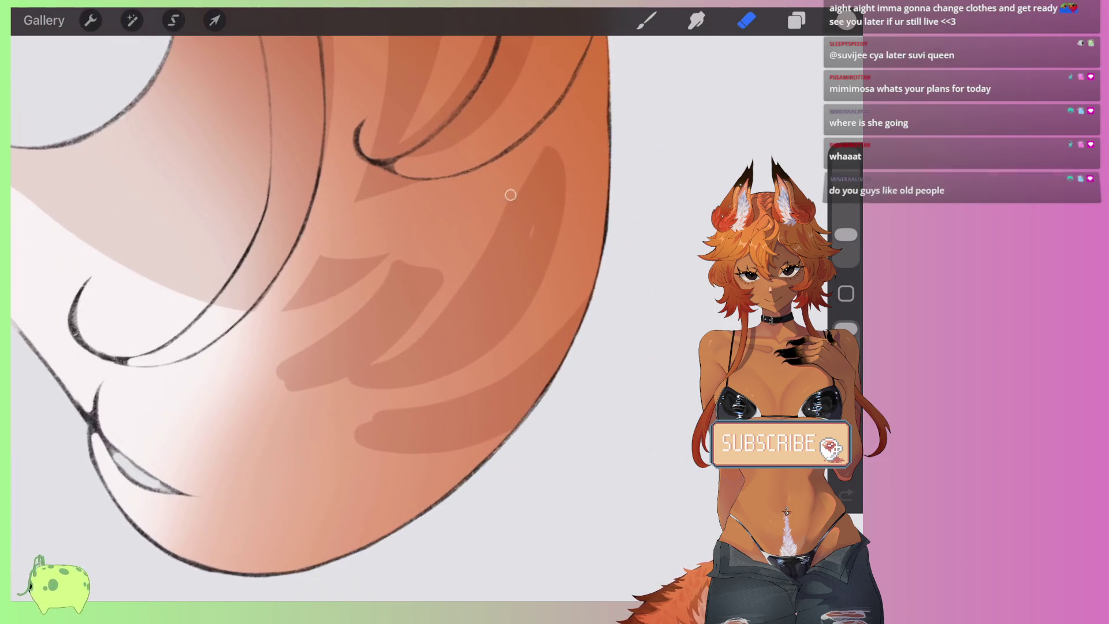
scroll(312, 311, up, 2)
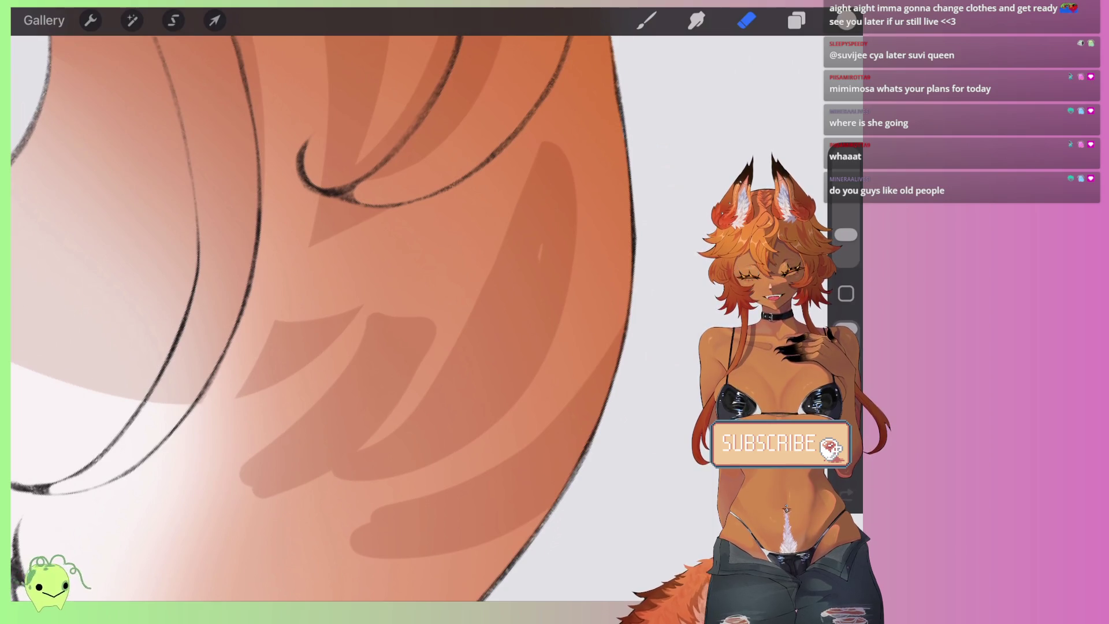
scroll(524, 183, down, 1)
scroll(525, 184, down, 1)
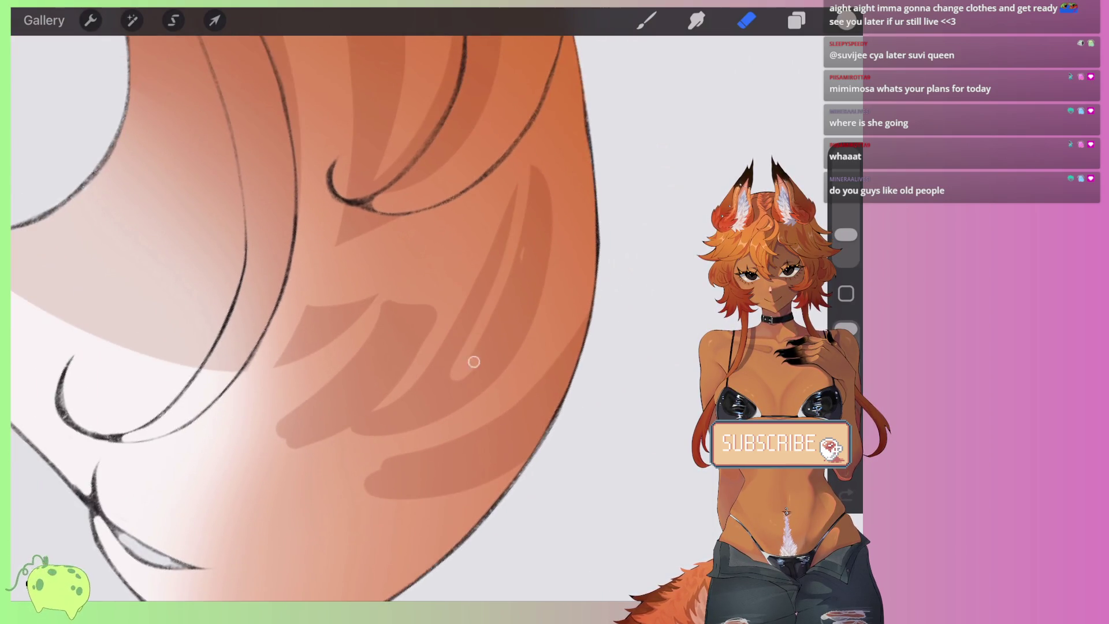
scroll(470, 364, up, 3)
key(ctrl+z)
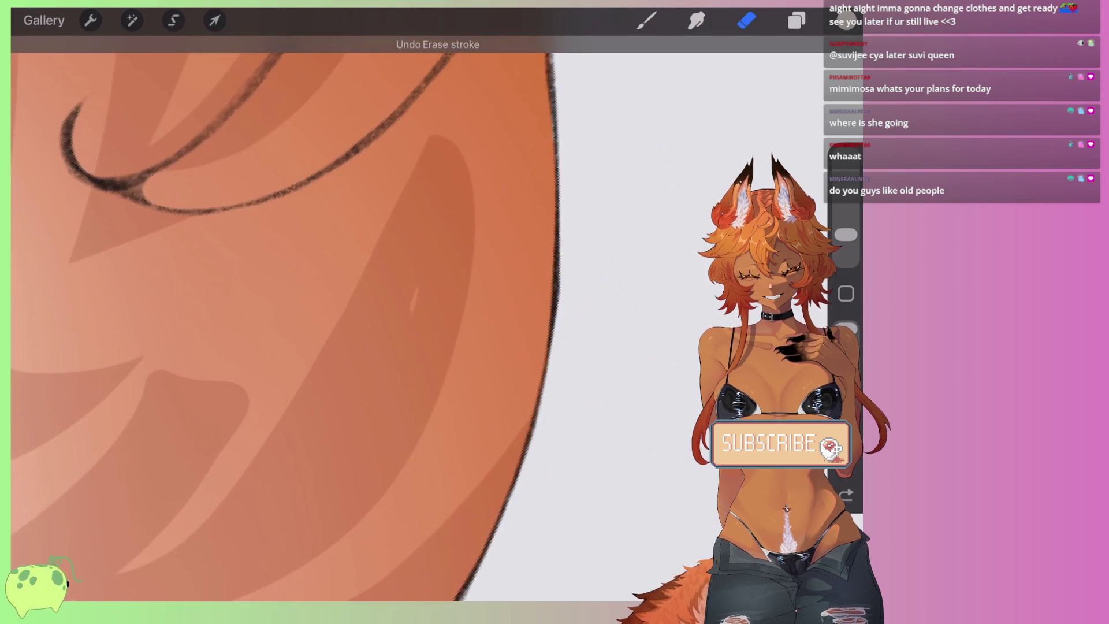
key(ctrl+z)
key(ctrl+z)
mouse_move(422, 139)
mouse_down()
mouse_move(434, 148)
mouse_move(434, 241)
mouse_up()
mouse_move(445, 173)
mouse_down()
mouse_move(462, 265)
mouse_move(386, 364)
mouse_move(406, 264)
mouse_up()
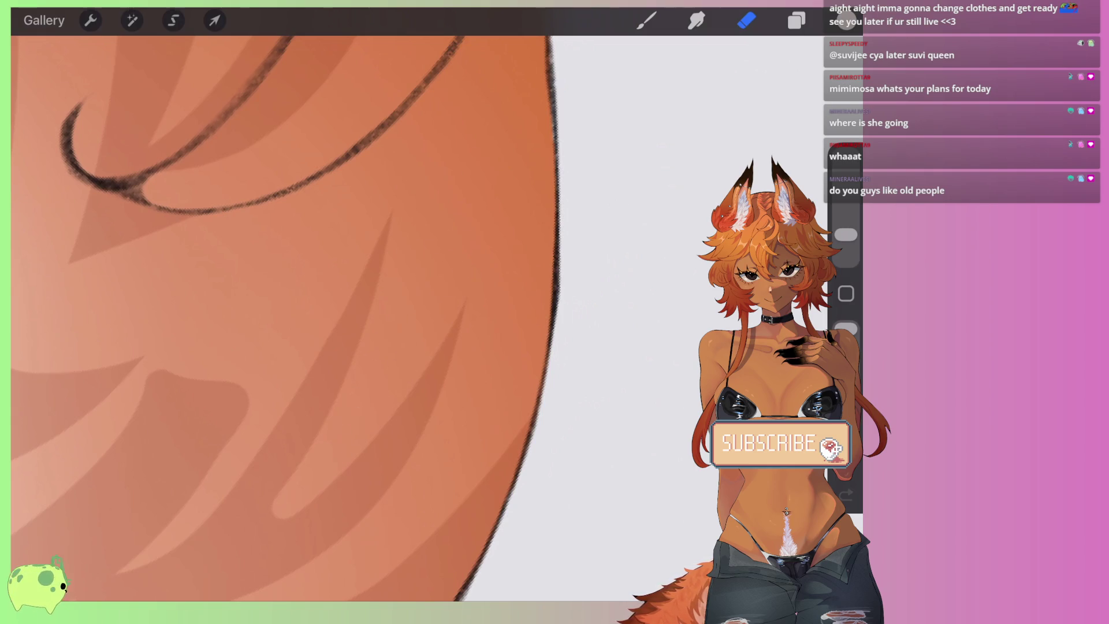
Step: Trim the stripe's bottom and edge, then paint a darker stroke along it
click(646, 20)
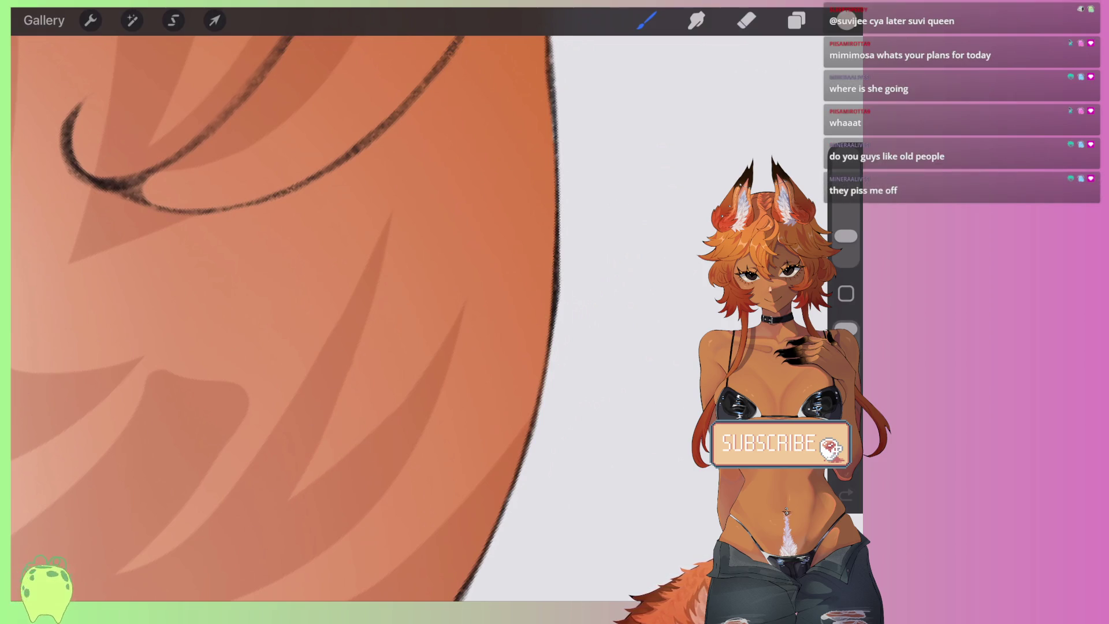
scroll(318, 312, down, 3)
scroll(318, 312, down, 2)
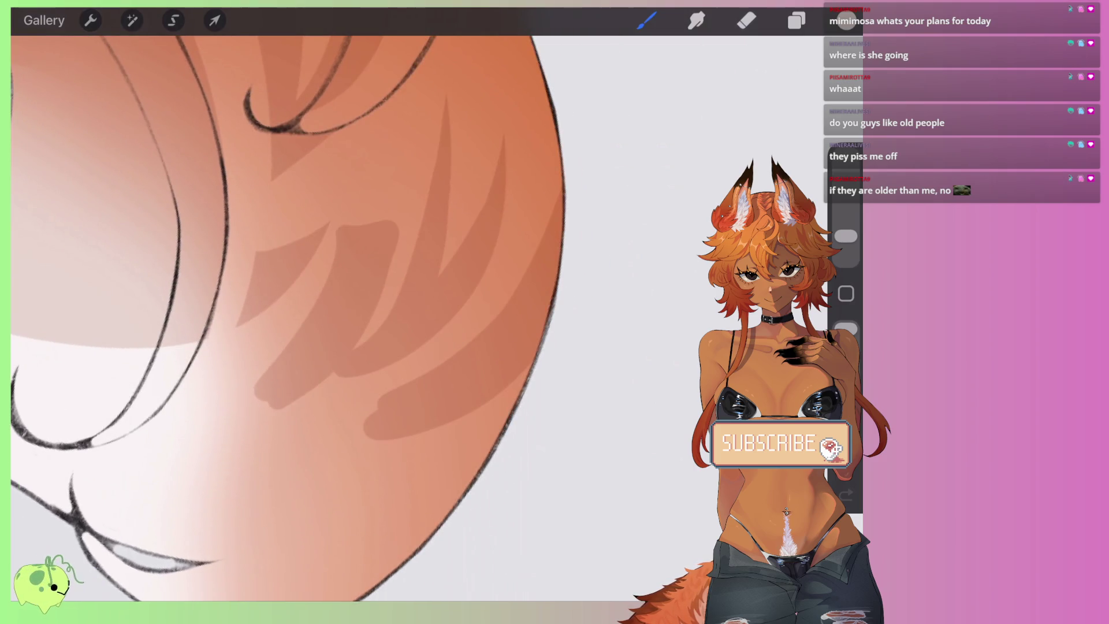
drag(370, 429, 494, 402)
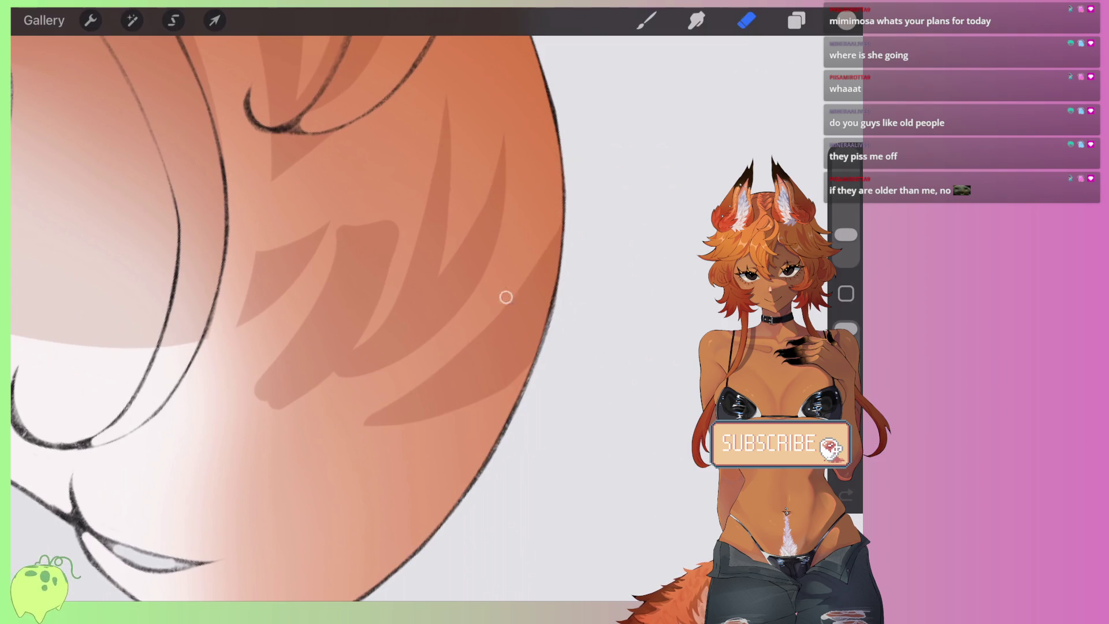
scroll(445, 347, up, 2)
mouse_move(555, 278)
mouse_down()
mouse_move(483, 368)
mouse_move(501, 354)
mouse_up()
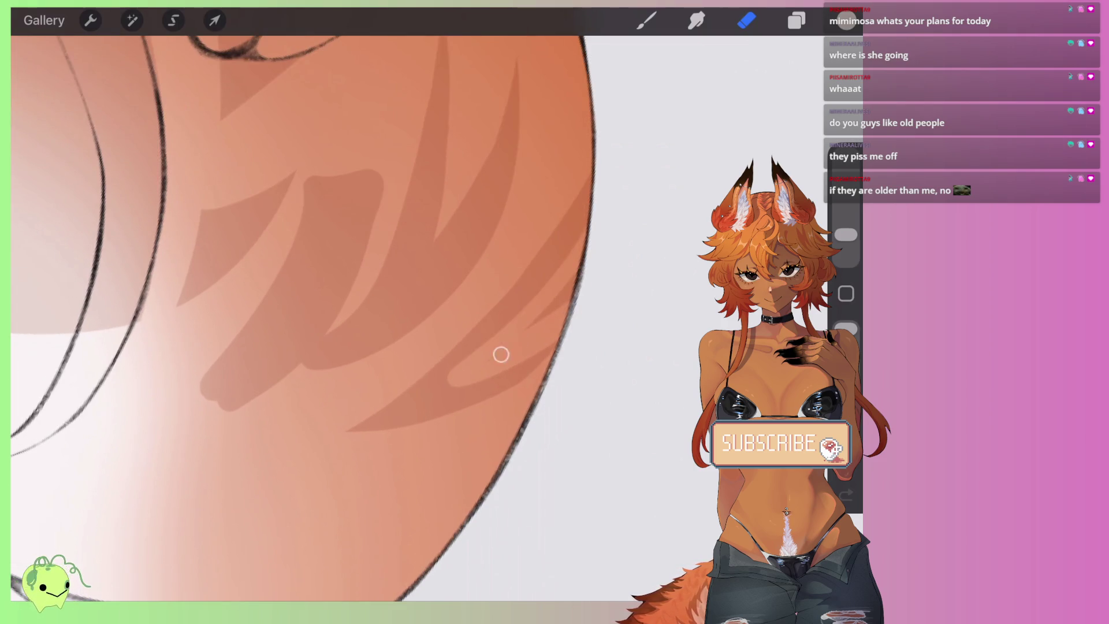
drag(580, 226, 499, 329)
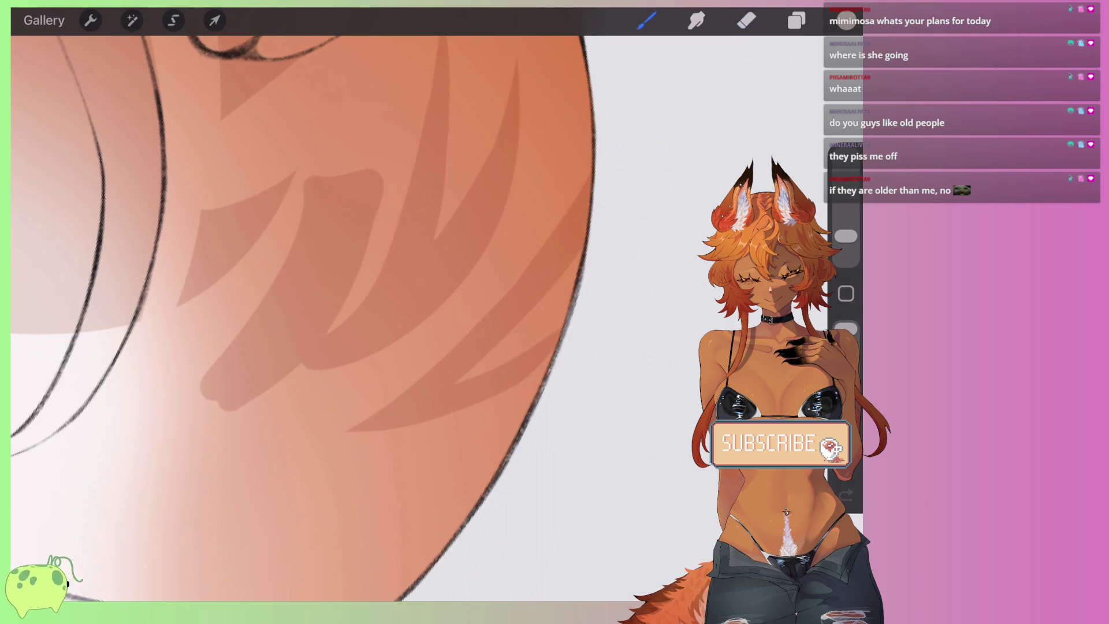
Step: Enlarge the eraser and erase dark stripes near the pale tail tip
scroll(300, 312, down, 5)
scroll(370, 312, down, 5)
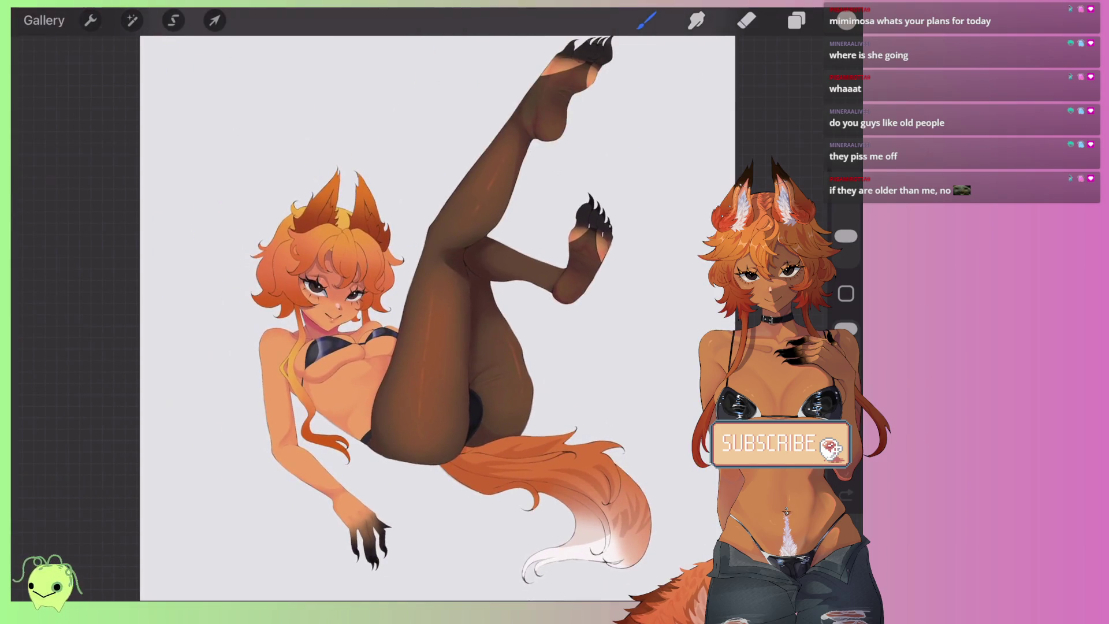
scroll(549, 491, up, 5)
scroll(549, 491, up, 3)
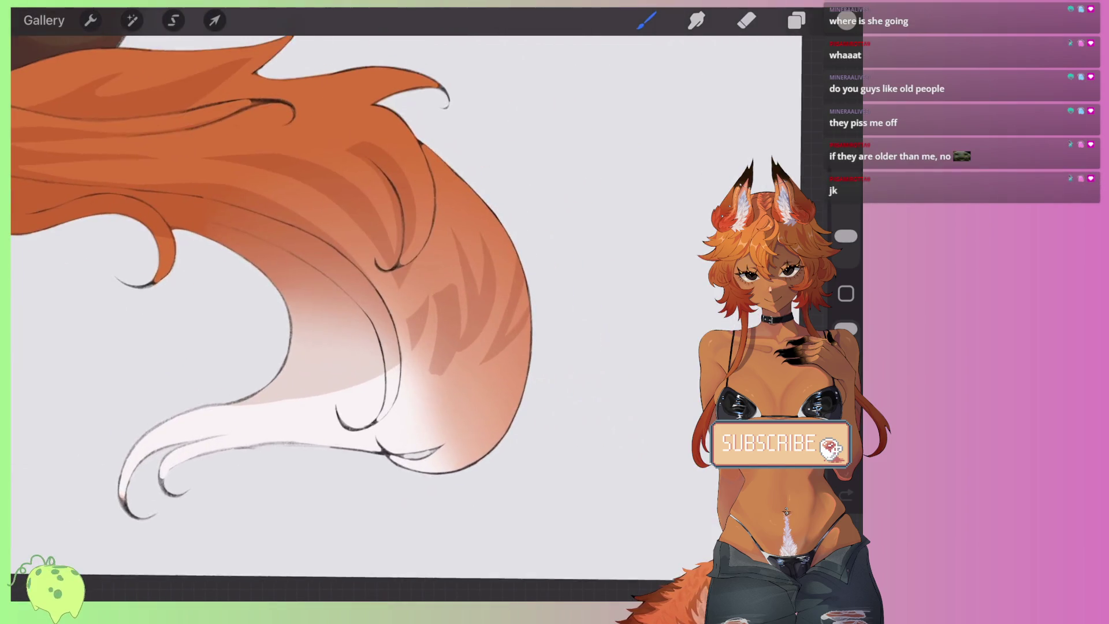
scroll(549, 491, up, 3)
drag(846, 235, 846, 221)
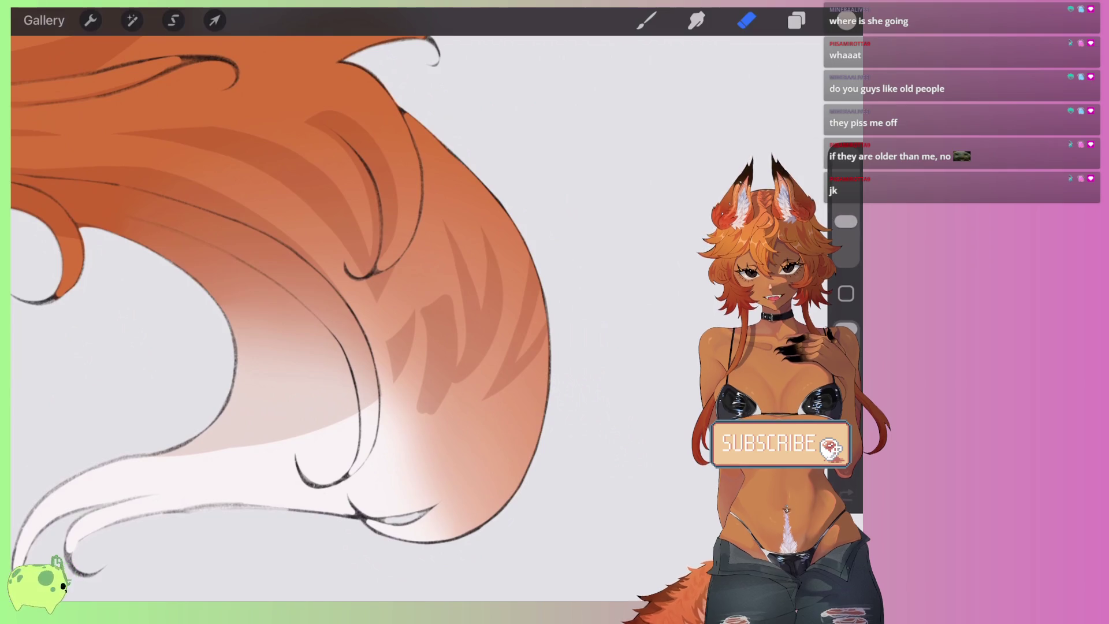
drag(461, 249, 451, 358)
drag(442, 208, 427, 405)
drag(427, 315, 394, 384)
Step: Erase the remaining dark stripes on the tail's right side
drag(414, 289, 414, 368)
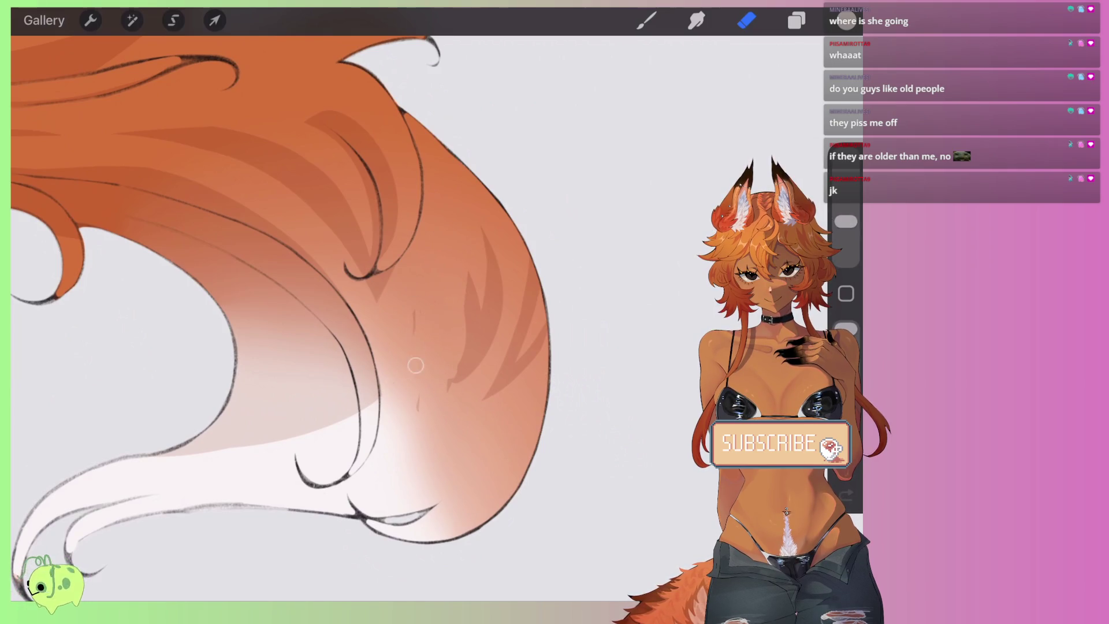
mouse_move(467, 323)
mouse_down()
mouse_move(468, 226)
mouse_move(465, 381)
mouse_up()
mouse_move(488, 231)
mouse_down()
mouse_move(491, 372)
mouse_move(488, 349)
mouse_up()
drag(520, 283, 513, 349)
drag(530, 258, 515, 388)
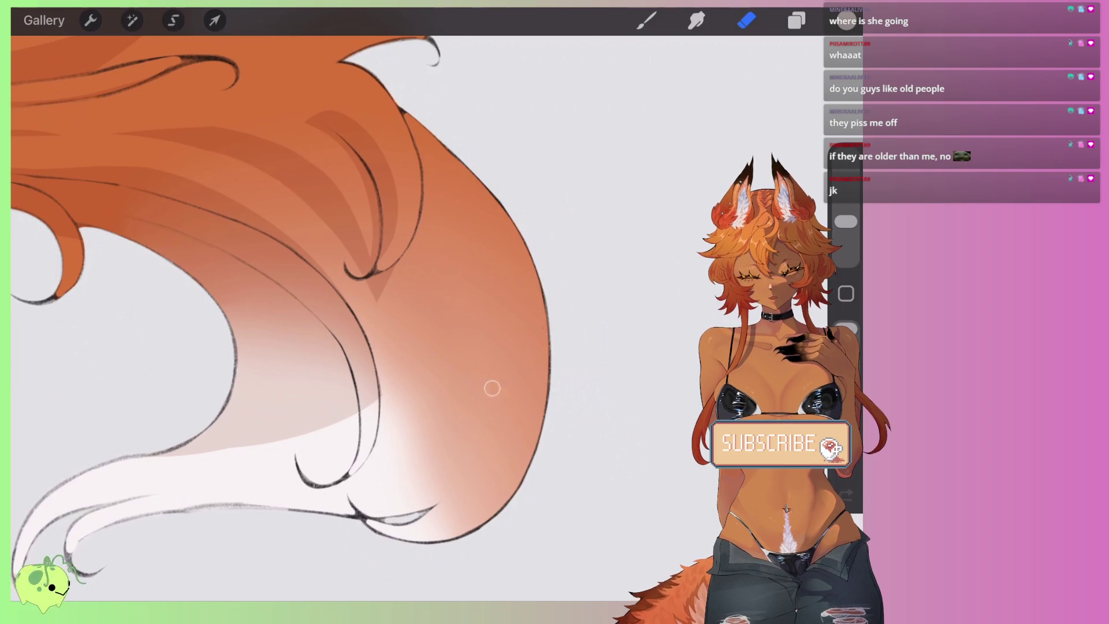
Step: Paint curved darker fur strokes on the tail, redoing the first pair
click(647, 20)
drag(351, 275, 409, 208)
drag(347, 288, 335, 323)
drag(474, 267, 432, 376)
drag(480, 295, 398, 405)
key(ctrl+z)
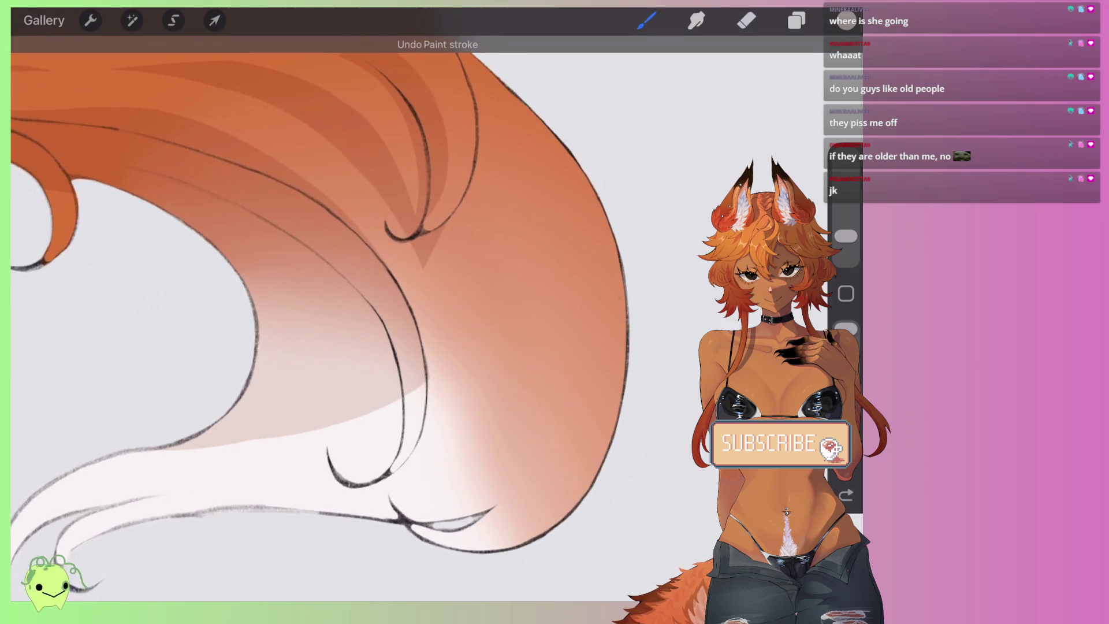
drag(474, 265, 439, 371)
scroll(462, 387, up, 3)
drag(463, 269, 410, 373)
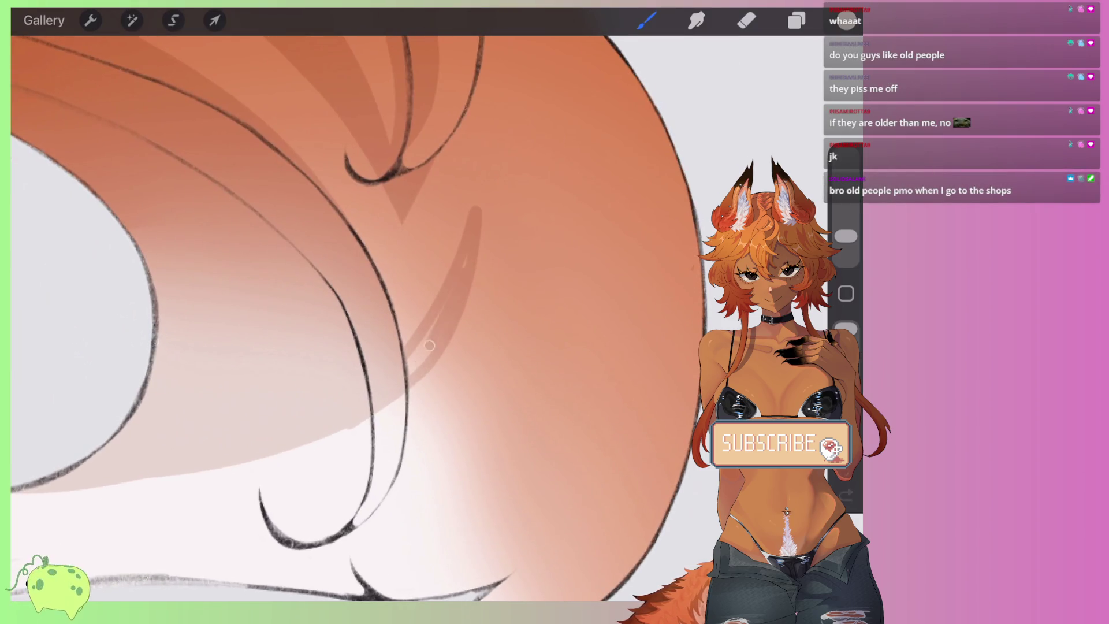
scroll(358, 318, down, 3)
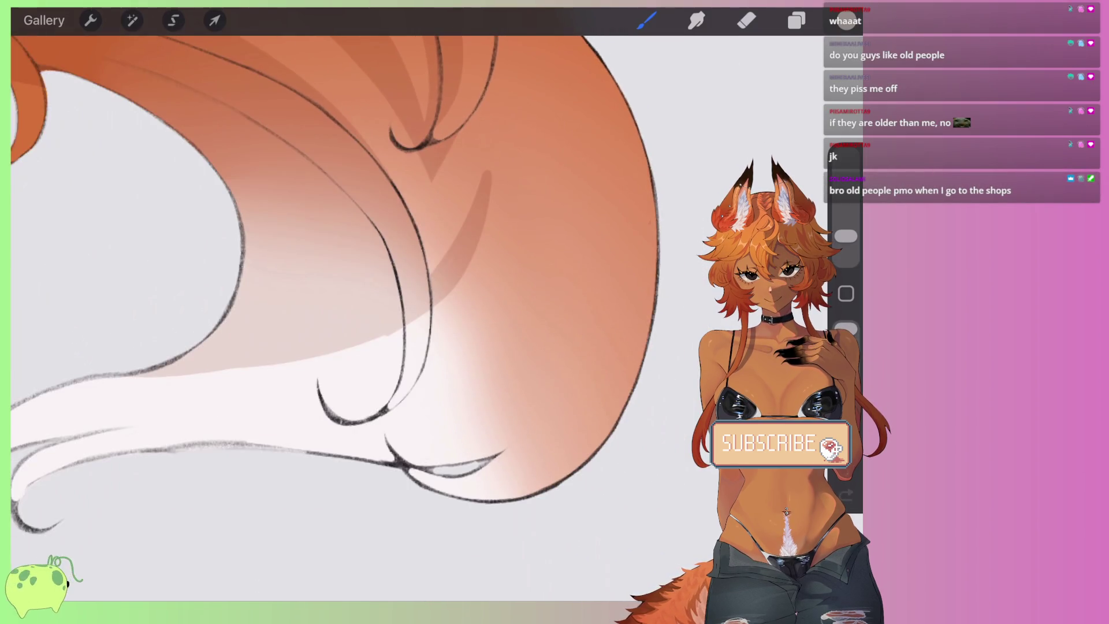
Step: Add long curved darker shading strokes across the tail
mouse_move(590, 237)
mouse_down()
mouse_move(518, 401)
mouse_move(303, 443)
mouse_up()
drag(583, 297, 410, 459)
scroll(491, 509, up, 3)
mouse_move(595, 263)
mouse_down()
mouse_move(549, 361)
mouse_move(439, 439)
mouse_up()
mouse_move(552, 338)
mouse_down()
mouse_move(448, 428)
mouse_move(353, 435)
mouse_up()
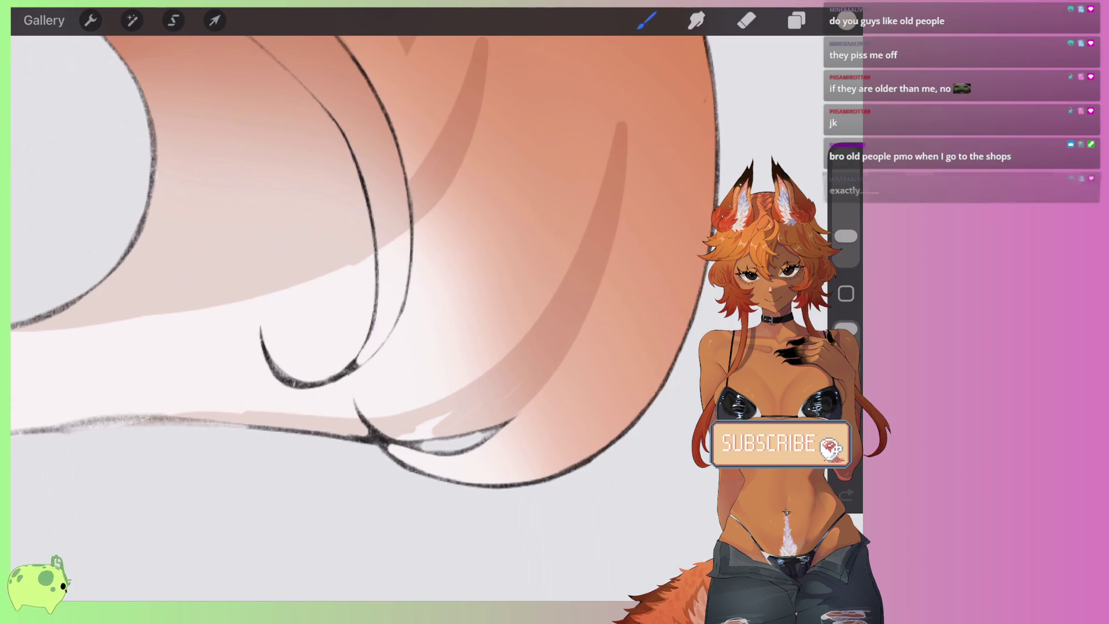
Step: Shade along the tail's lower outline with darker orange
drag(312, 385, 502, 341)
drag(451, 376, 296, 408)
drag(456, 373, 274, 411)
scroll(358, 289, up, 3)
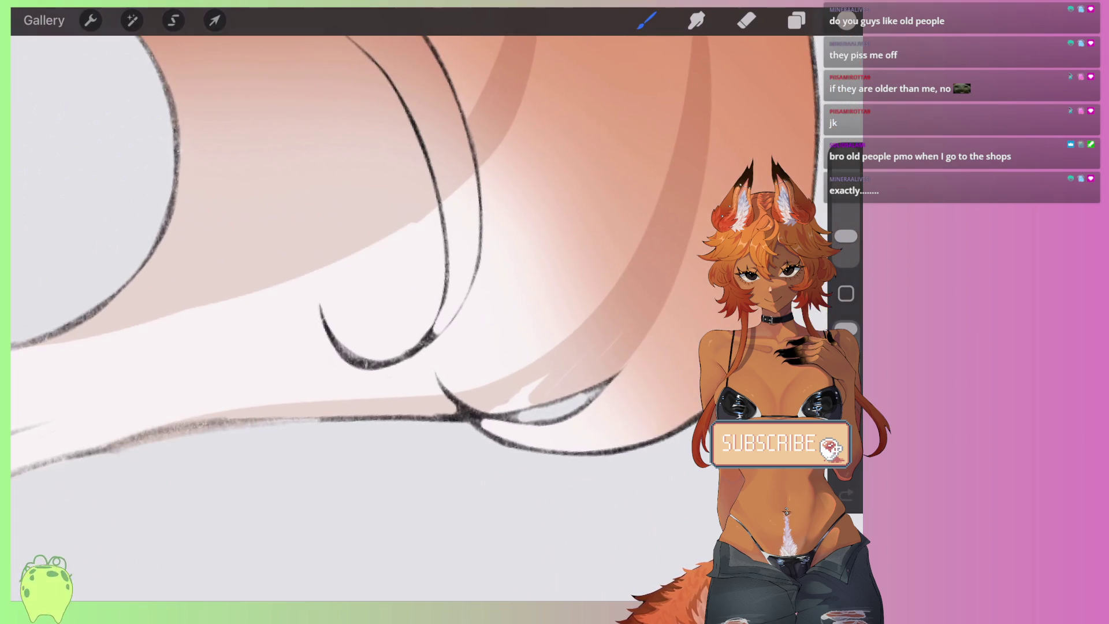
drag(358, 289, 153, 416)
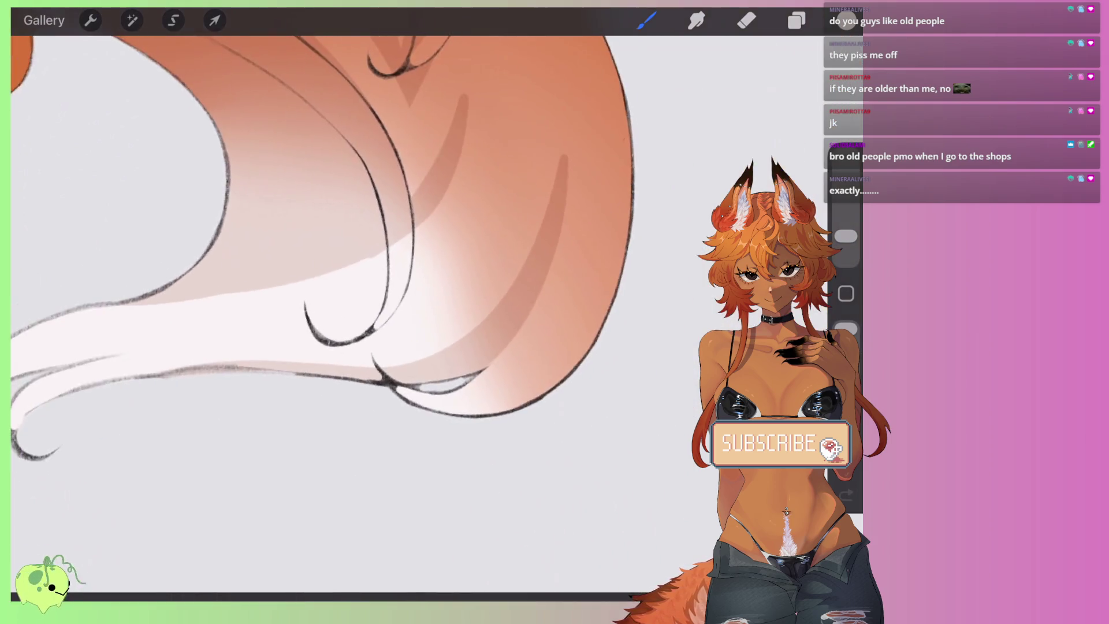
Step: Erase to reshape and lighten part of the darker shade stripe
click(747, 21)
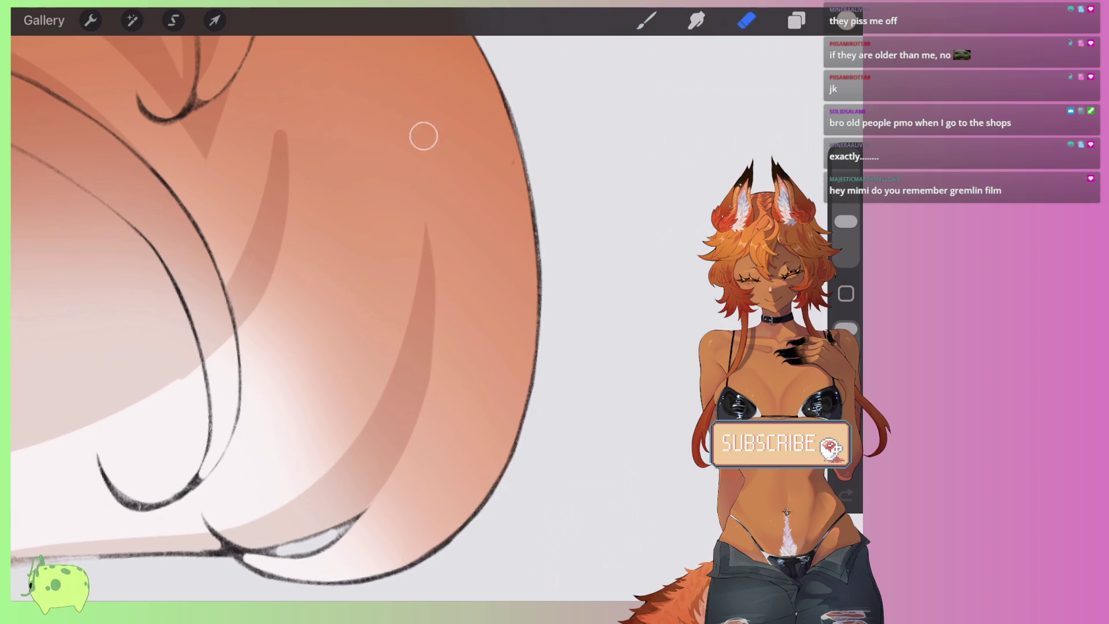
scroll(343, 307, up, 2)
mouse_move(407, 165)
mouse_down()
mouse_move(384, 326)
mouse_move(321, 416)
mouse_up()
drag(347, 369, 321, 398)
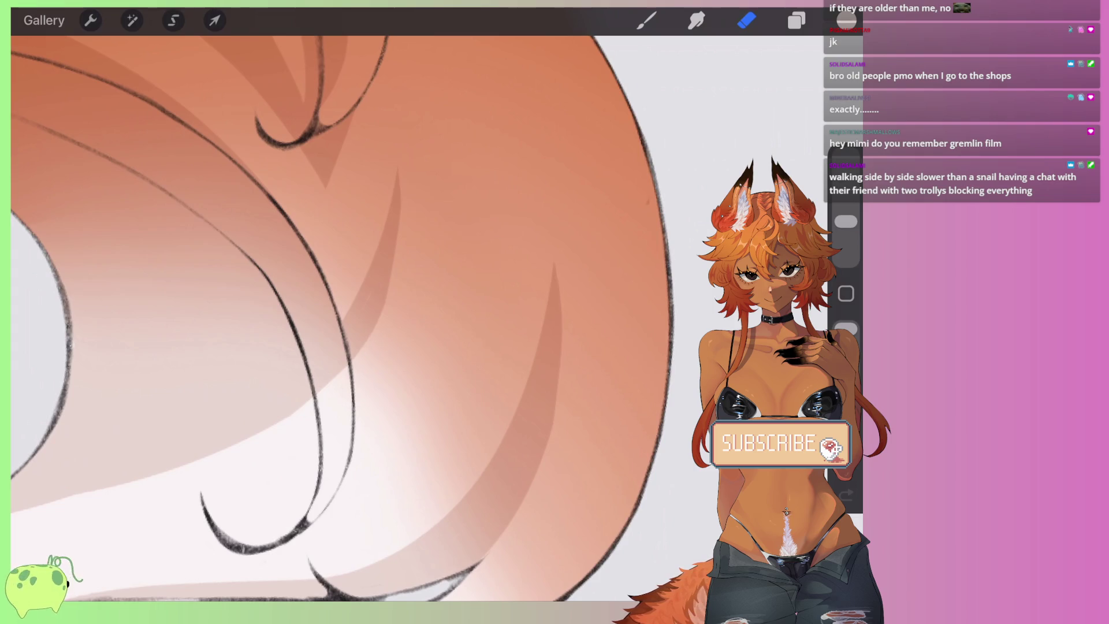
scroll(347, 318, down, 3)
scroll(346, 318, up, 3)
Step: Paint more darker fur clump strokes, undo the last, then open the eraser brushes
click(646, 21)
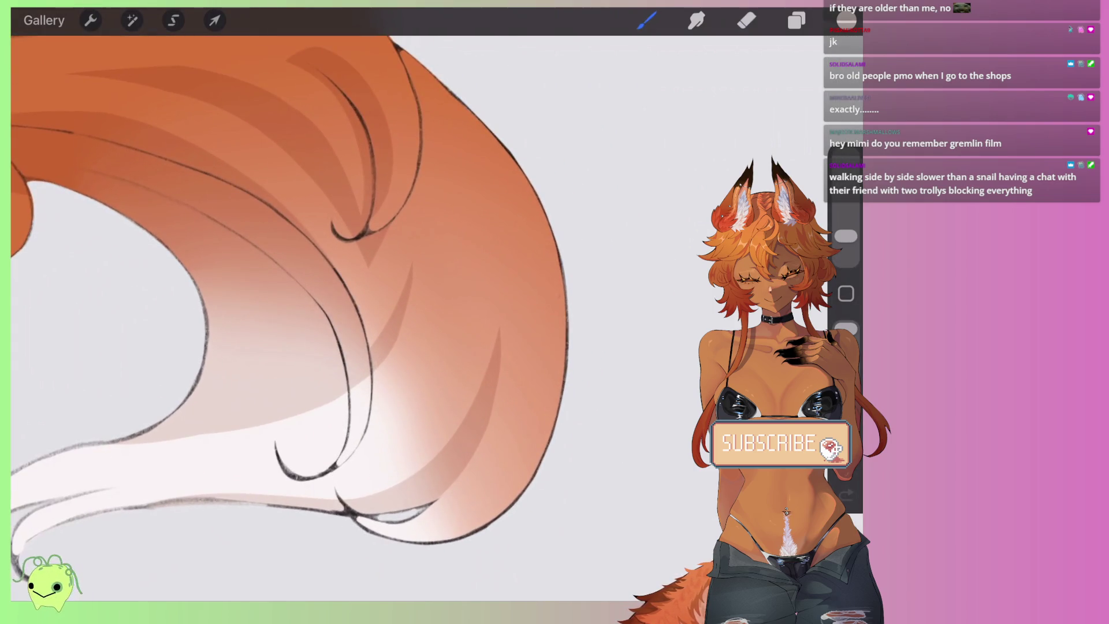
scroll(289, 289, down, 2)
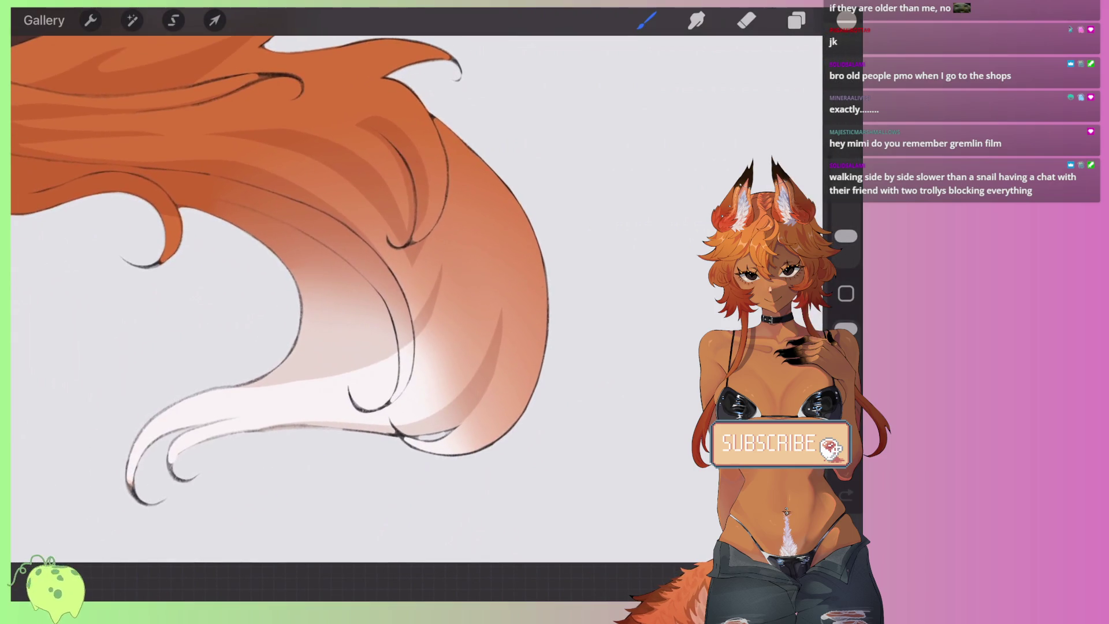
scroll(289, 289, up, 3)
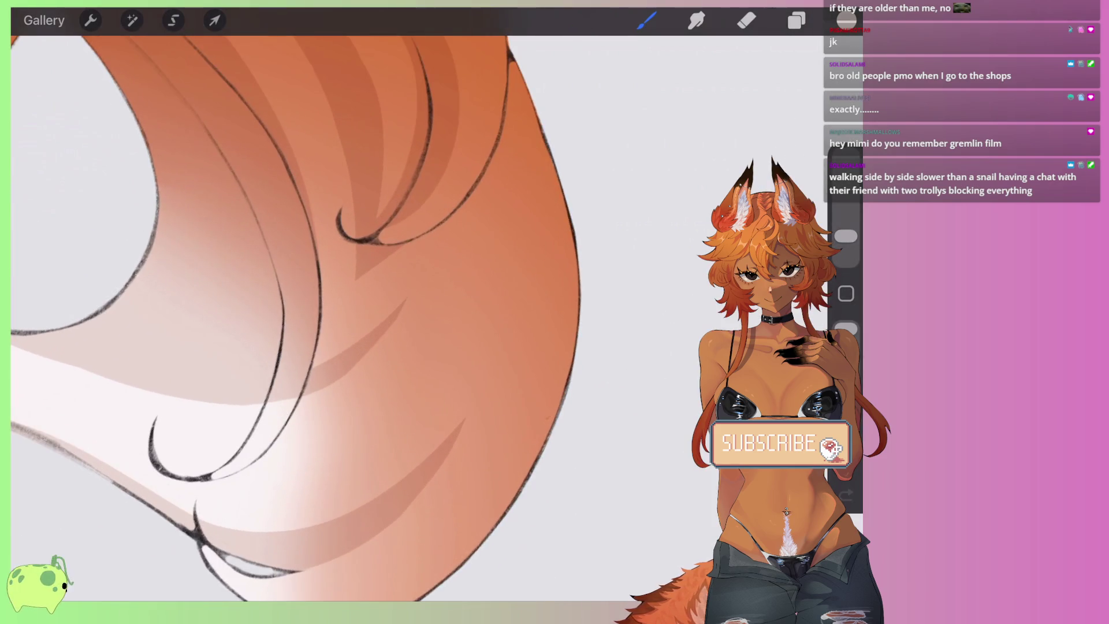
mouse_move(362, 278)
mouse_down()
mouse_move(318, 361)
mouse_move(350, 312)
mouse_up()
drag(392, 257, 323, 359)
drag(404, 246, 367, 319)
mouse_move(356, 254)
mouse_down()
mouse_move(319, 346)
mouse_move(347, 267)
mouse_up()
drag(358, 179, 323, 320)
key(ctrl+z)
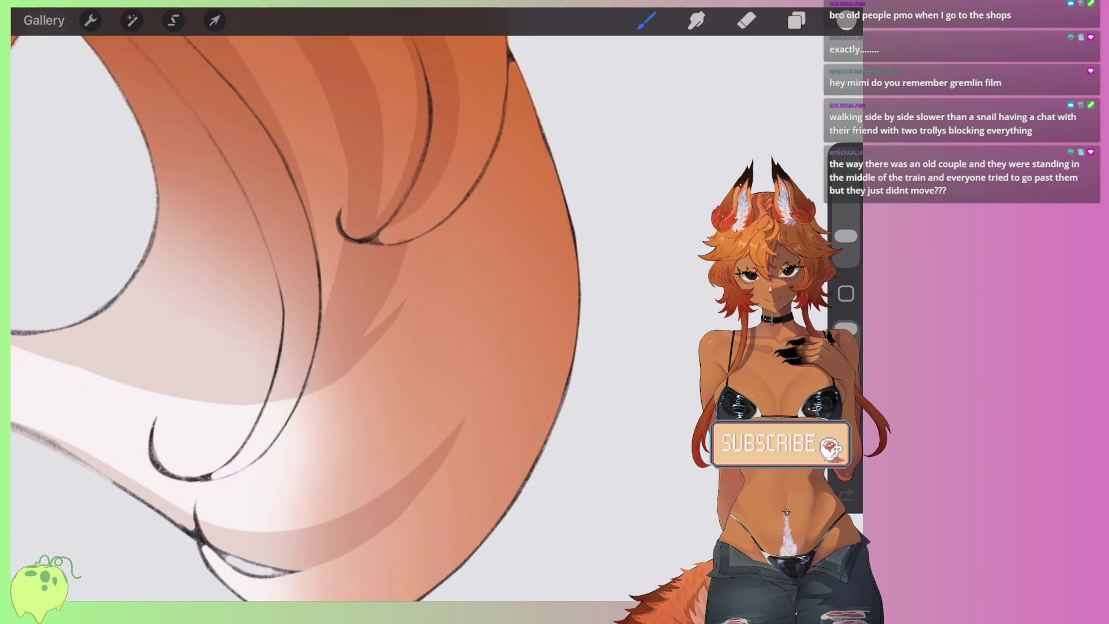
click(746, 20)
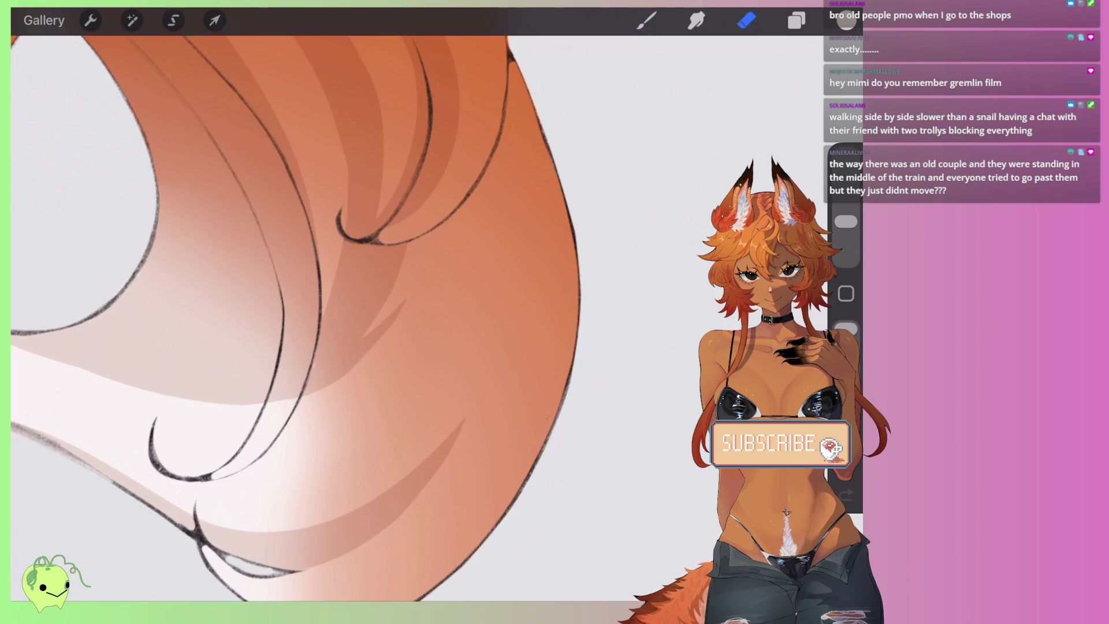
click(747, 21)
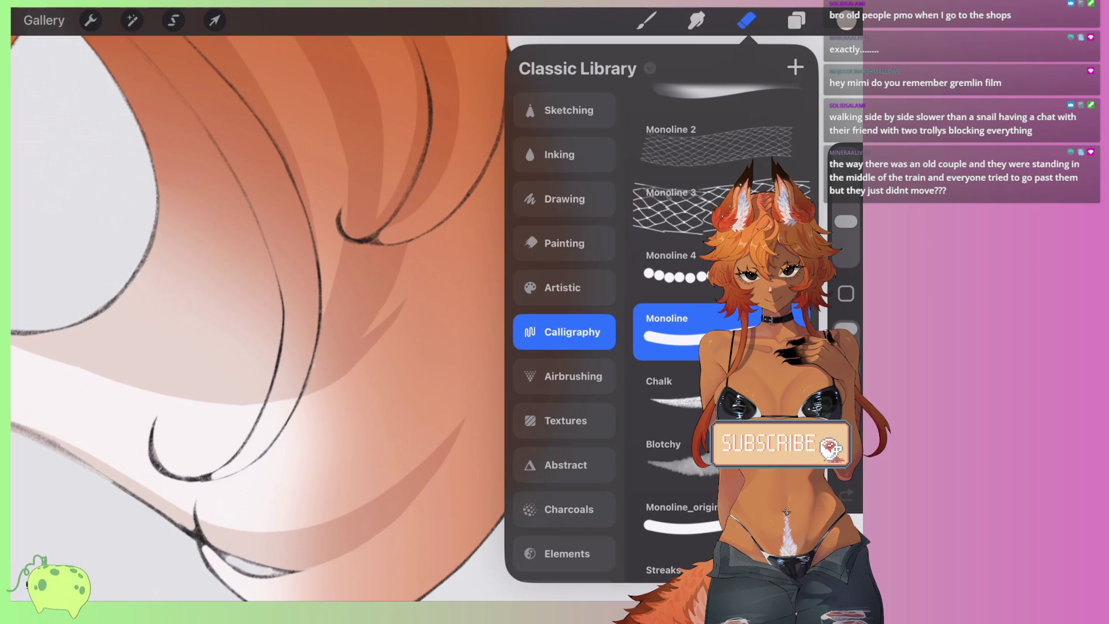
Step: Leave the brush library and erase the pink shading along the tail's white band, undoing one stroke
key(b)
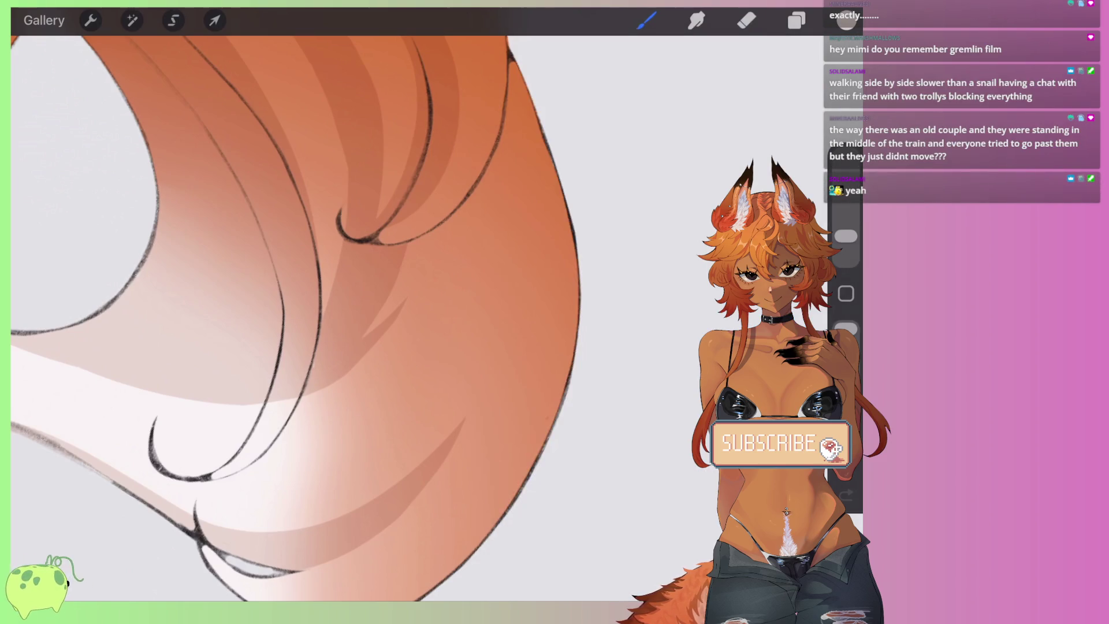
scroll(382, 311, down, 5)
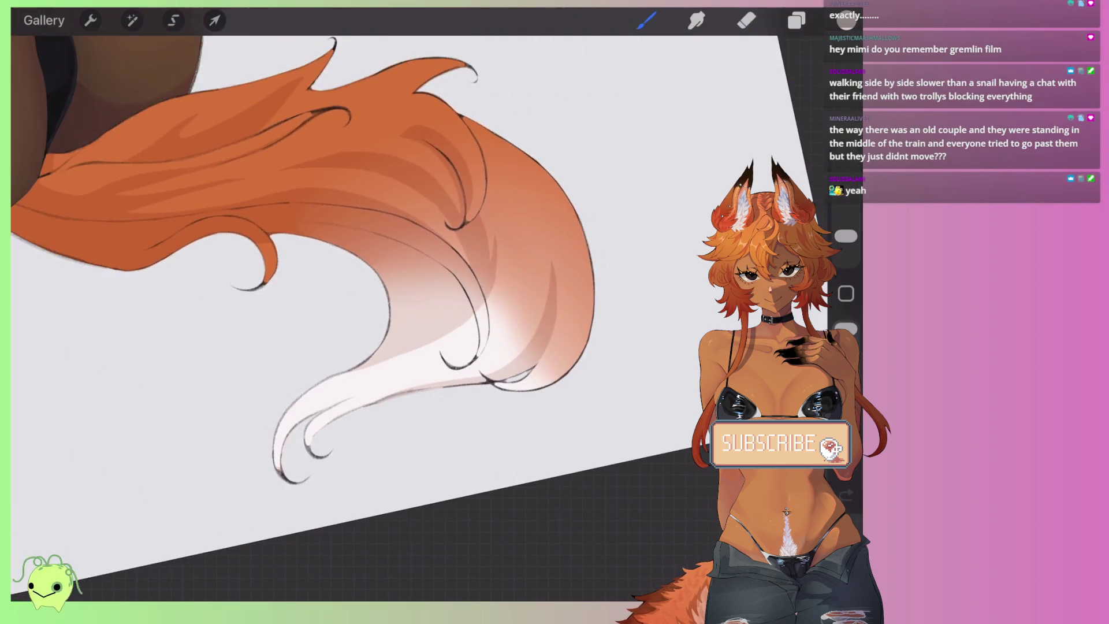
scroll(382, 312, up, 5)
key(e)
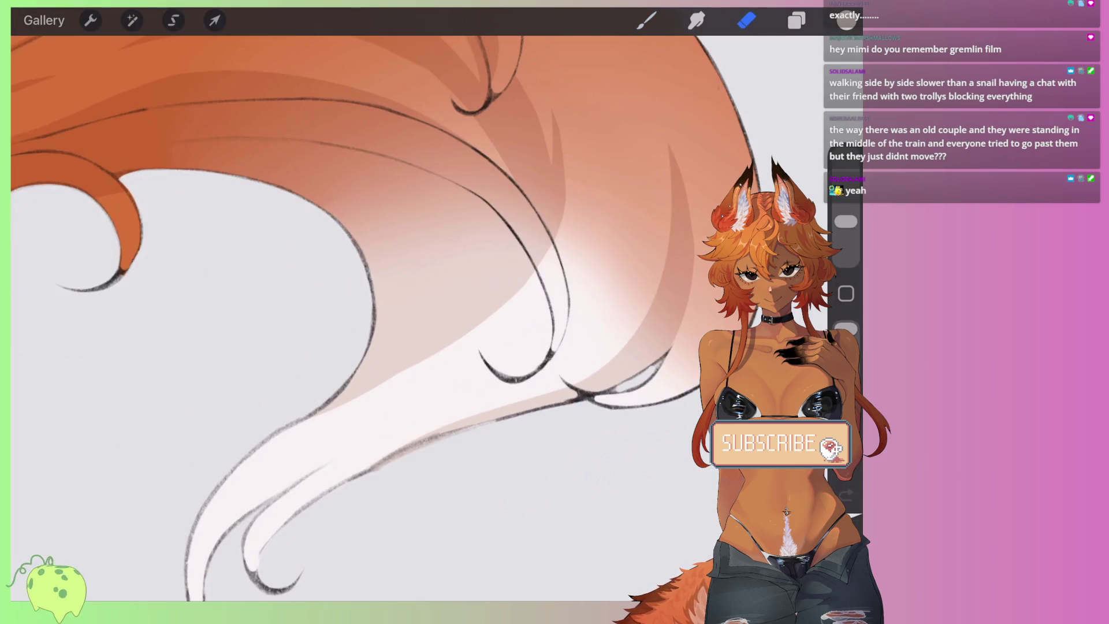
drag(462, 338, 323, 404)
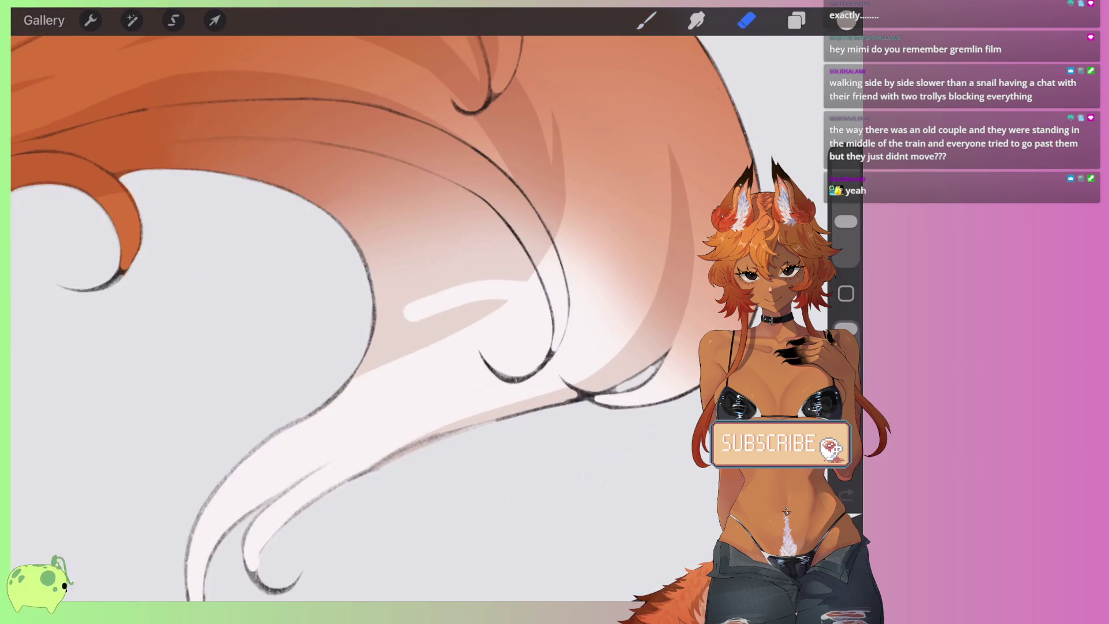
scroll(510, 291, up, 3)
key(ctrl+z)
drag(574, 221, 520, 142)
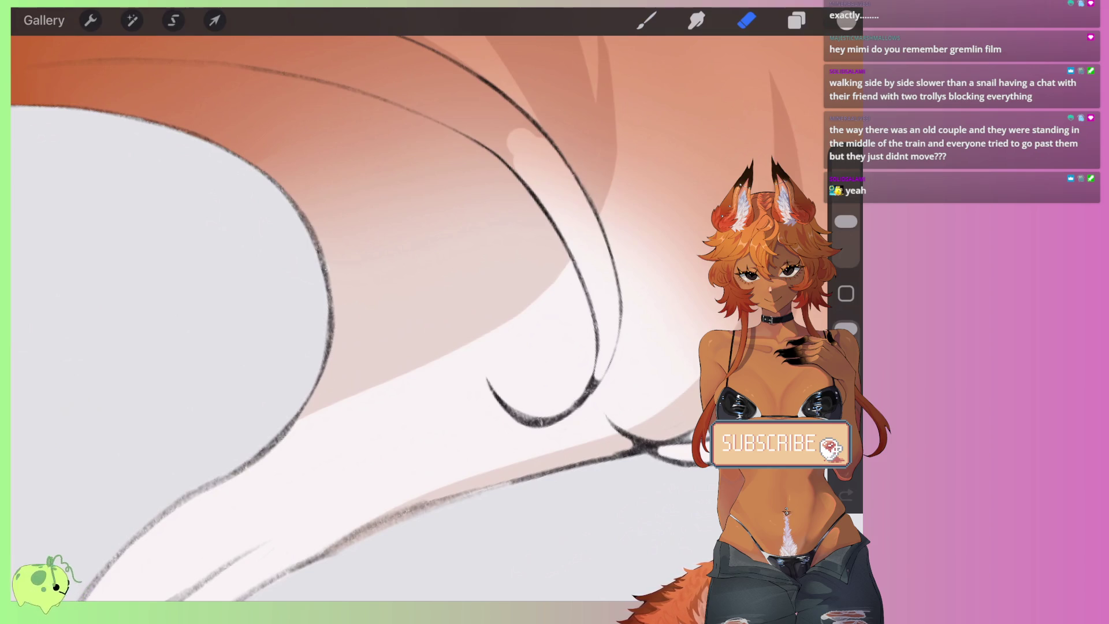
Step: Carve a pale streak into the tail shading and smudge it softly into the orange
drag(566, 266, 388, 329)
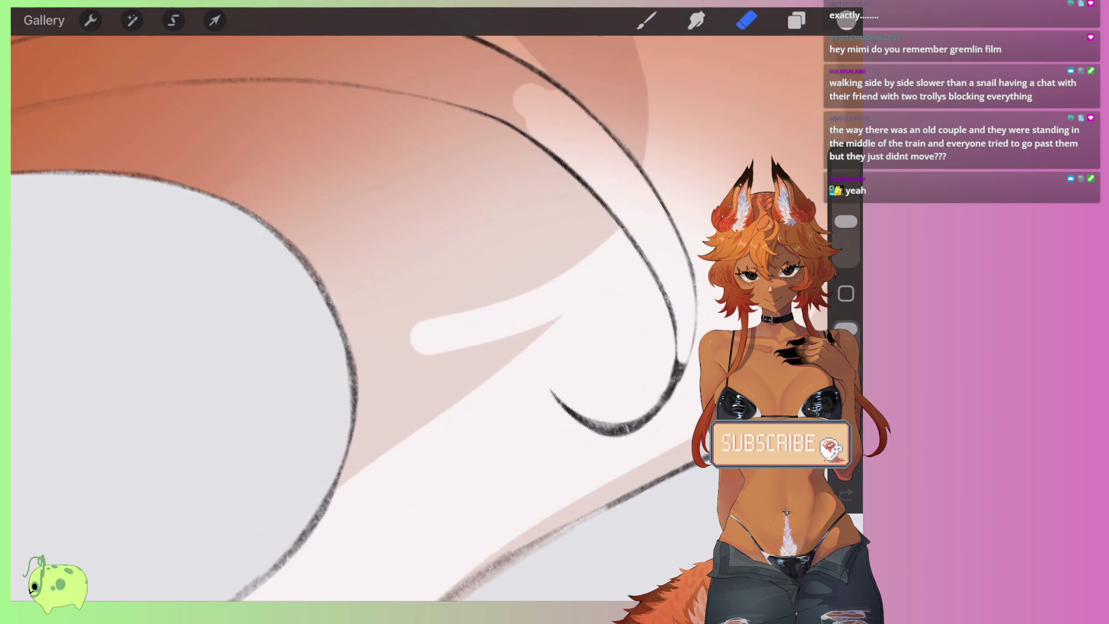
key(s)
drag(520, 303, 413, 338)
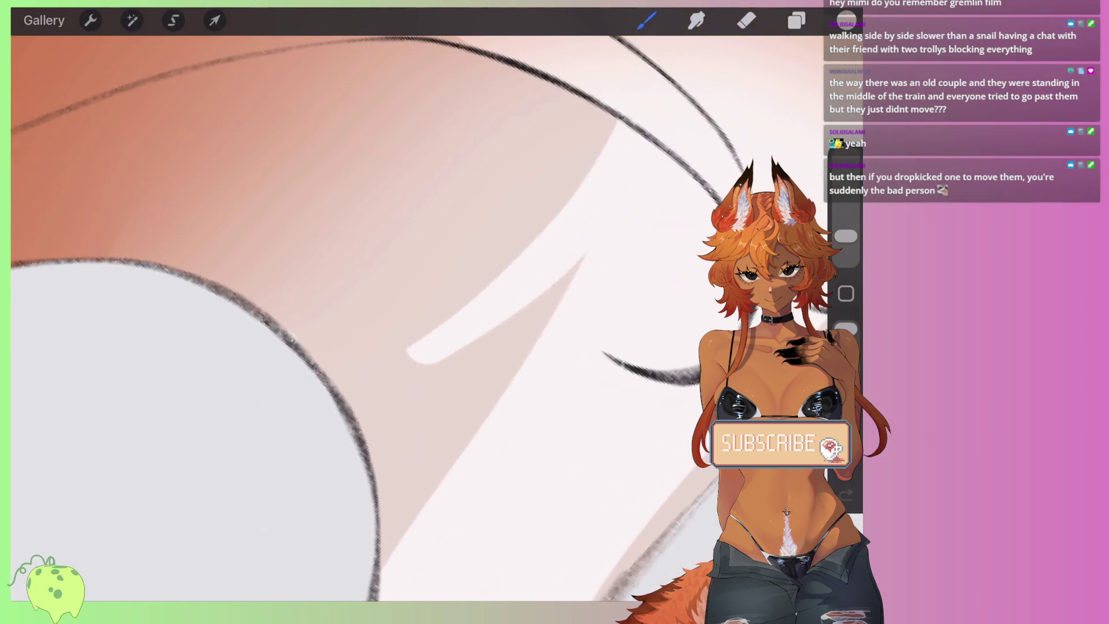
drag(485, 334, 412, 354)
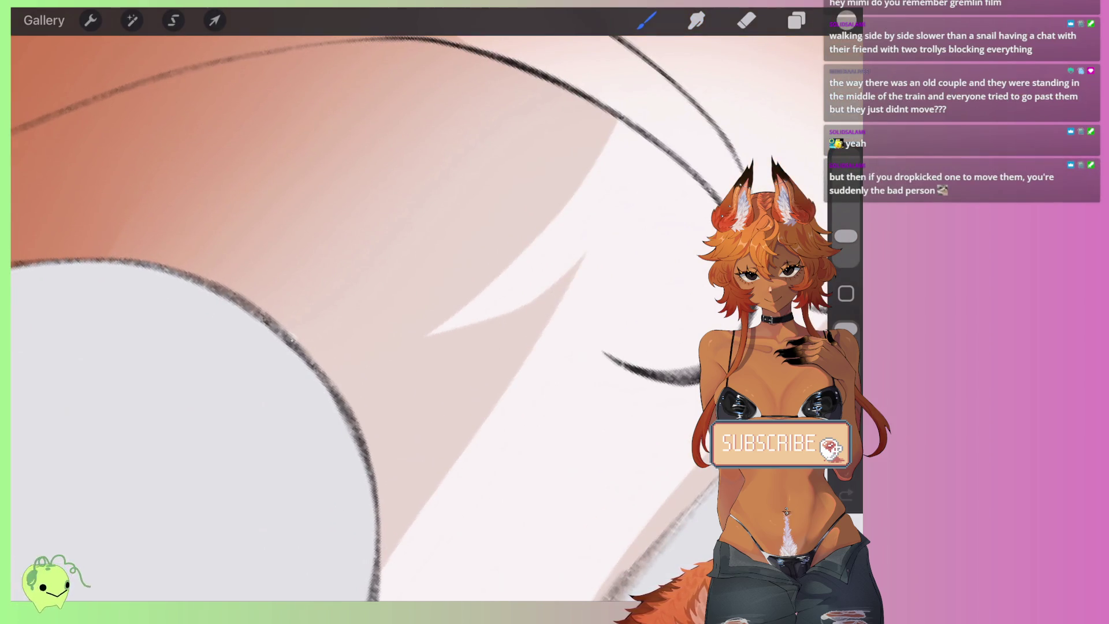
scroll(405, 312, down, 5)
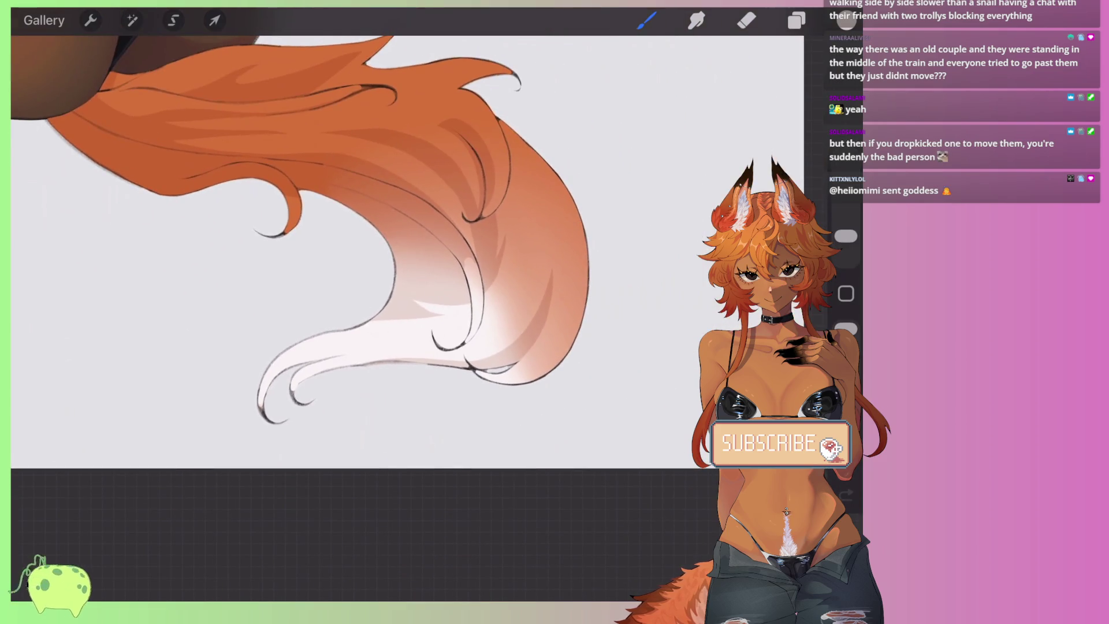
Step: Erase along the upper edge of the shadow band, then undo the last stroke
scroll(300, 231, down, 3)
scroll(301, 231, down, 2)
scroll(301, 231, up, 5)
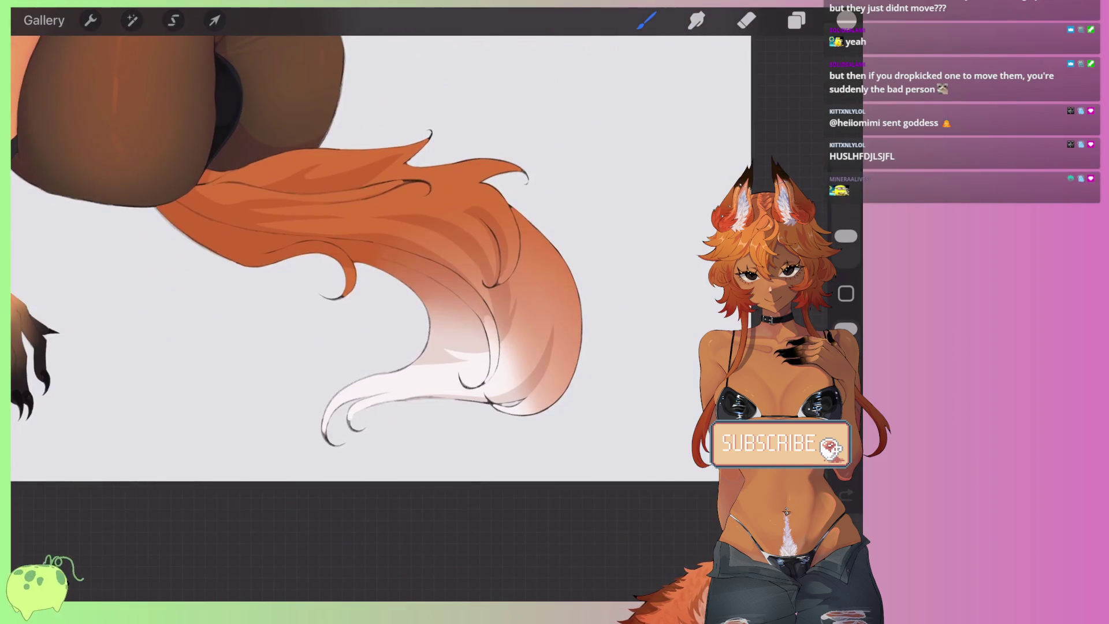
scroll(404, 289, up, 2)
scroll(405, 289, up, 2)
scroll(404, 289, up, 2)
scroll(405, 289, up, 3)
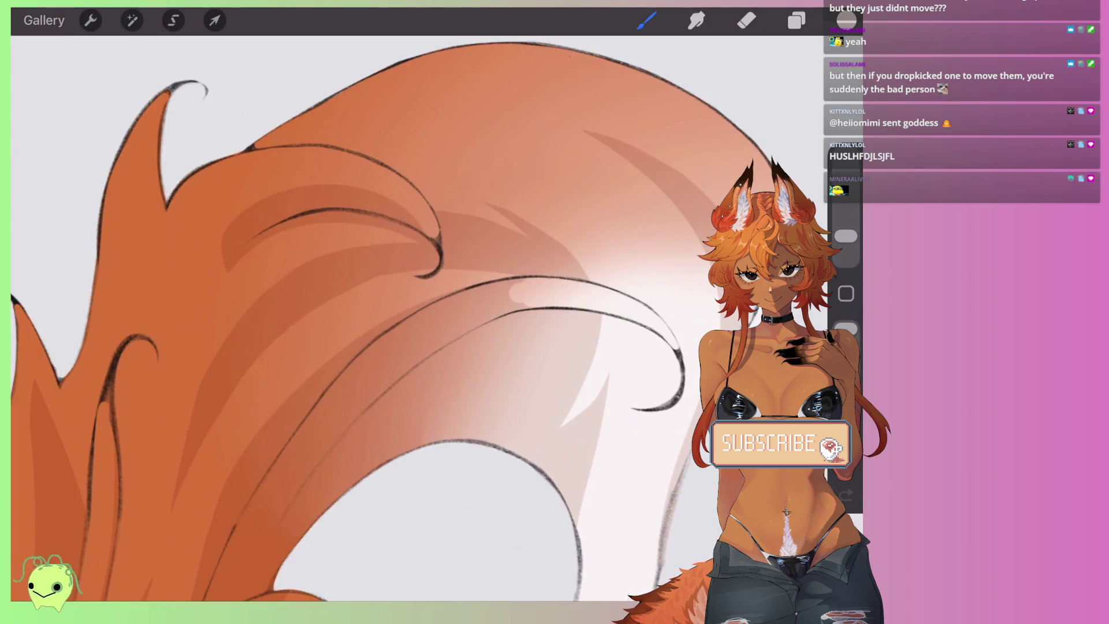
scroll(416, 318, down, 3)
scroll(416, 317, up, 3)
key(e)
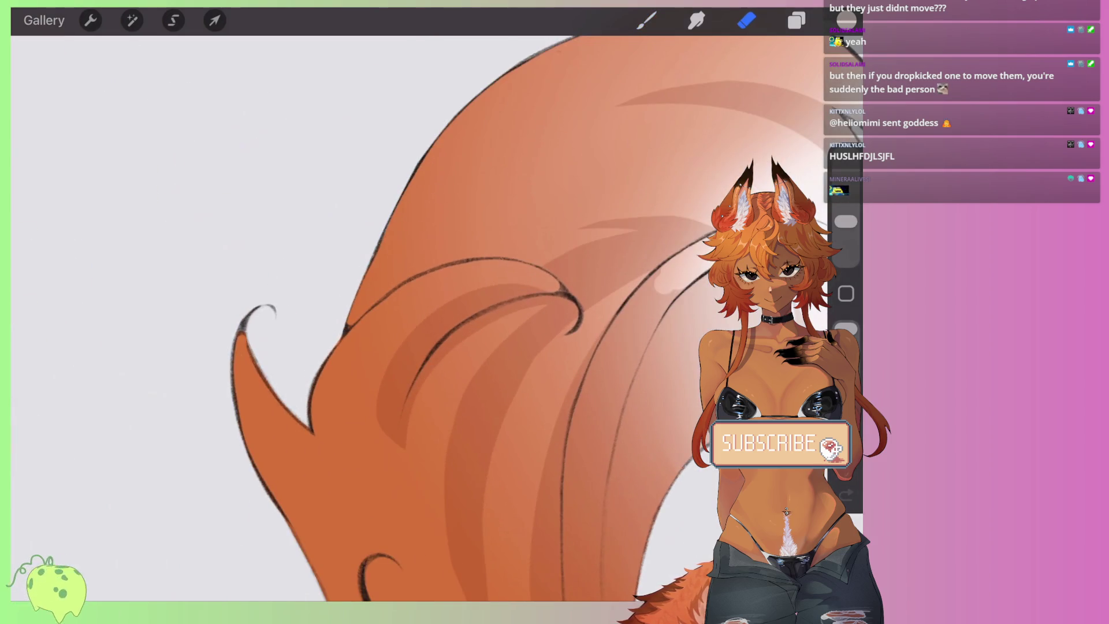
scroll(404, 289, up, 2)
drag(584, 219, 404, 272)
mouse_move(564, 216)
mouse_down()
mouse_move(363, 331)
mouse_move(370, 453)
mouse_up()
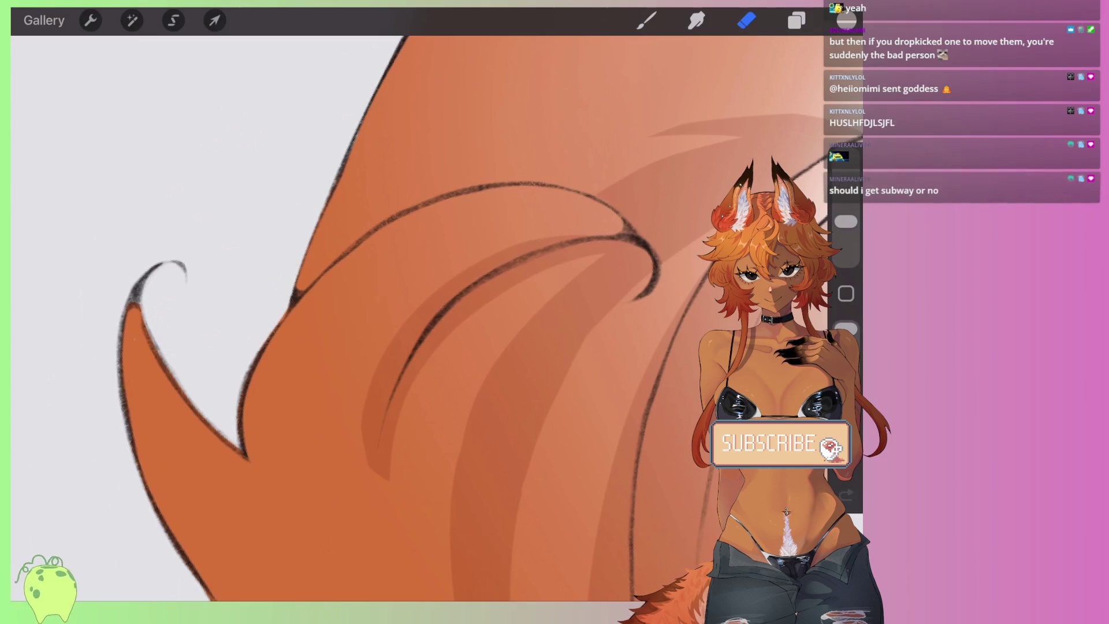
key(ctrl+z)
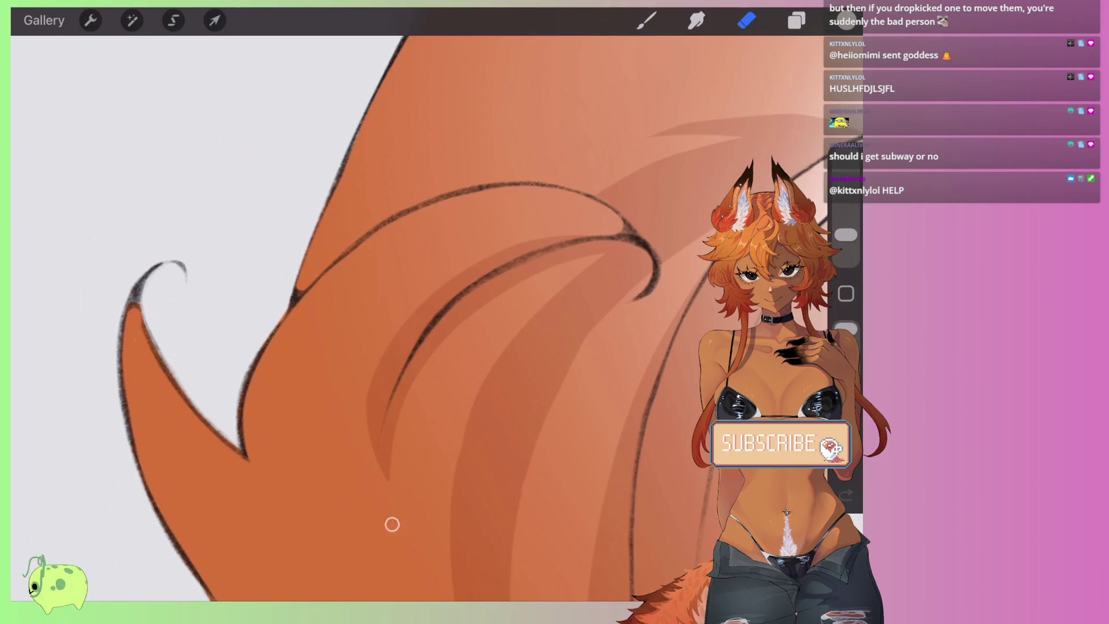
Step: Add pale highlight strokes down the tail's shadow band, then pan to another part of the tail
scroll(392, 524, down, 3)
scroll(393, 524, up, 3)
scroll(392, 524, up, 2)
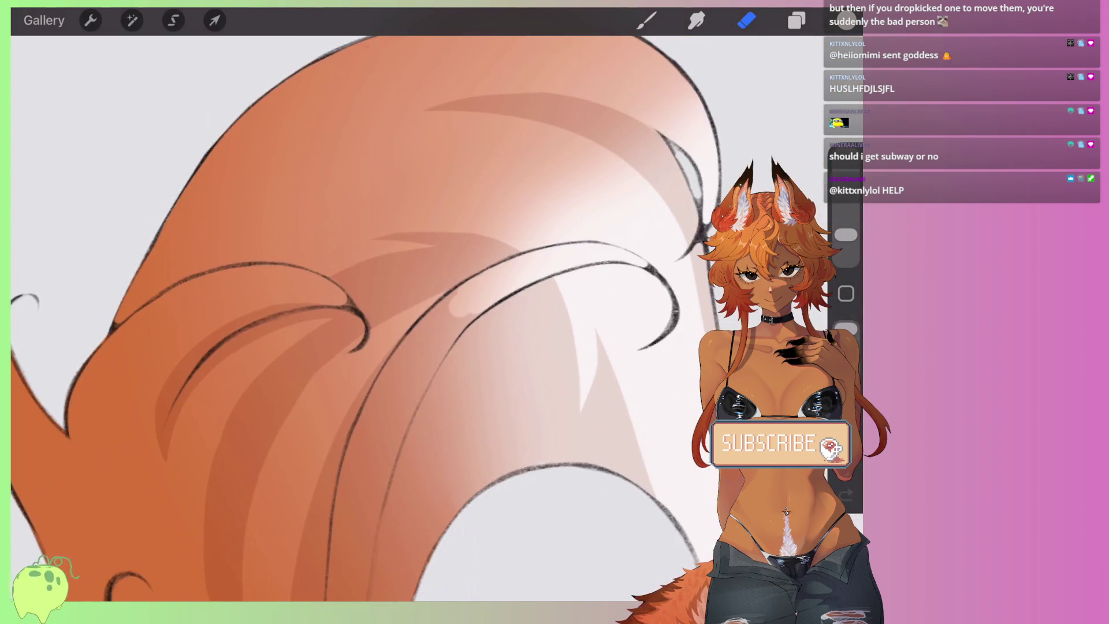
scroll(434, 318, up, 2)
mouse_move(434, 323)
mouse_down()
mouse_move(376, 379)
mouse_move(459, 329)
mouse_up()
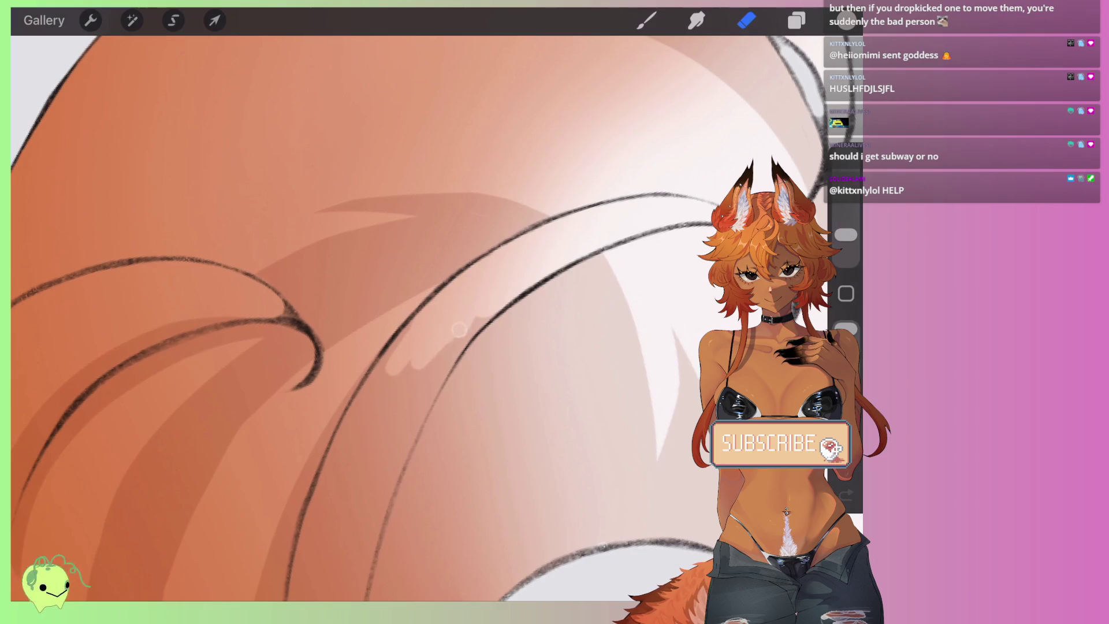
scroll(460, 330, down, 3)
mouse_move(494, 255)
mouse_down()
mouse_move(415, 317)
mouse_move(366, 381)
mouse_move(358, 421)
mouse_move(490, 309)
mouse_move(430, 376)
mouse_up()
drag(555, 269, 407, 402)
drag(480, 308, 385, 440)
drag(510, 319, 395, 454)
drag(405, 347, 491, 243)
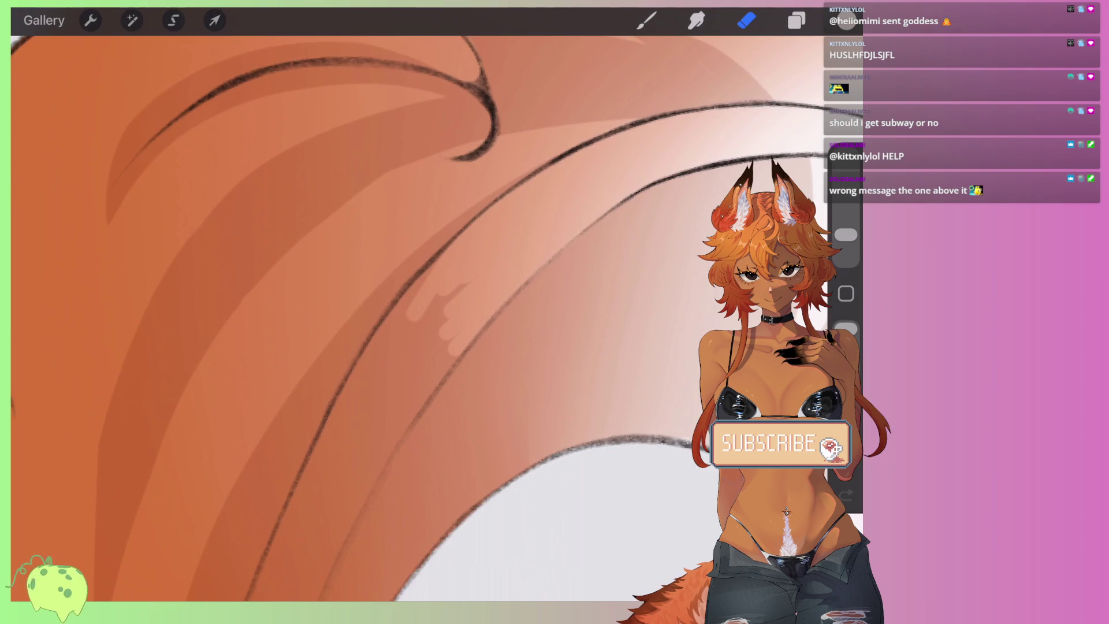